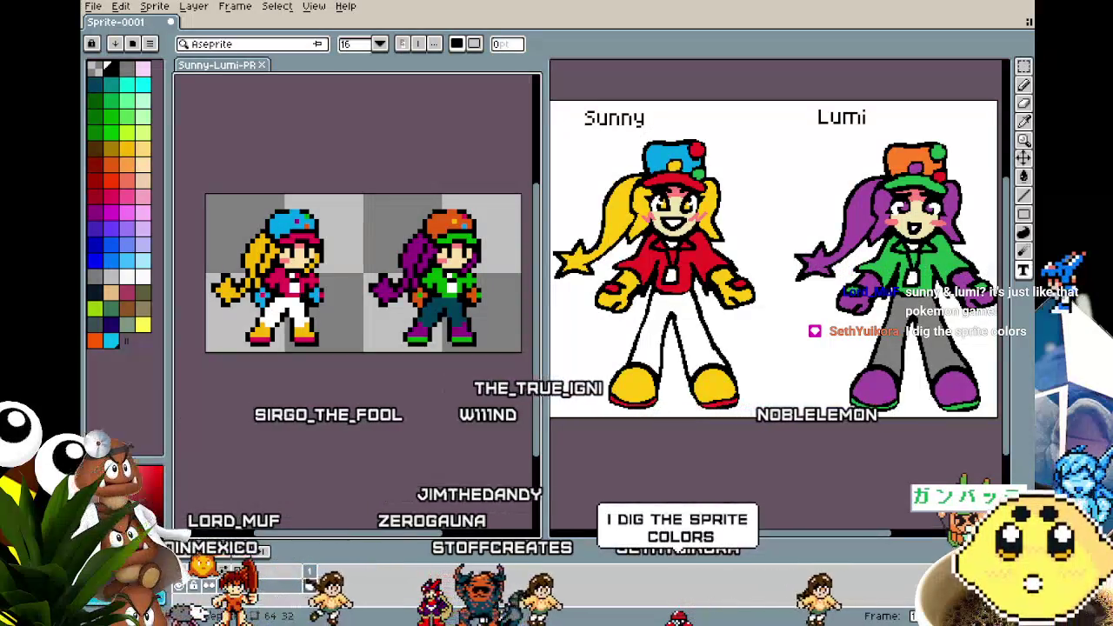
Pan and zoom around the canvas to centre the Sunny and Lumi sprites
scroll(389, 433, "up", 1)
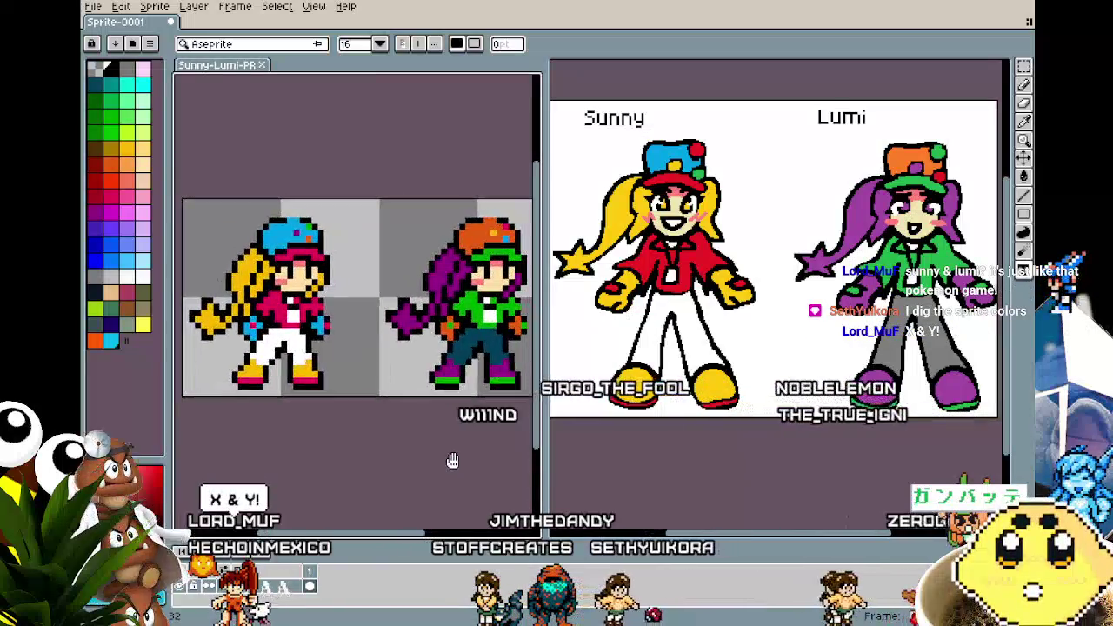
left_click_drag(452, 461, 445, 468)
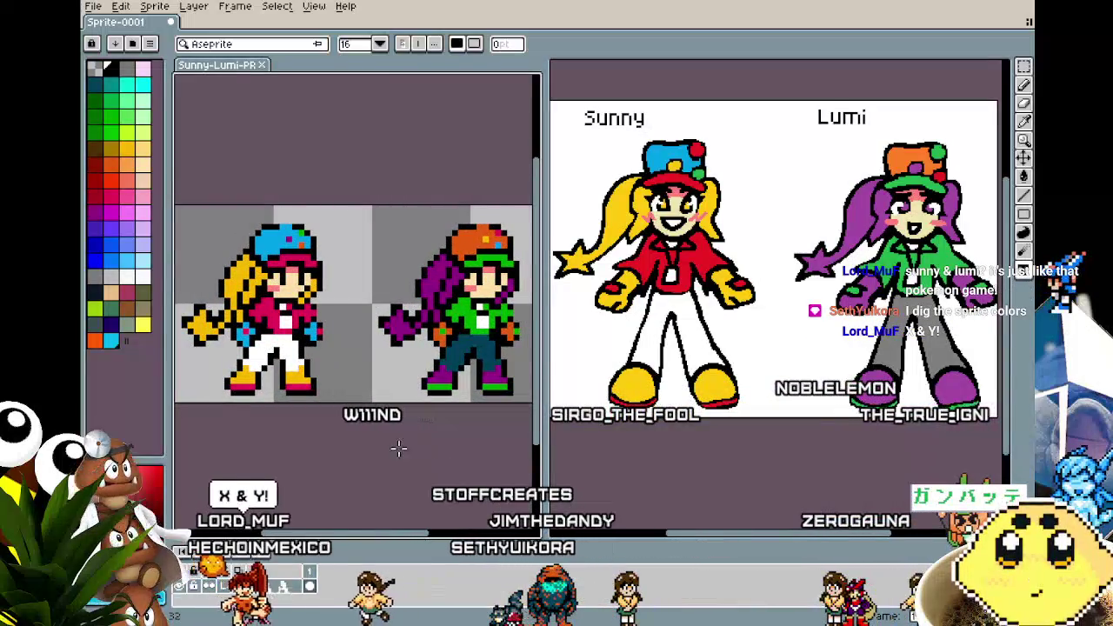
scroll(361, 276, "down", 1)
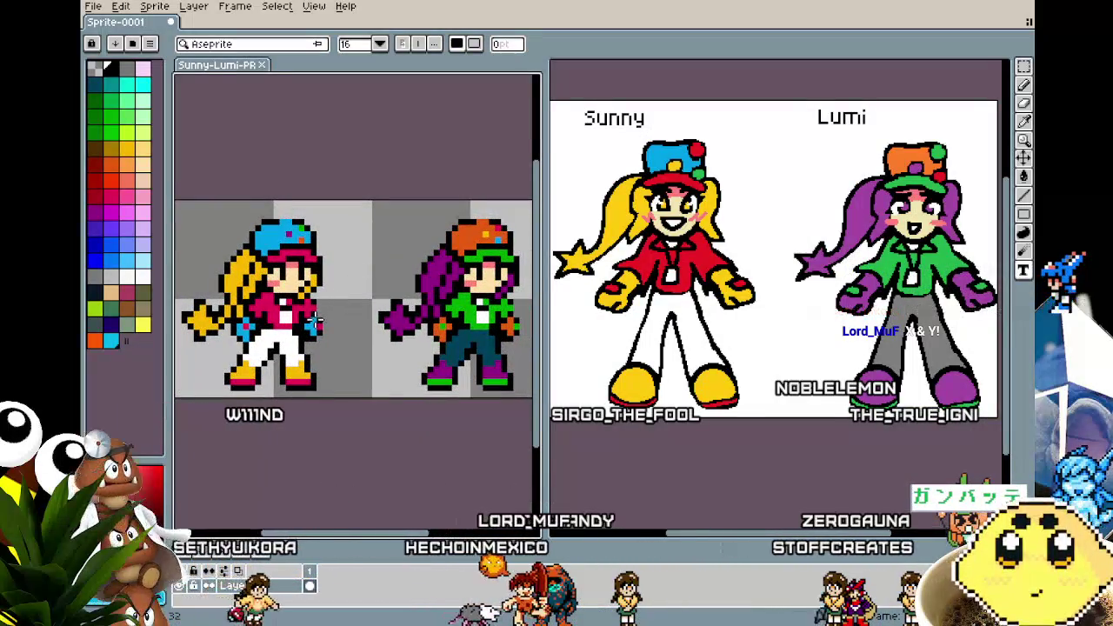
left_click_drag(271, 361, 279, 358)
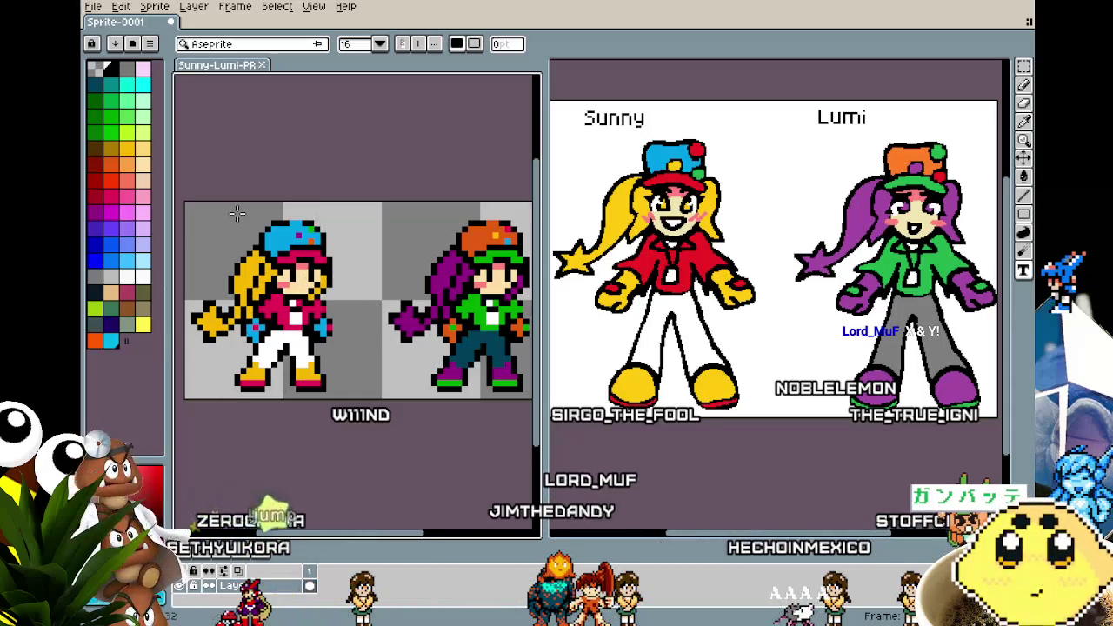
left_click_drag(373, 319, 355, 318)
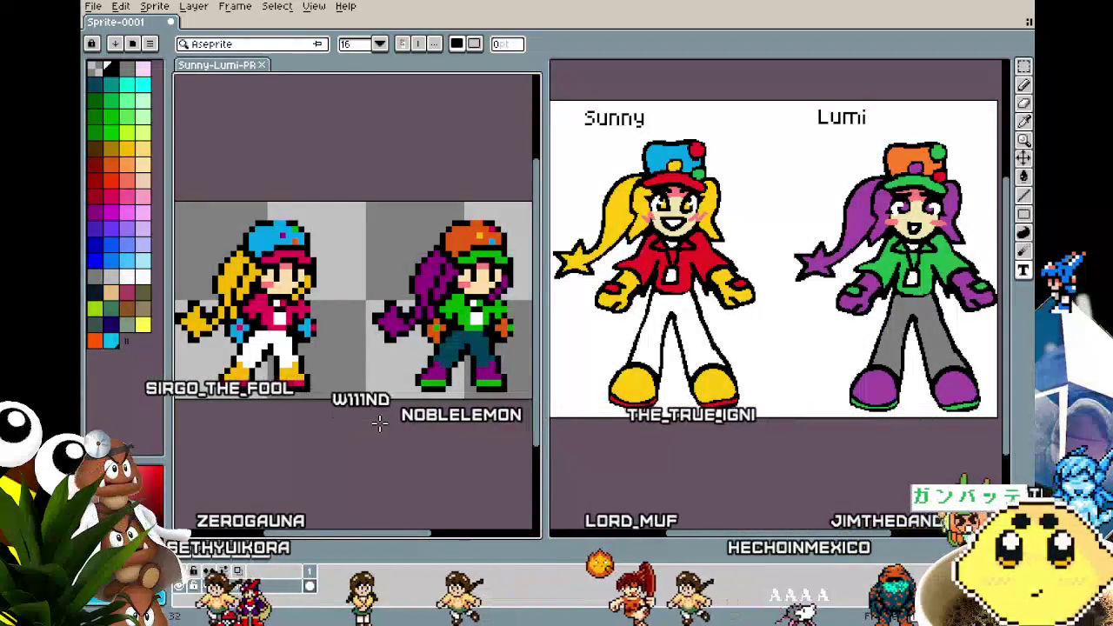
scroll(356, 426, "up", 1)
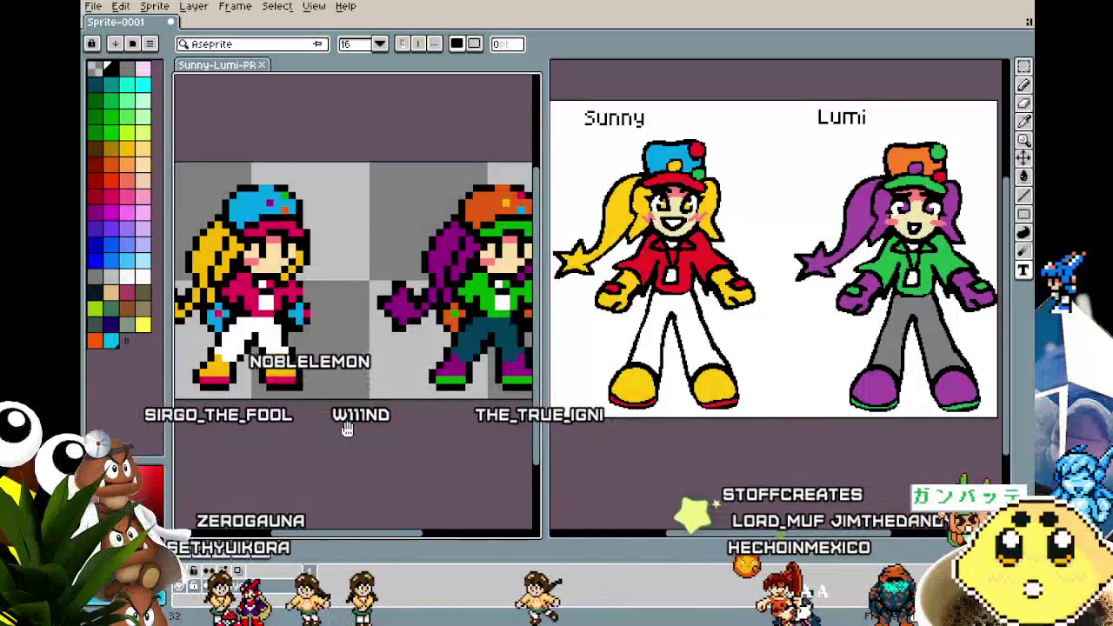
scroll(374, 426, "down", 1)
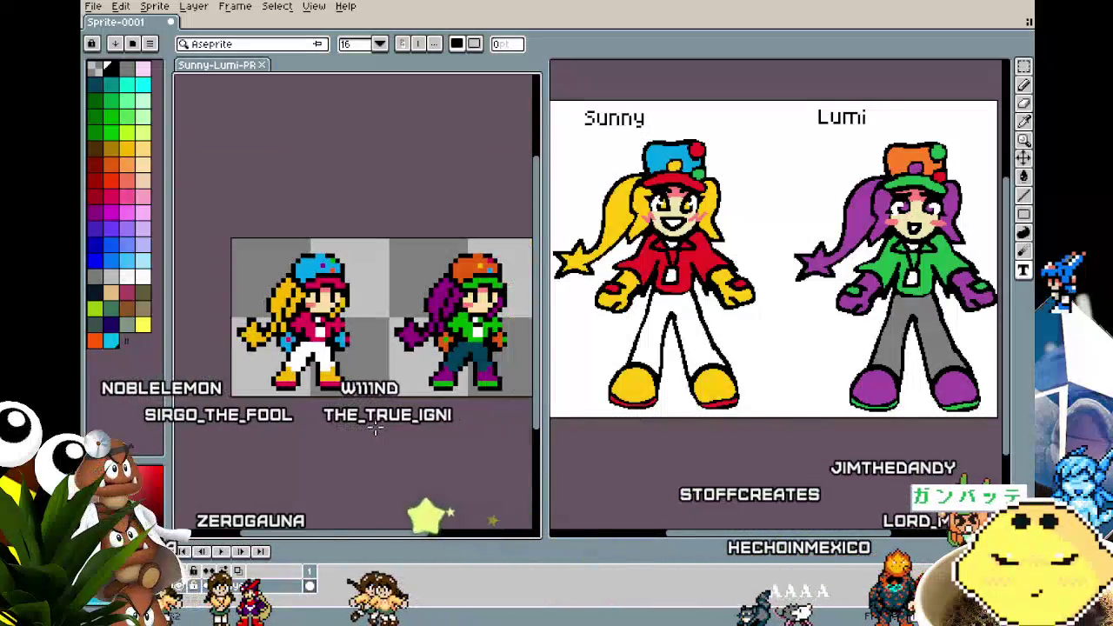
scroll(374, 426, "up", 1)
scroll(374, 426, "up", 1)
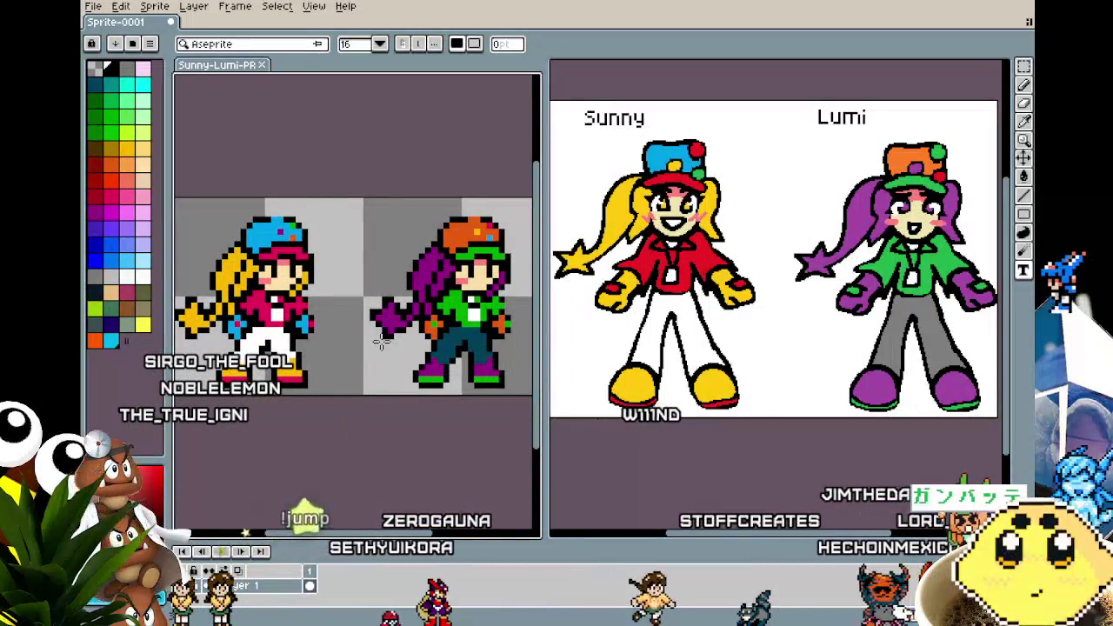
left_click_drag(233, 348, 238, 351)
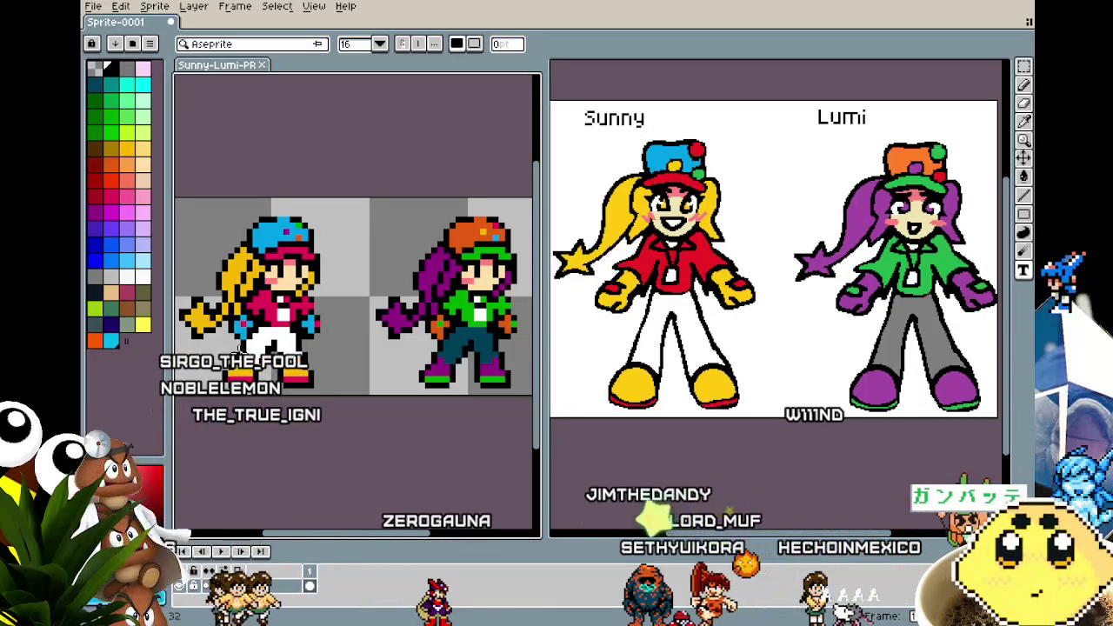
left_click_drag(239, 350, 237, 350)
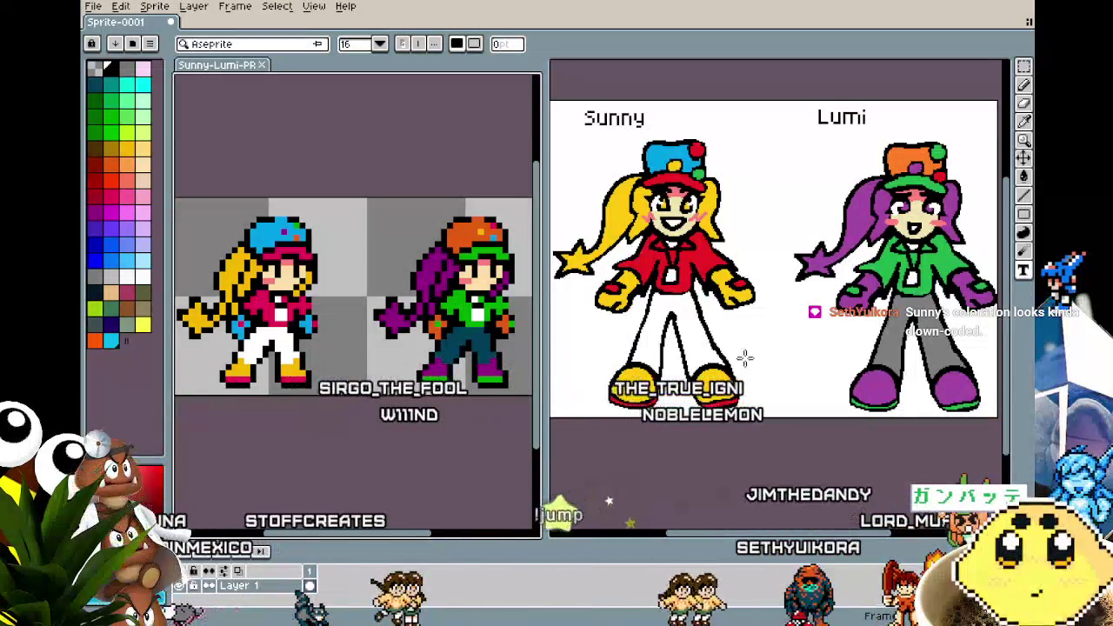
Zoom in and reposition the view so both characters are visible
scroll(818, 356, "up", 2)
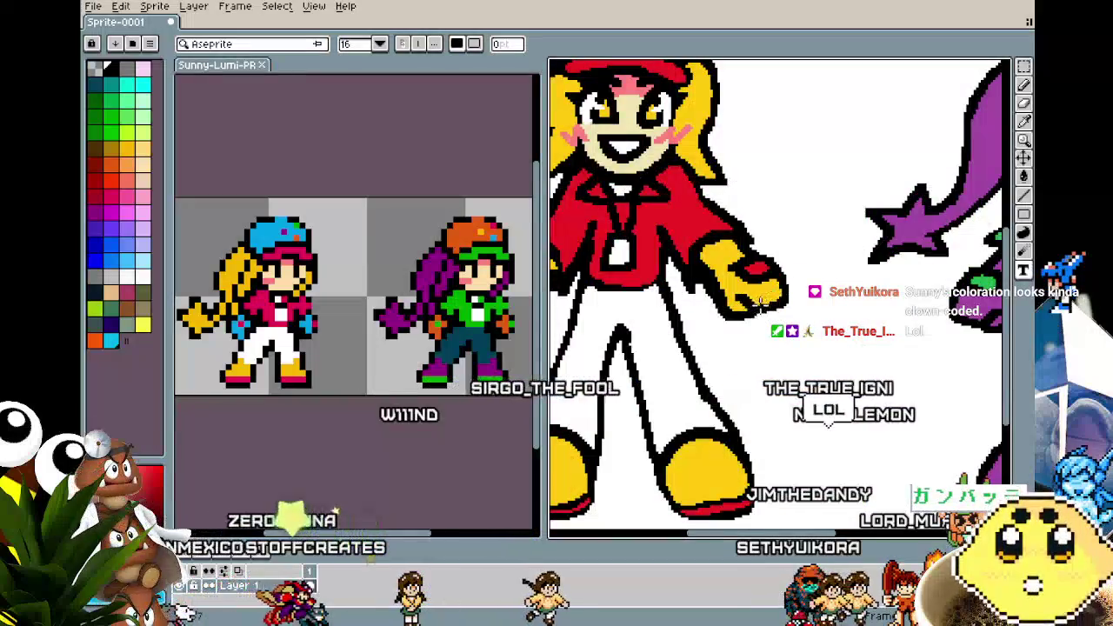
scroll(757, 300, "down", 2)
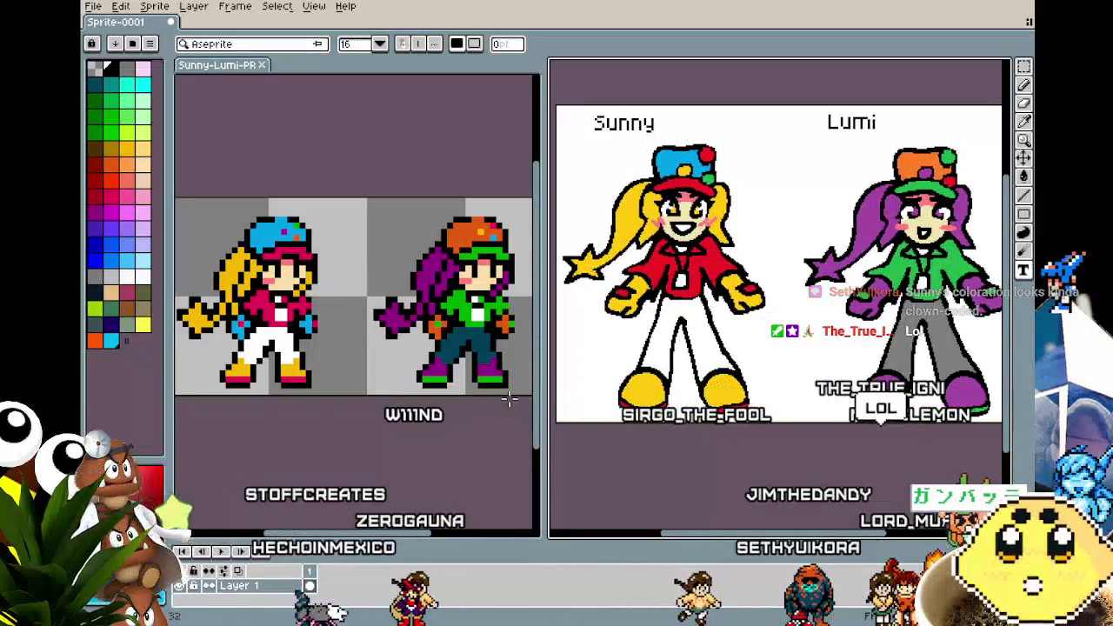
scroll(308, 398, "up", 1)
scroll(296, 398, "up", 1)
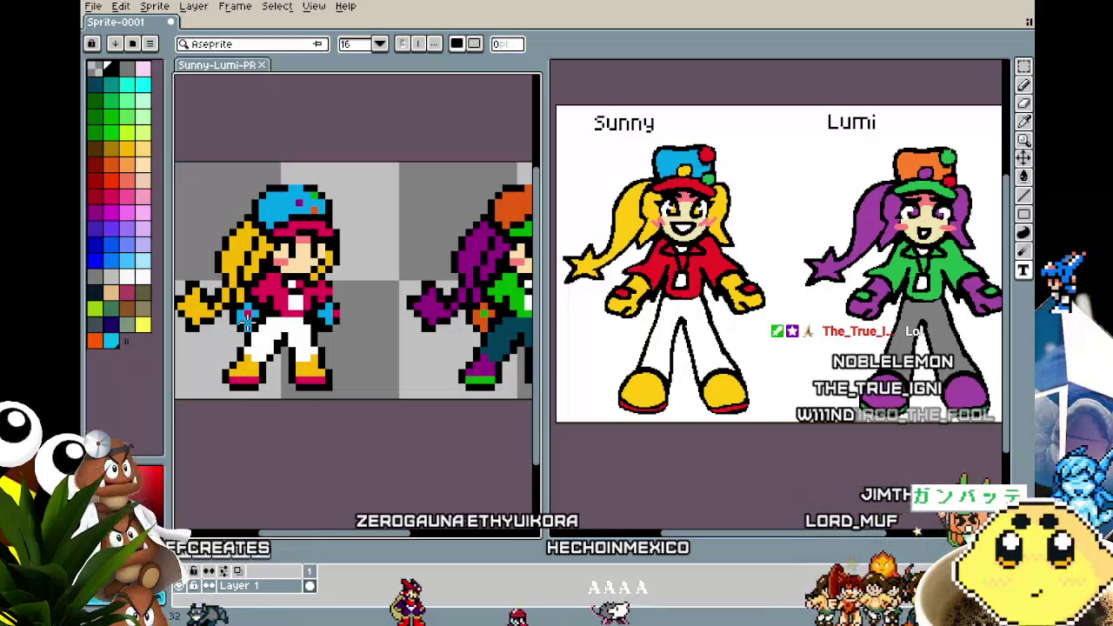
scroll(247, 321, "down", 1)
left_click_drag(323, 438, 308, 432)
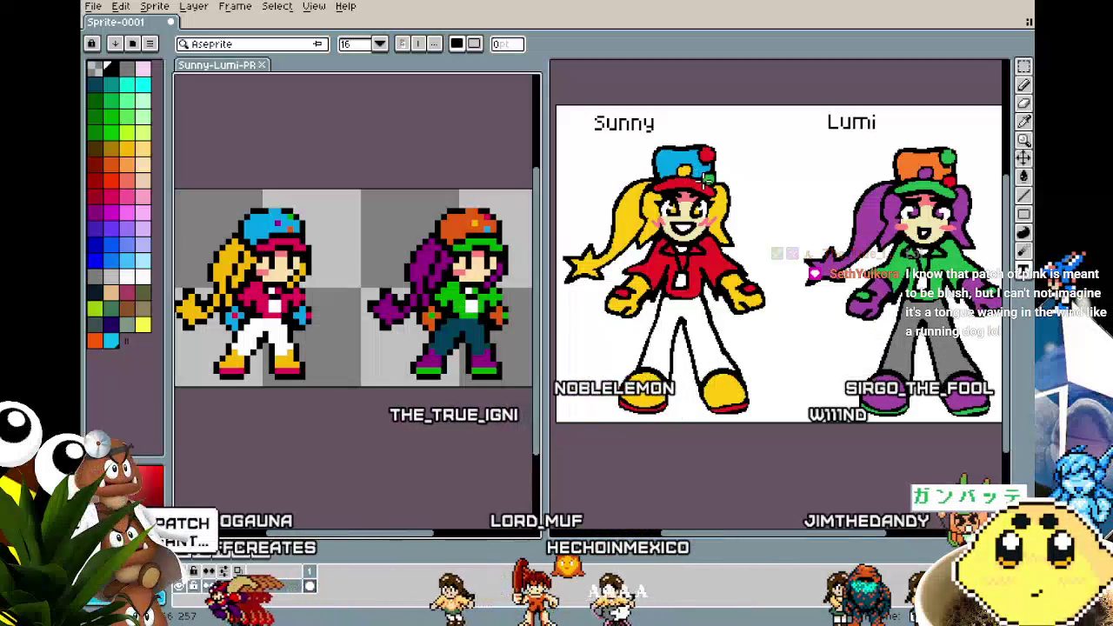
Fill Sunny's gloves light blue in the reference, undo a stray fill, then fill Lumi's gloves orange
left_click(685, 171)
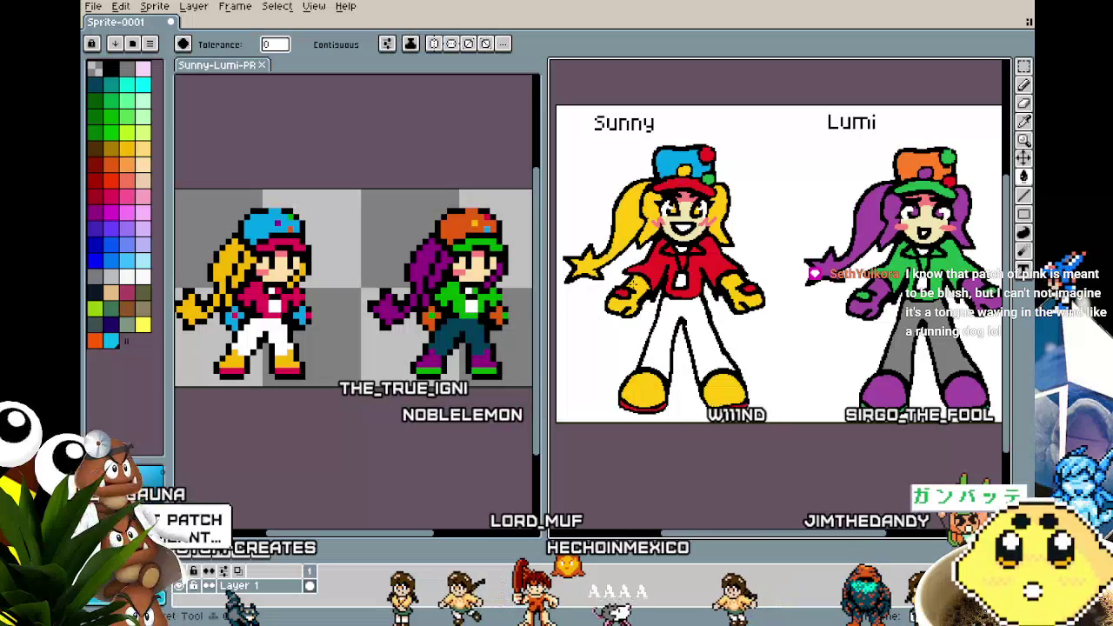
left_click(637, 286)
key("ctrl+z")
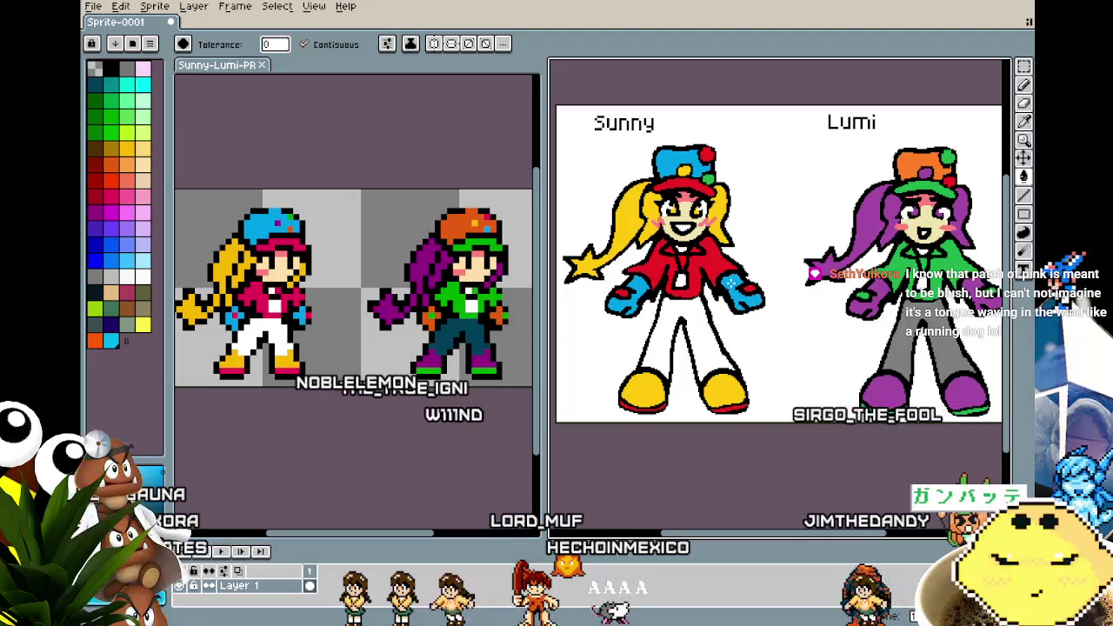
left_click(929, 161, "alt")
left_click(865, 296)
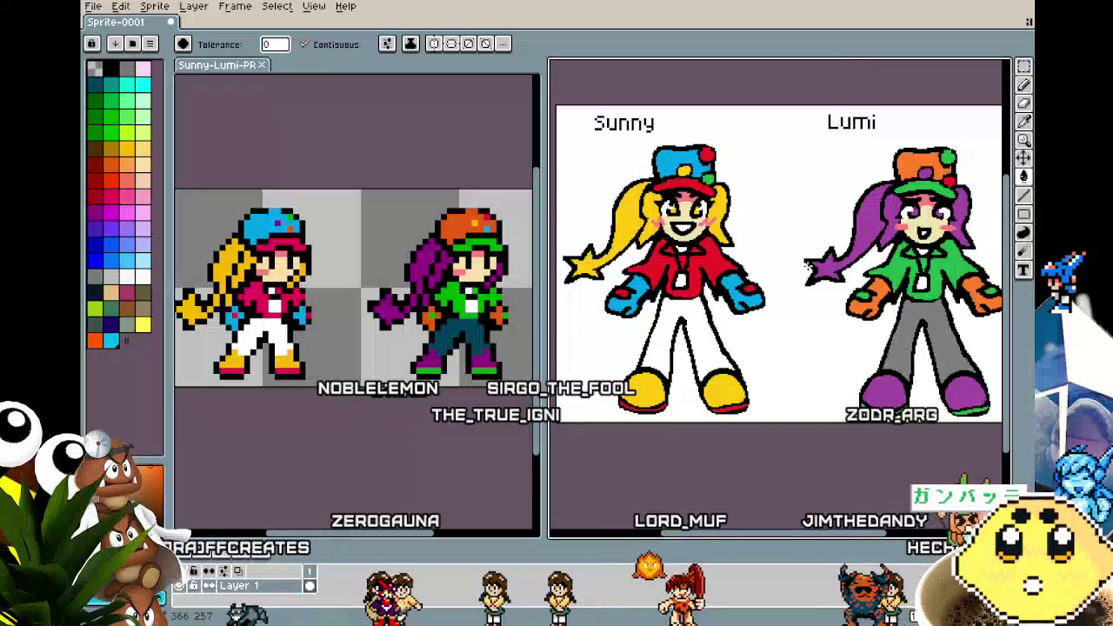
scroll(807, 272, "up", 3)
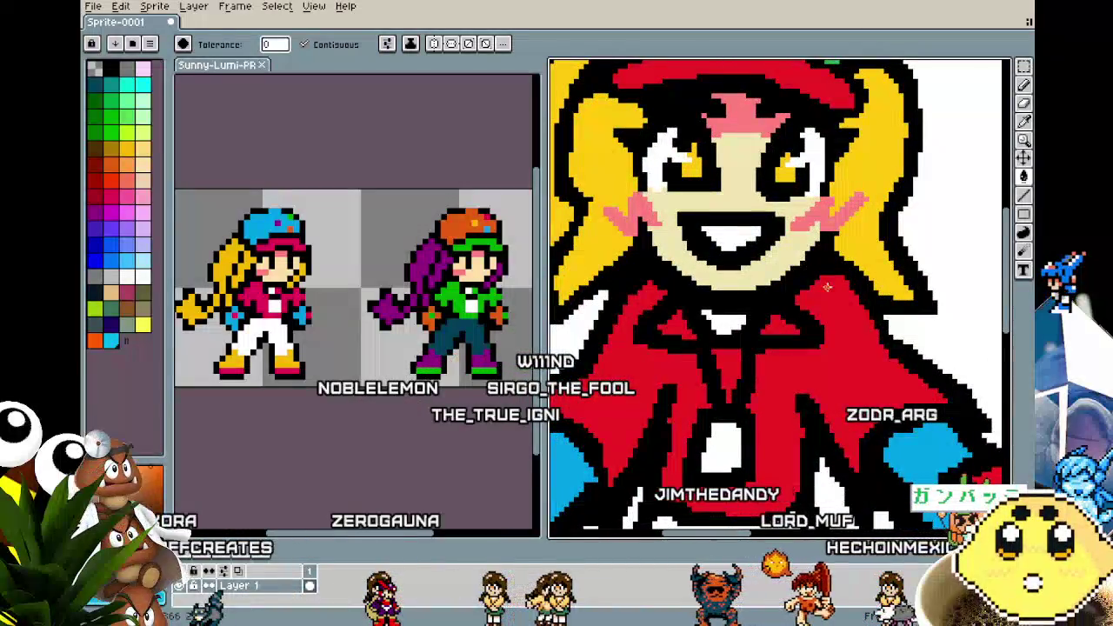
scroll(865, 268, "right", 5)
scroll(889, 245, "right", 5)
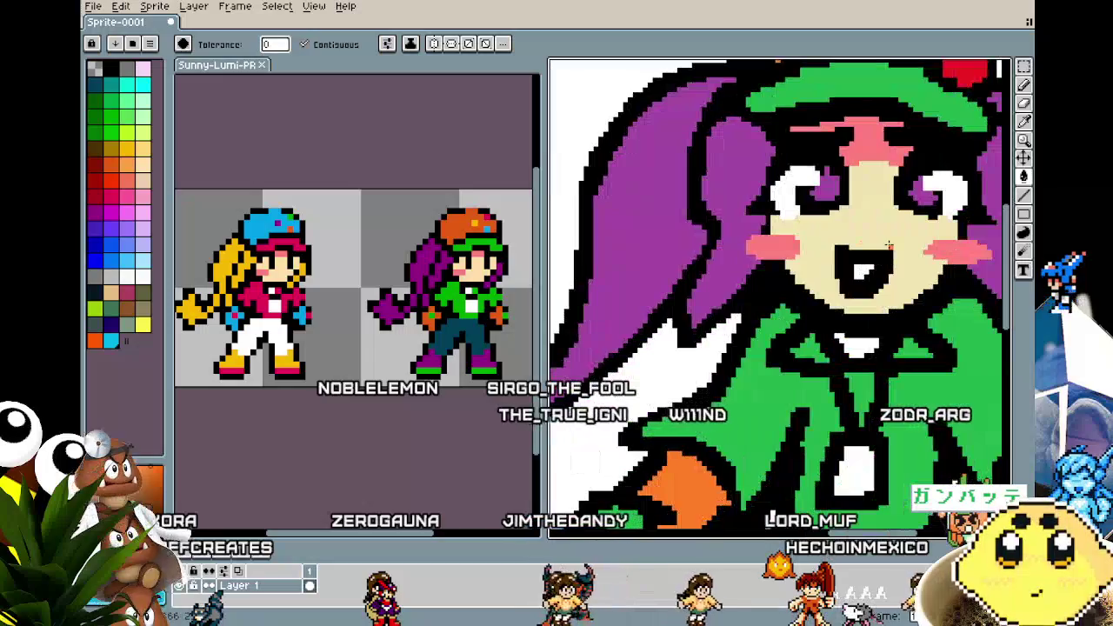
scroll(813, 291, "down", 1)
scroll(870, 289, "down", 1)
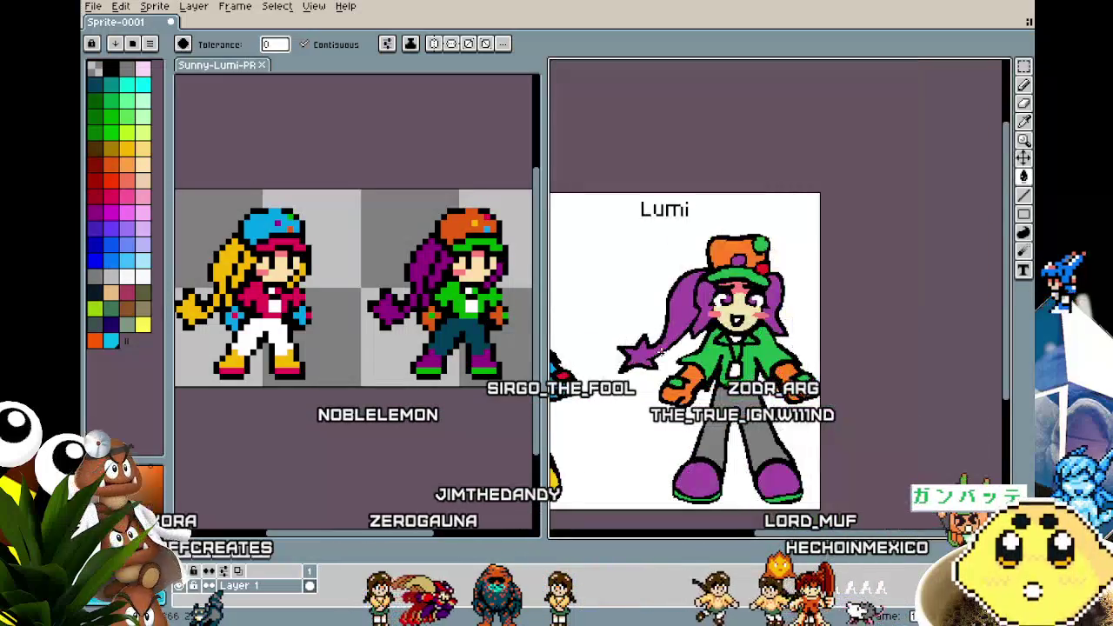
scroll(894, 289, "down", 1)
scroll(894, 290, "right", 2)
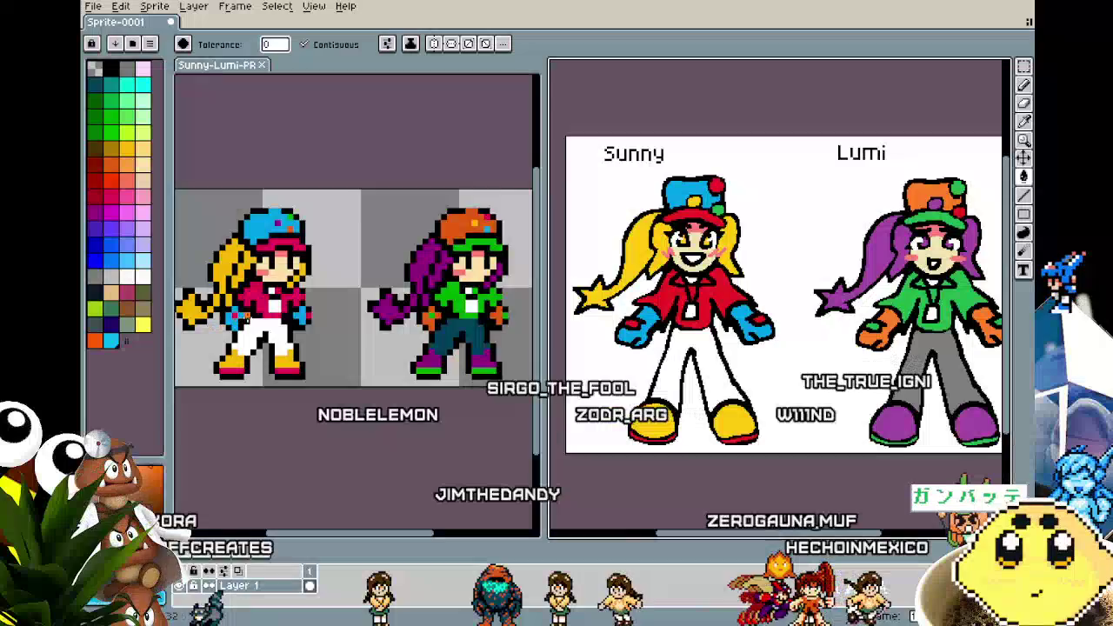
scroll(181, 315, "up", 2)
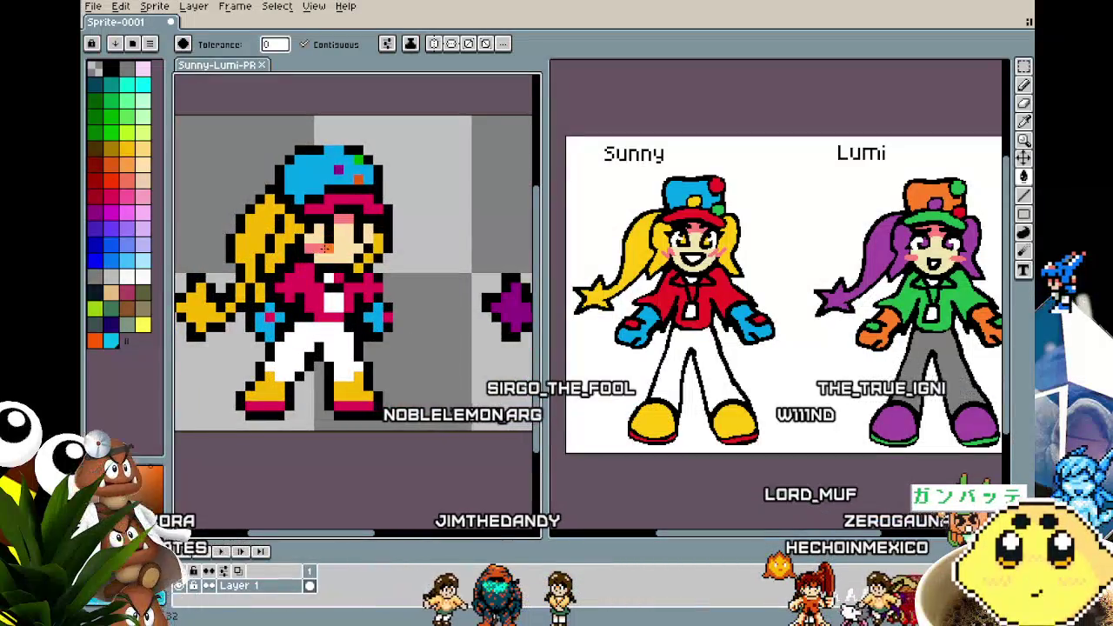
scroll(333, 289, "up", 2)
key("b")
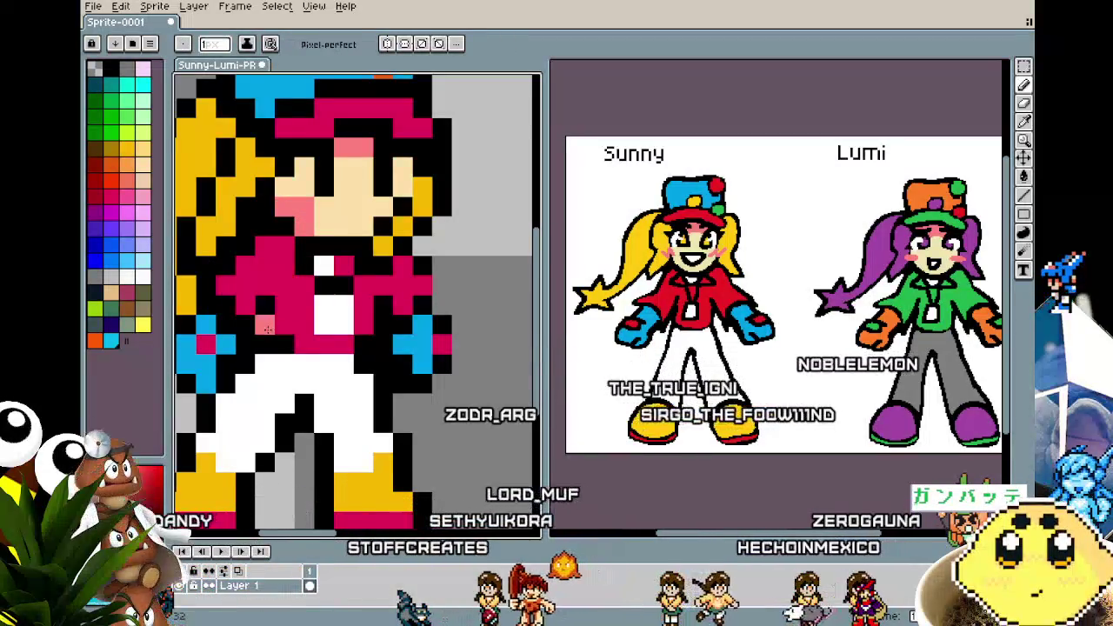
scroll(266, 345, "down", 4)
scroll(265, 342, "up", 1)
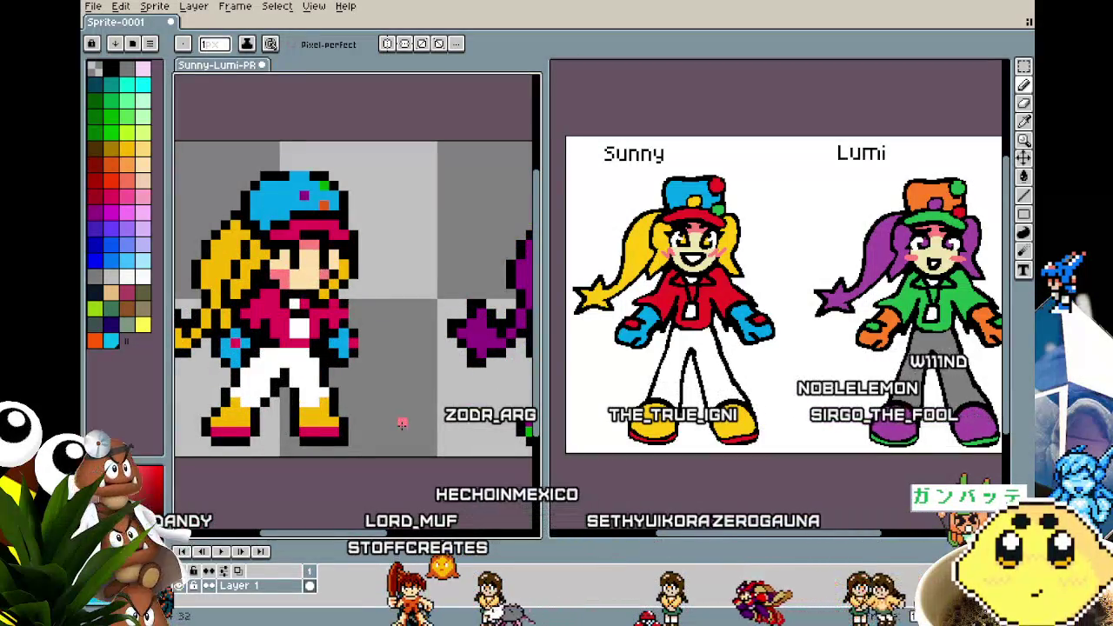
scroll(402, 423, "down", 1)
scroll(402, 423, "down", 1)
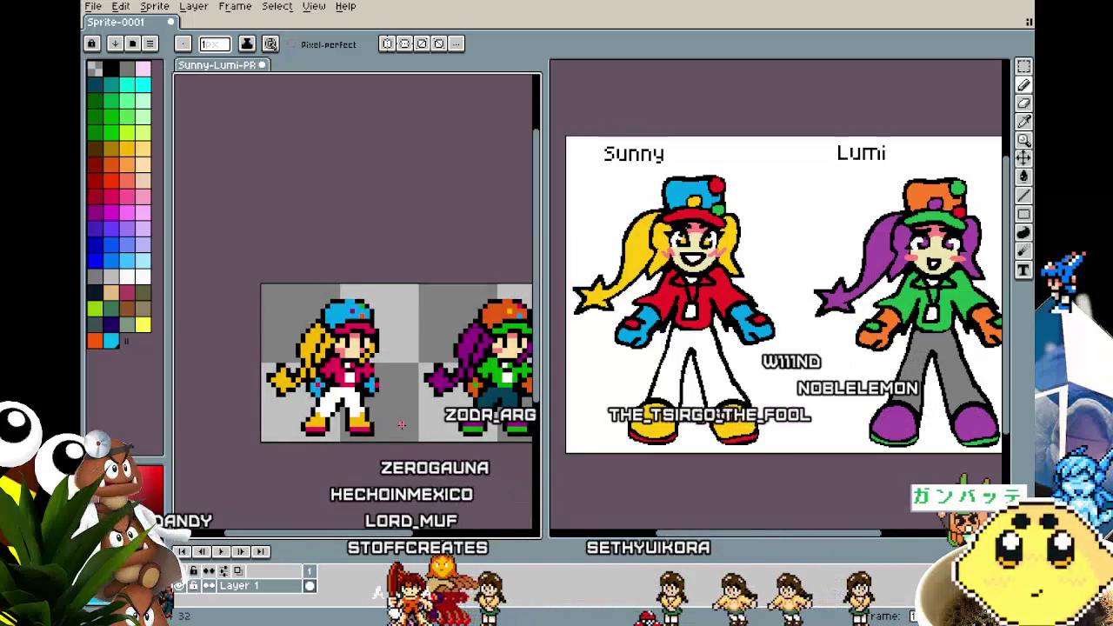
scroll(402, 424, "up", 1)
scroll(402, 424, "up", 1)
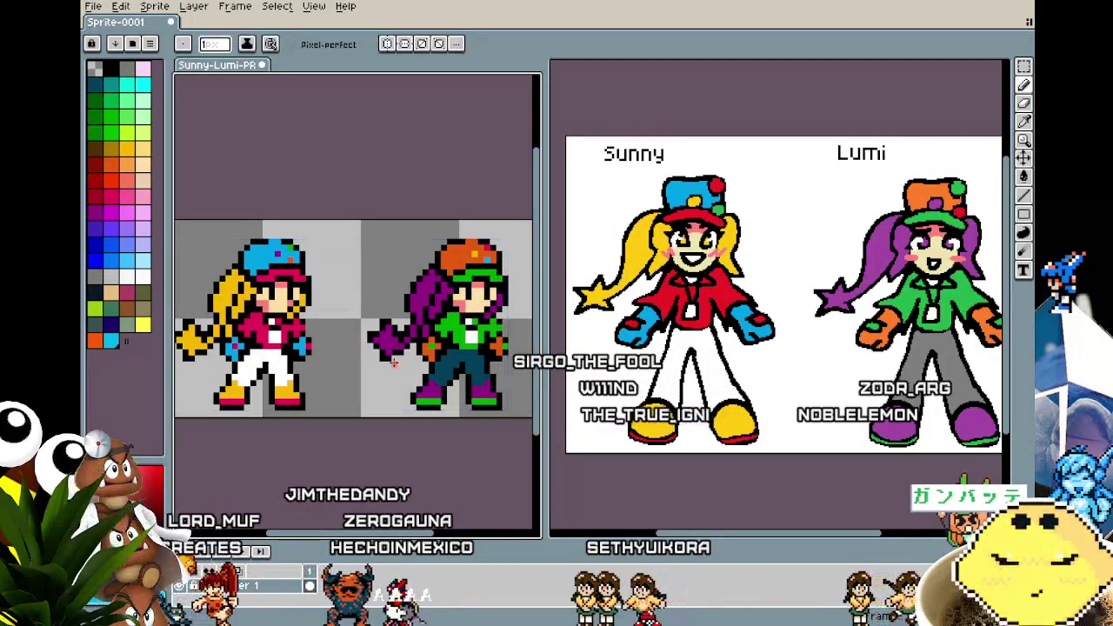
scroll(291, 271, "up", 2)
scroll(291, 271, "down", 3)
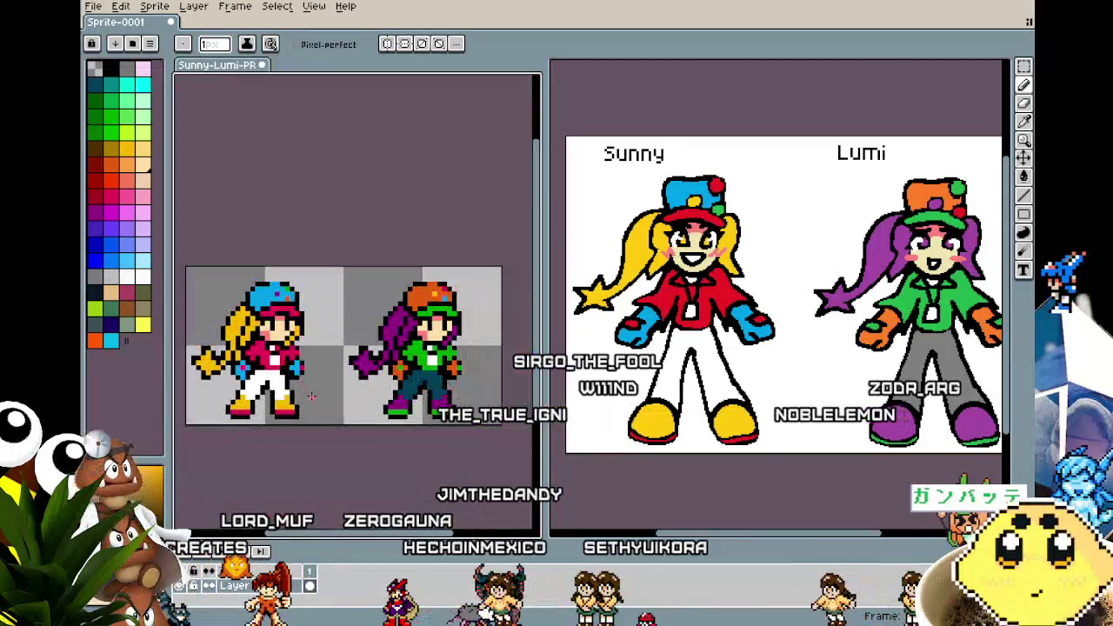
scroll(338, 371, "up", 1)
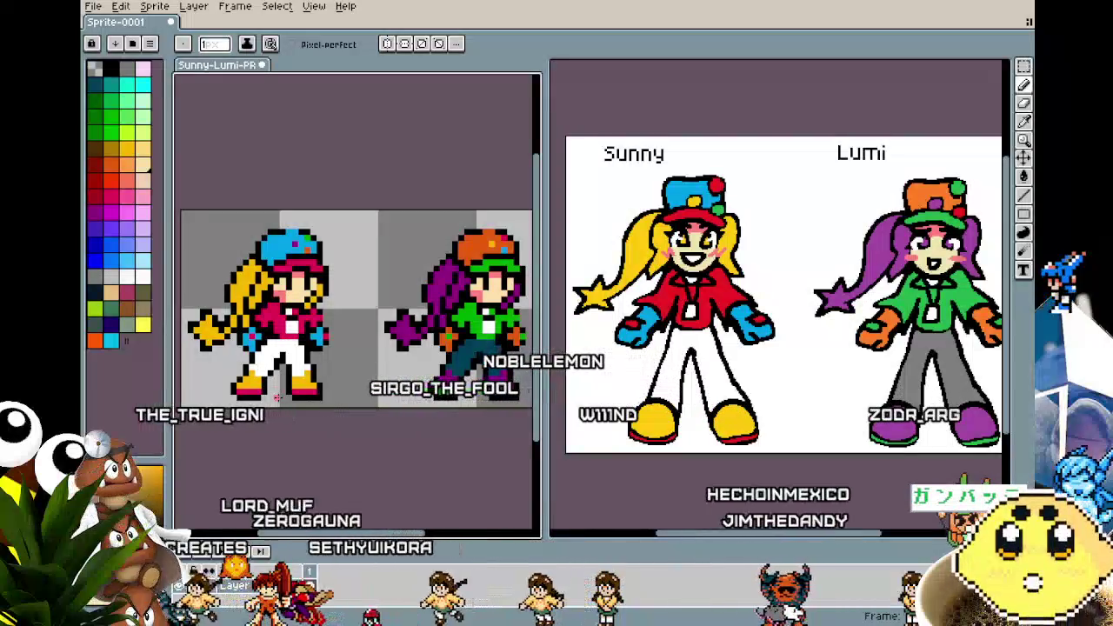
scroll(314, 283, "up", 1)
key("i")
left_click(310, 280, "alt")
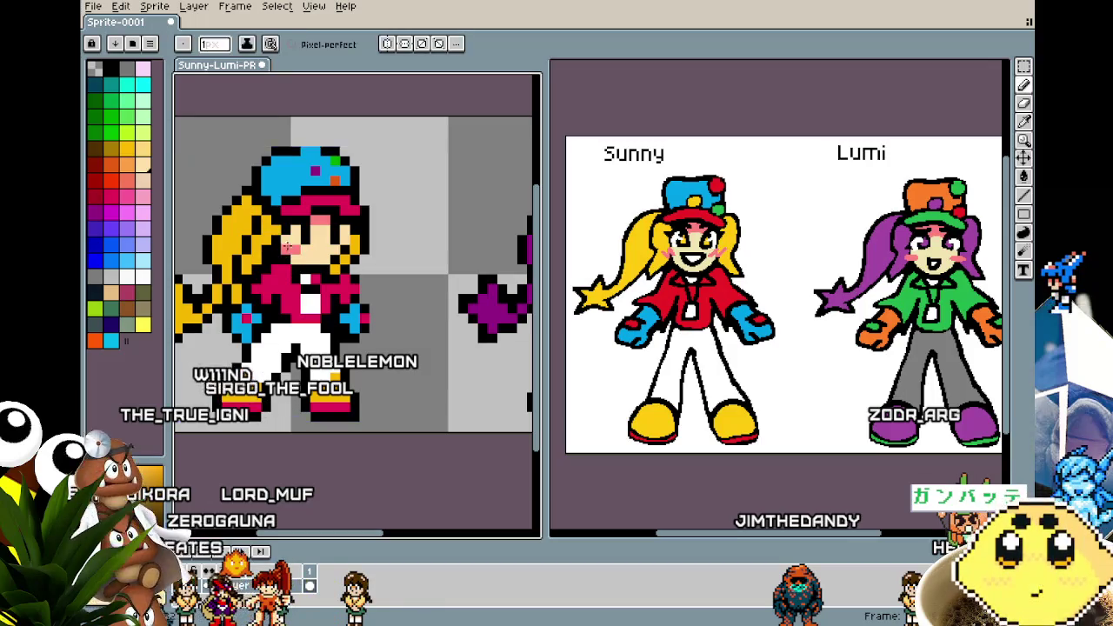
scroll(384, 388, "right", 3)
scroll(408, 313, "right", 2)
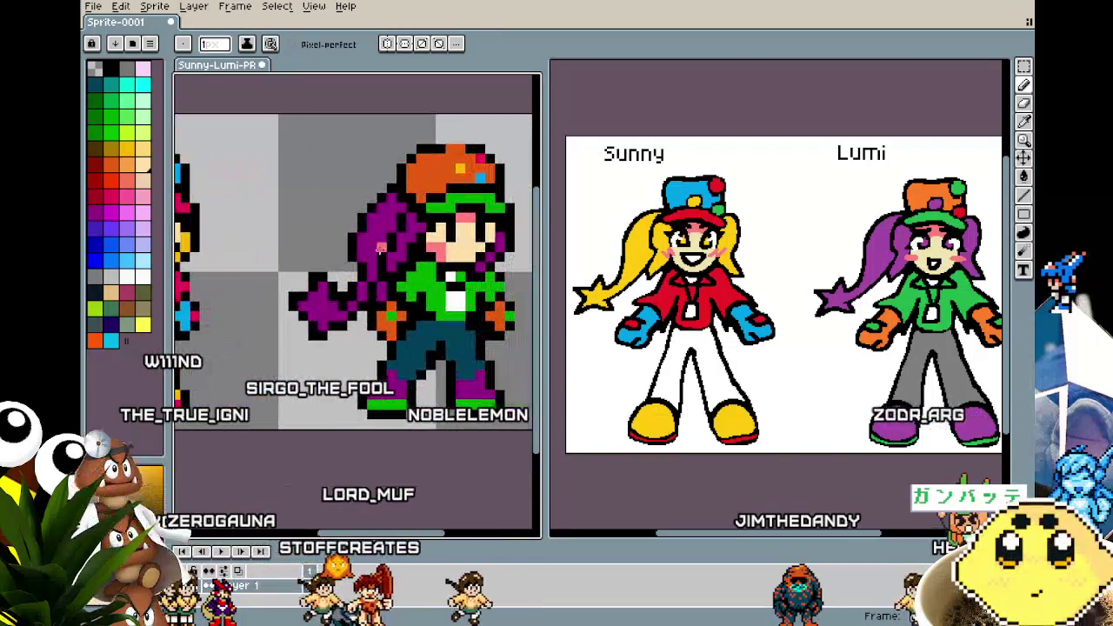
scroll(394, 346, "down", 1)
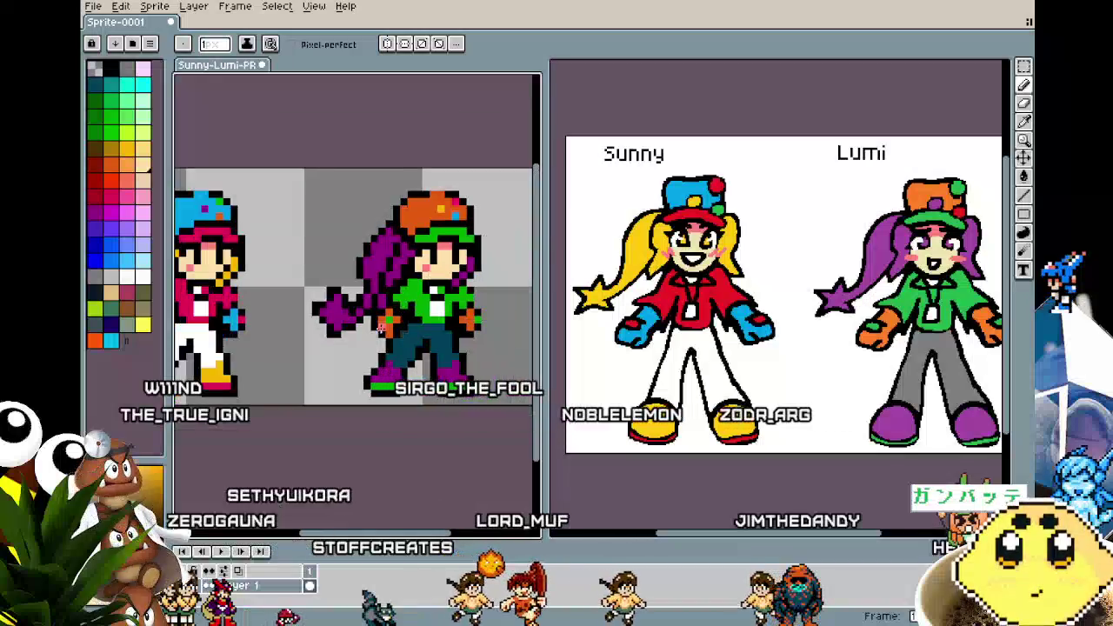
scroll(393, 346, "down", 1)
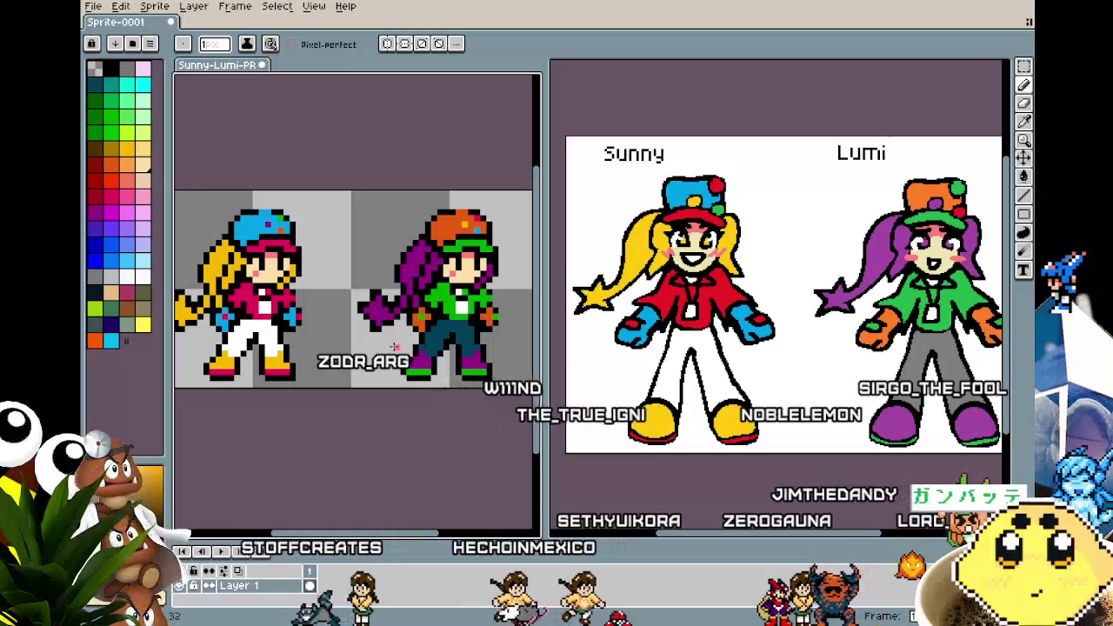
mouse_move(394, 346)
left_mouse_down()
mouse_move(430, 322)
mouse_move(408, 325)
left_mouse_up()
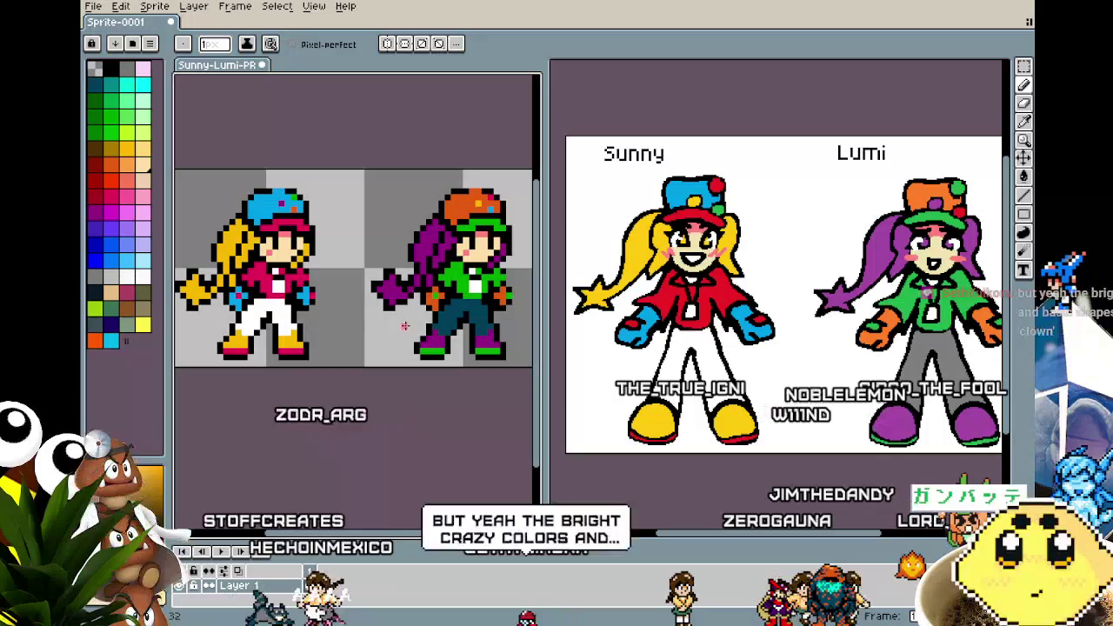
scroll(225, 233, "up", 1)
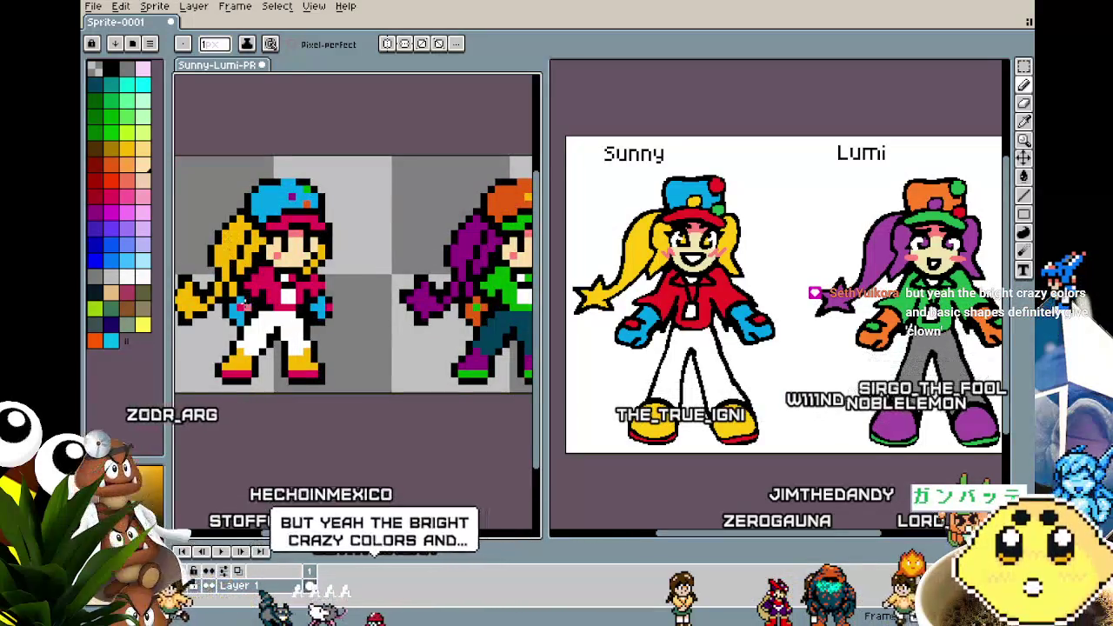
scroll(225, 234, "up", 1)
scroll(261, 243, "up", 1)
scroll(294, 255, "up", 1)
left_click(296, 253, "alt")
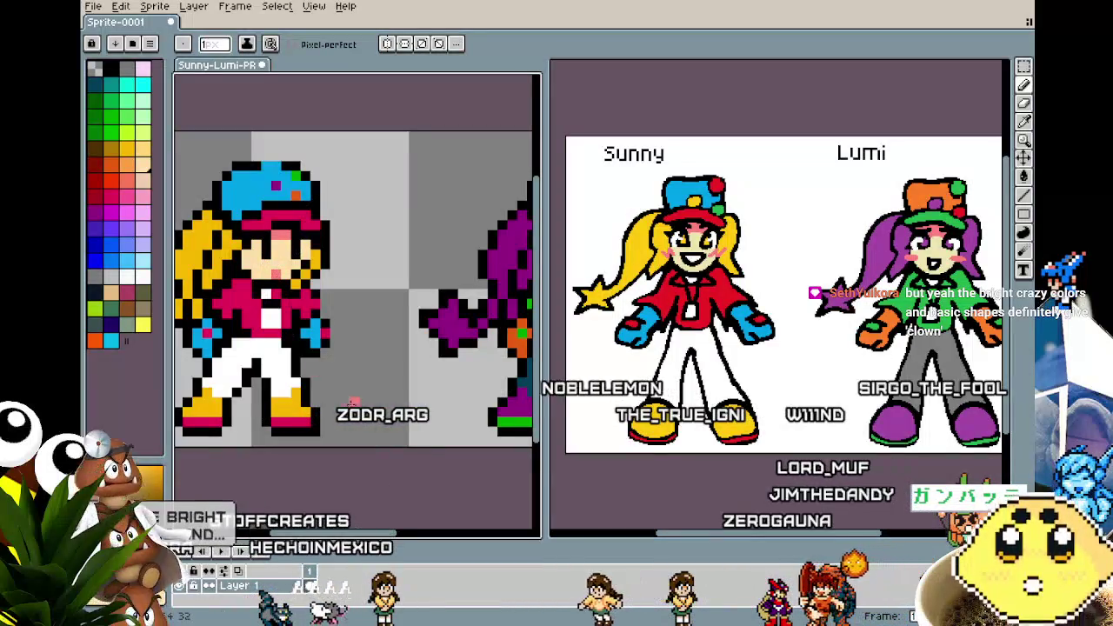
scroll(354, 401, "right", 3)
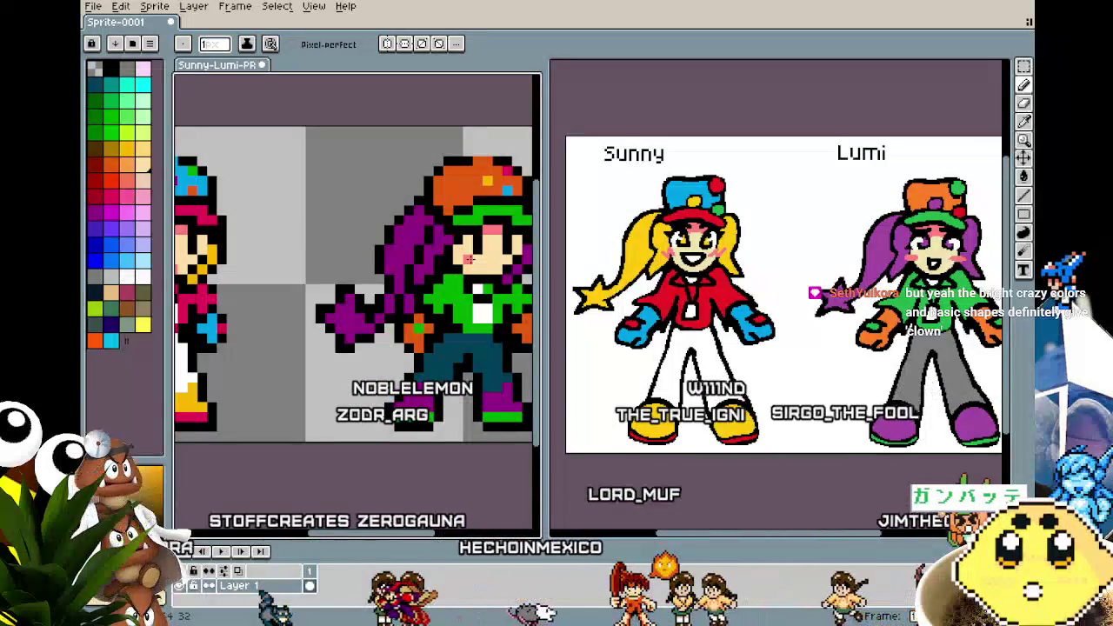
scroll(356, 358, "down", 1)
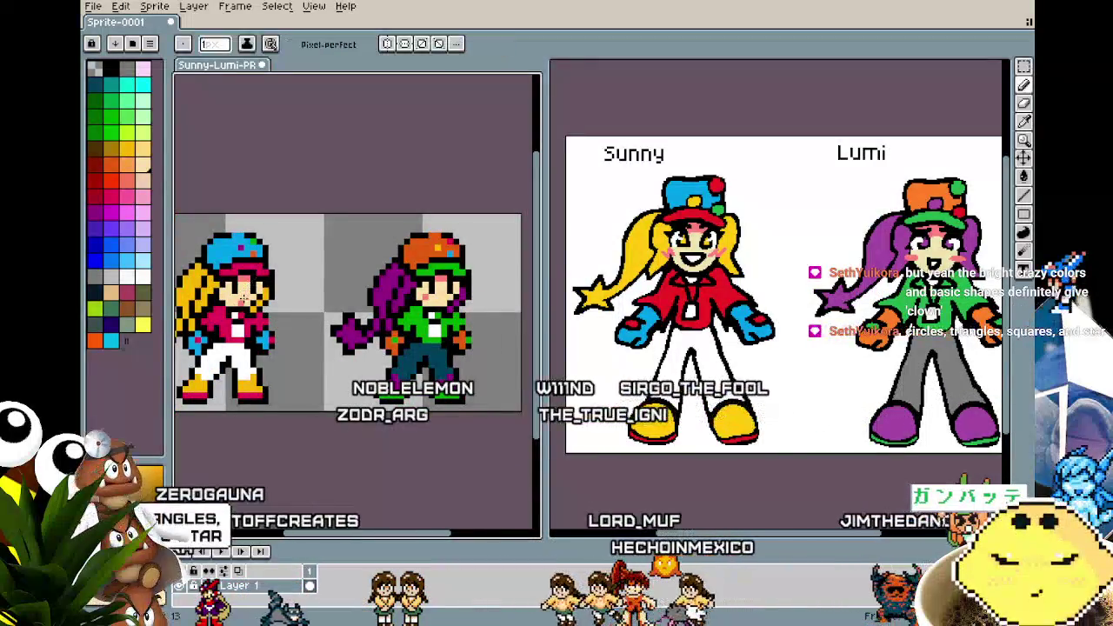
left_click_drag(231, 380, 289, 377)
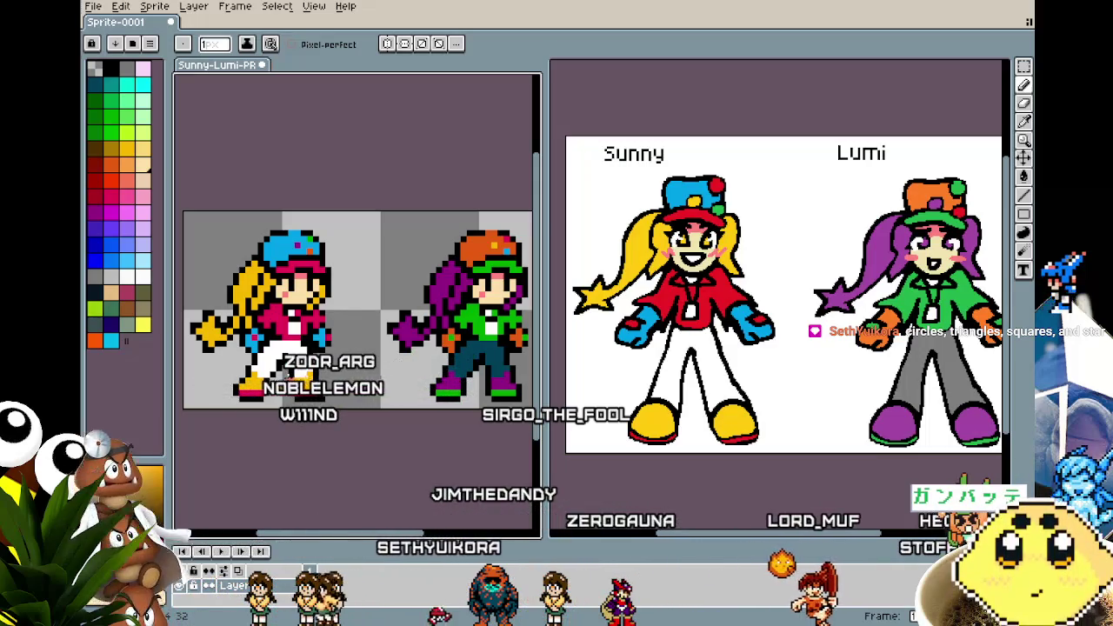
scroll(286, 377, "up", 1)
left_click_drag(293, 375, 229, 368)
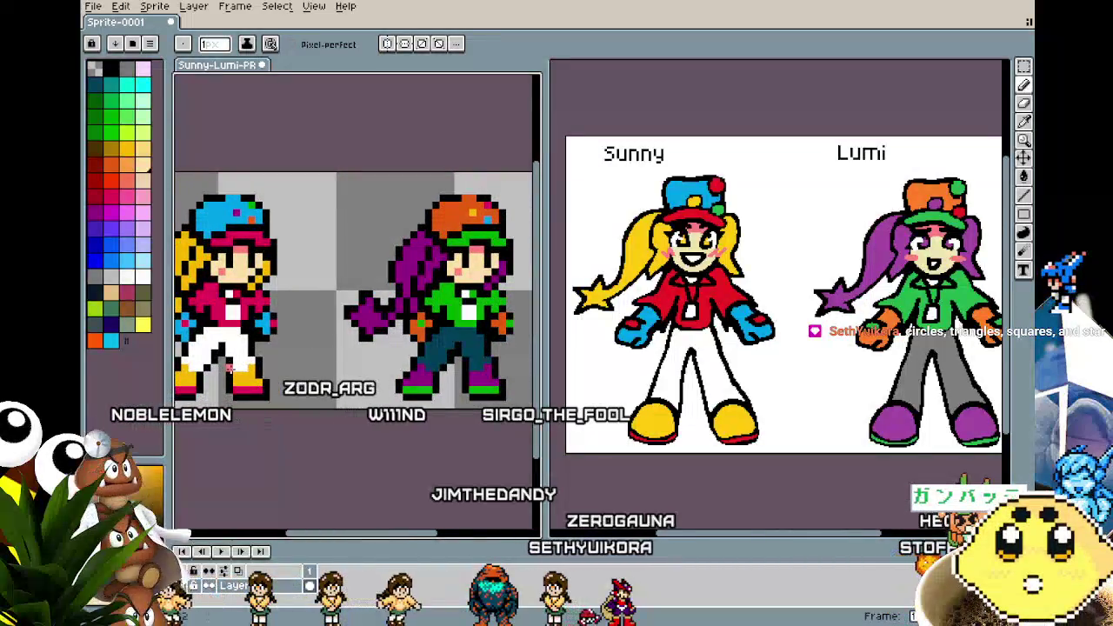
scroll(230, 369, "down", 1)
left_click_drag(311, 325, 342, 326)
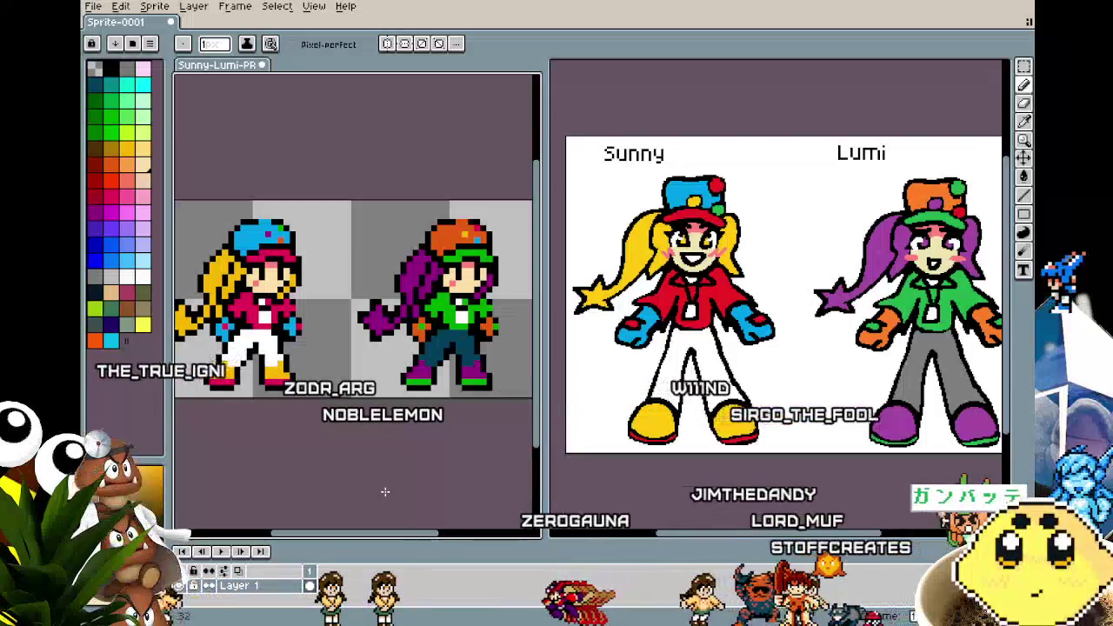
scroll(320, 440, "up", 1)
mouse_move(321, 439)
left_mouse_down()
mouse_move(359, 442)
mouse_move(328, 441)
left_mouse_up()
scroll(360, 442, "down", 1)
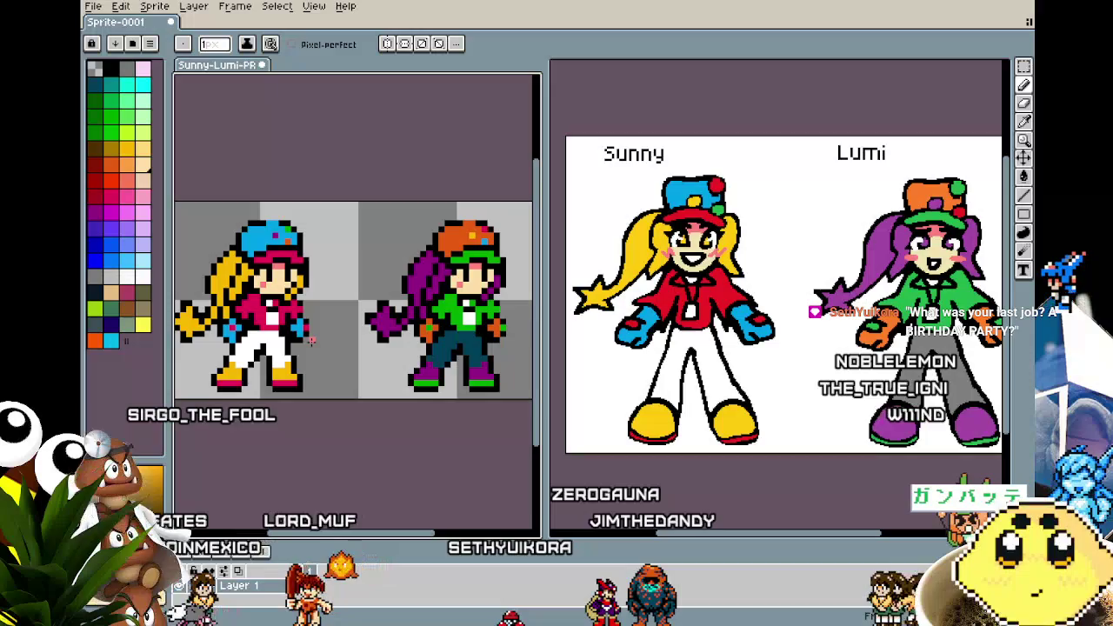
left_click_drag(312, 341, 311, 300)
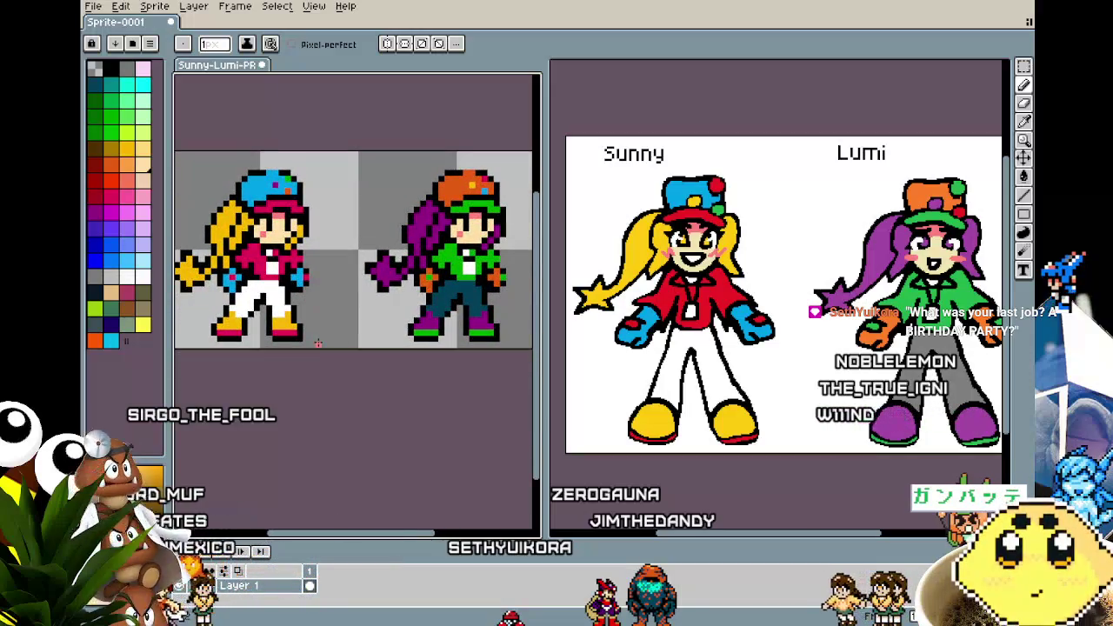
mouse_move(318, 344)
left_mouse_down()
mouse_move(317, 415)
mouse_move(317, 400)
left_mouse_up()
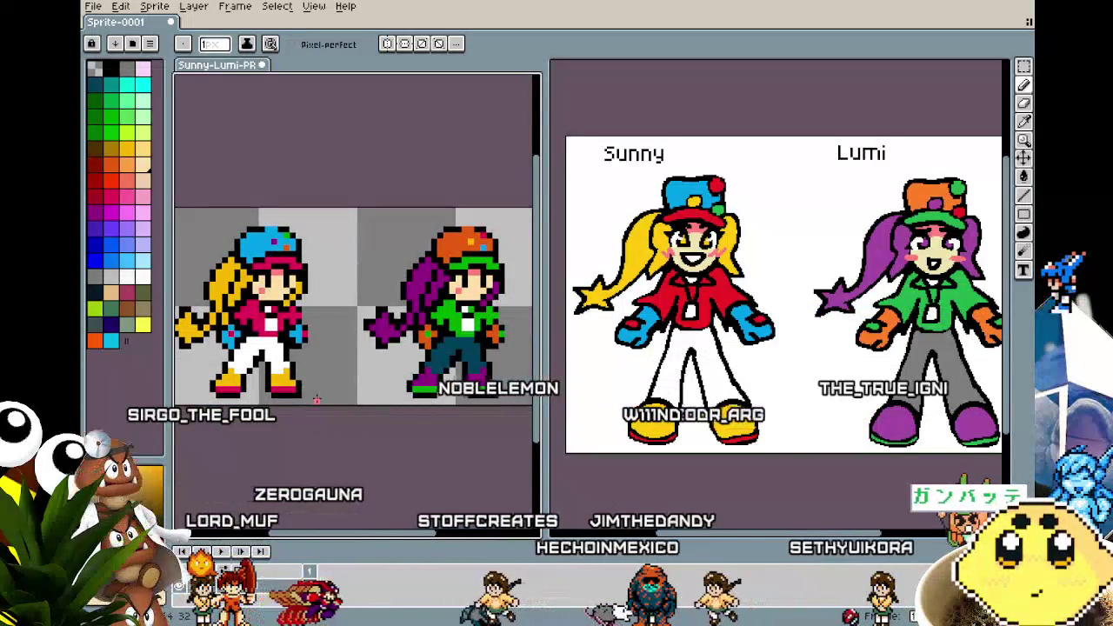
mouse_move(602, 484)
left_mouse_down()
mouse_move(585, 444)
mouse_move(592, 465)
left_mouse_up()
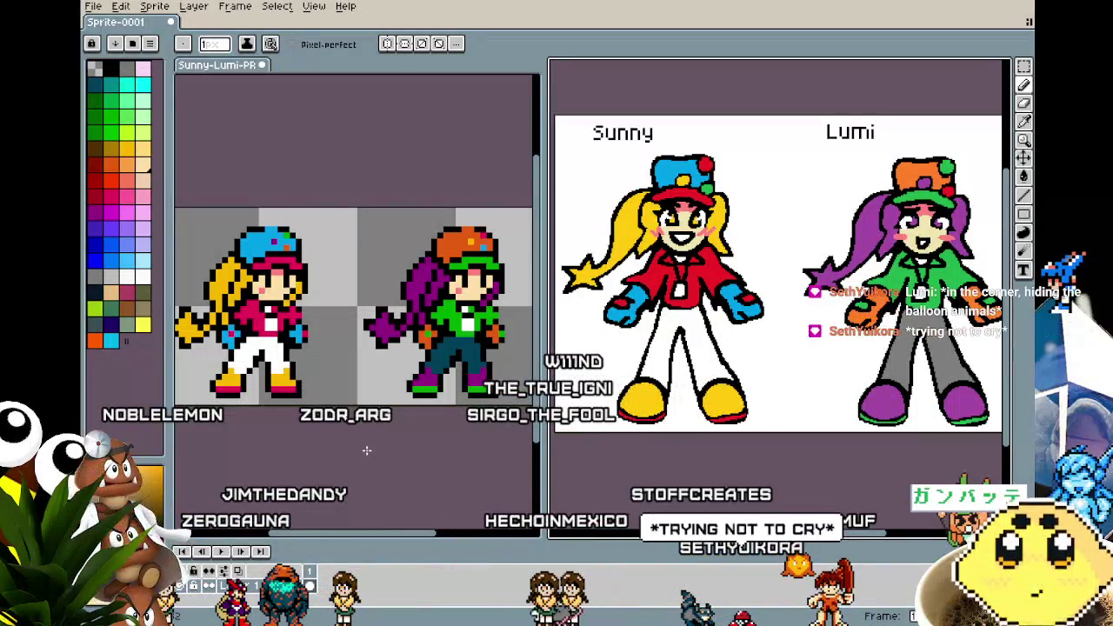
left_click_drag(366, 450, 363, 409)
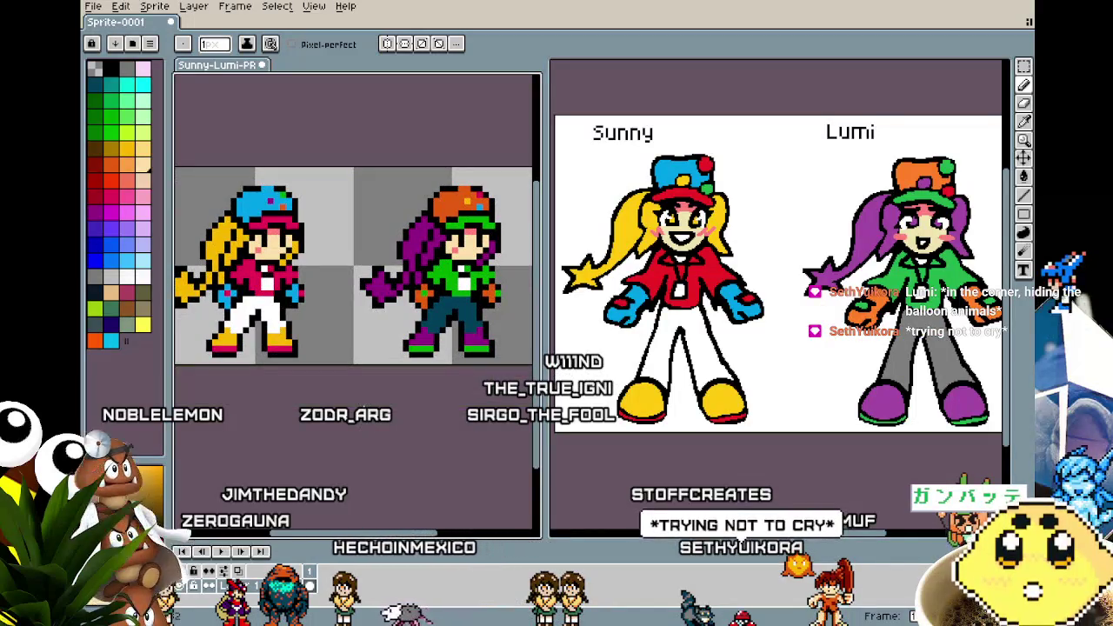
scroll(357, 366, "down", 1)
scroll(339, 365, "up", 1)
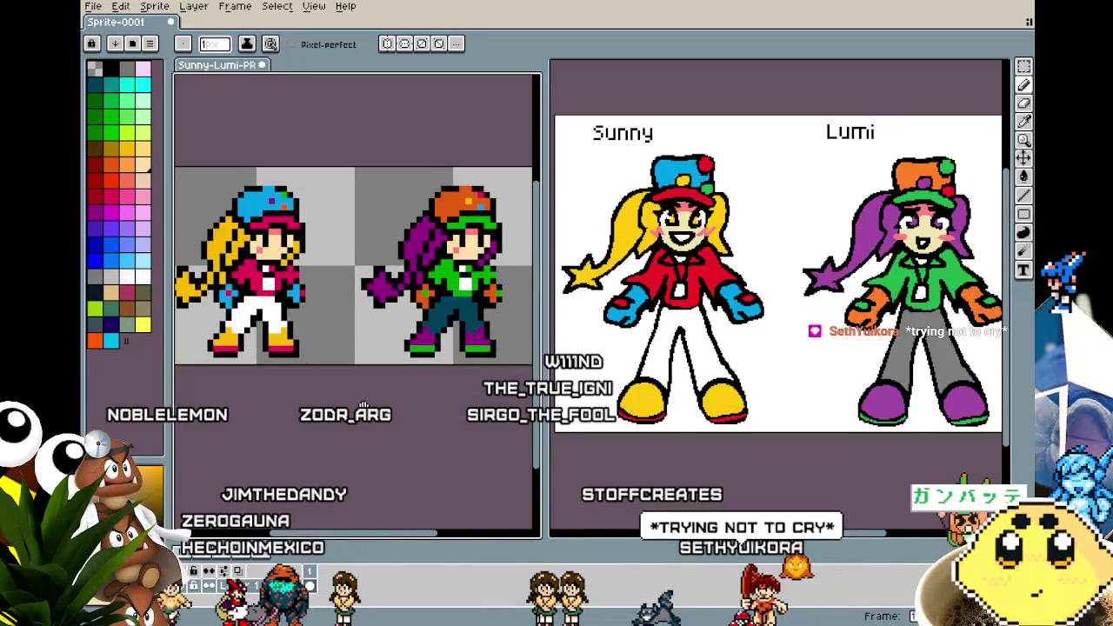
left_click_drag(364, 409, 362, 428)
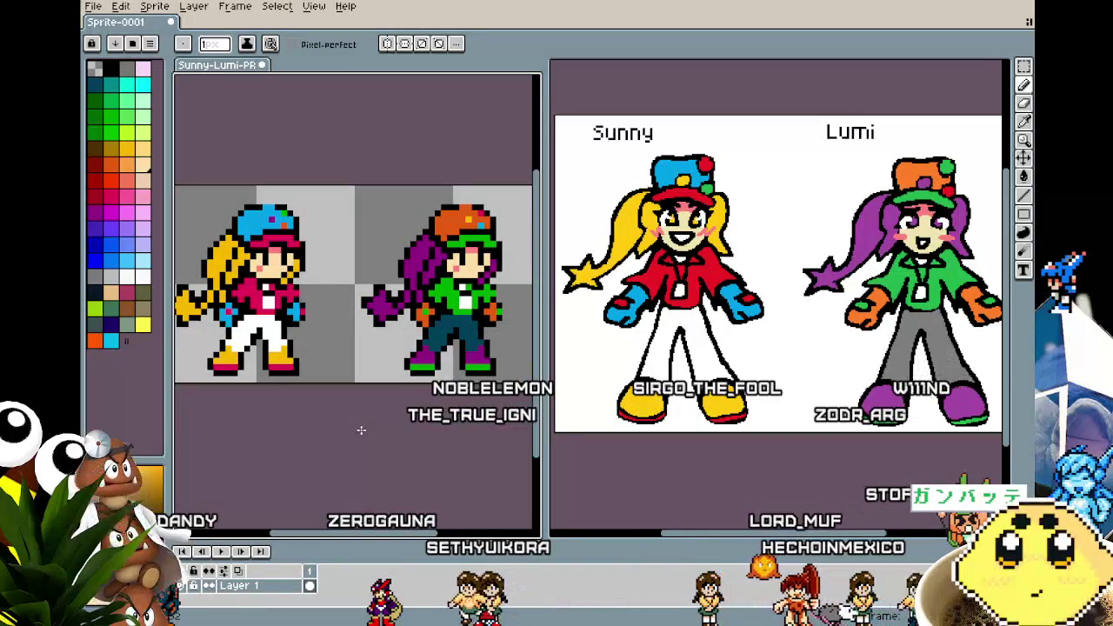
left_click_drag(361, 429, 327, 423)
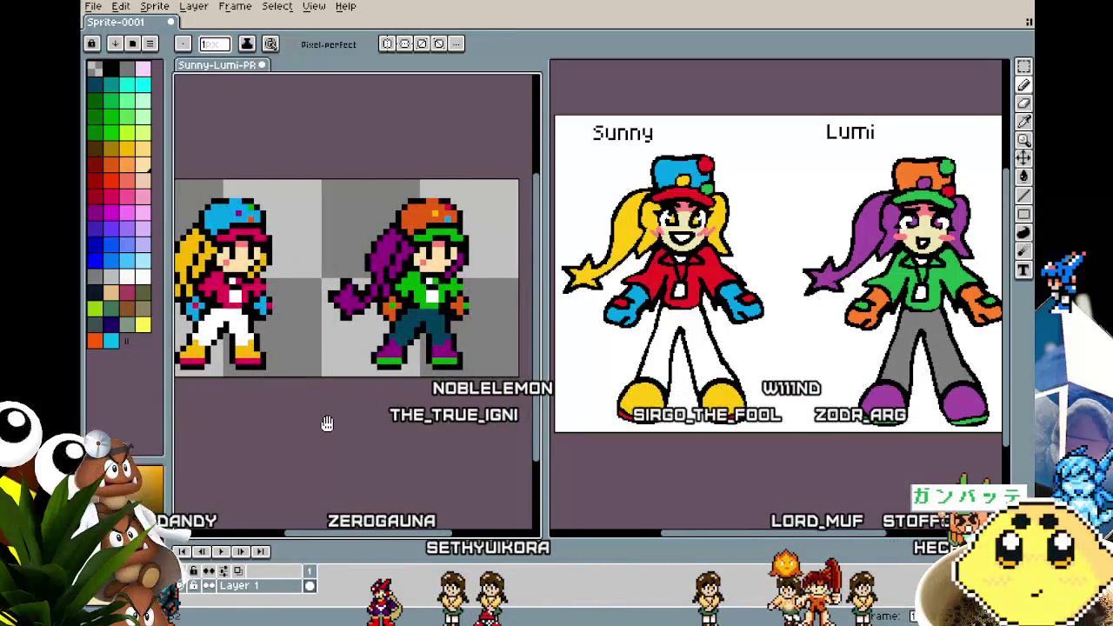
scroll(328, 423, "down", 1)
left_click_drag(328, 424, 355, 419)
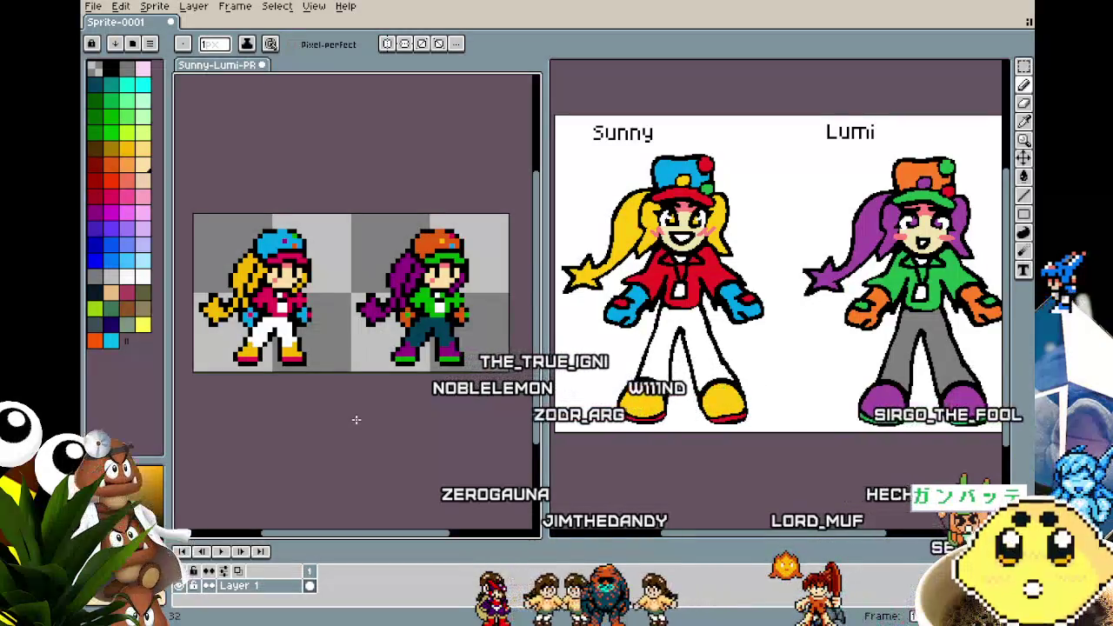
scroll(356, 420, "up", 1)
left_click_drag(356, 421, 376, 420)
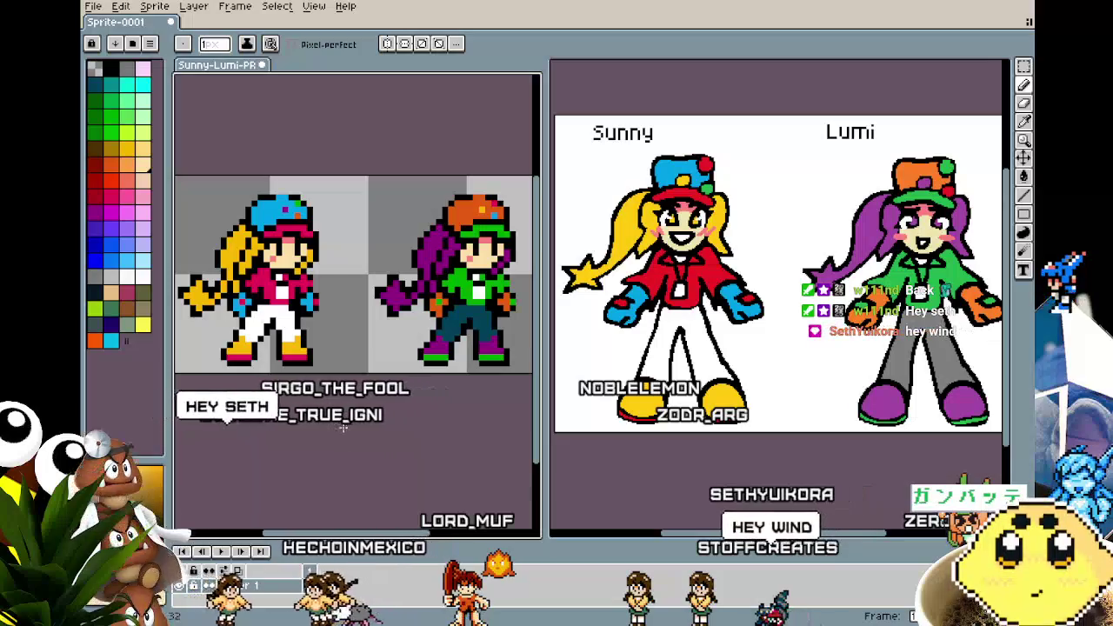
left_click_drag(336, 479, 343, 480)
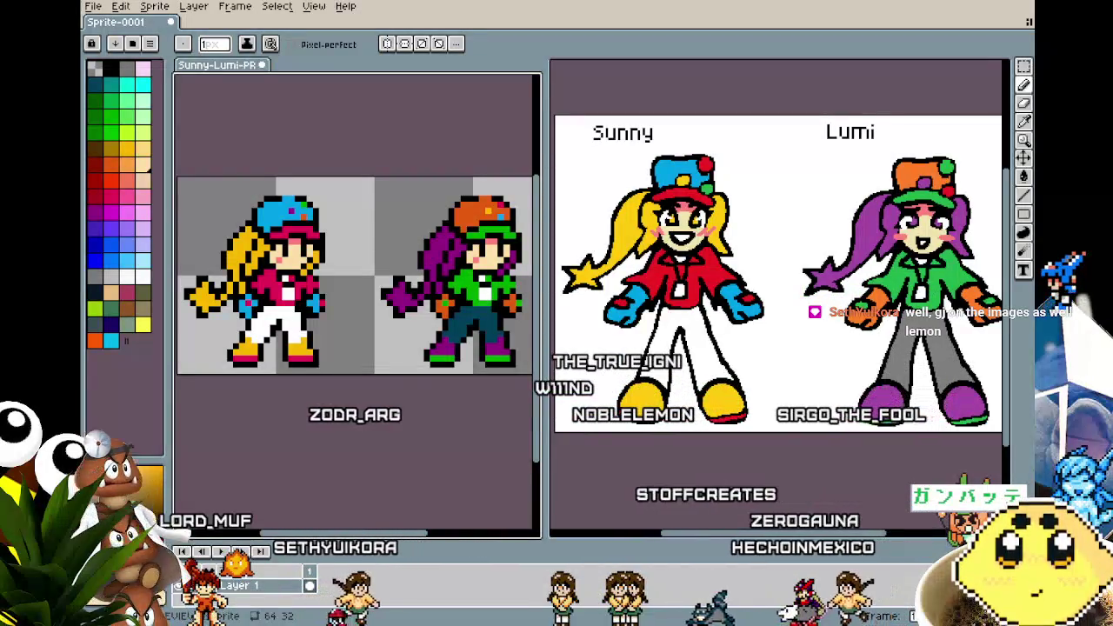
mouse_move(331, 403)
left_mouse_down()
mouse_move(338, 448)
mouse_move(311, 404)
left_mouse_up()
scroll(331, 410, "down", 1)
key("m")
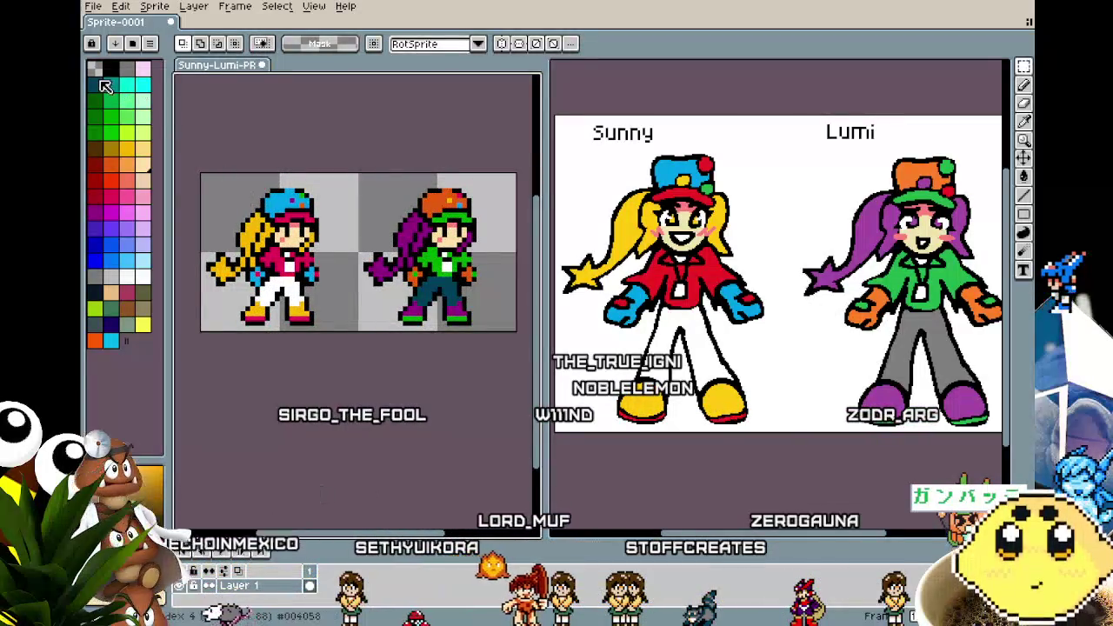
Recentre the sprites and open Sunny.aseprite from the recent files list
scroll(304, 438, "up", 1)
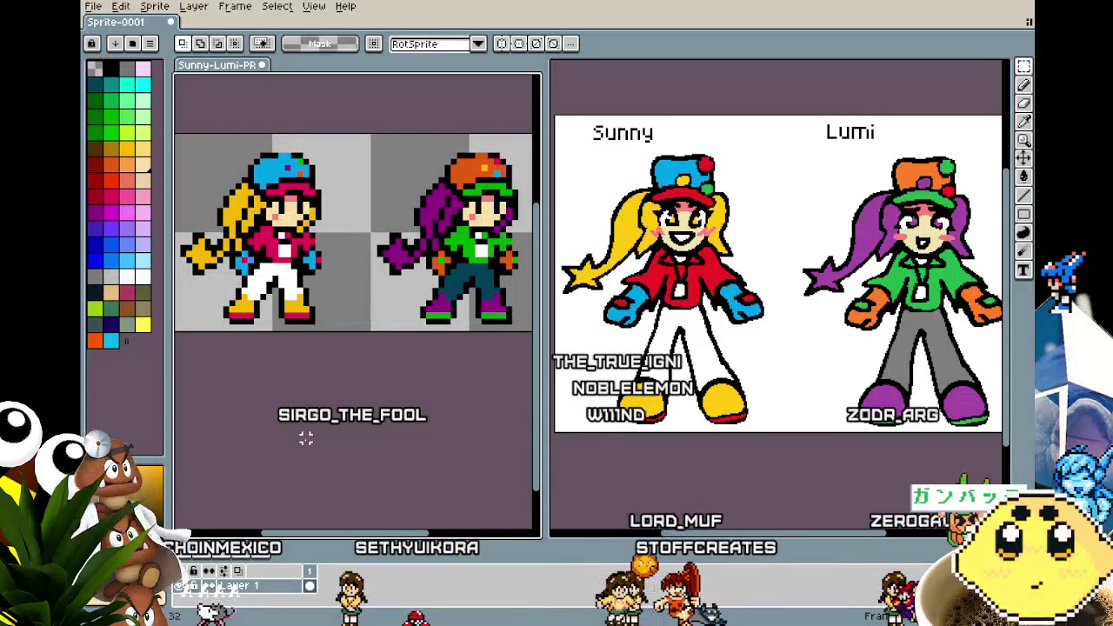
left_click_drag(305, 438, 321, 446)
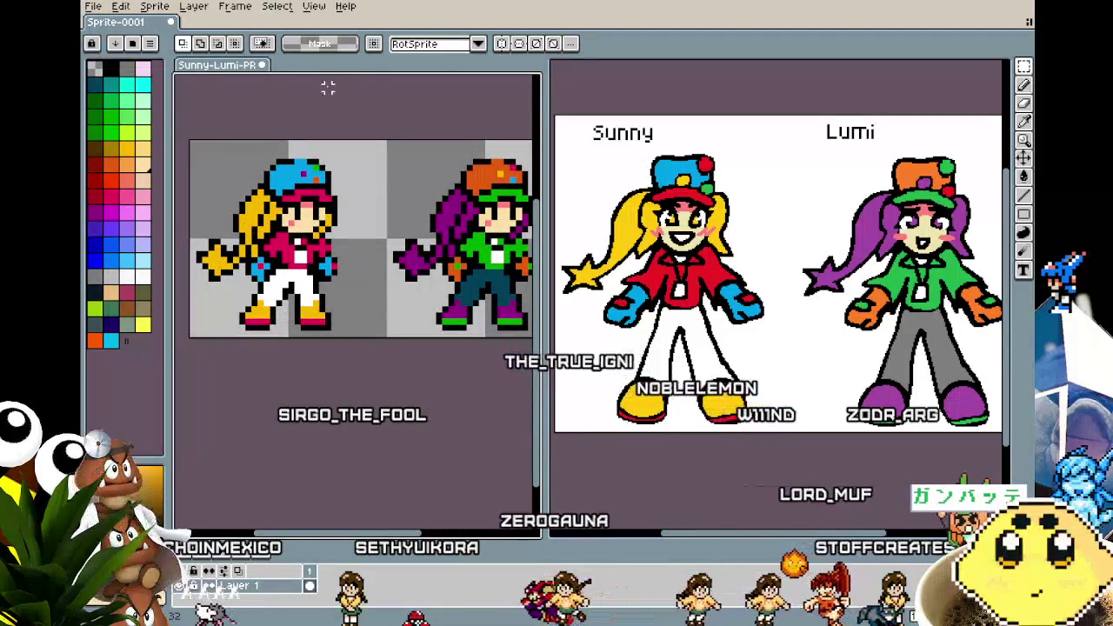
left_click(94, 7)
mouse_move(127, 51)
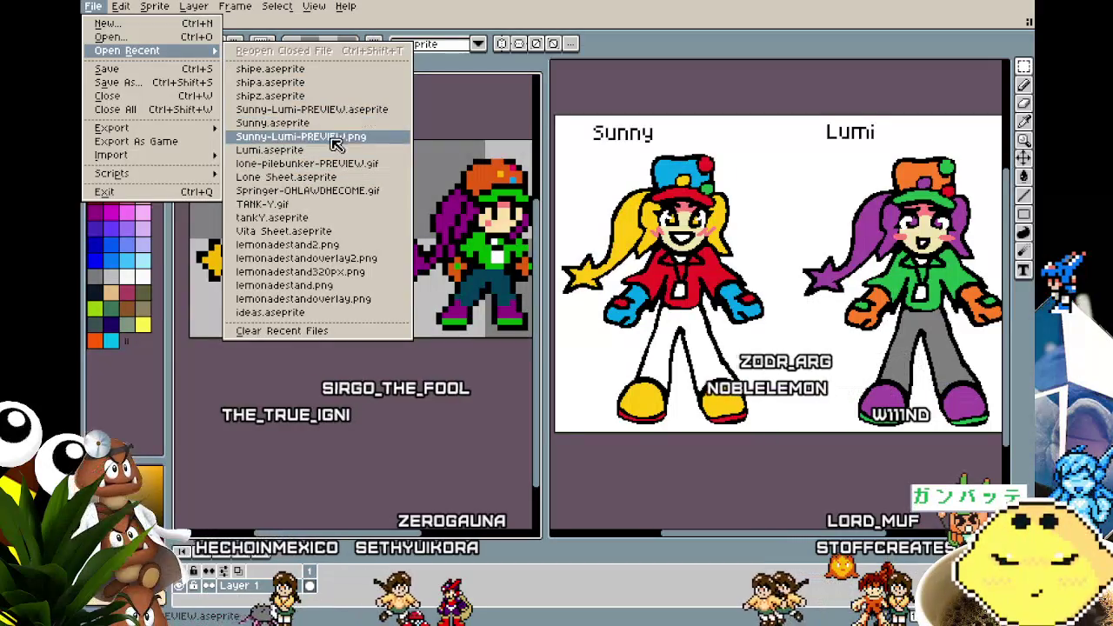
left_click(304, 123)
Zoom in on the canvases and make the two-sprite preview sheet active
scroll(661, 323, "up", 1)
scroll(661, 323, "up", 2)
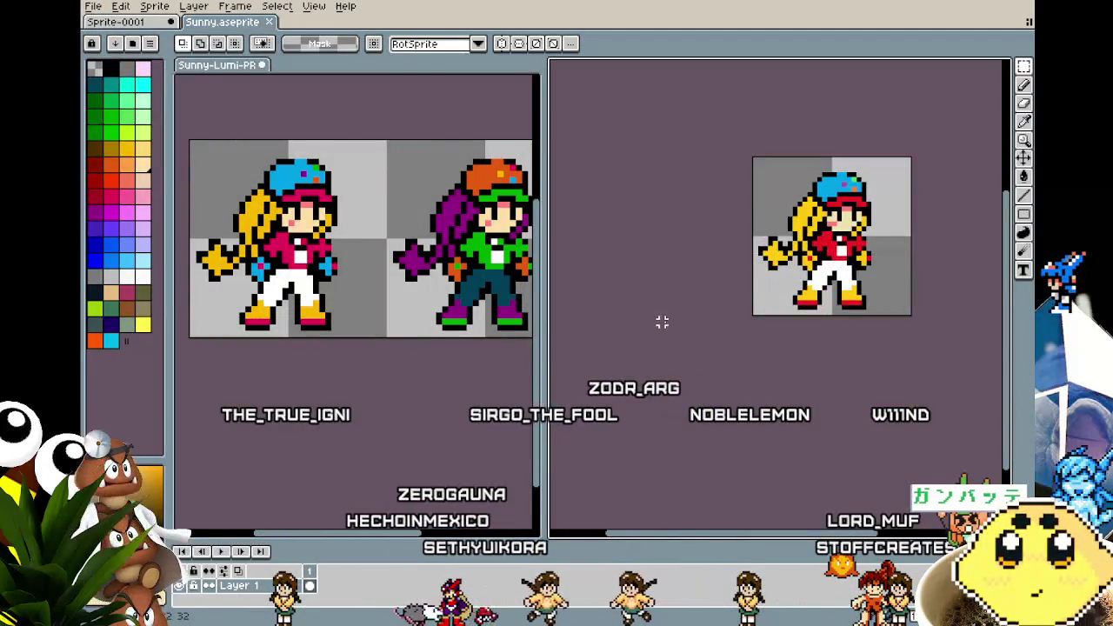
scroll(649, 322, "up", 1)
scroll(776, 300, "up", 1)
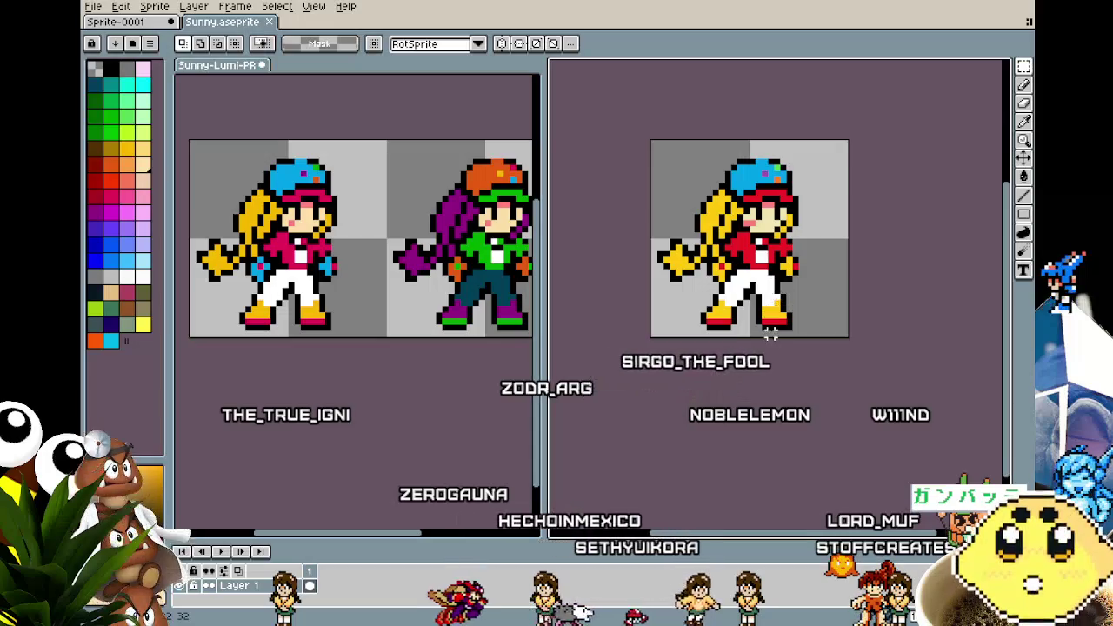
scroll(770, 333, "up", 1)
key("i")
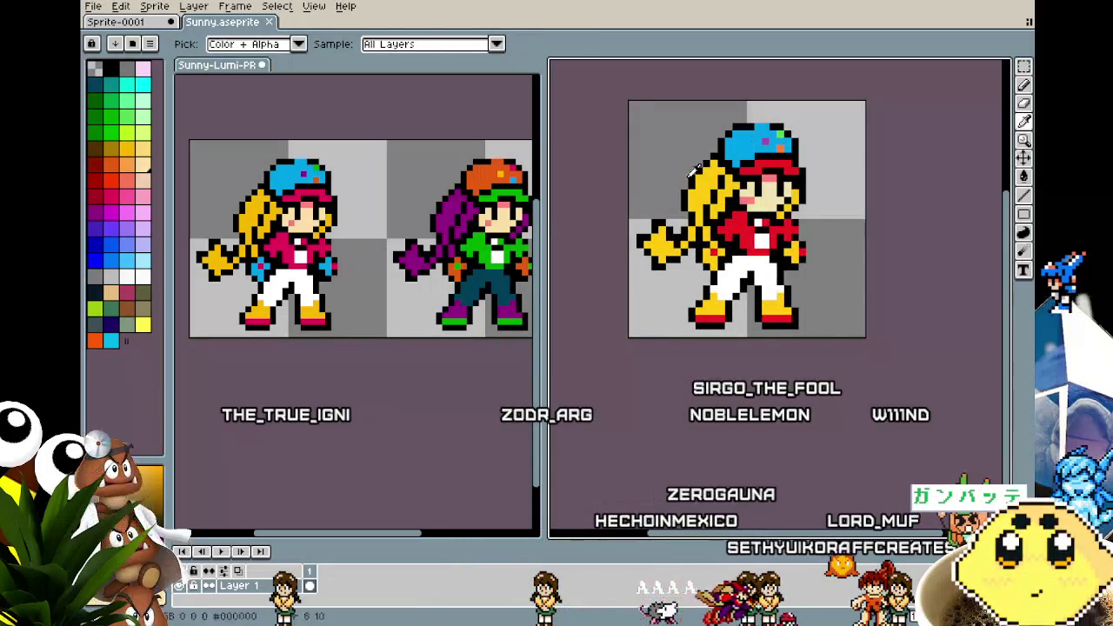
left_click(223, 150)
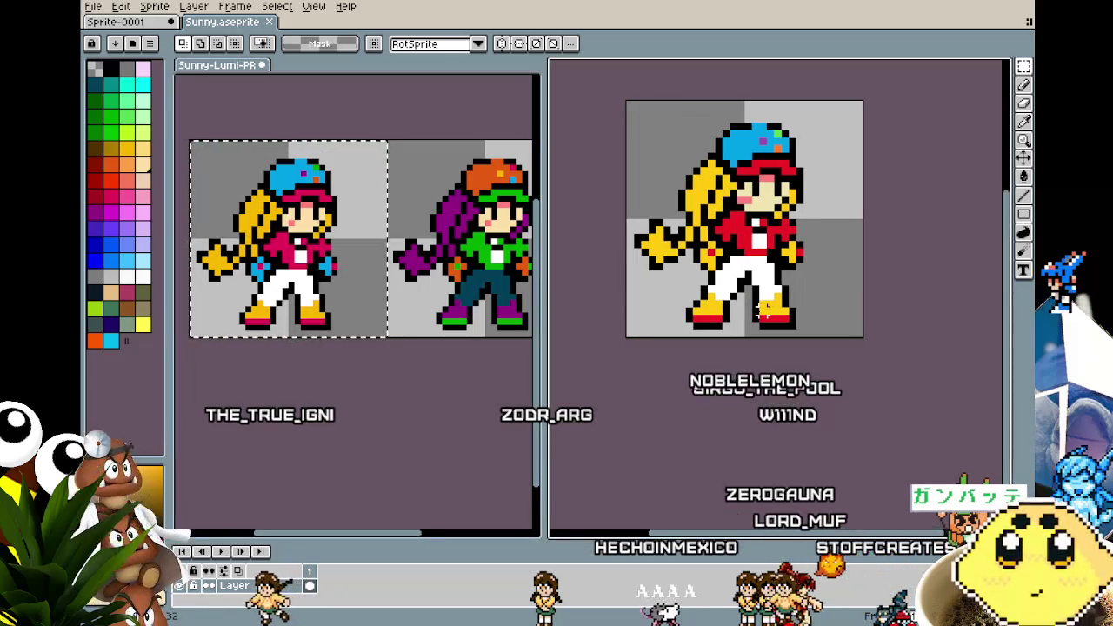
Paste the Sunny sprite into Sunny.aseprite, commit it, deselect, and zoom out one step
key("ctrl+v")
key("Return")
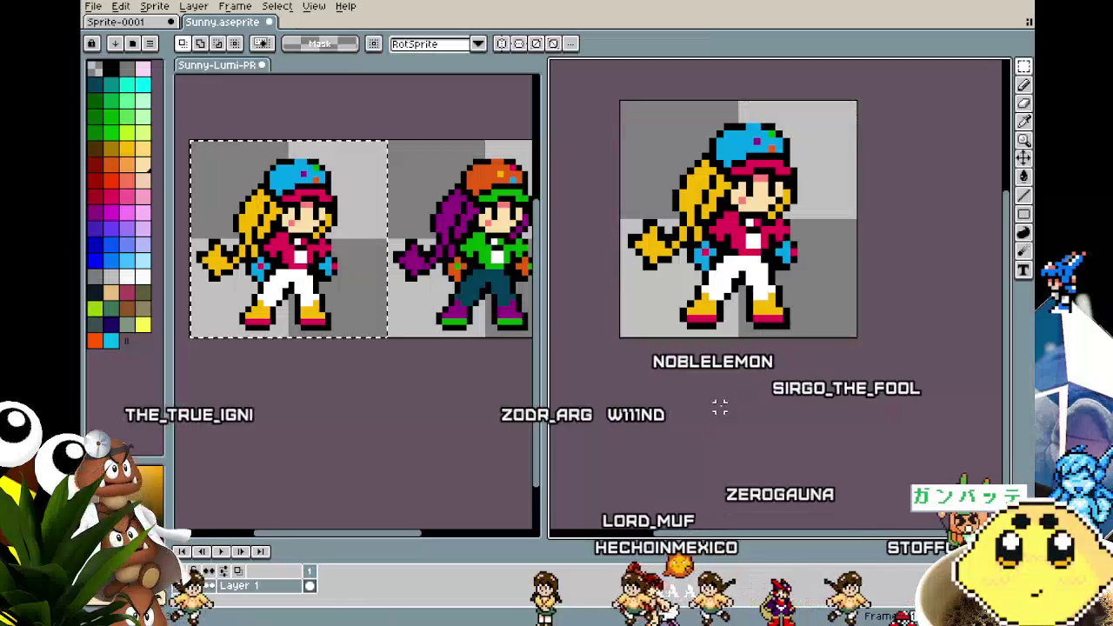
left_click(383, 415)
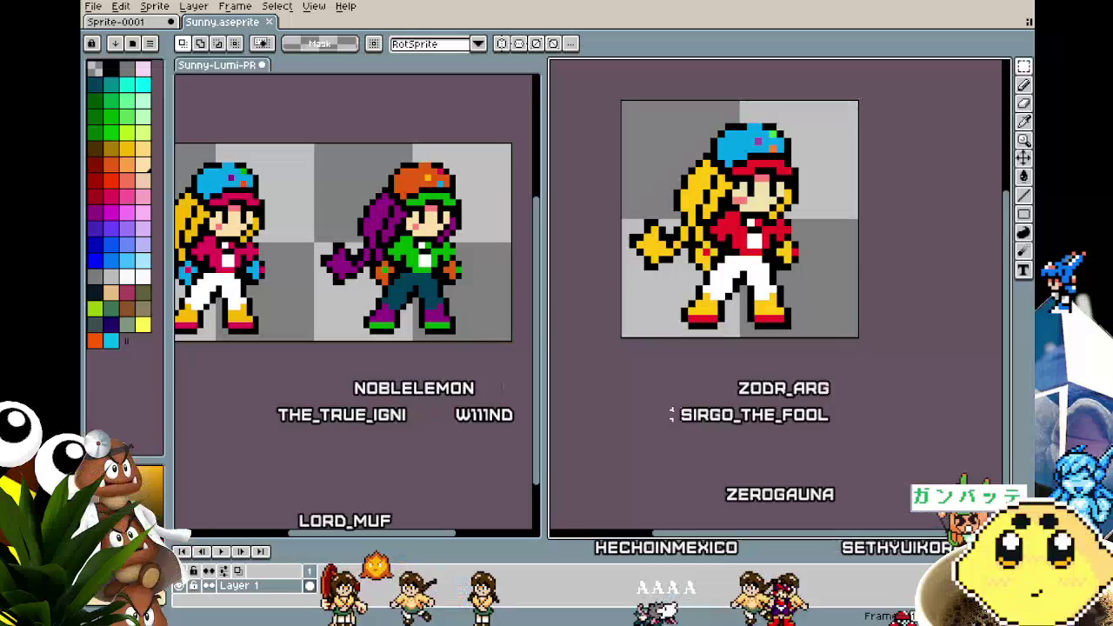
key("ctrl+a")
key("ctrl+d")
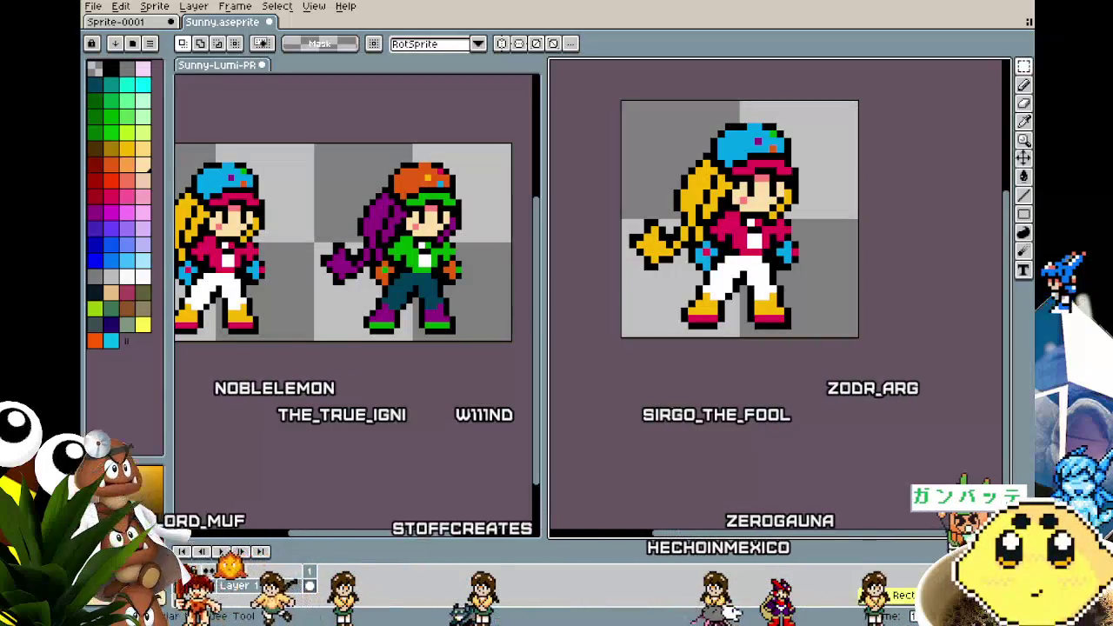
key("minus")
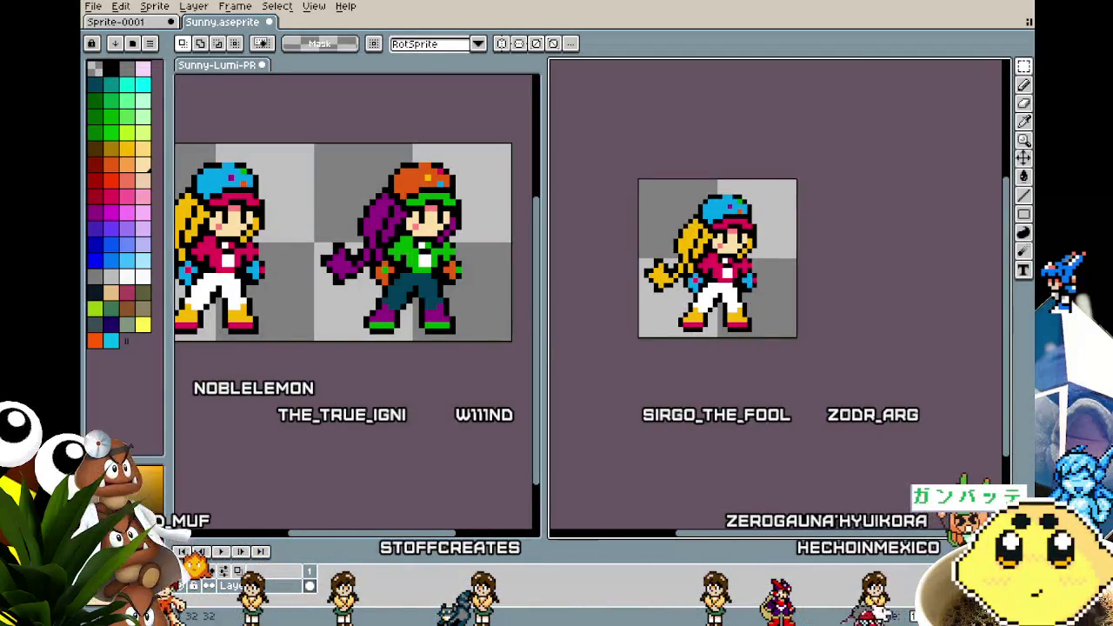
left_click(92, 6)
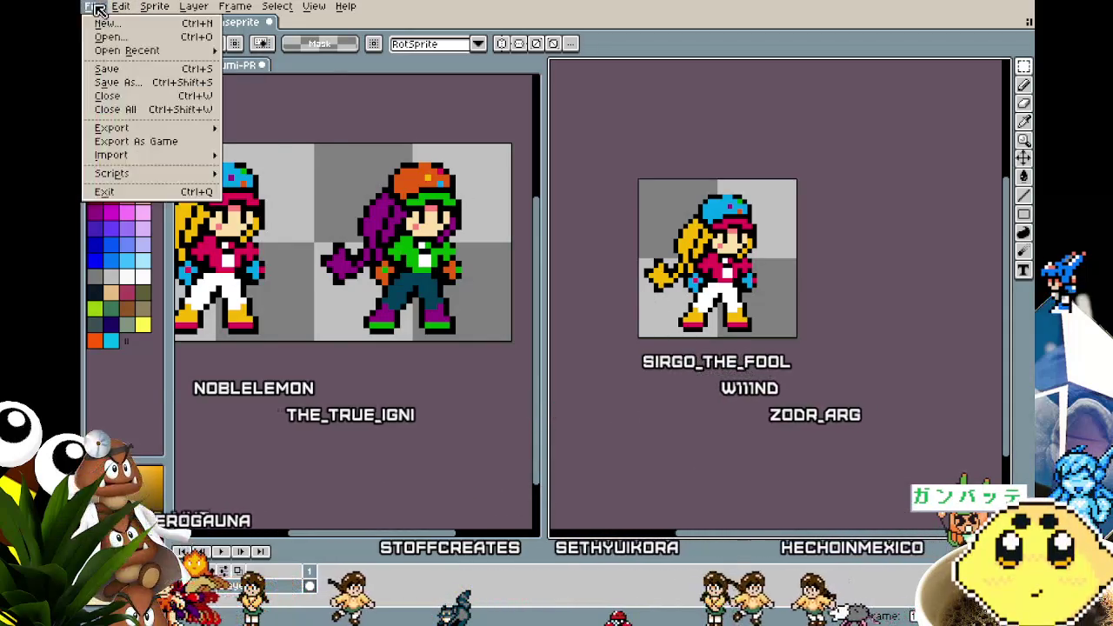
Save Sunny.aseprite and open Lumi.aseprite from the recent files
key("Escape")
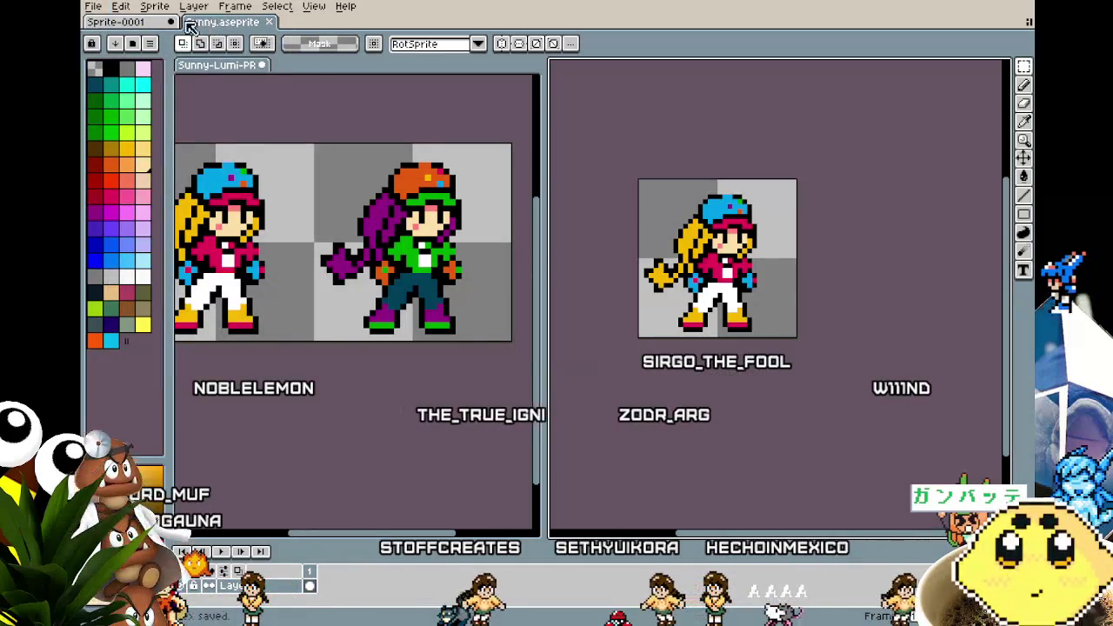
left_click(94, 7)
mouse_move(127, 50)
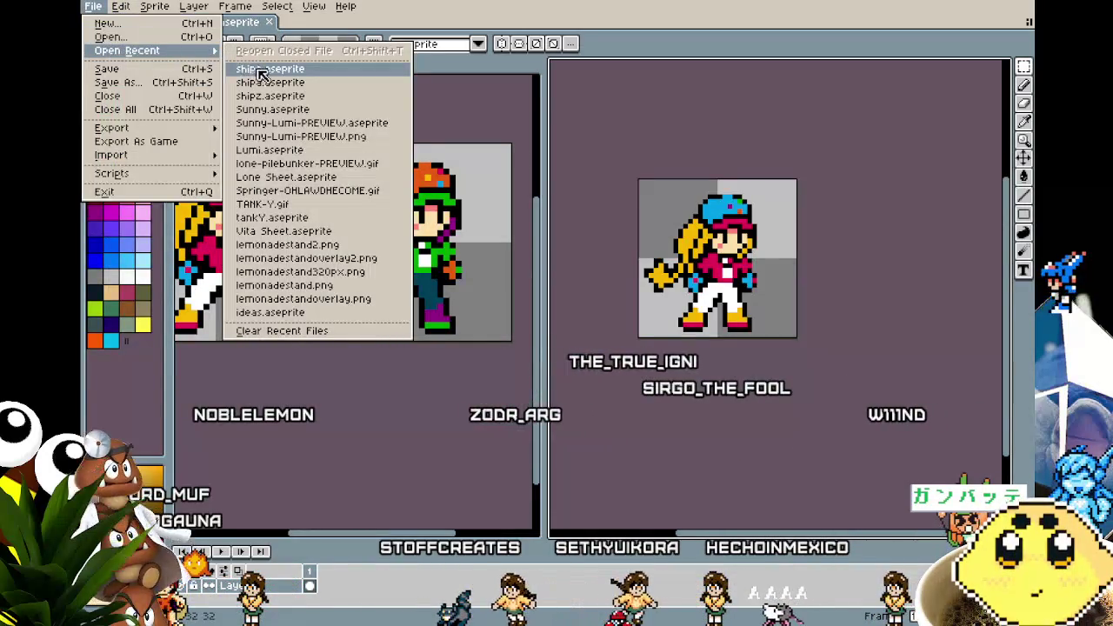
left_click(285, 149)
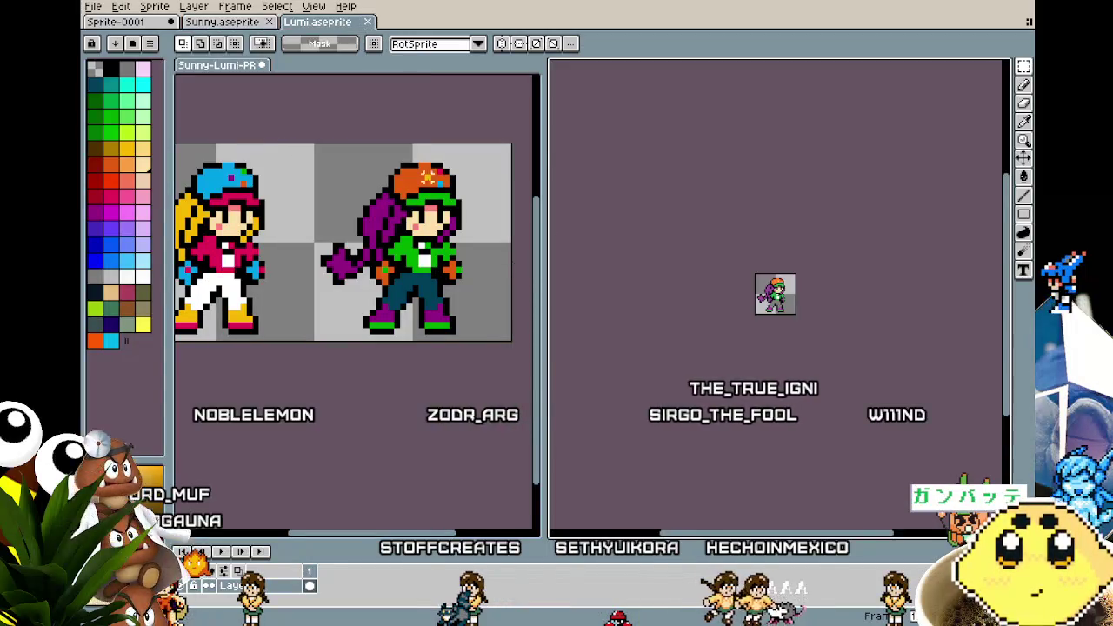
left_click_drag(771, 348, 688, 372)
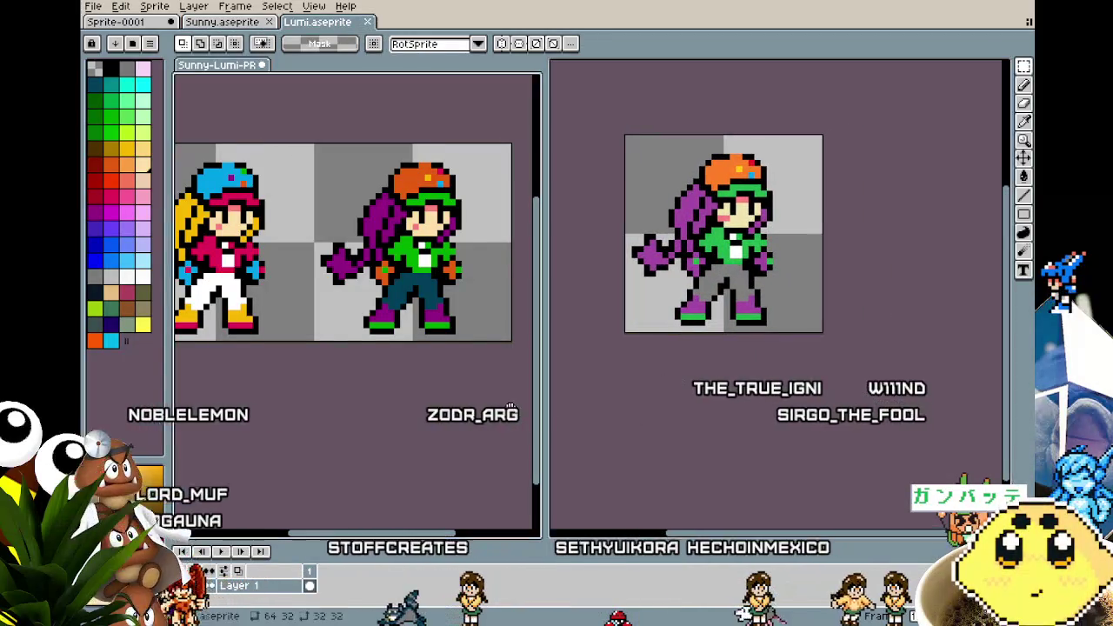
Select Lumi in the preview sheet and paste it onto the Lumi.aseprite canvas
left_click_drag(303, 143, 502, 341)
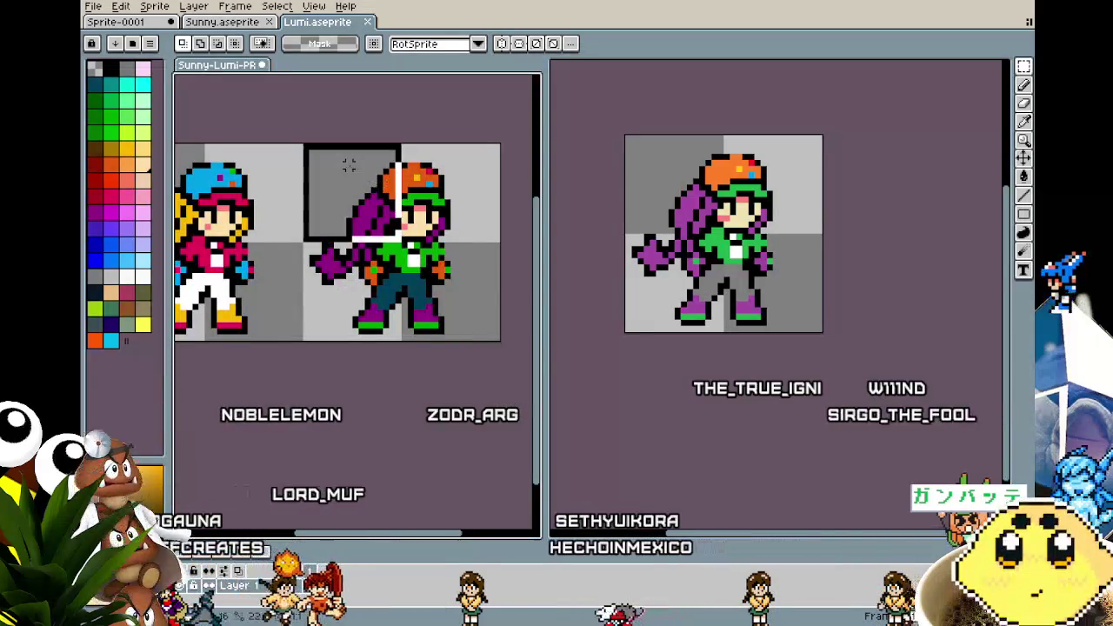
left_click(687, 422)
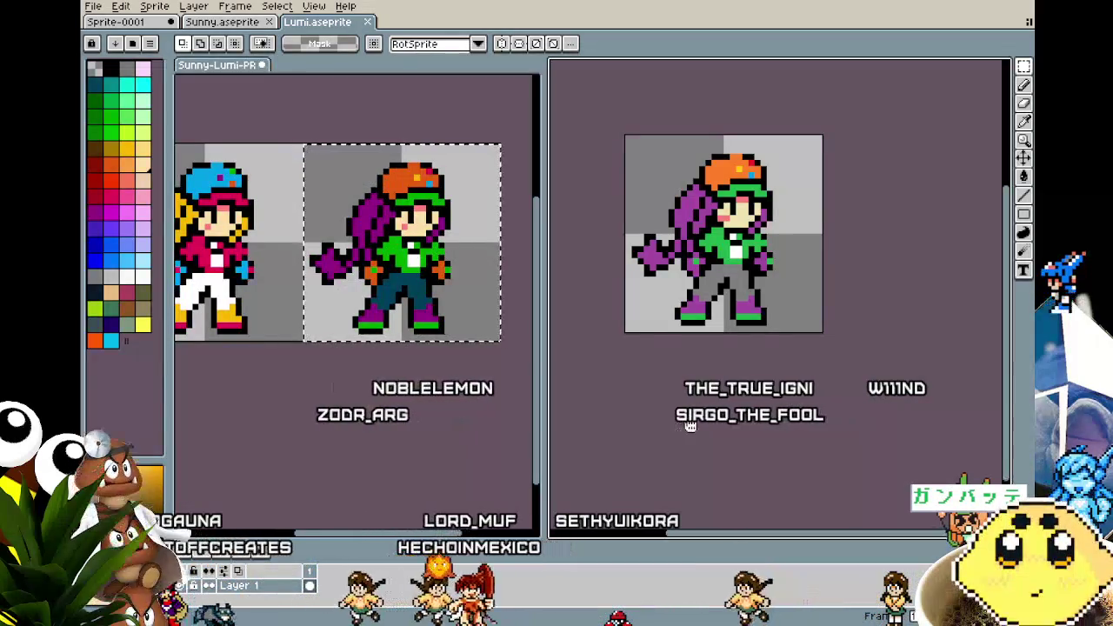
left_click_drag(385, 403, 365, 403)
left_click_drag(676, 435, 664, 433)
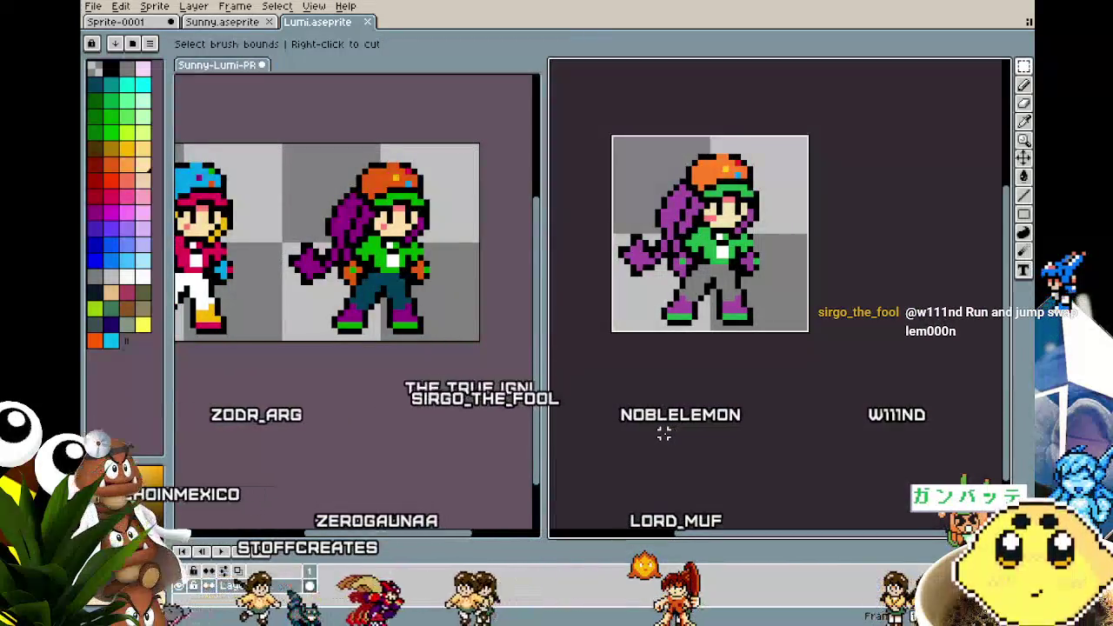
key("ctrl+v")
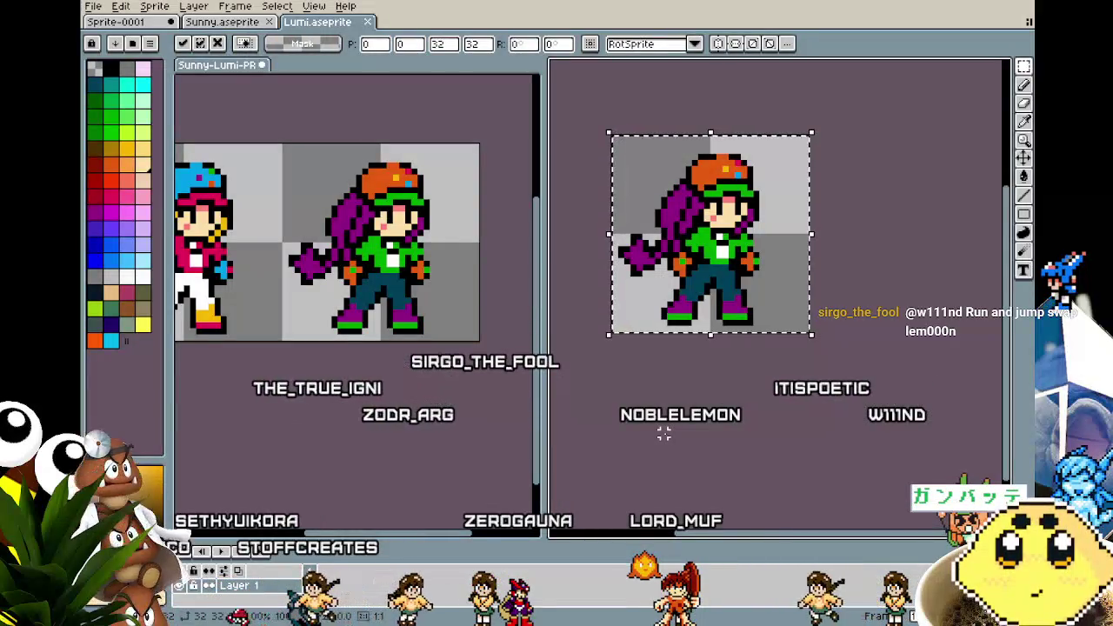
left_click(664, 433)
Frame the sprites, reselect the whole Lumi sprite, and save Lumi.aseprite
left_click_drag(614, 434, 646, 434)
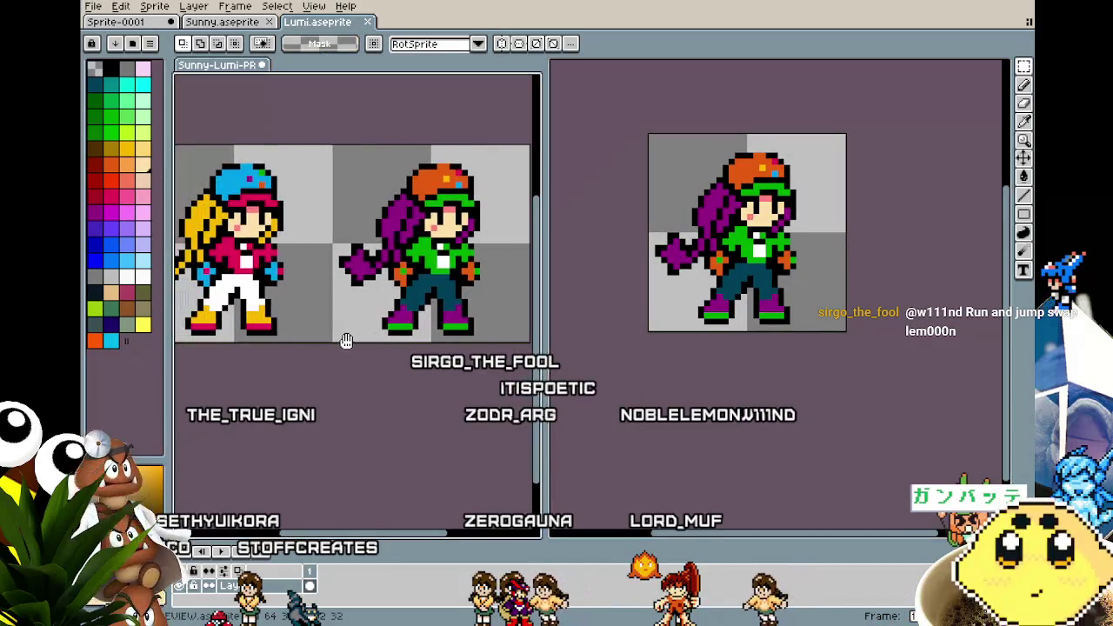
left_click_drag(295, 334, 345, 336)
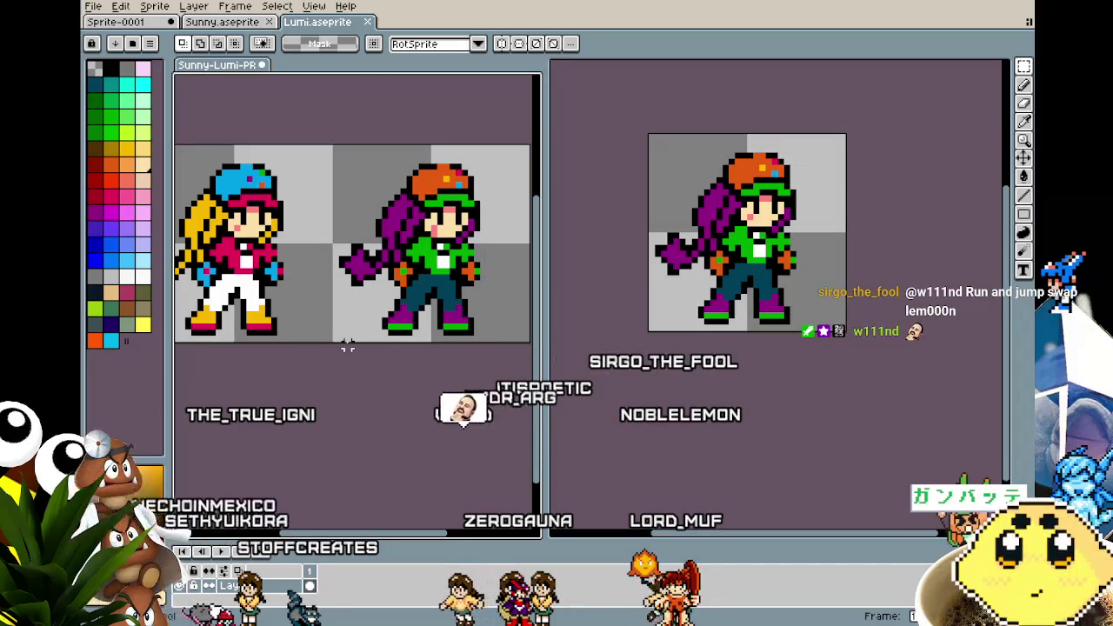
key("m")
key("ctrl+y")
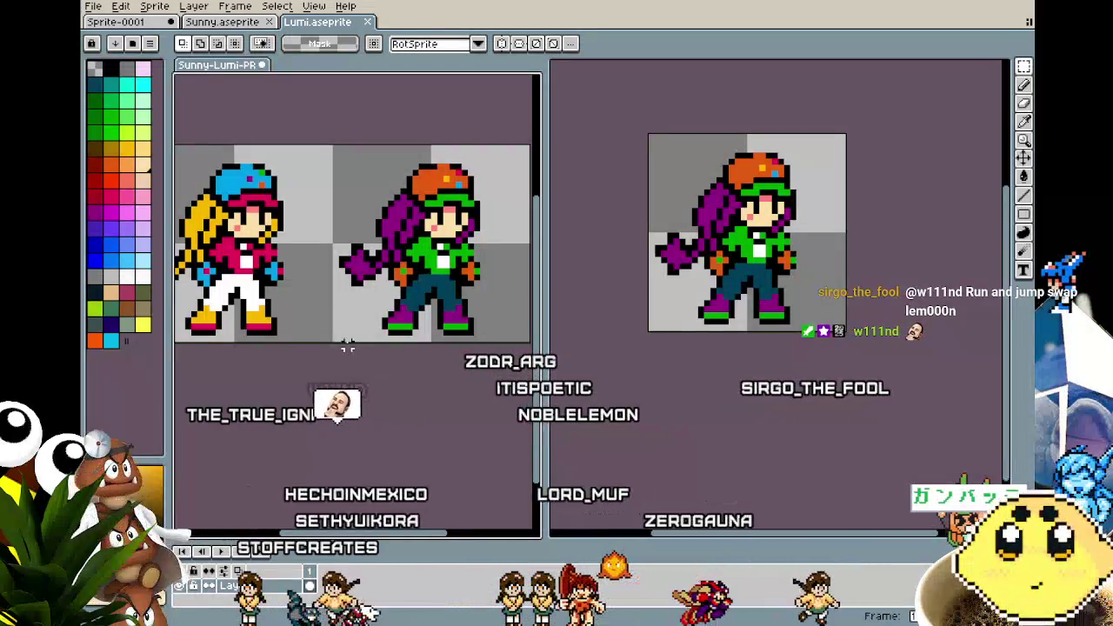
key("ctrl+s")
left_click_drag(354, 346, 366, 353)
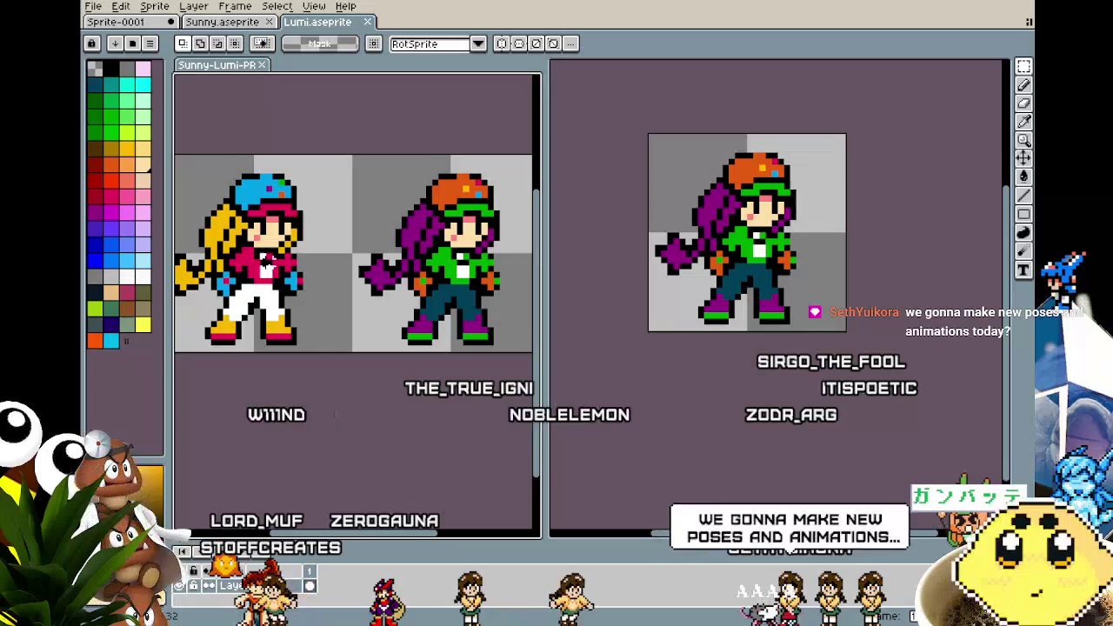
Switch to Sunny.aseprite, move the preview sheet into its own tab, and zoom in on Sunny
left_click_drag(267, 262, 288, 276)
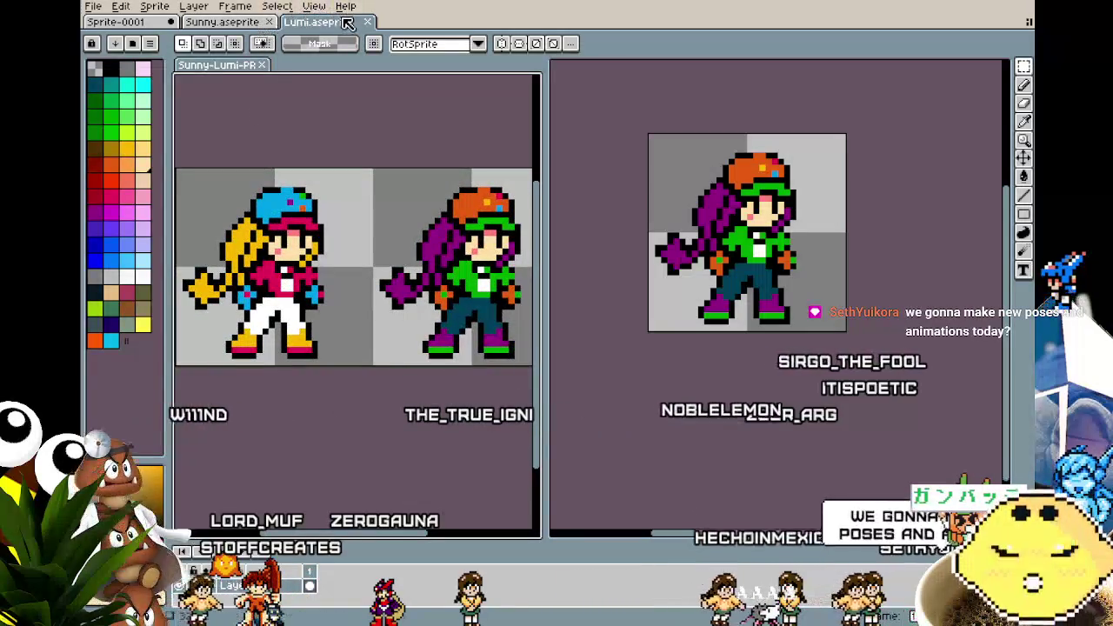
left_click(228, 22)
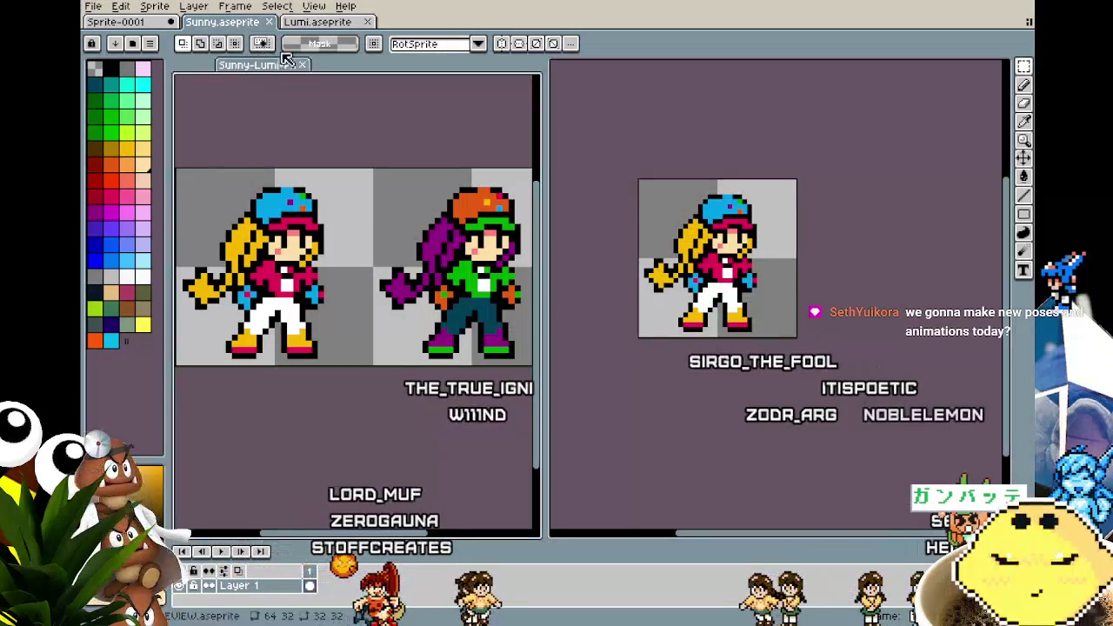
left_click_drag(275, 64, 422, 21)
scroll(305, 348, "up", 1)
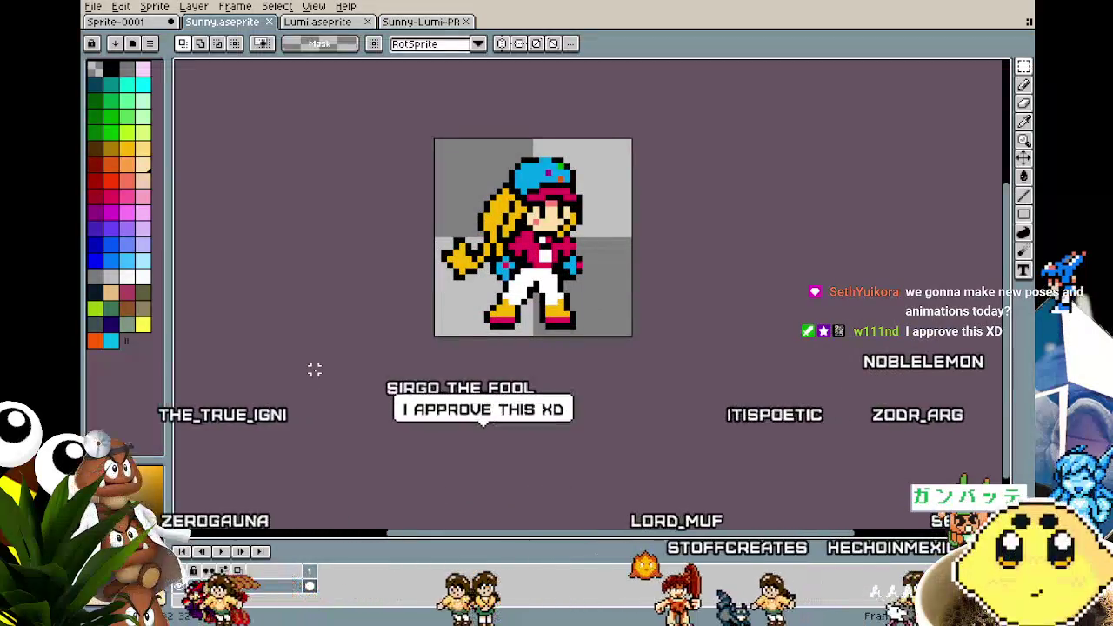
mouse_move(321, 369)
left_mouse_down()
mouse_move(308, 409)
mouse_move(273, 409)
left_mouse_up()
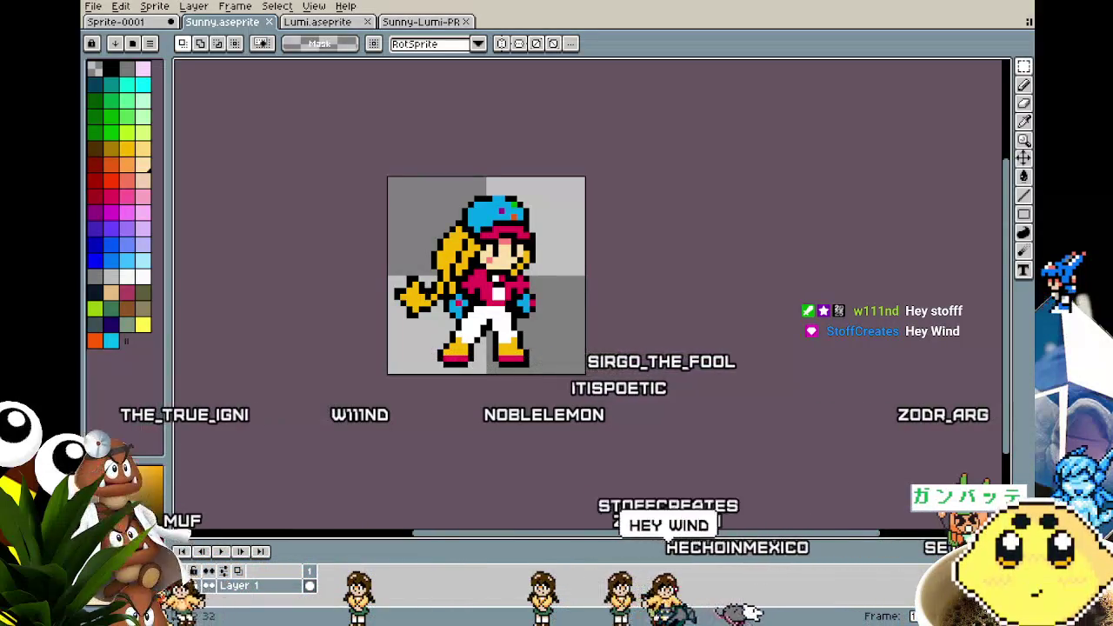
scroll(389, 355, "left", 1)
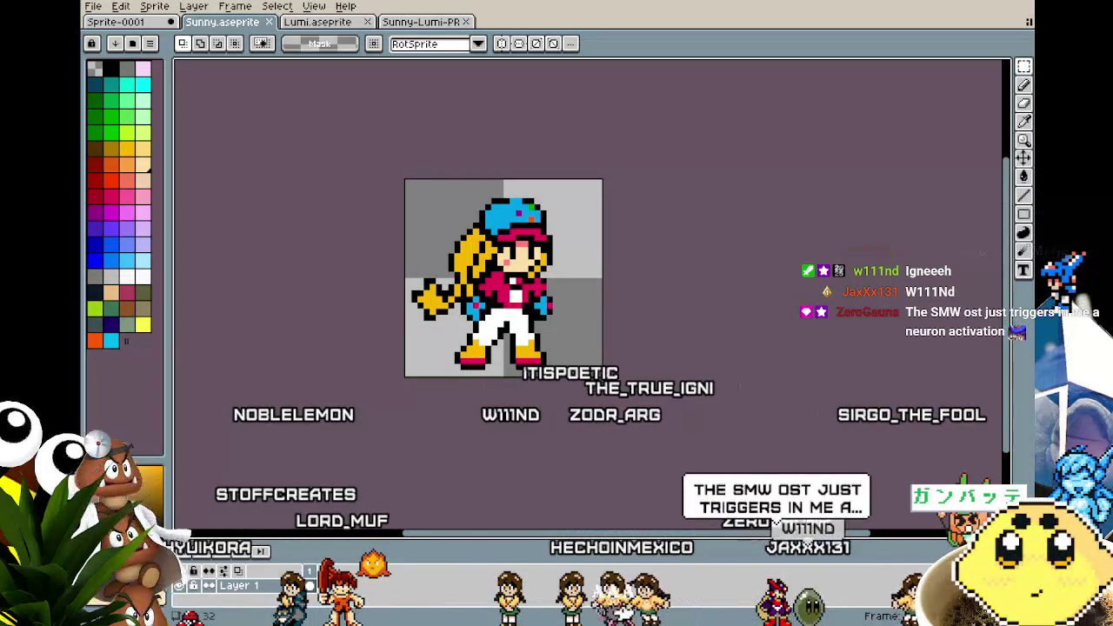
left_click(97, 7)
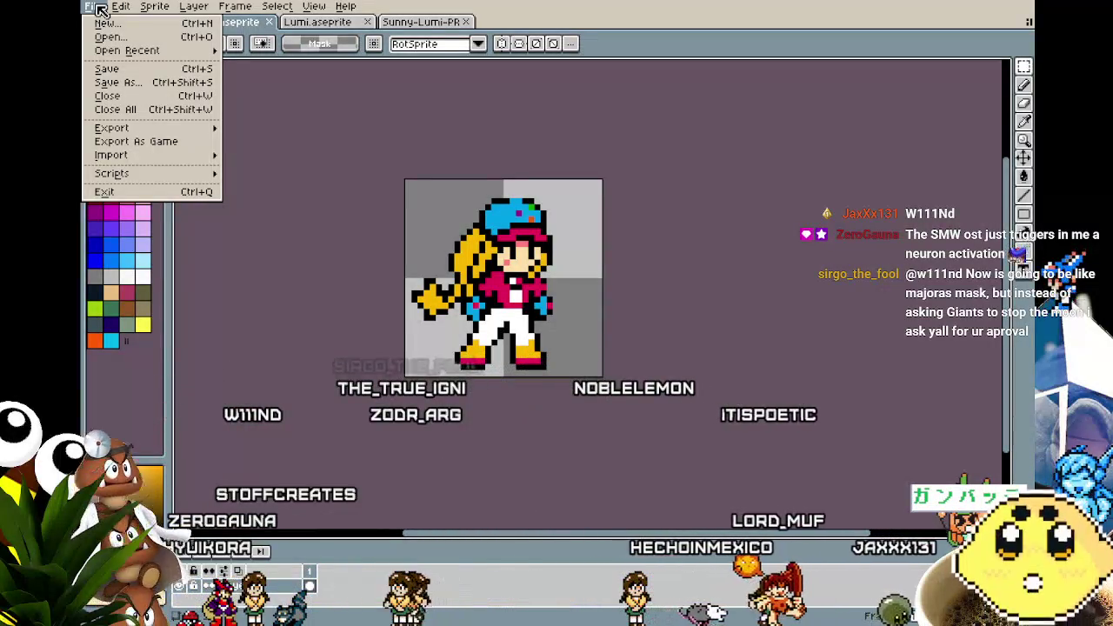
mouse_move(127, 50)
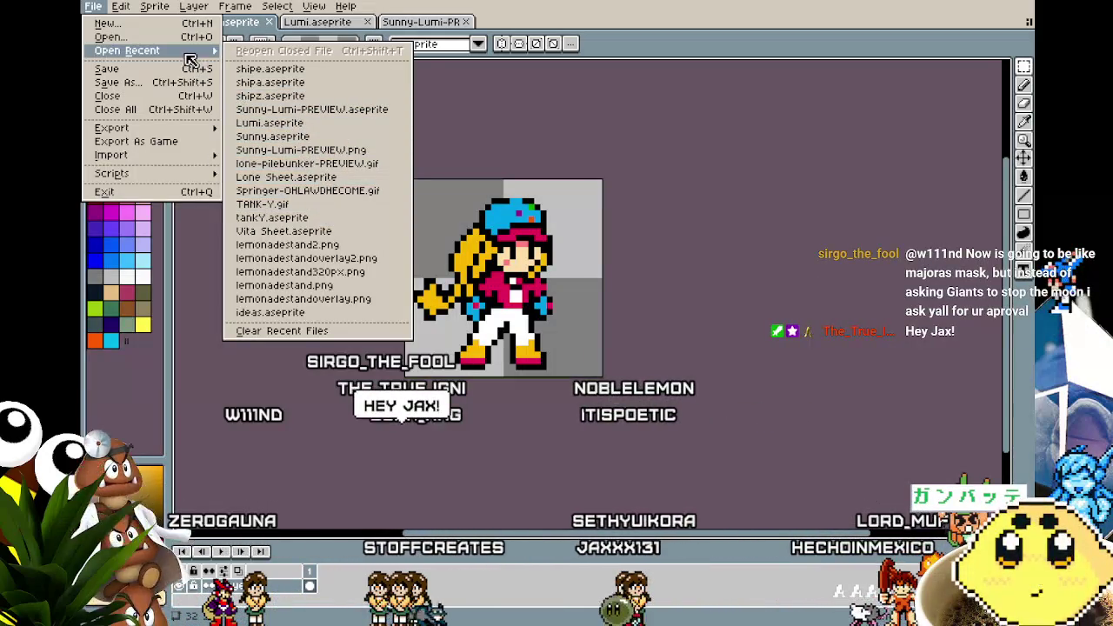
Create a new sprite and paste the Mario and Luigi reference sheet into it
left_click(106, 24)
left_click(516, 423)
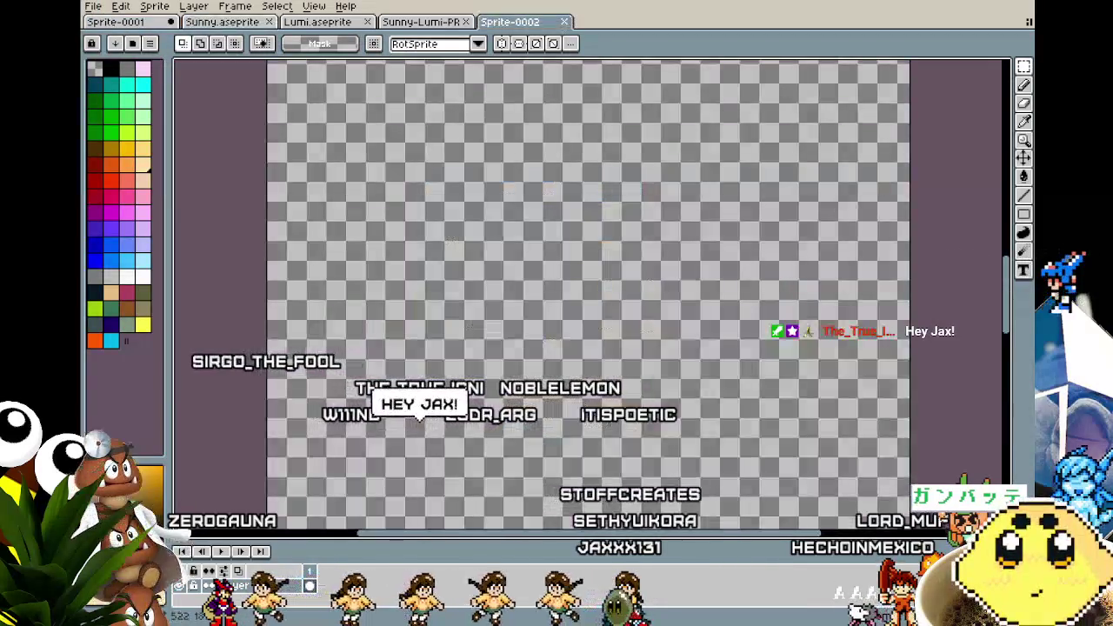
key("ctrl+v")
left_click(245, 271)
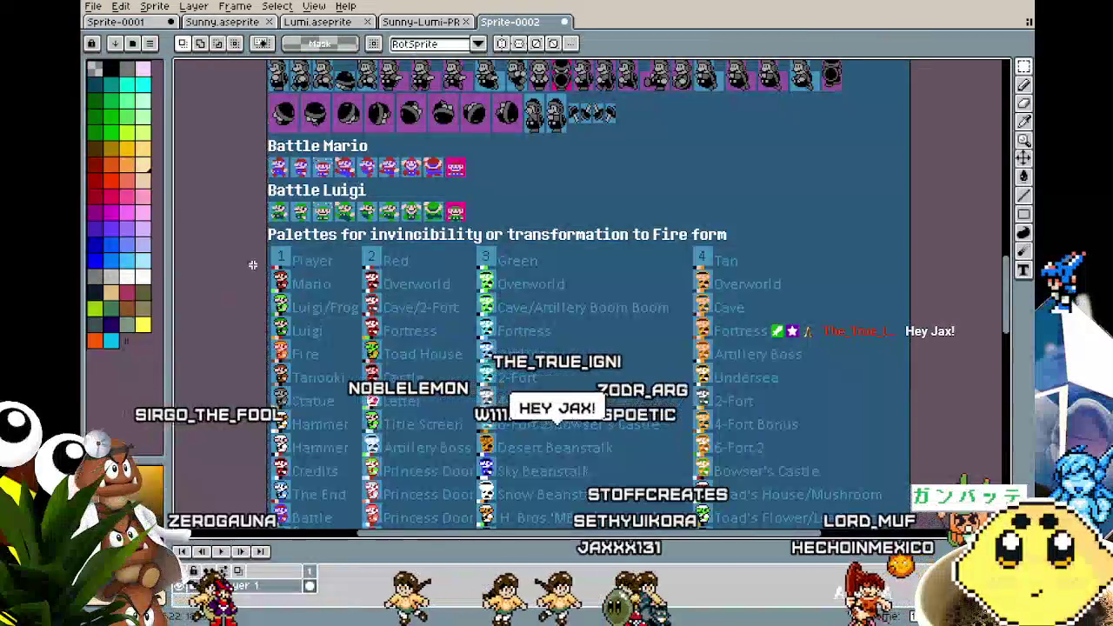
Browse the Luigi and Mario rows, then dock Sprite-0002 beside the preview sheet
scroll(315, 225, "up", 5)
scroll(314, 348, "up", 2)
scroll(317, 407, "up", 3)
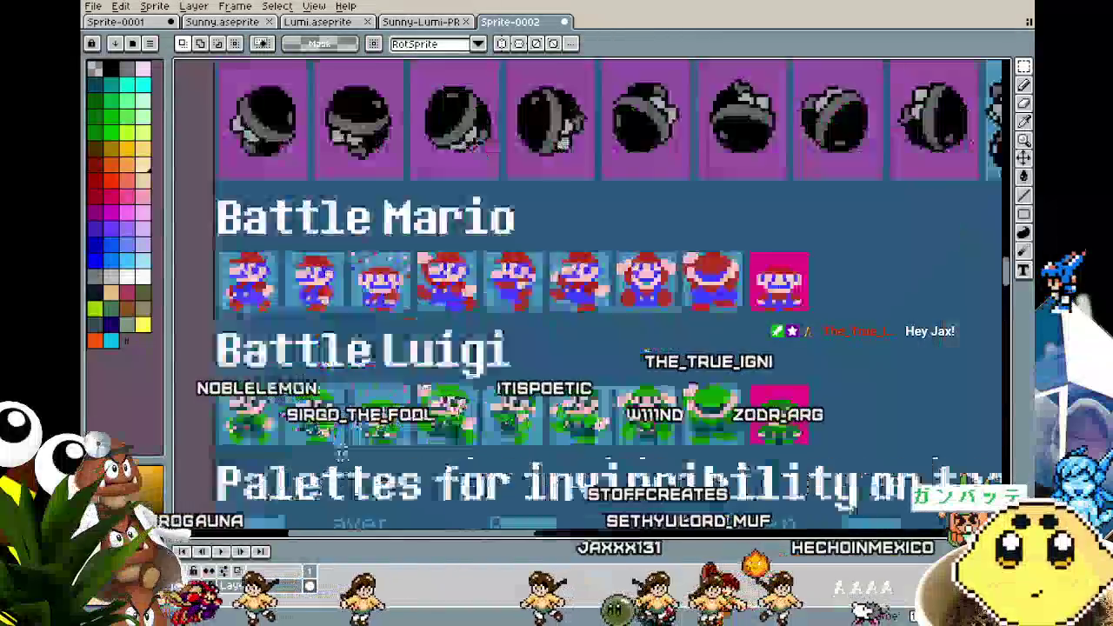
scroll(304, 404, "up", 2)
left_click_drag(295, 411, 413, 346)
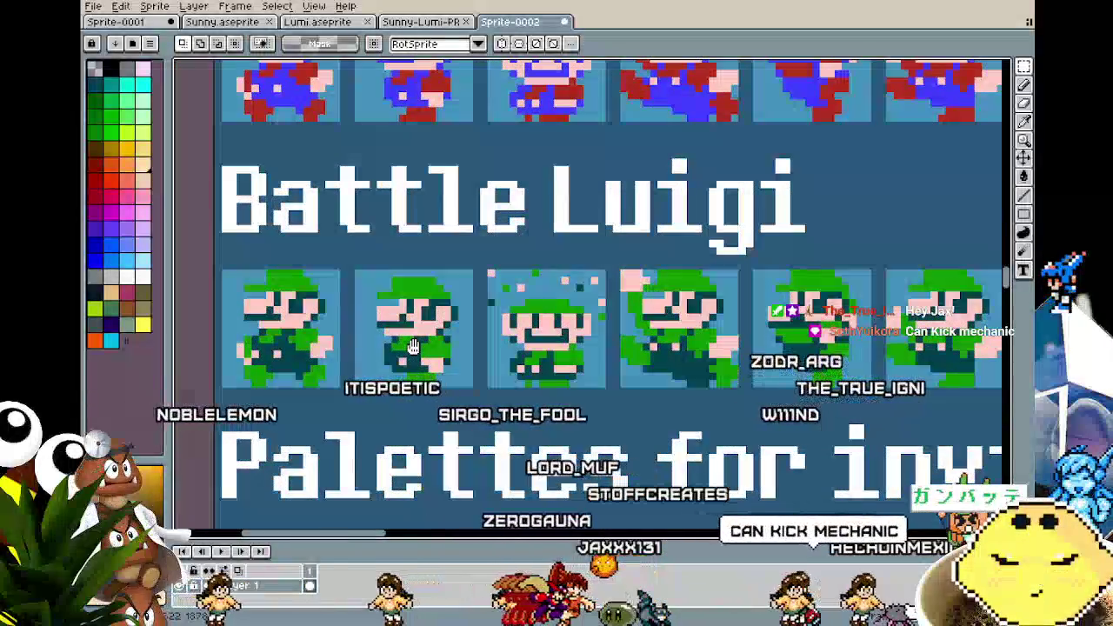
scroll(415, 348, "down", 4)
mouse_move(454, 197)
left_mouse_down()
mouse_move(456, 364)
mouse_move(477, 522)
left_mouse_up()
scroll(453, 326, "up", 3)
scroll(454, 326, "down", 2)
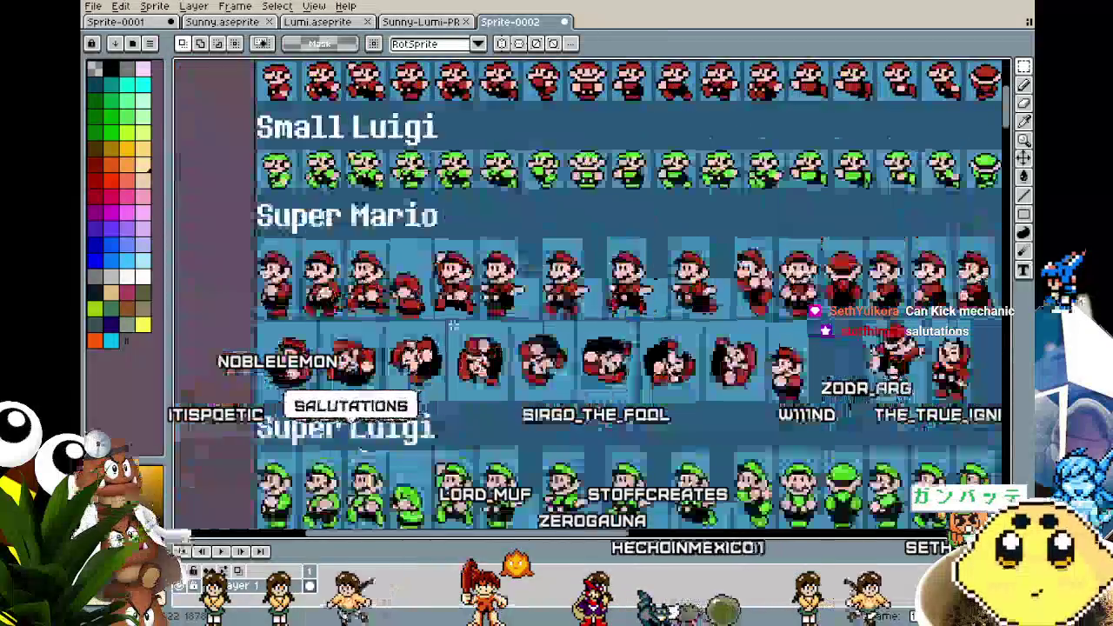
mouse_move(513, 25)
left_mouse_down()
mouse_move(1040, 177)
mouse_move(1022, 195)
left_mouse_up()
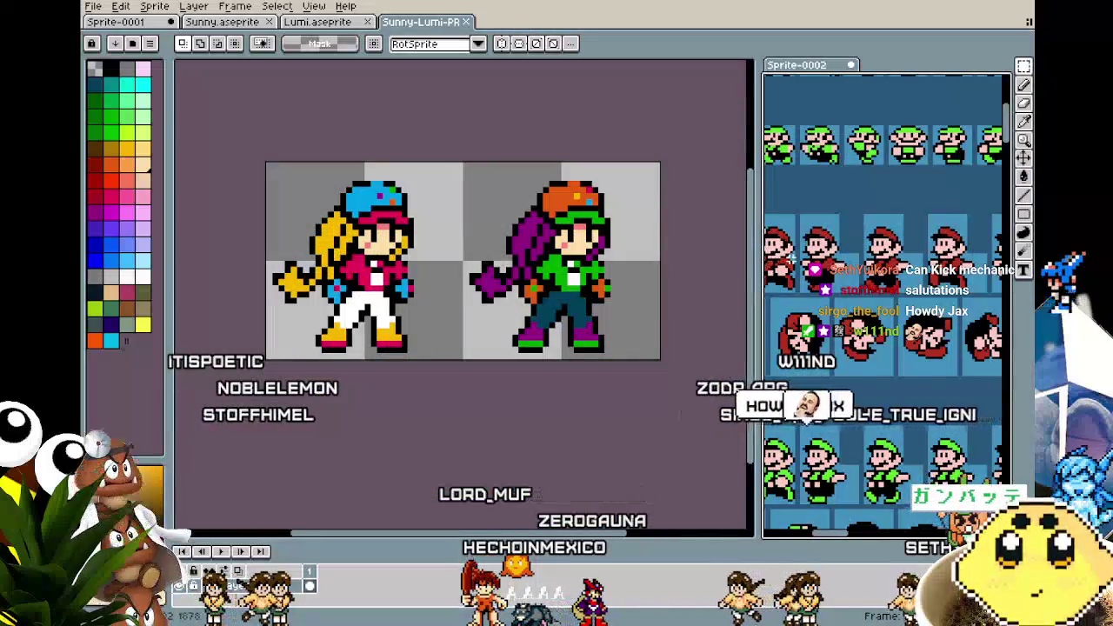
Pan the reference sheet to reveal the Small Luigi and Super Mario rows
left_click_drag(837, 296, 881, 298)
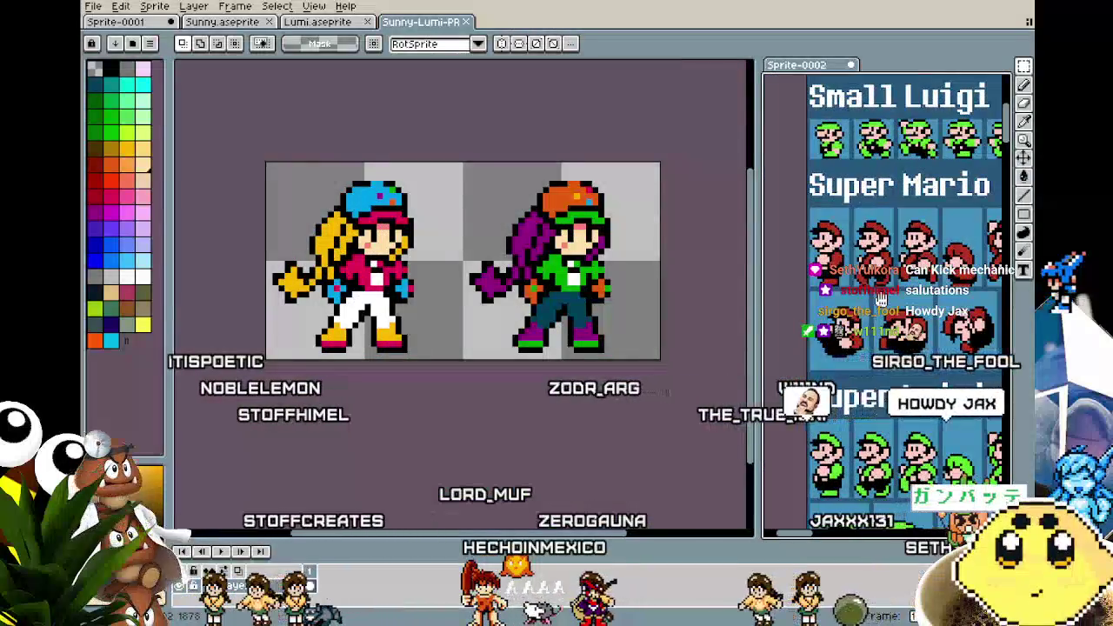
scroll(881, 299, "down", 2)
scroll(882, 299, "down", 2)
mouse_move(881, 299)
left_mouse_down()
mouse_move(805, 271)
mouse_move(808, 261)
left_mouse_up()
scroll(435, 261, "right", 2)
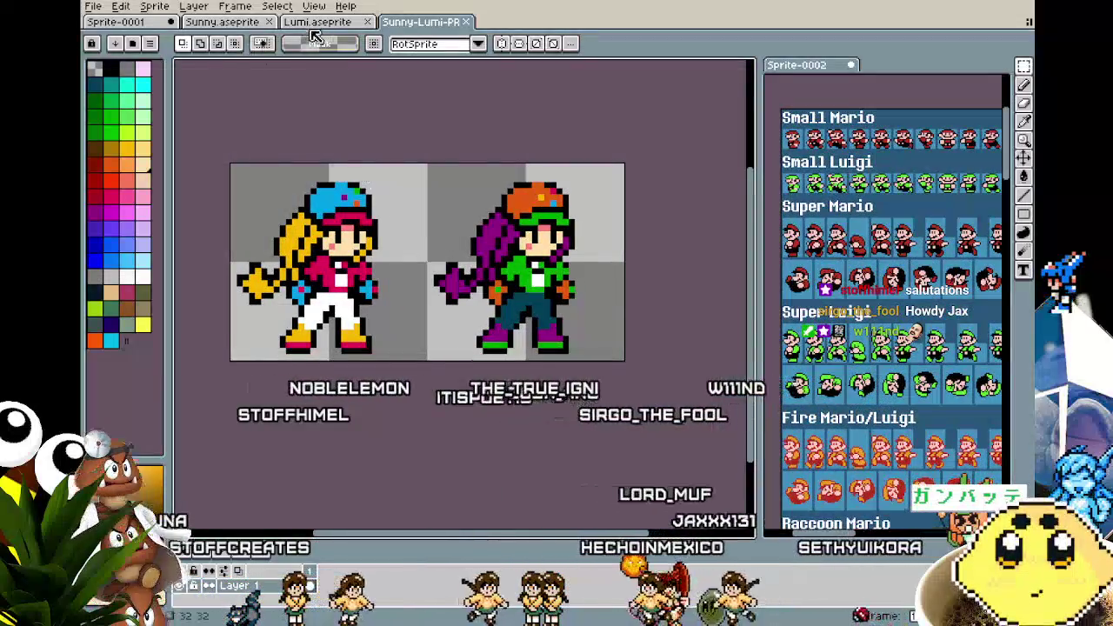
Switch to Sunny.aseprite and re-centre the Sunny sprite in the view
left_click(205, 24)
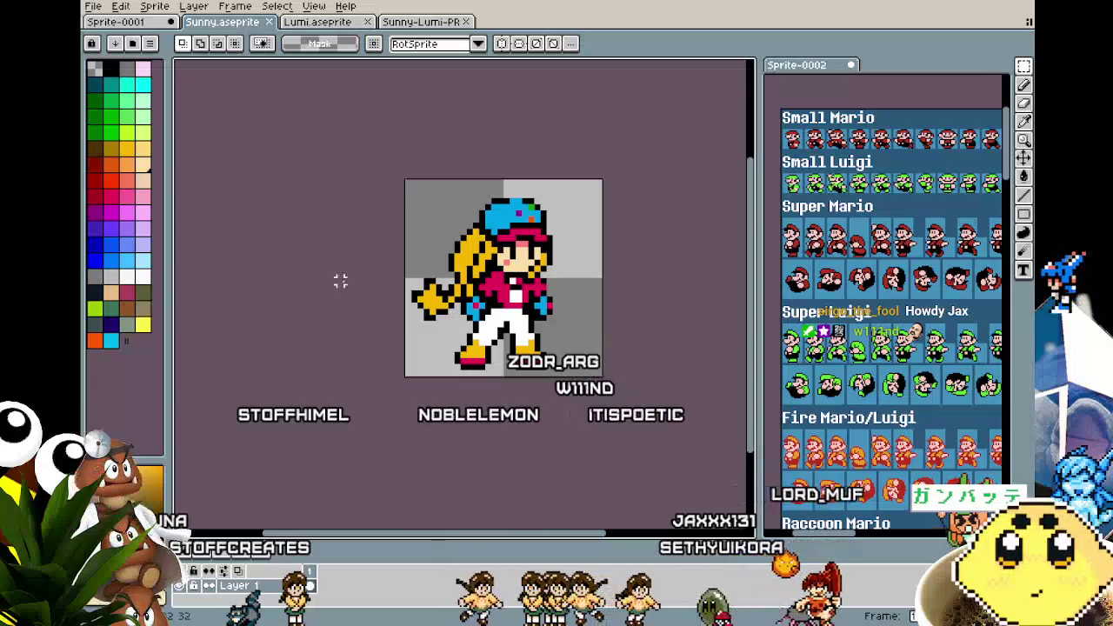
left_click_drag(358, 262, 304, 266)
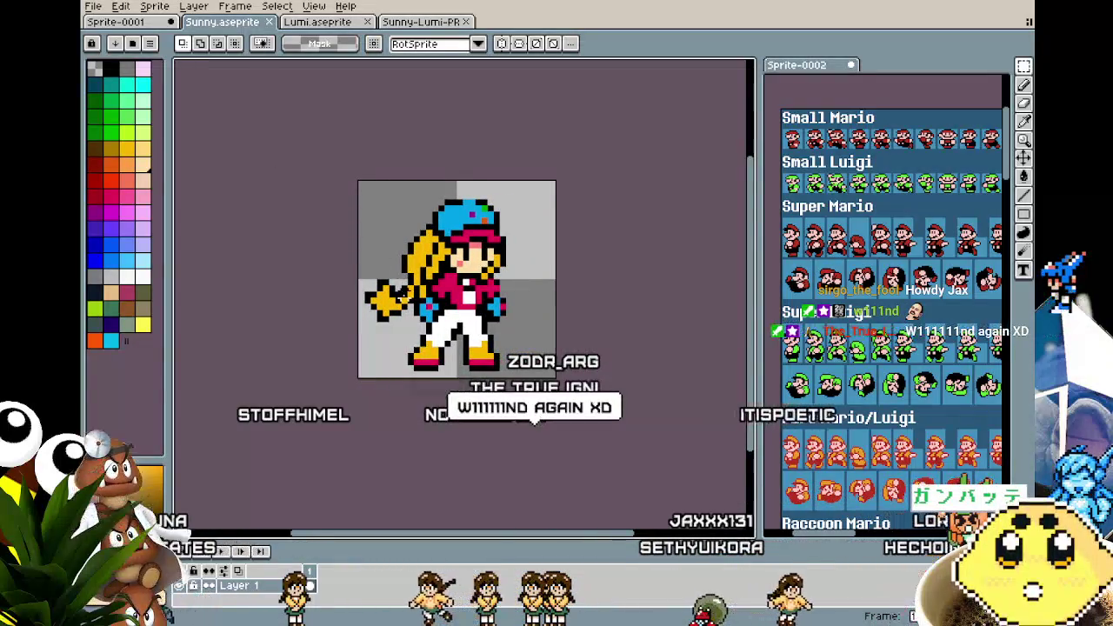
scroll(435, 279, "up", 1)
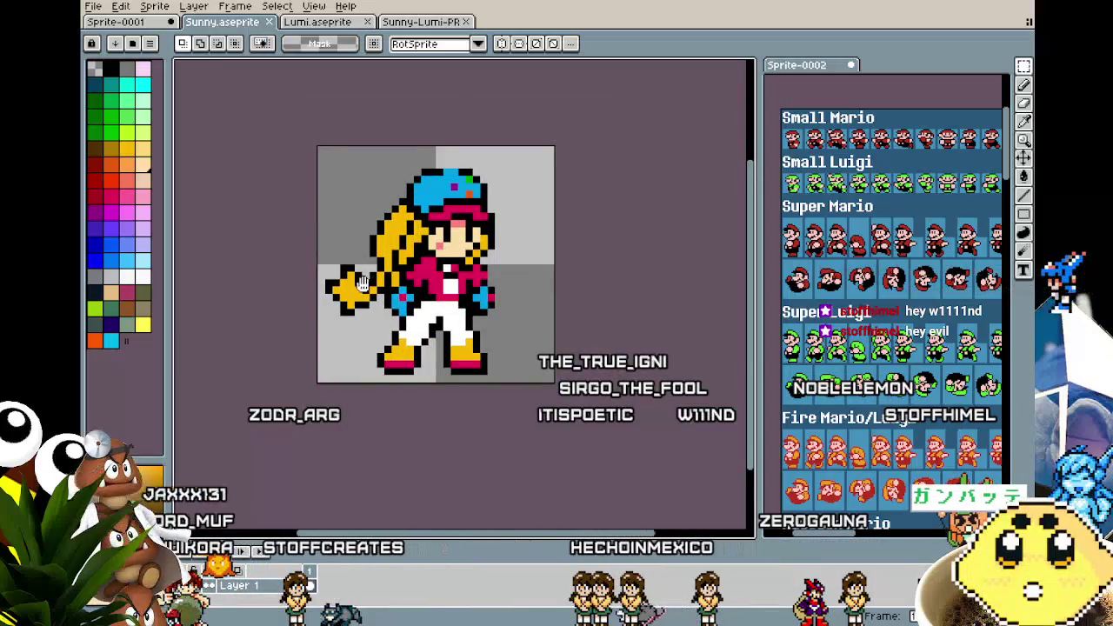
left_click_drag(364, 280, 314, 279)
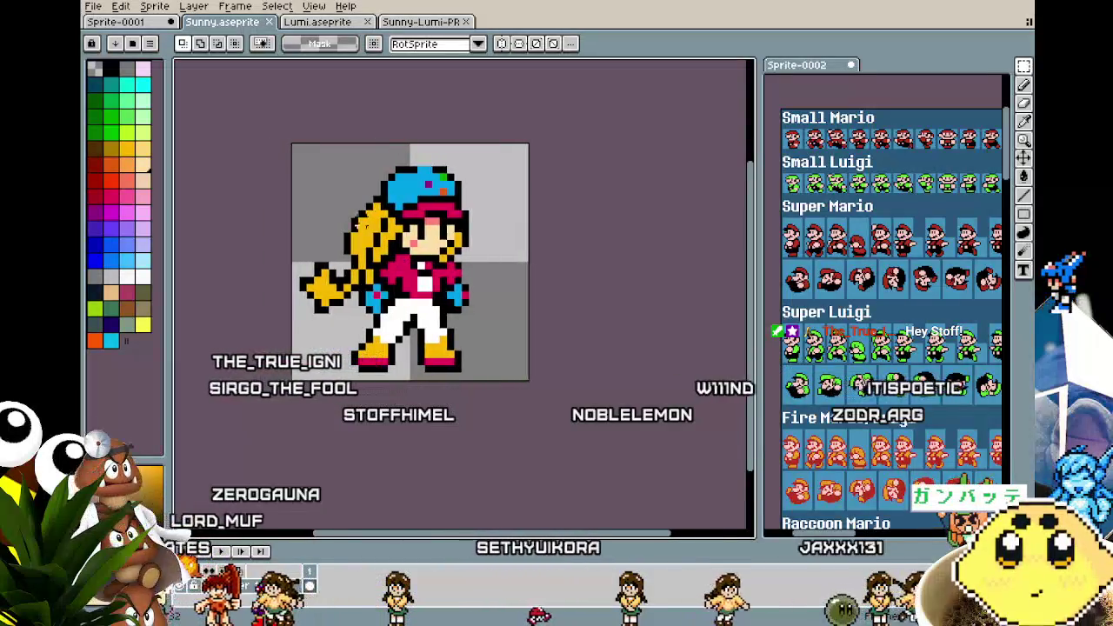
Open and dismiss the File menu, glance at the Lumi file, and return to Sunny
left_click(94, 7)
left_click(92, 13)
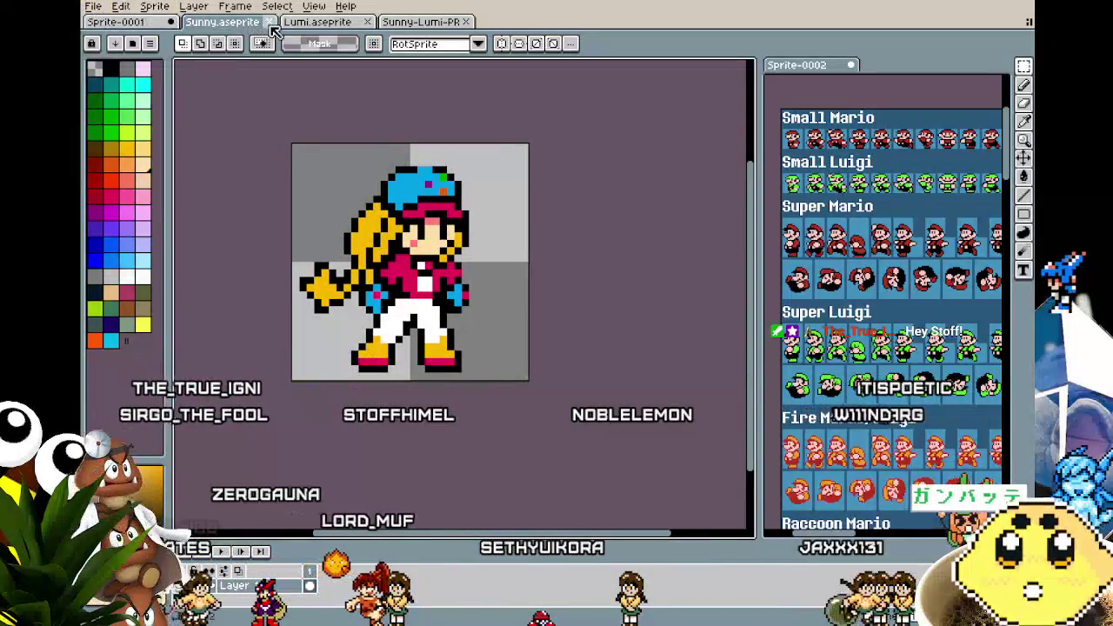
left_click(313, 21)
left_click(229, 24)
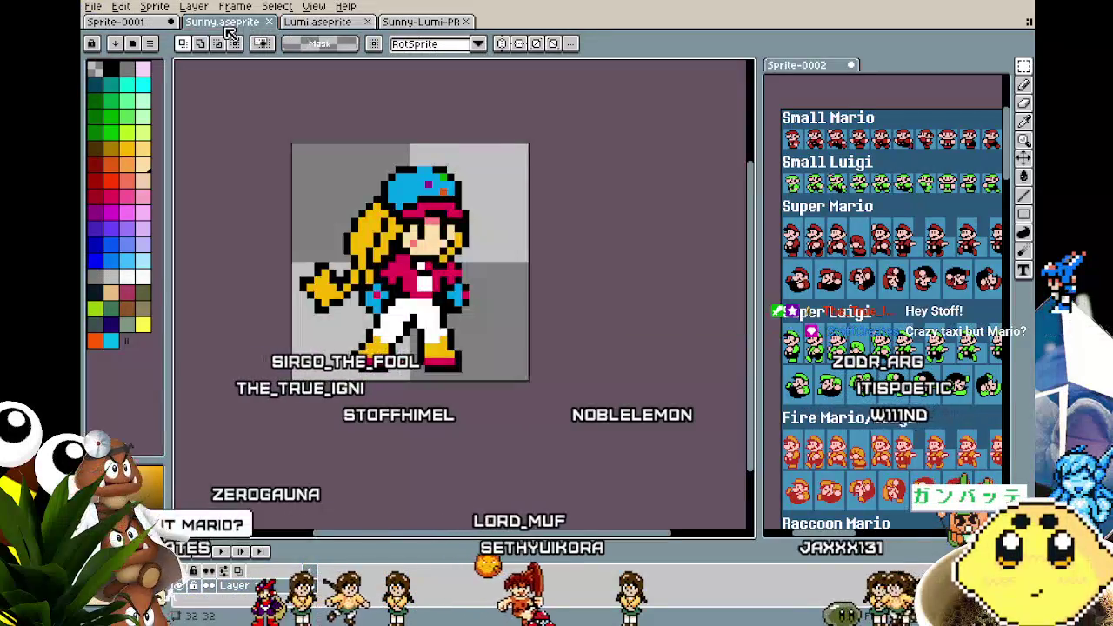
Zoom and nudge the view around the Sunny sprite
scroll(330, 200, "up", 1)
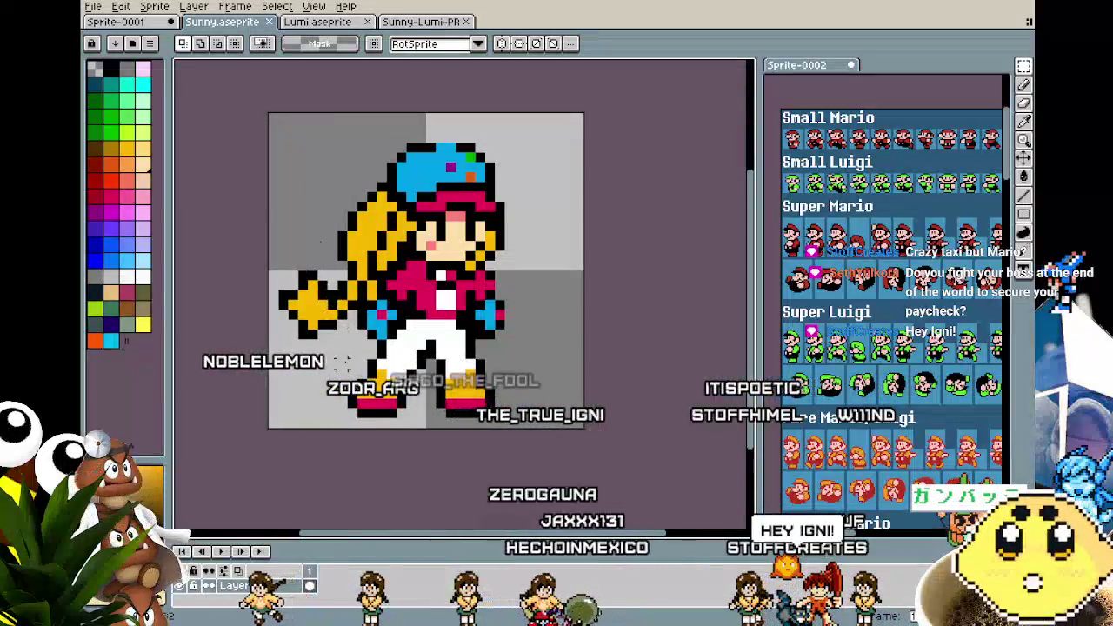
scroll(343, 362, "down", 1)
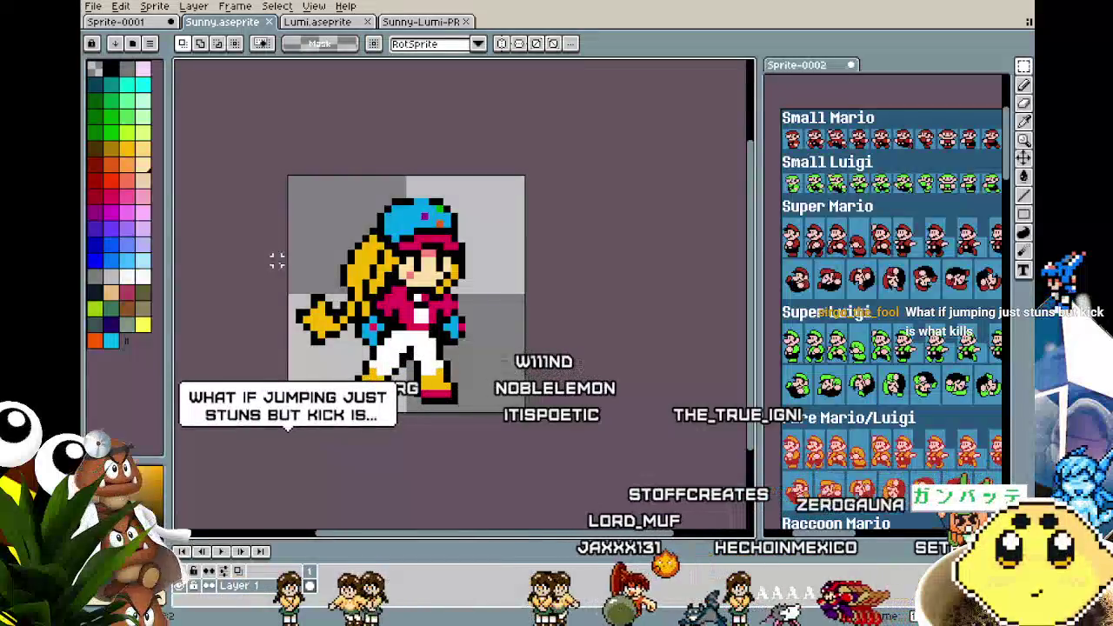
scroll(314, 341, "up", 1)
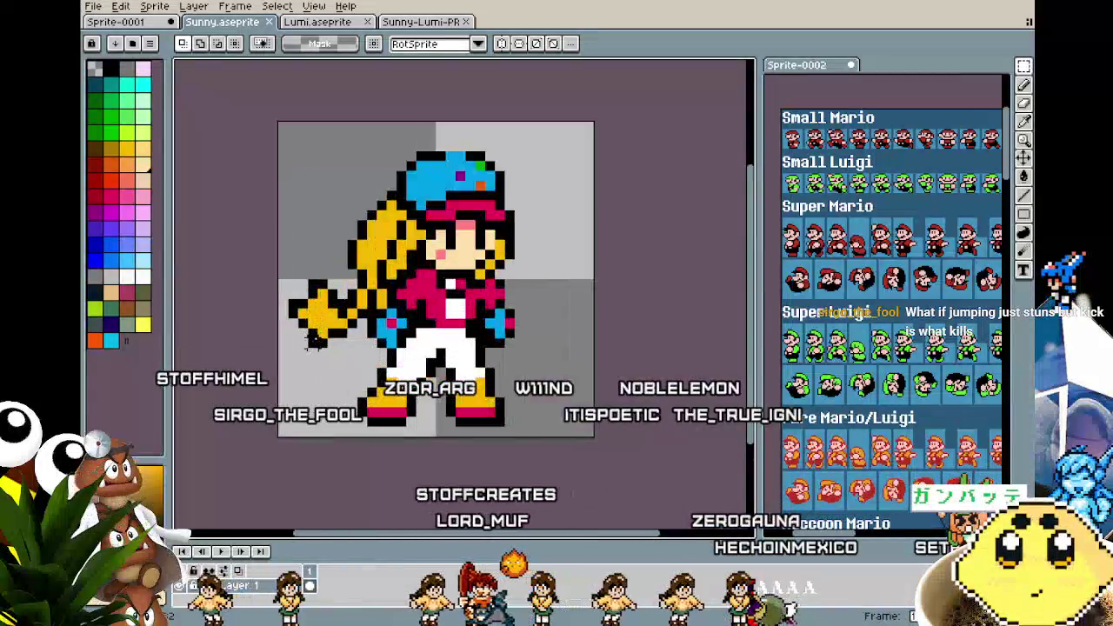
left_click_drag(314, 341, 308, 344)
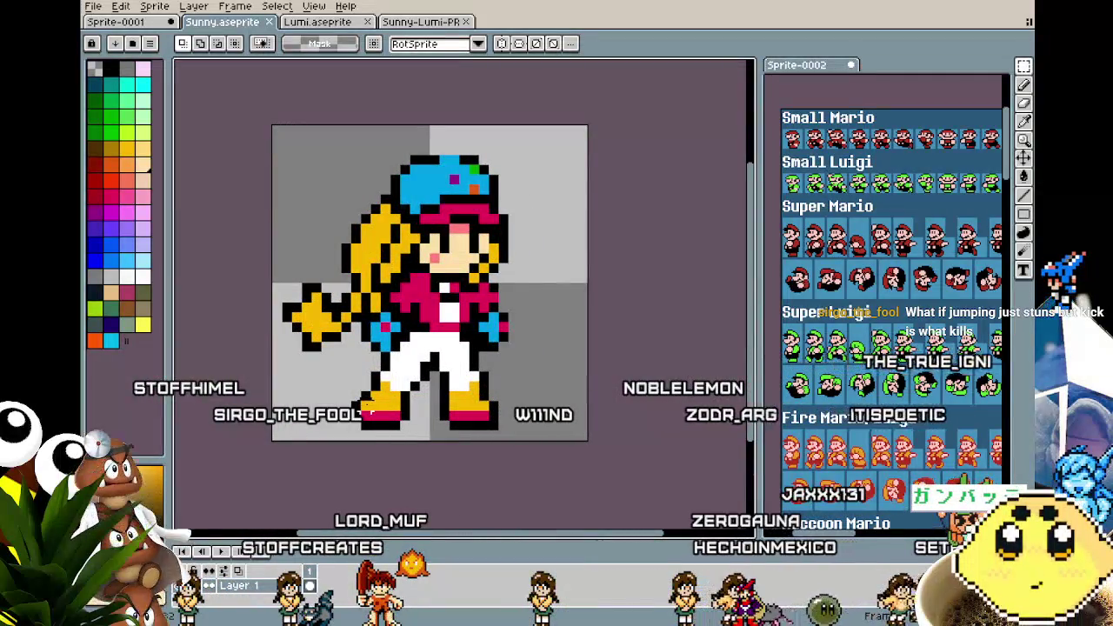
scroll(368, 414, "down", 2)
scroll(368, 414, "up", 2)
scroll(368, 414, "down", 1)
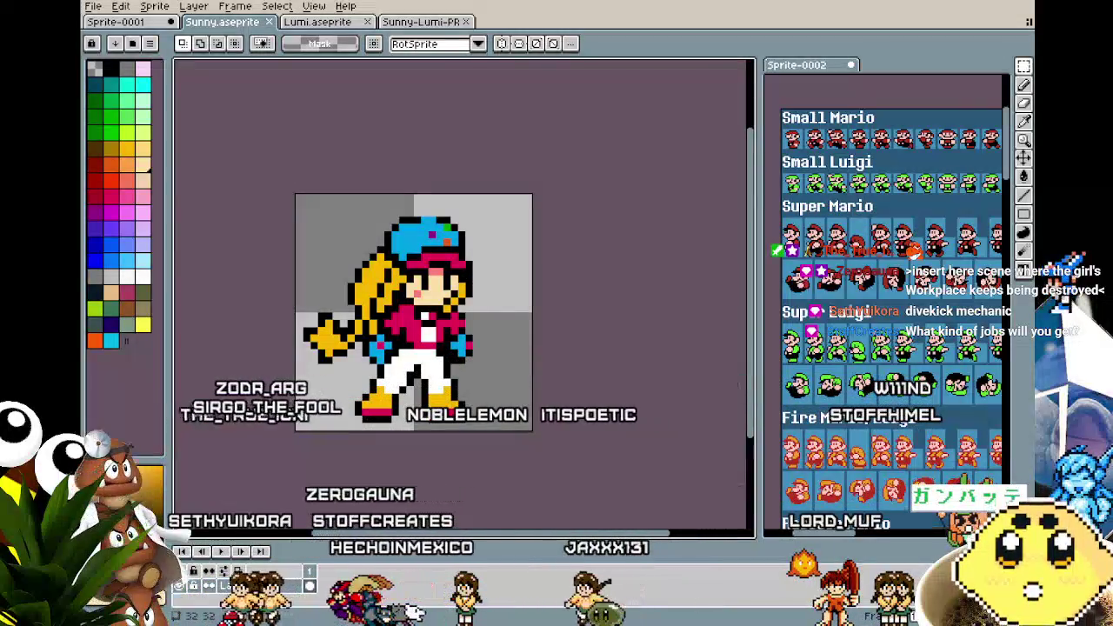
Open the ideas.aseprite notes file through File > Open
left_click(92, 6)
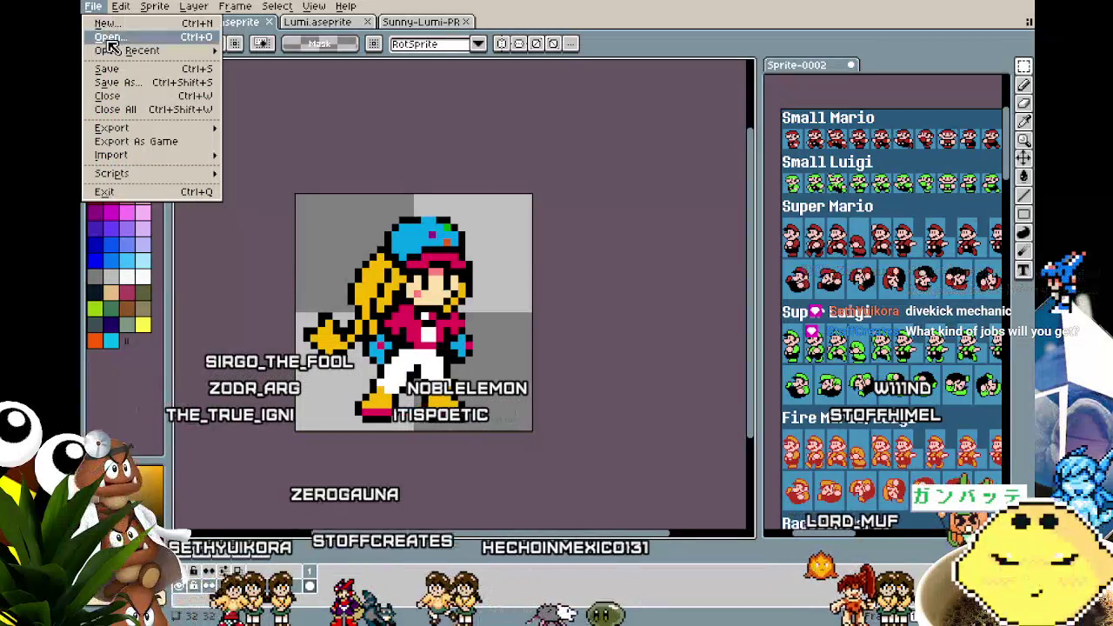
left_click(109, 37)
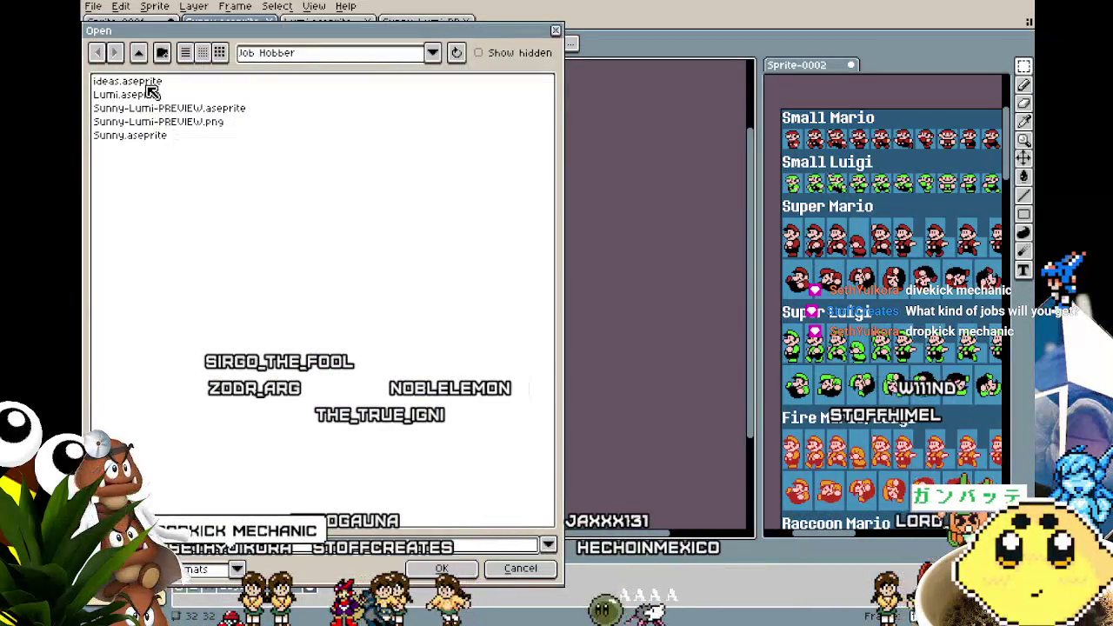
double_click(150, 87)
scroll(272, 335, "down", 2)
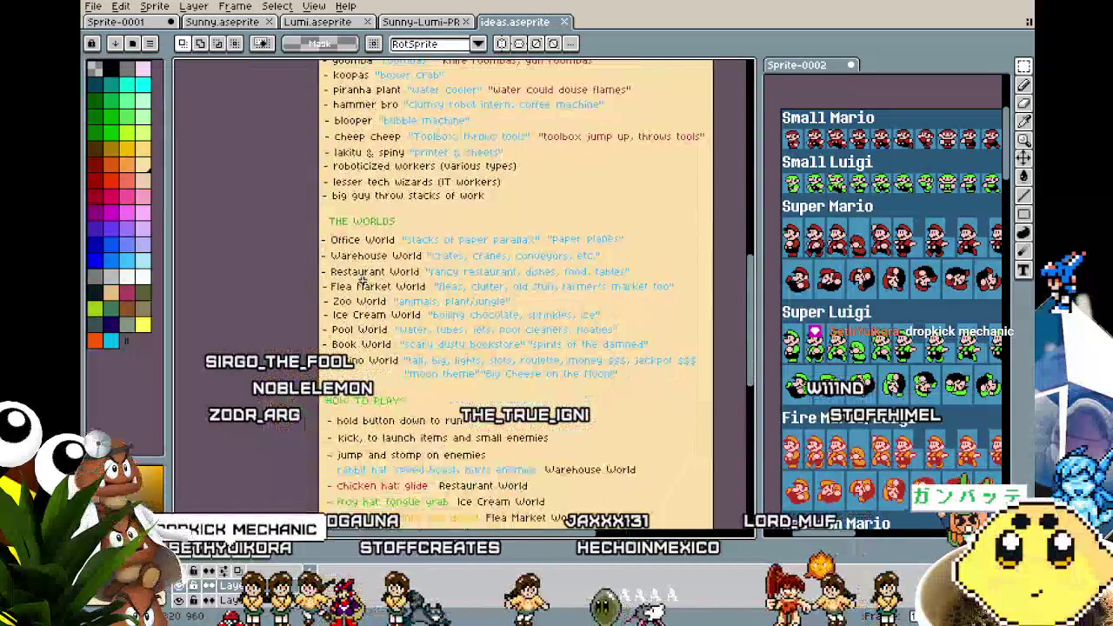
scroll(271, 336, "up", 1)
scroll(271, 336, "up", 1)
scroll(271, 336, "right", 1)
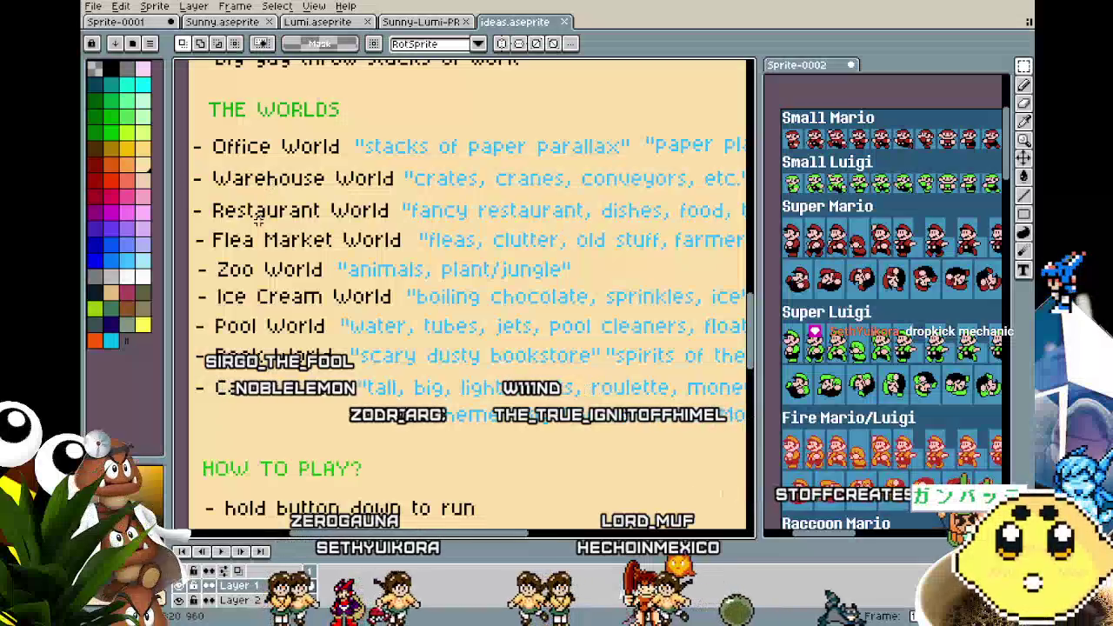
Scroll and pan the notes to reveal THE WORLDS section
scroll(256, 236, "down", 1)
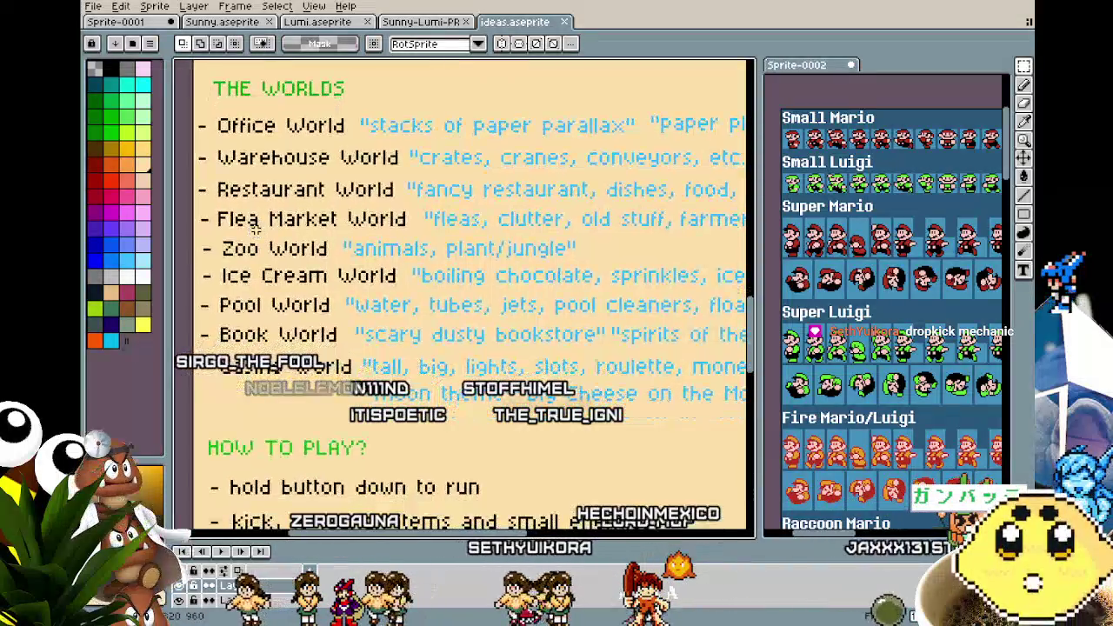
scroll(250, 306, "down", 1)
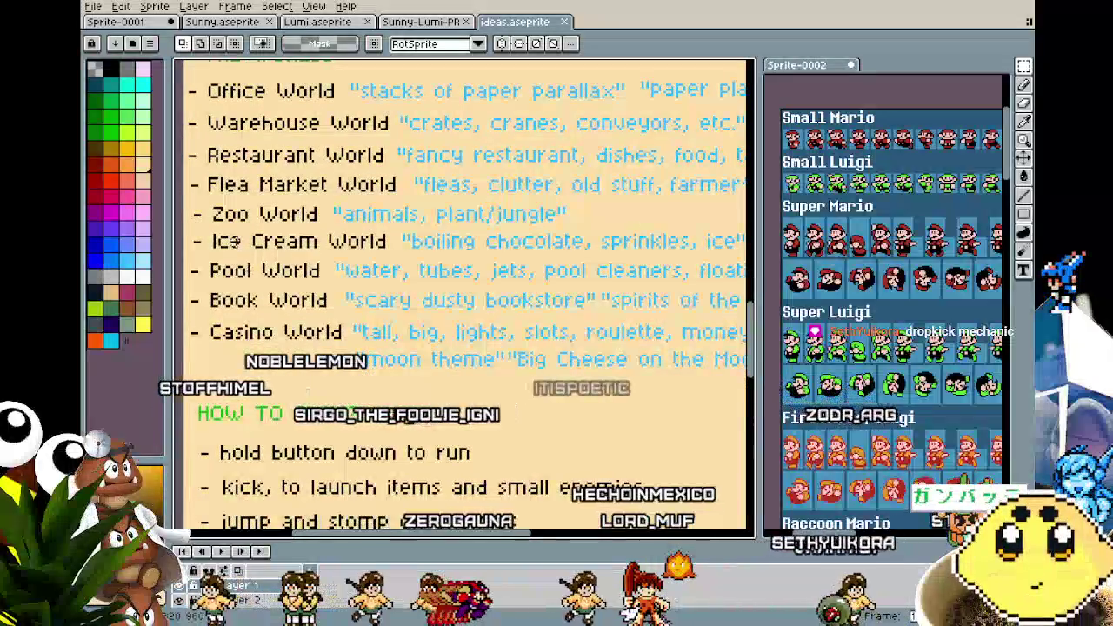
scroll(233, 242, "down", 1)
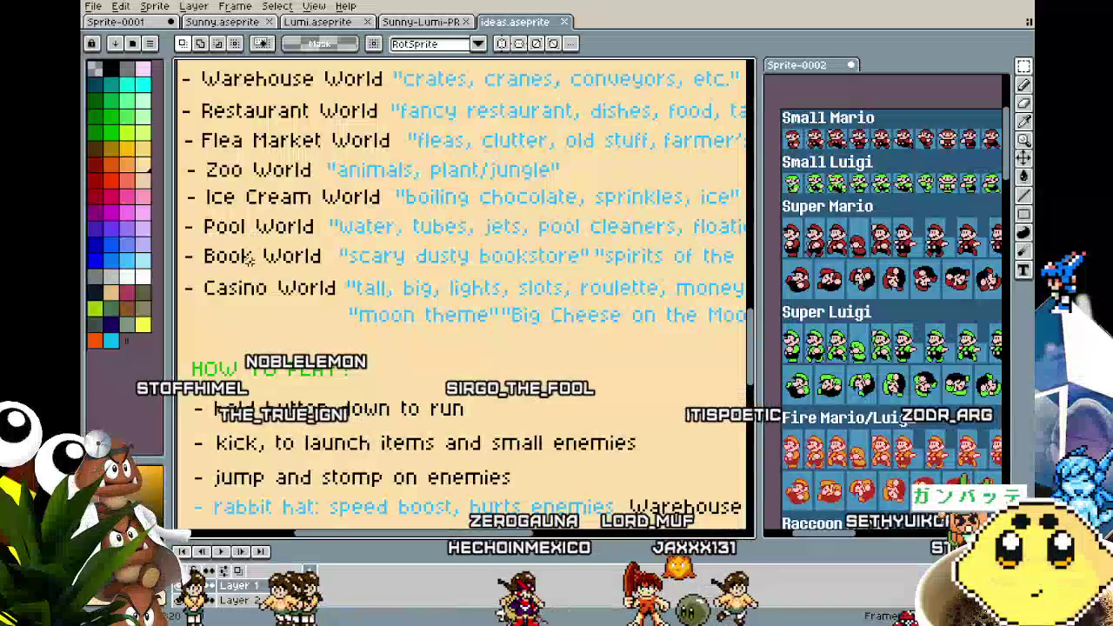
left_click_drag(248, 289, 246, 295)
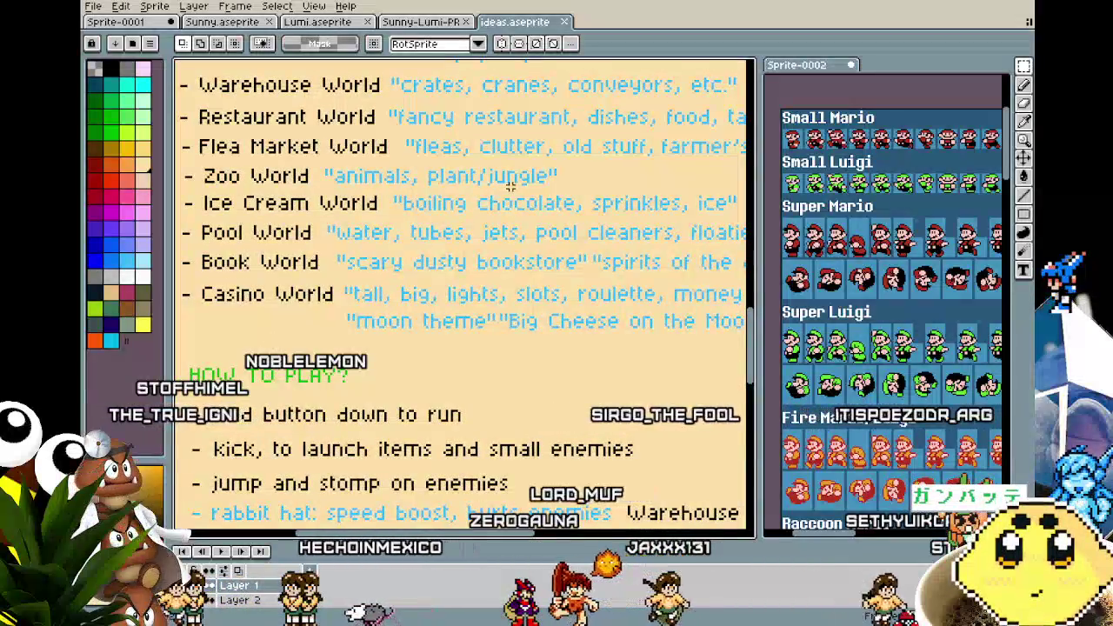
left_click_drag(509, 185, 525, 301)
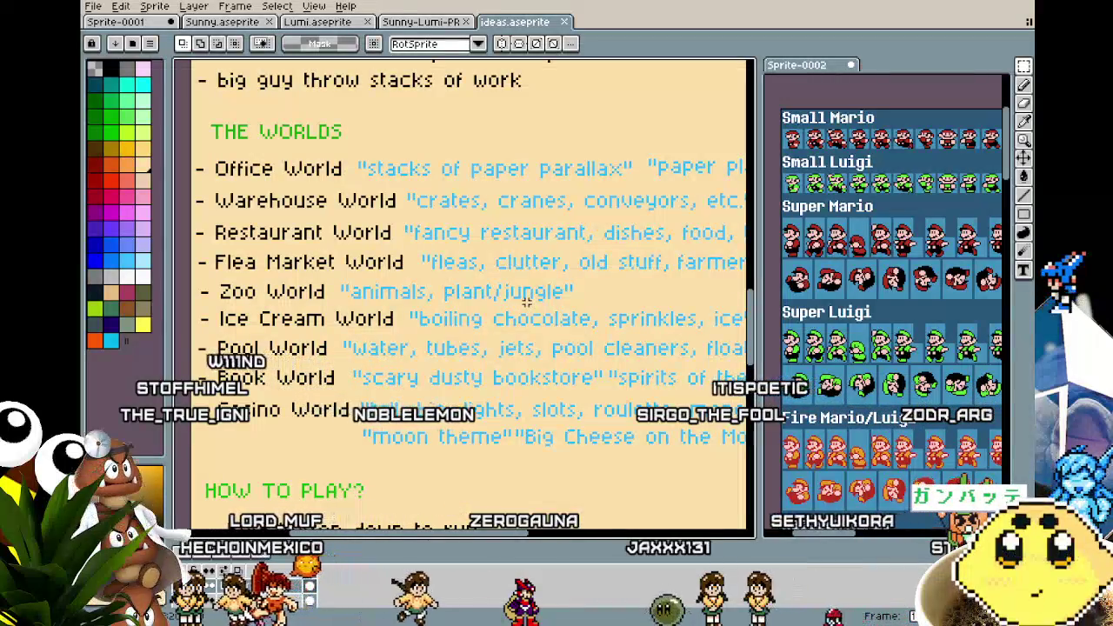
left_click_drag(527, 301, 529, 299)
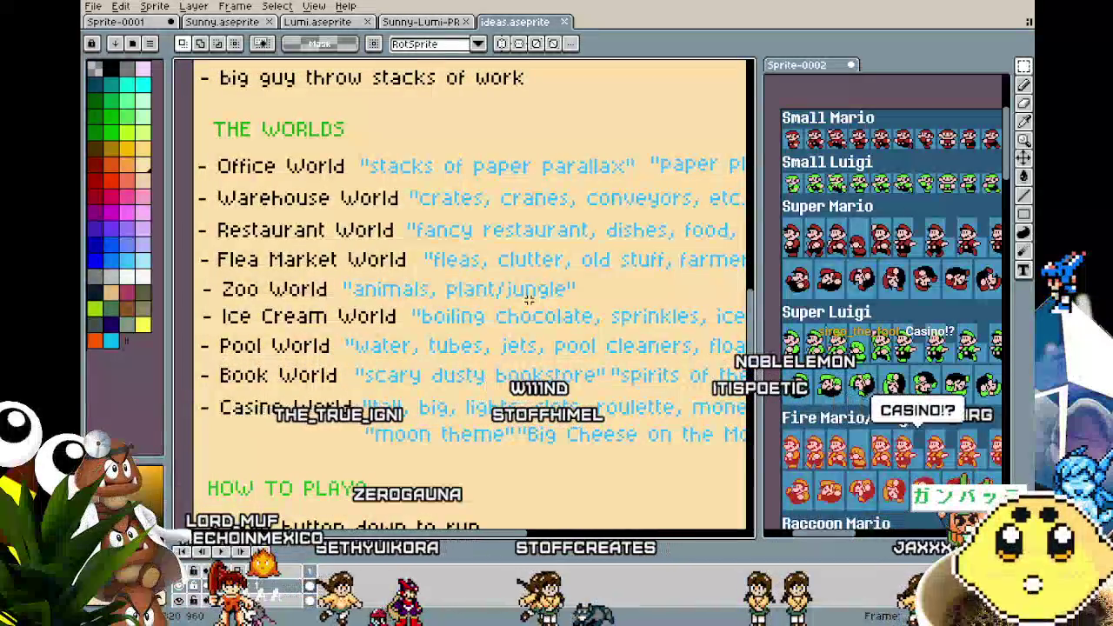
left_click_drag(529, 300, 519, 300)
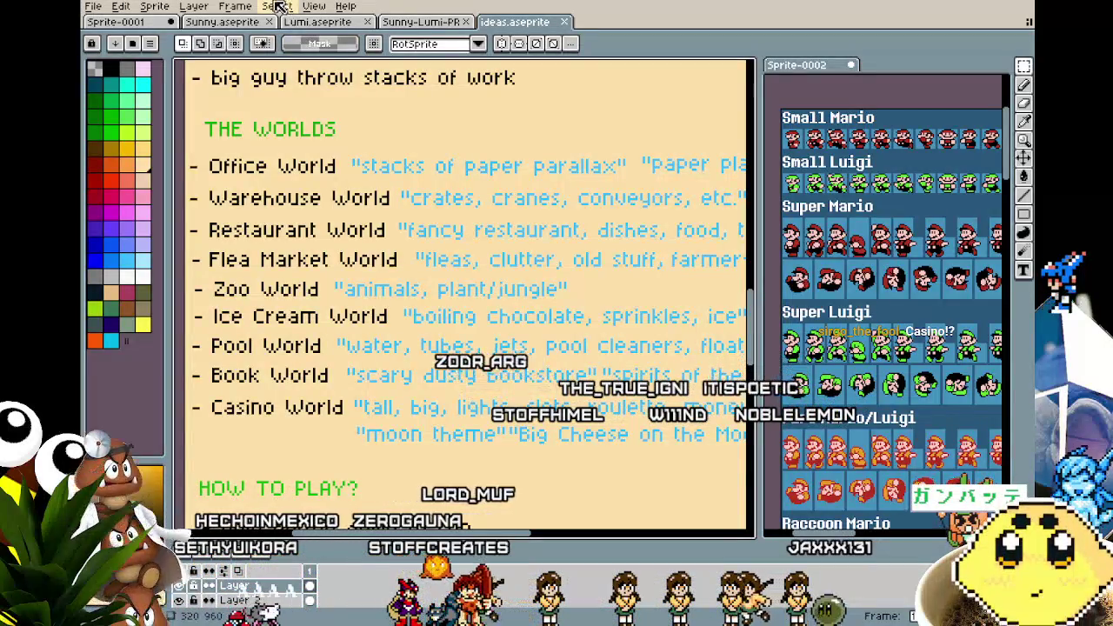
left_click(155, 23)
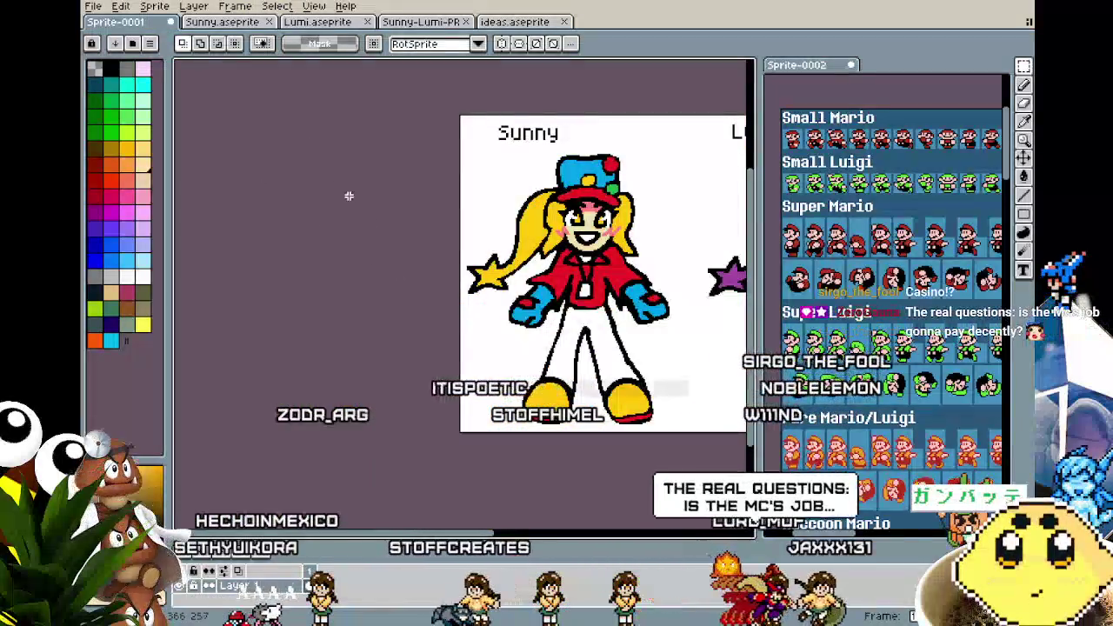
Look over the Sunny and Lumi concept drawing, then return to Sunny.aseprite and zoom in
scroll(415, 284, "down", 1)
scroll(203, 291, "up", 1)
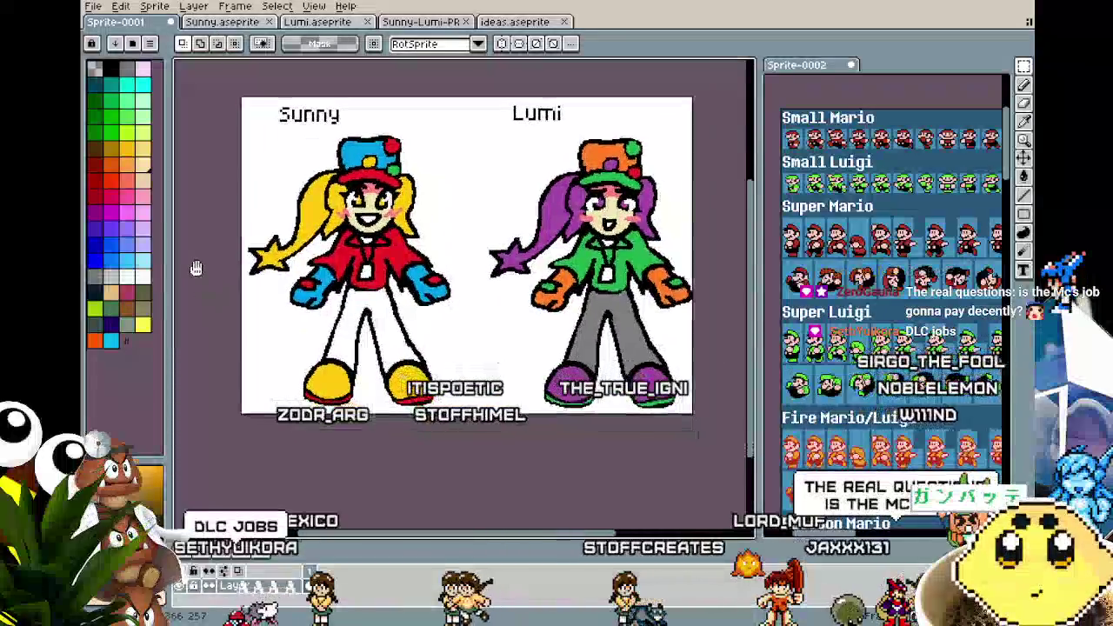
left_click_drag(280, 432, 286, 432)
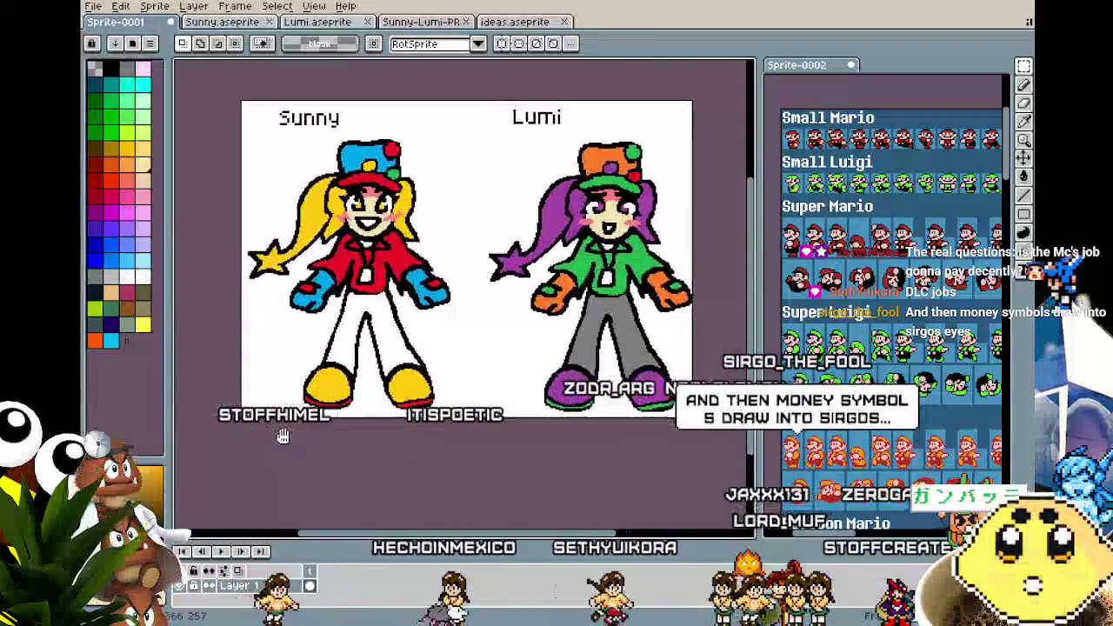
left_click(526, 21)
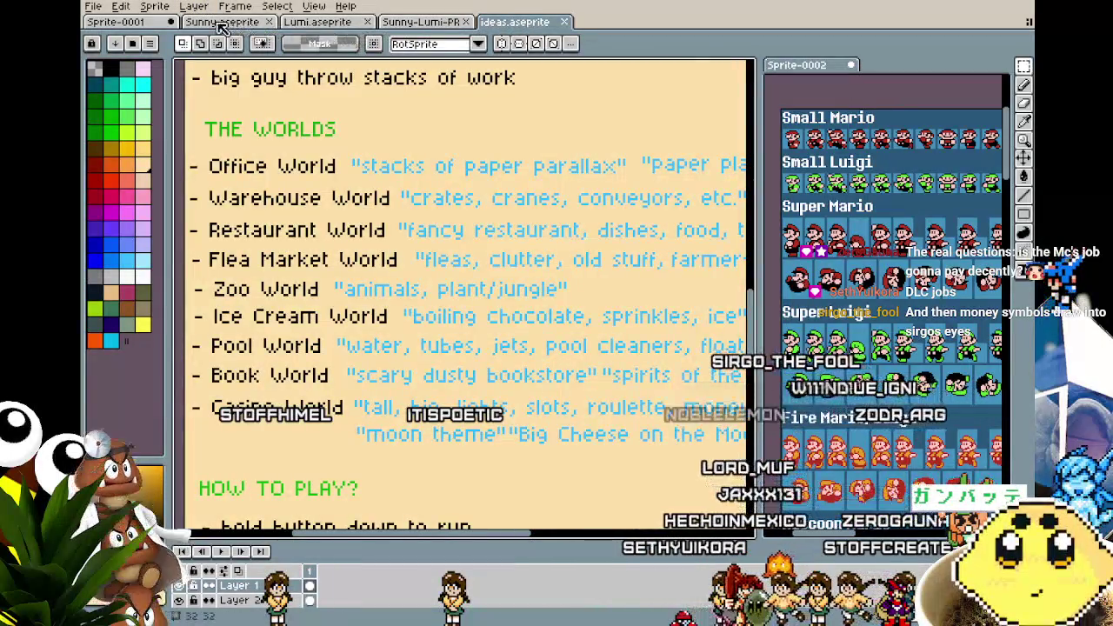
left_click(225, 22)
scroll(287, 279, "up", 1)
scroll(330, 296, "up", 1)
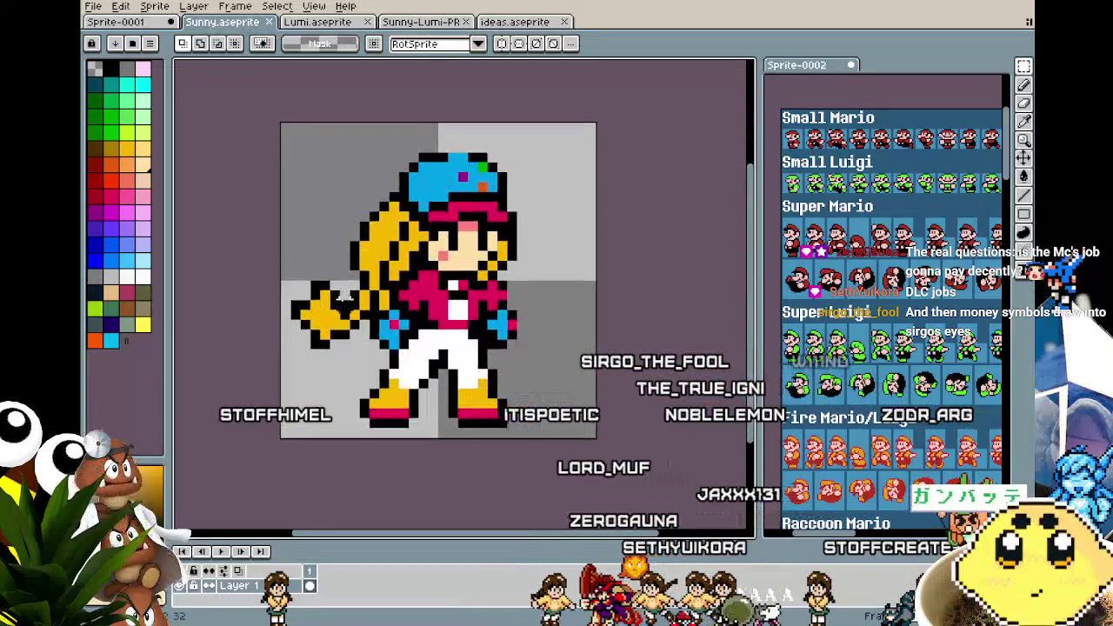
right_click(307, 573)
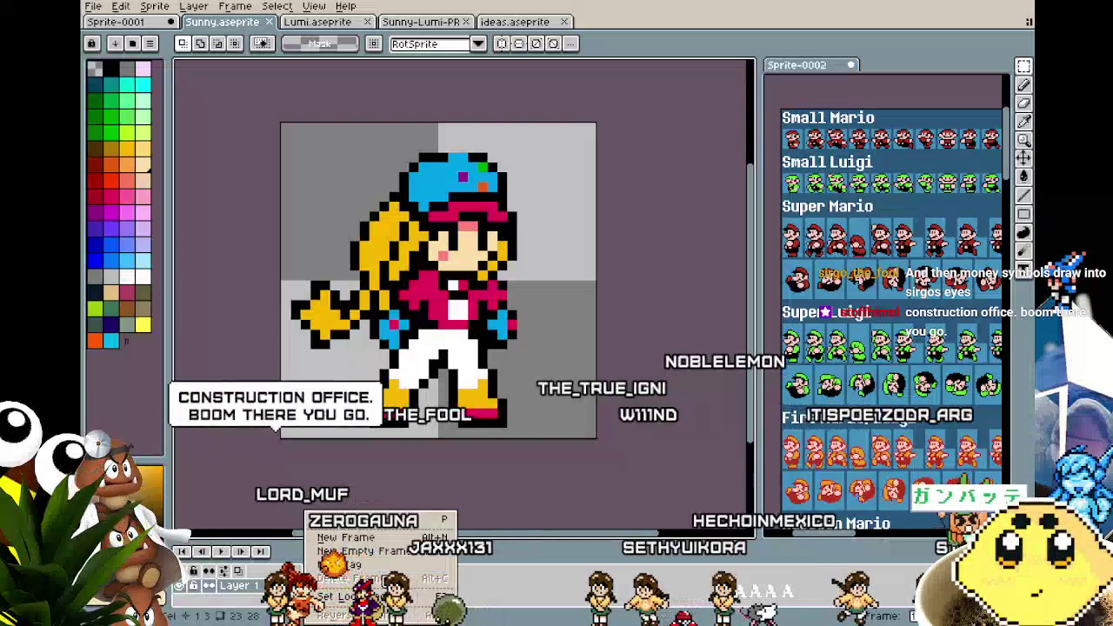
Create a new animation tag named 'le', then switch to the ideas notes
left_click(375, 568)
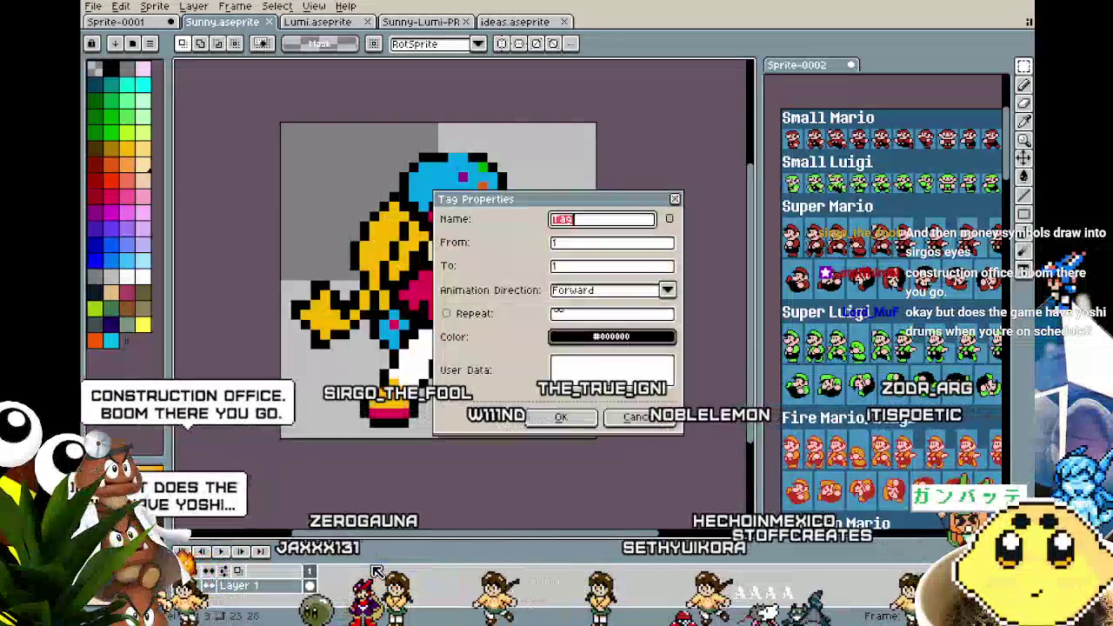
type("le")
key("Return")
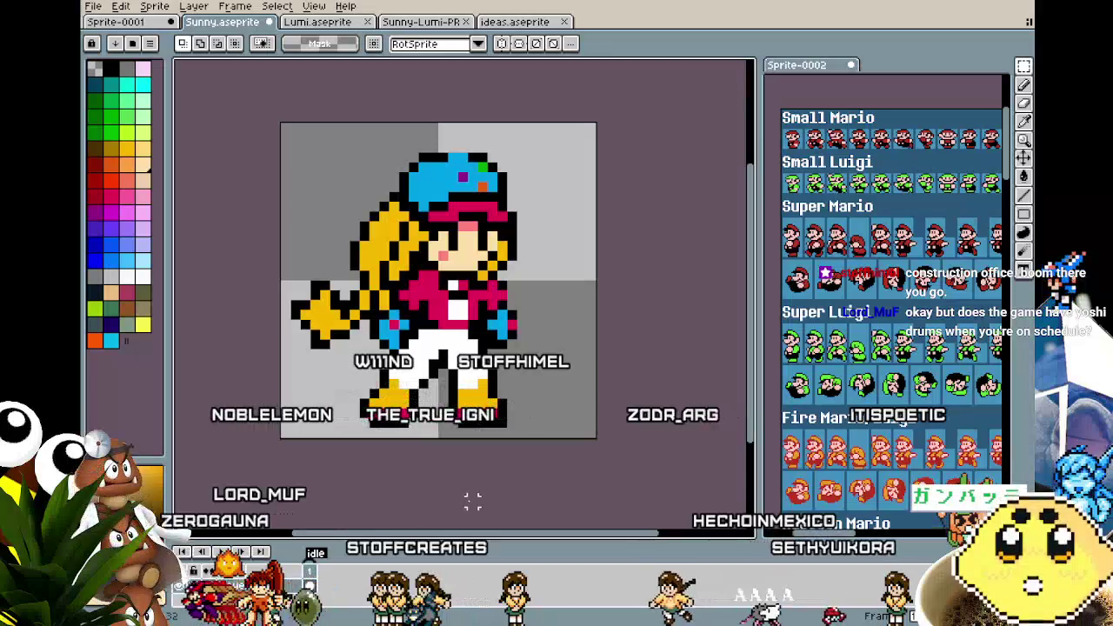
left_click(515, 21)
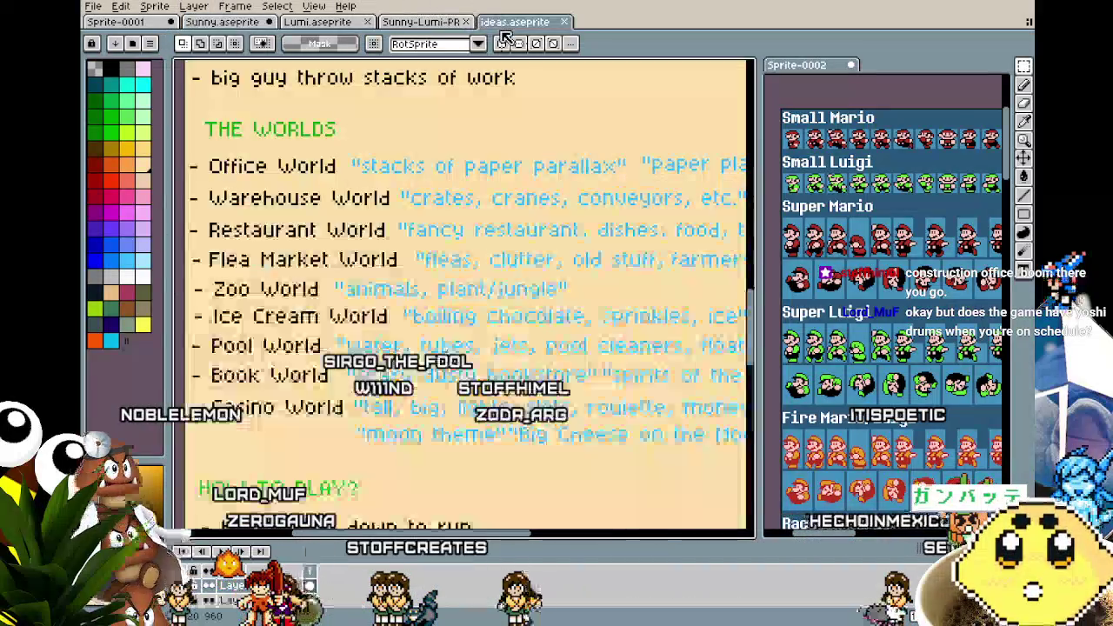
scroll(467, 466, "down", 1)
scroll(467, 465, "down", 3)
scroll(467, 466, "down", 3)
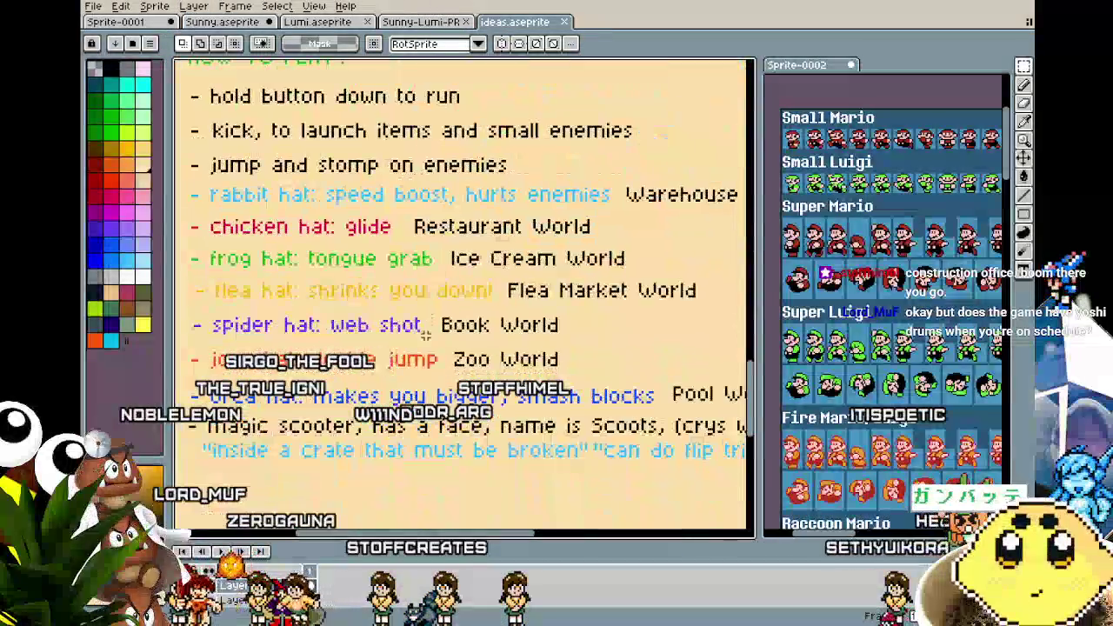
key("minus")
scroll(380, 413, "right", 1)
scroll(383, 391, "right", 4)
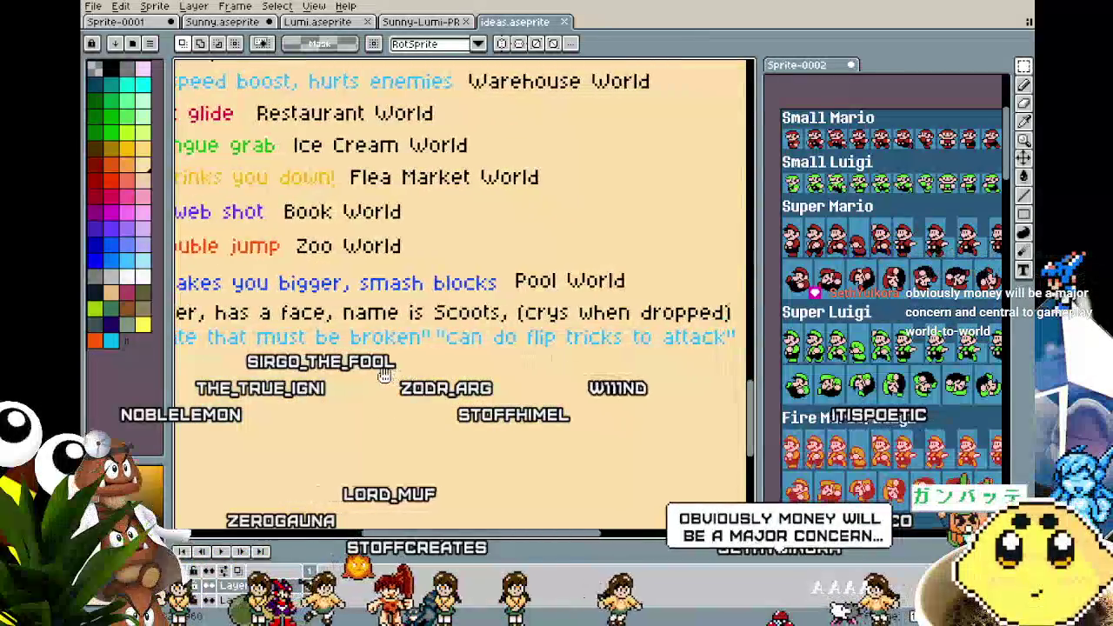
scroll(497, 442, "left", 4)
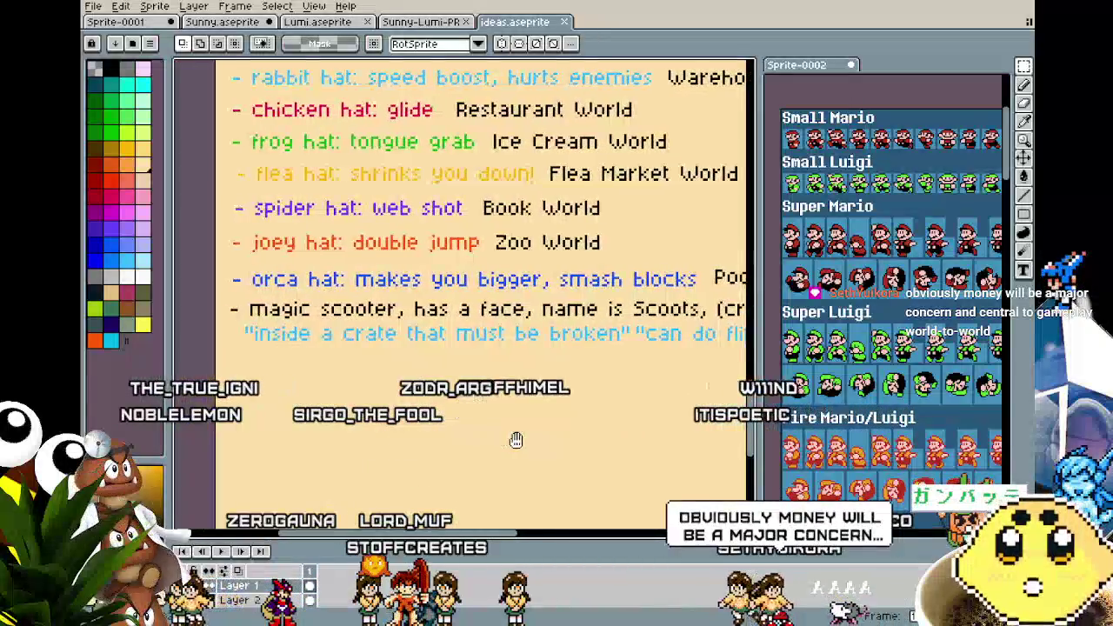
mouse_move(516, 441)
left_mouse_down()
mouse_move(252, 443)
mouse_move(477, 451)
mouse_move(432, 458)
left_mouse_up()
scroll(478, 451, "down", 2)
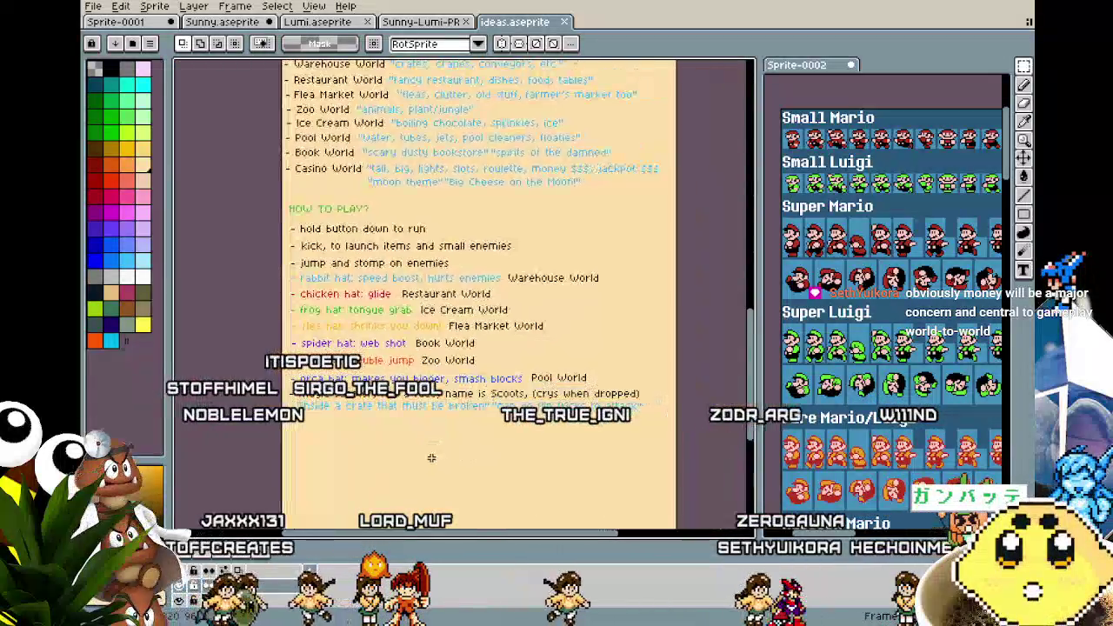
Return to Sunny.aseprite and pan to frame the white-pants, yellow-red-shoes sprite
left_click(197, 25)
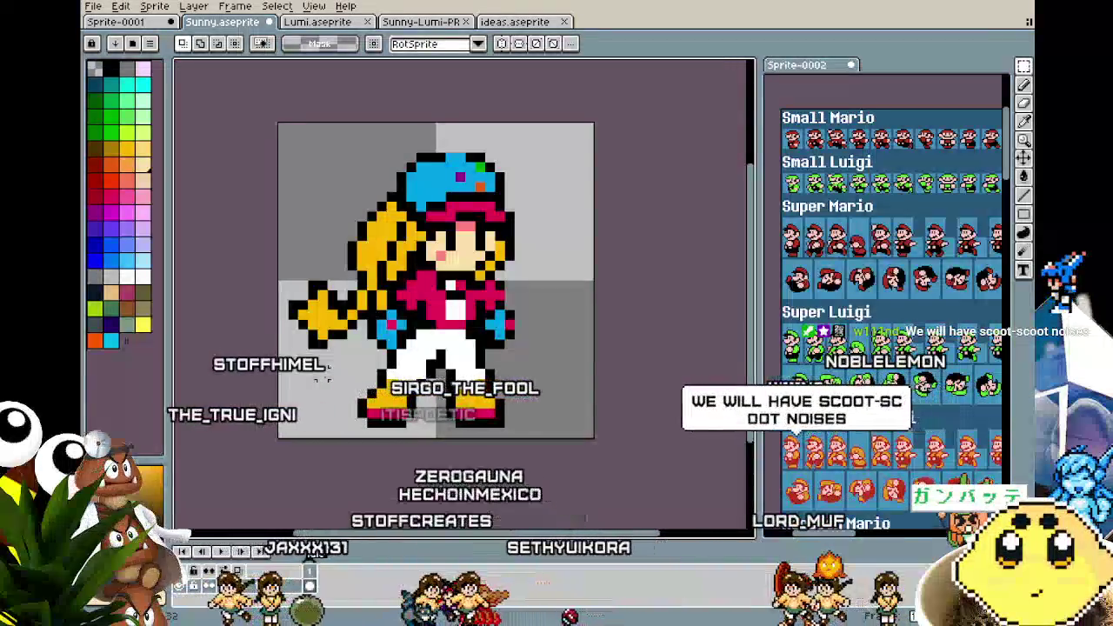
left_click_drag(324, 379, 276, 366)
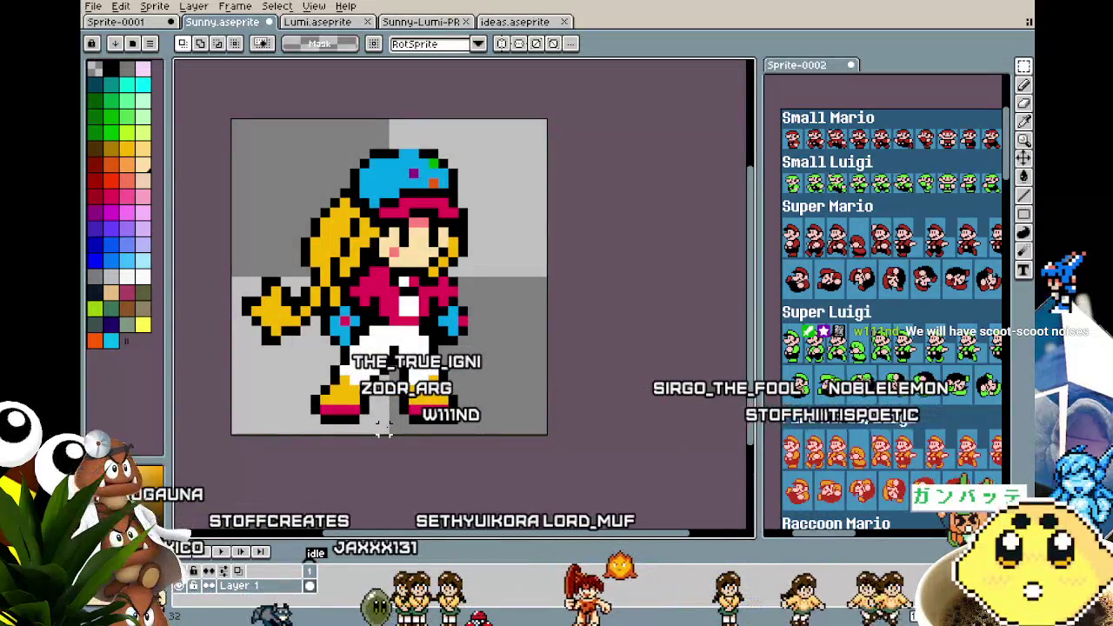
left_click_drag(344, 461, 335, 457)
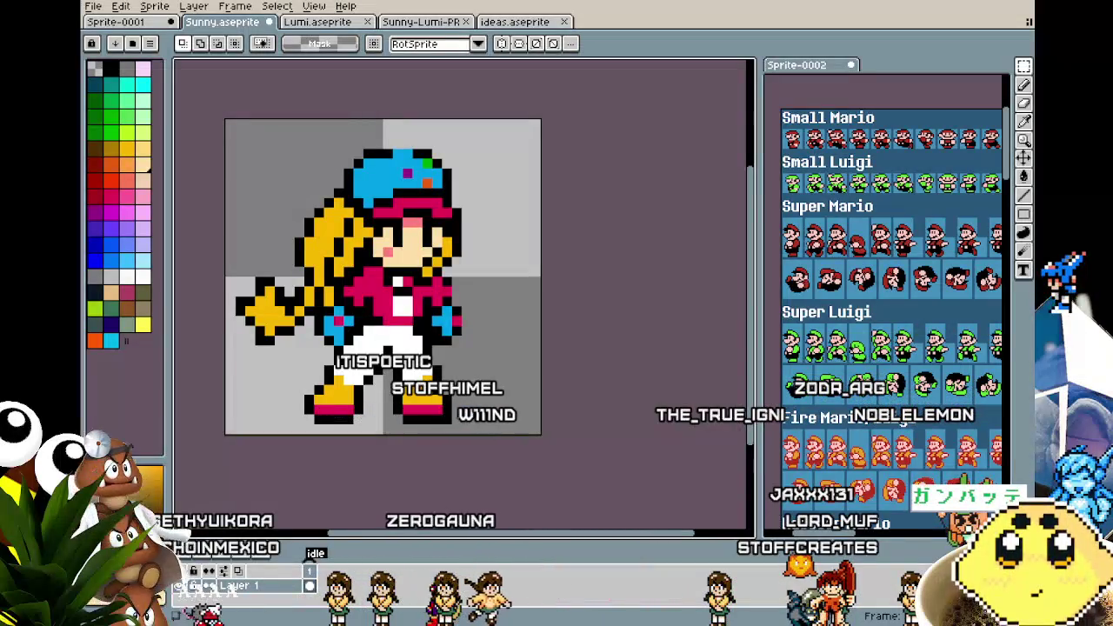
left_click_drag(327, 469, 352, 470)
right_click(318, 581)
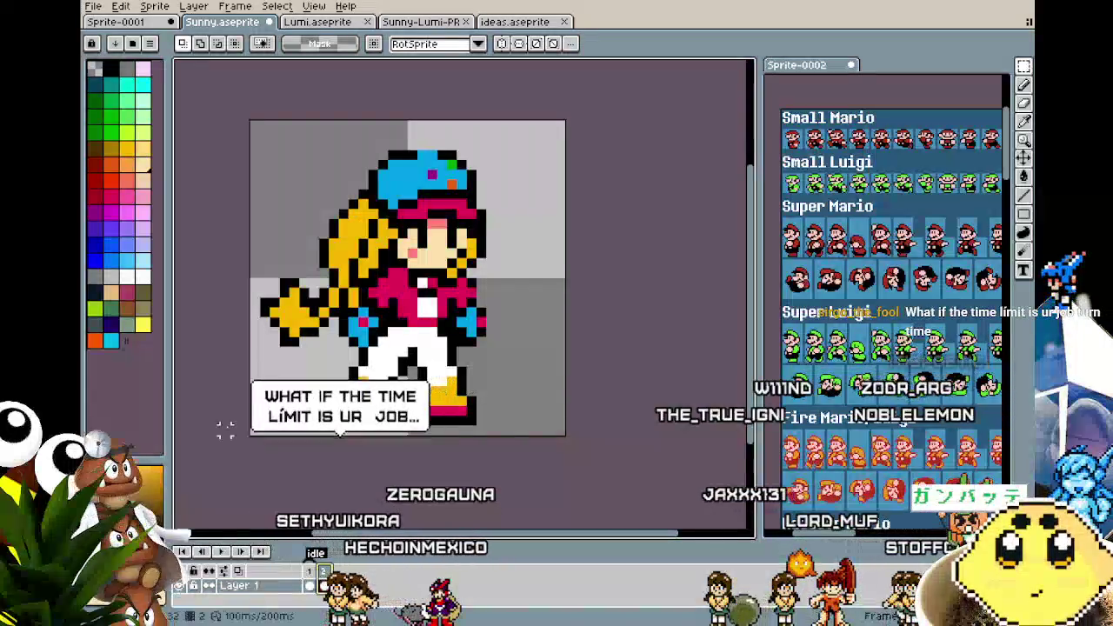
Zoom and pan the canvas to frame the Sunny sprite
scroll(368, 256, "up", 1)
scroll(368, 256, "down", 1)
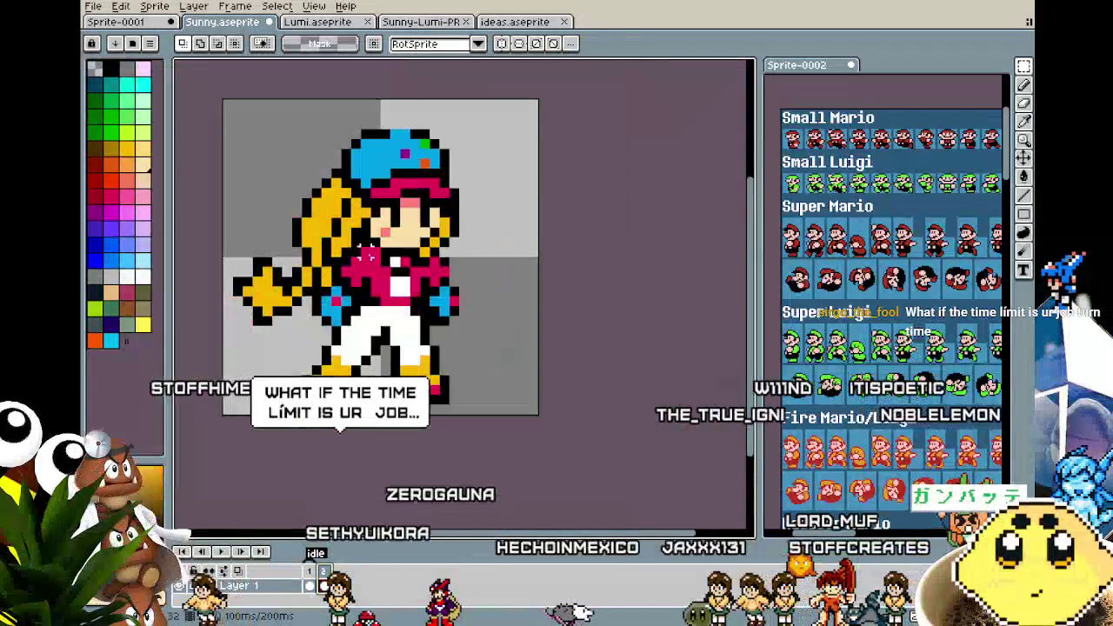
left_click_drag(367, 254, 405, 257)
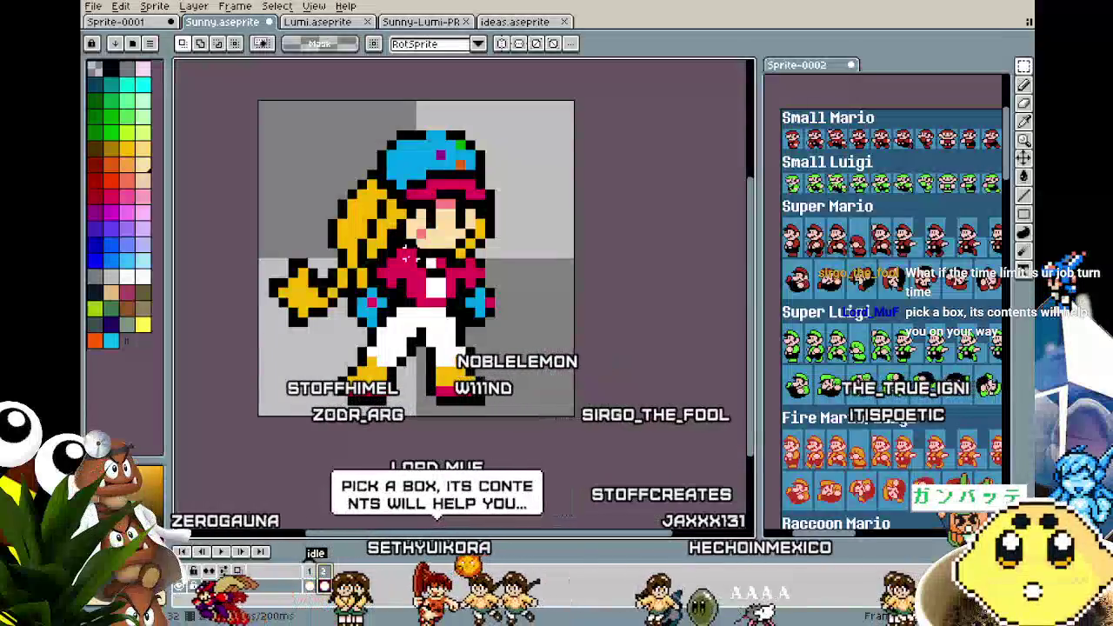
scroll(405, 257, "up", 1)
scroll(405, 256, "down", 1)
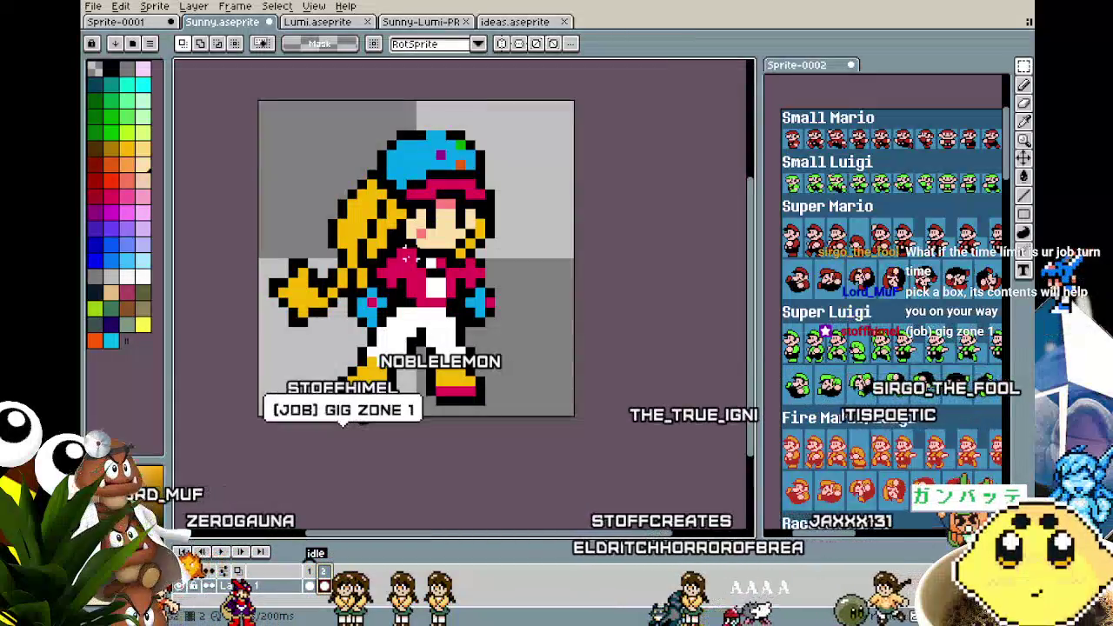
left_click_drag(408, 258, 388, 257)
Pick the sprite's red as the drawing colour and switch to the Pencil
key("i")
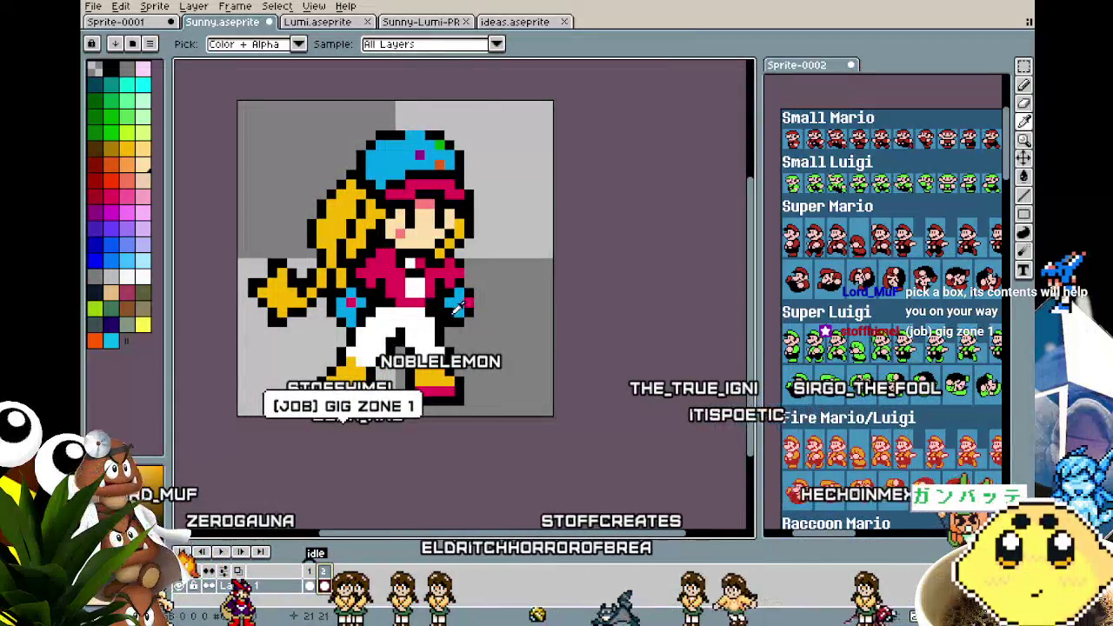
left_click(454, 310, "alt")
scroll(361, 424, "up", 2)
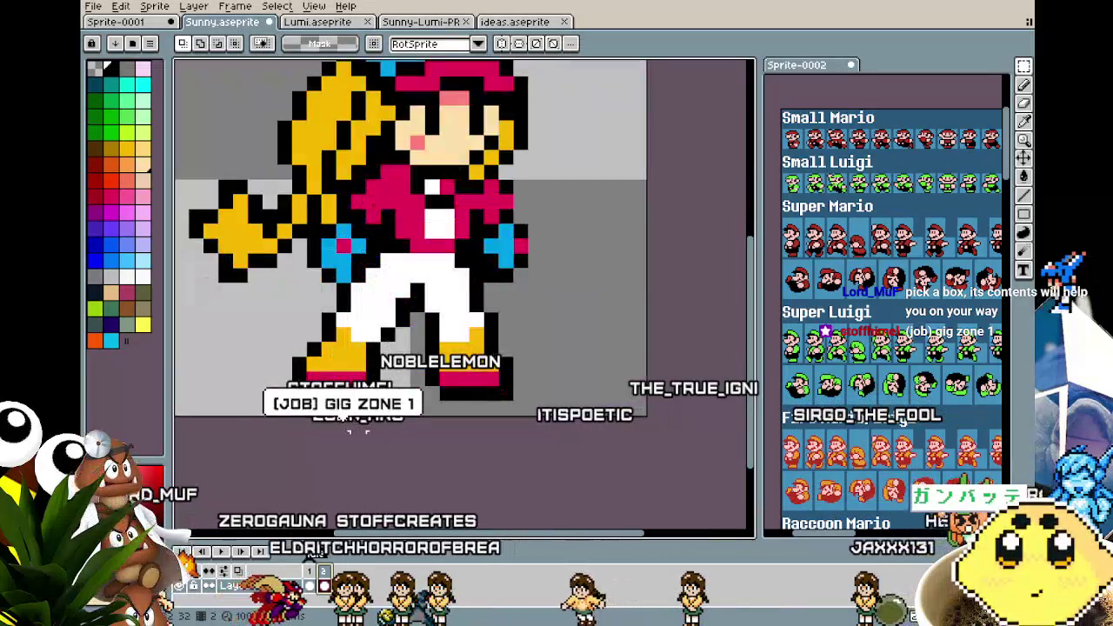
scroll(315, 468, "down", 2)
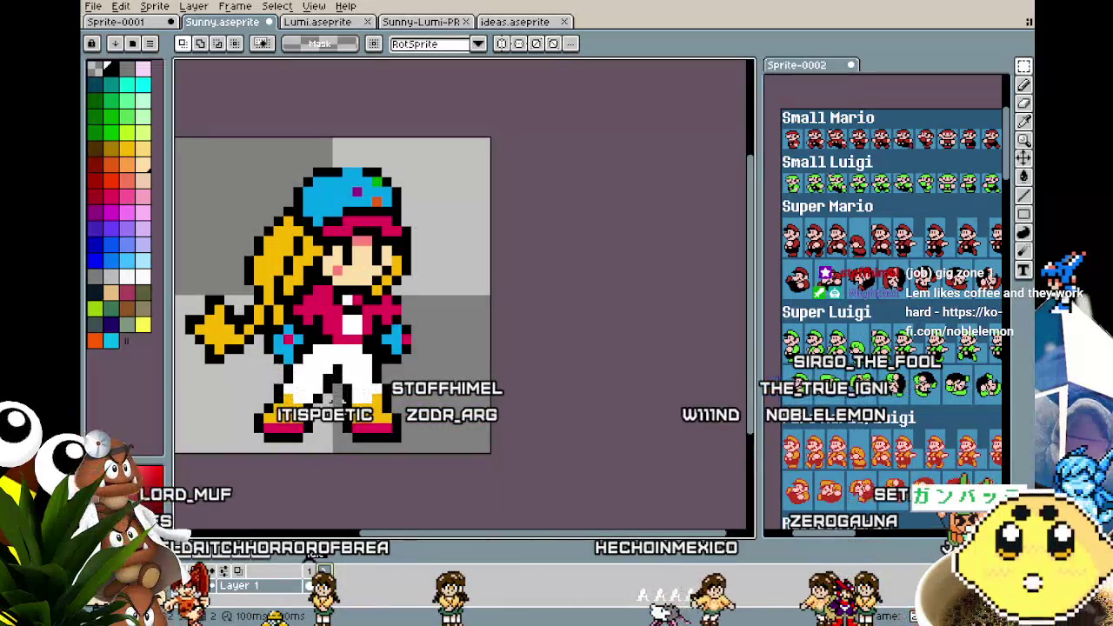
left_click_drag(337, 399, 382, 395)
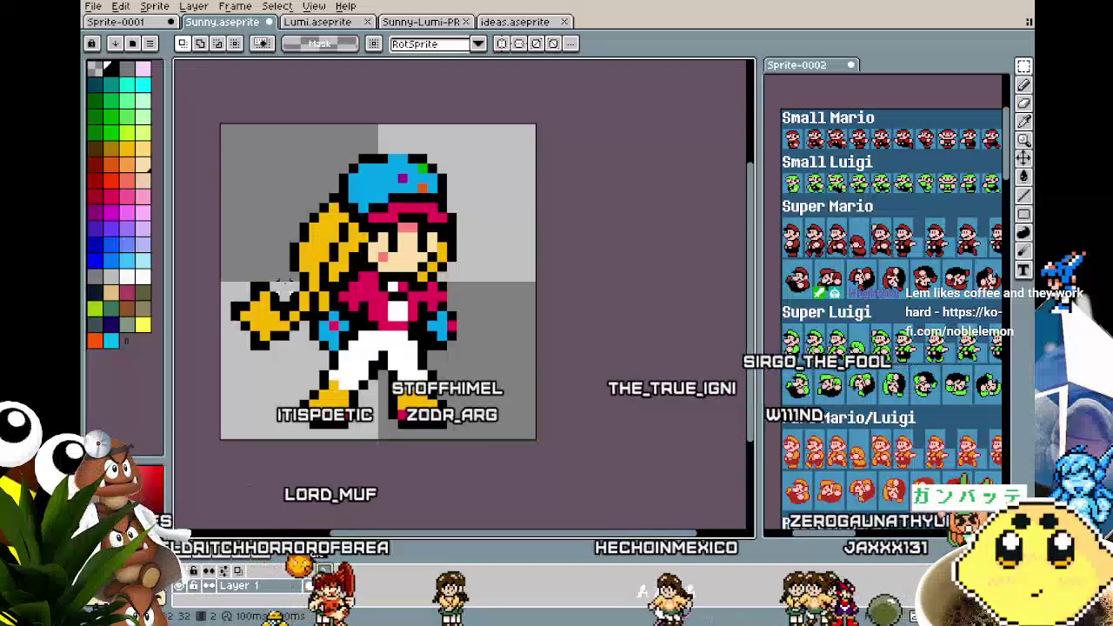
key("b")
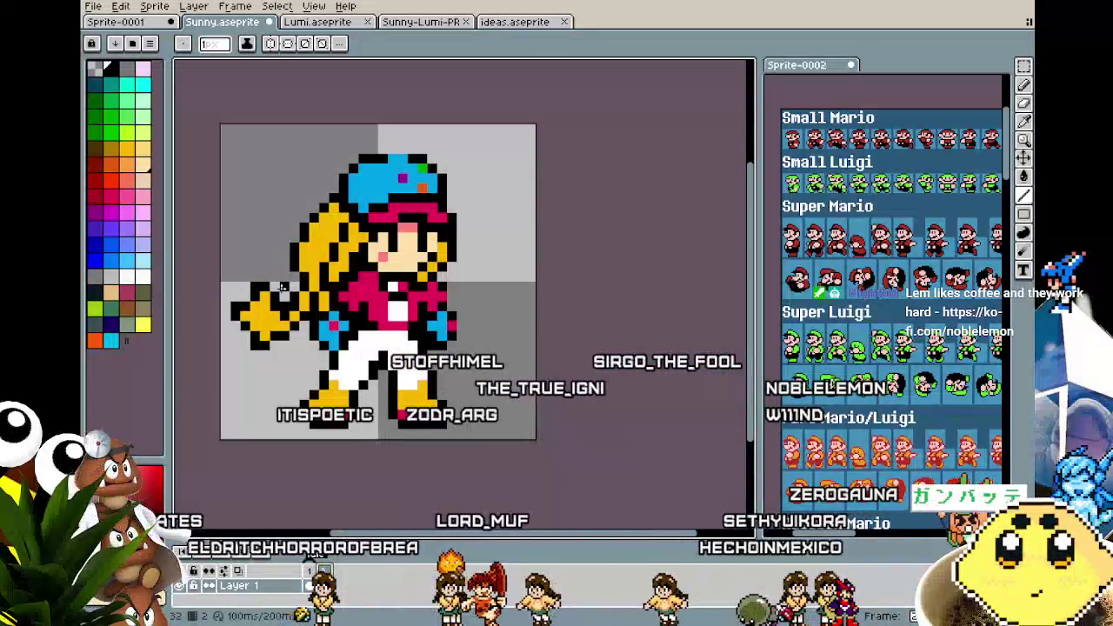
left_click_drag(283, 287, 343, 290)
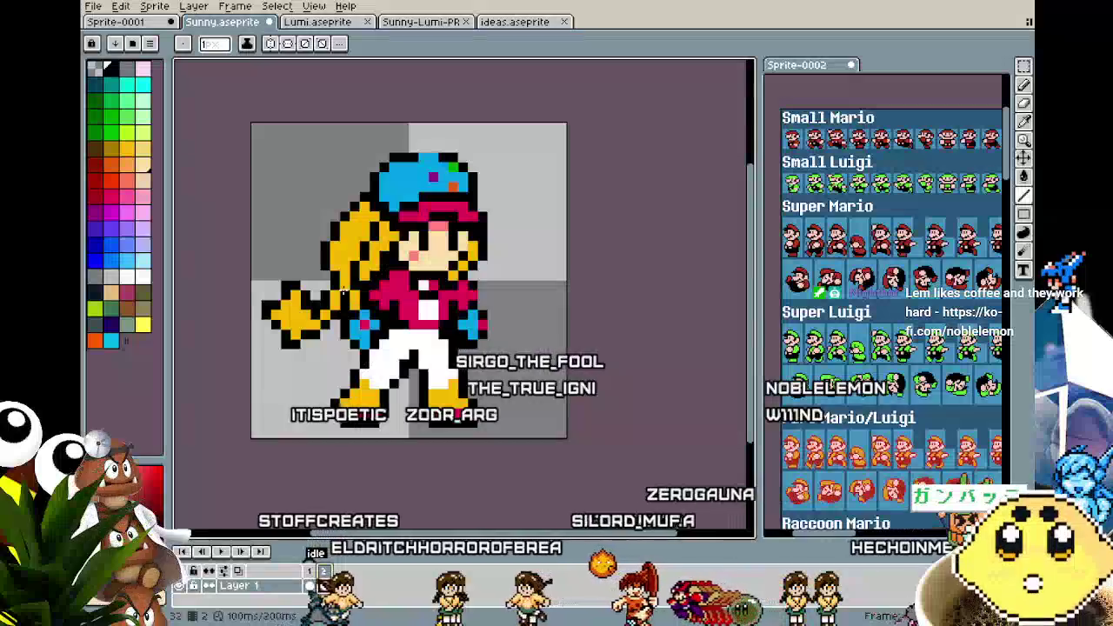
Read the zoomed-in hat power-ups and how-to-play lists in ideas.aseprite, then return to Sunny
left_click(515, 21)
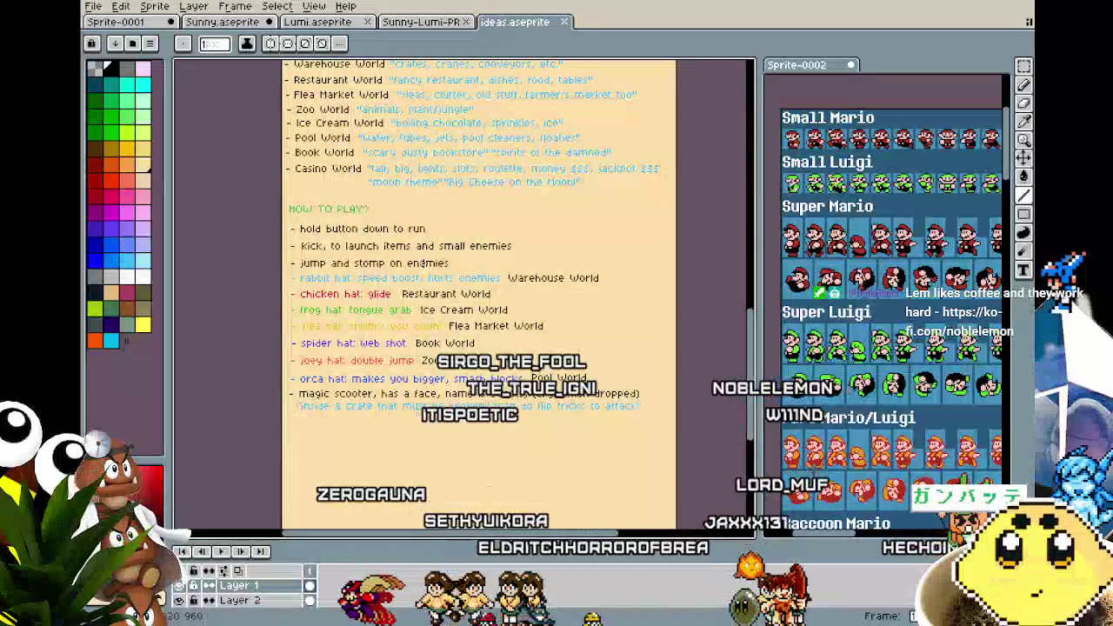
scroll(351, 309, "up", 2)
left_click_drag(413, 454, 380, 396)
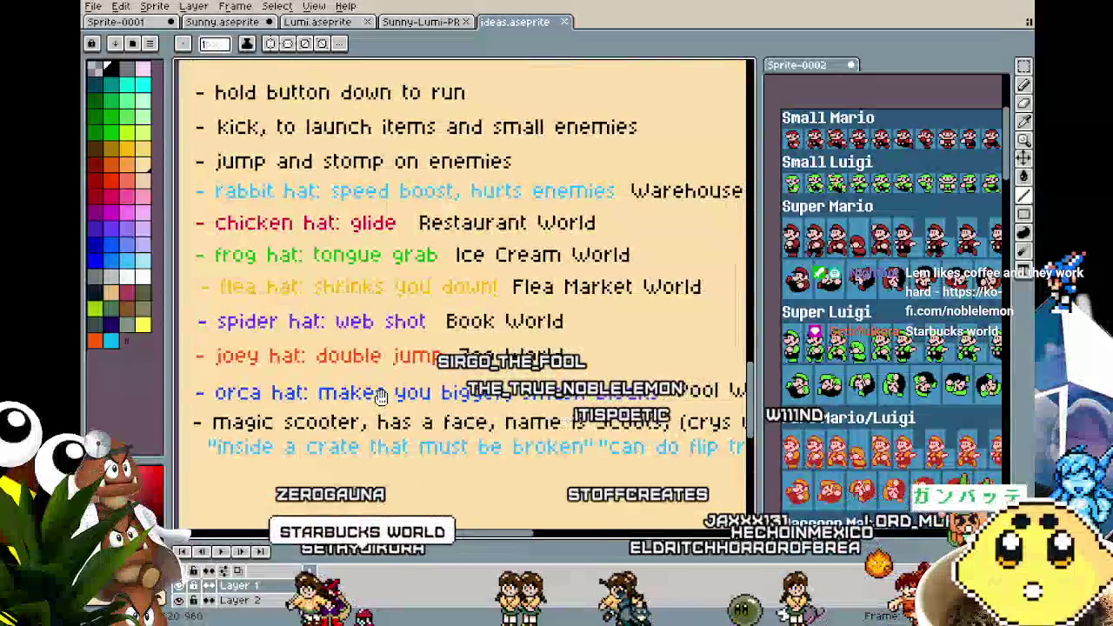
mouse_move(435, 194)
left_mouse_down()
mouse_move(366, 197)
mouse_move(475, 202)
left_mouse_up()
mouse_move(424, 309)
left_mouse_down()
mouse_move(405, 296)
mouse_move(241, 281)
left_mouse_up()
scroll(430, 228, "down", 2)
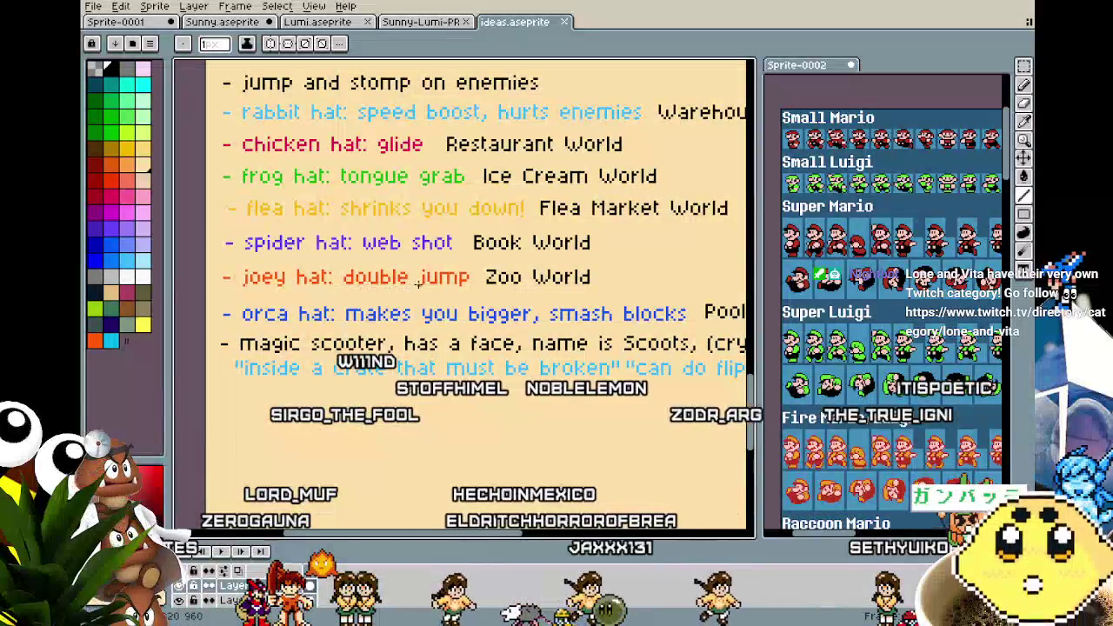
mouse_move(414, 312)
left_mouse_down()
mouse_move(383, 275)
mouse_move(250, 324)
mouse_move(402, 335)
left_mouse_up()
left_click_drag(430, 279, 379, 358)
scroll(426, 306, "down", 1)
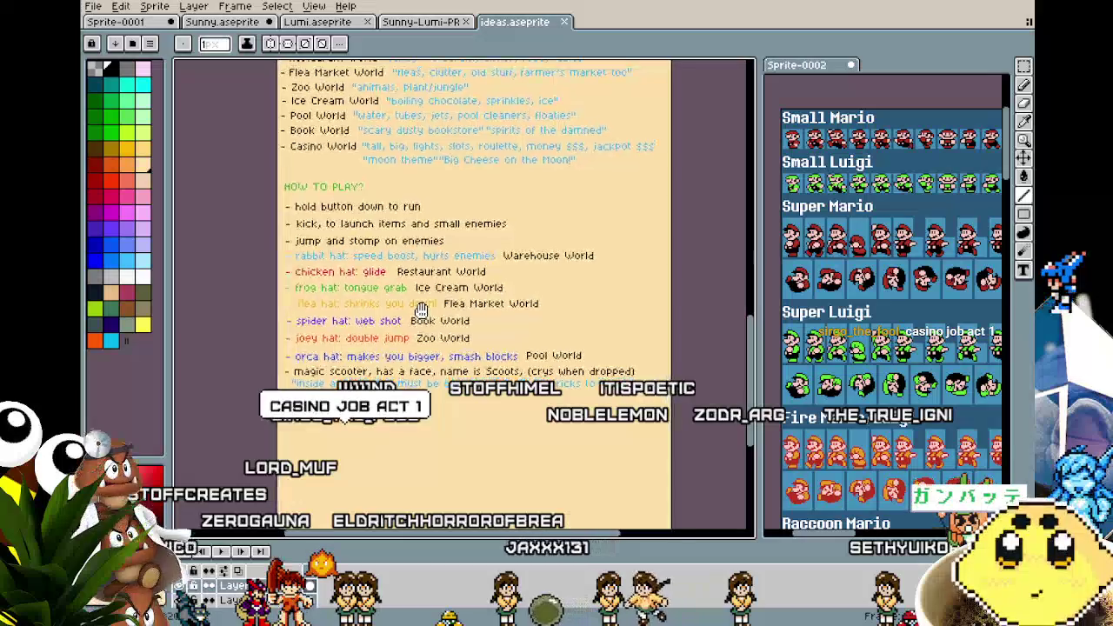
left_click_drag(426, 306, 422, 322)
scroll(422, 322, "up", 1)
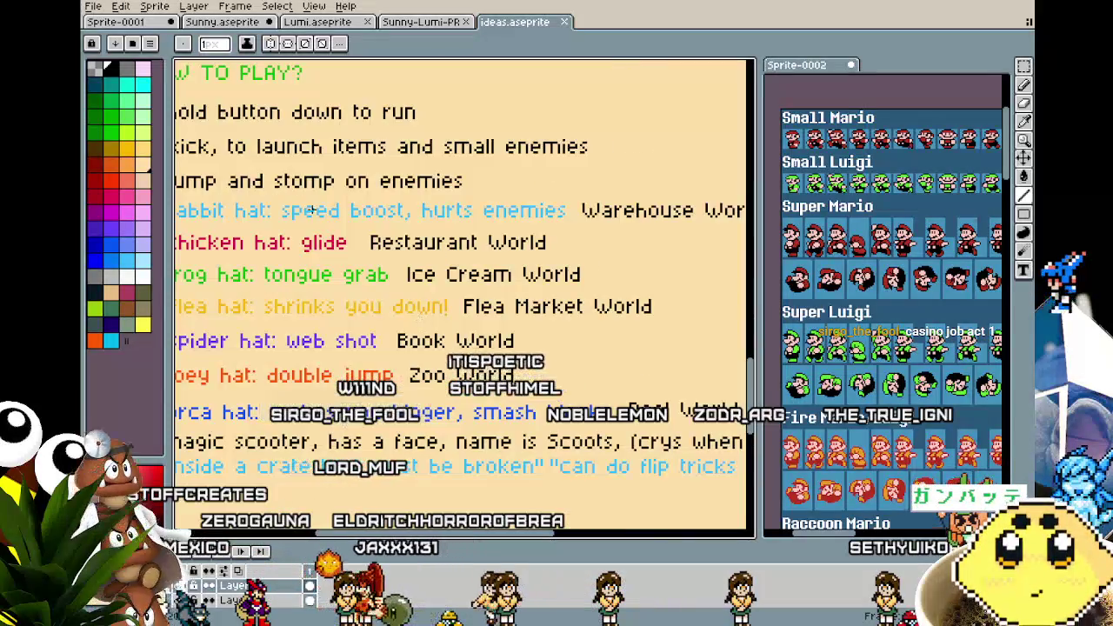
left_click(217, 22)
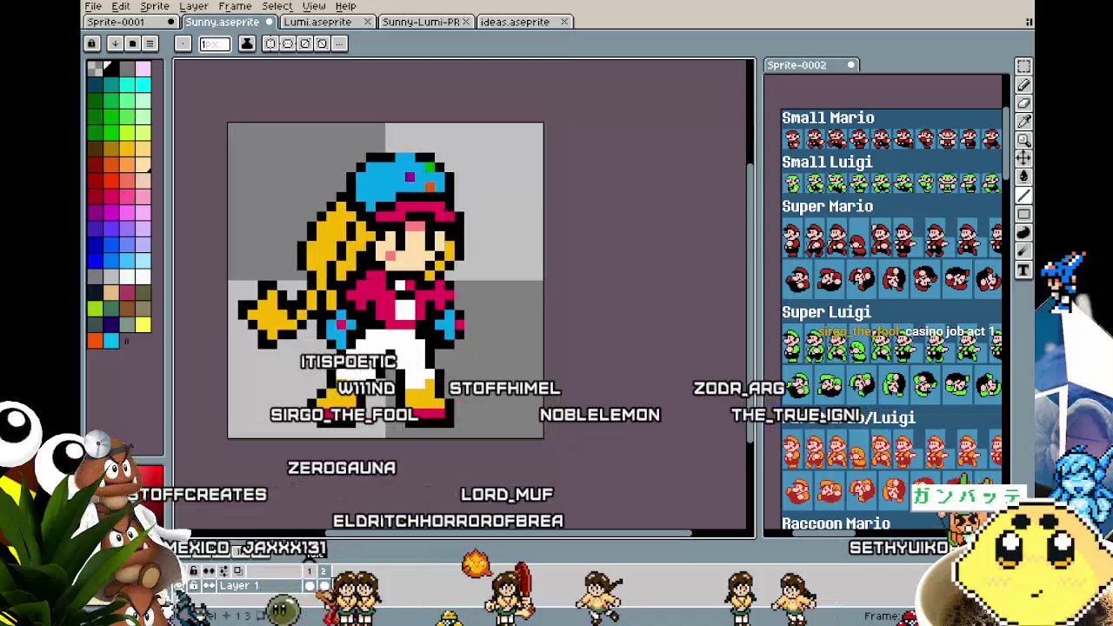
Add an animation tag named 'walk' covering frame 2
right_click(322, 570)
left_click(435, 609)
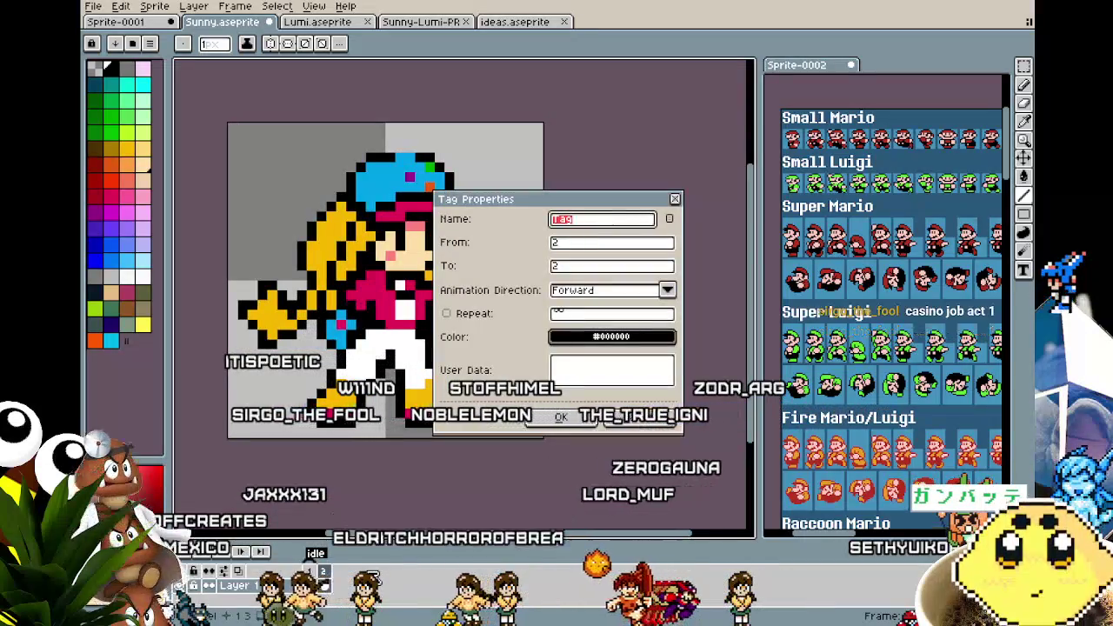
type("walk")
key("Return")
scroll(379, 478, "up", 1)
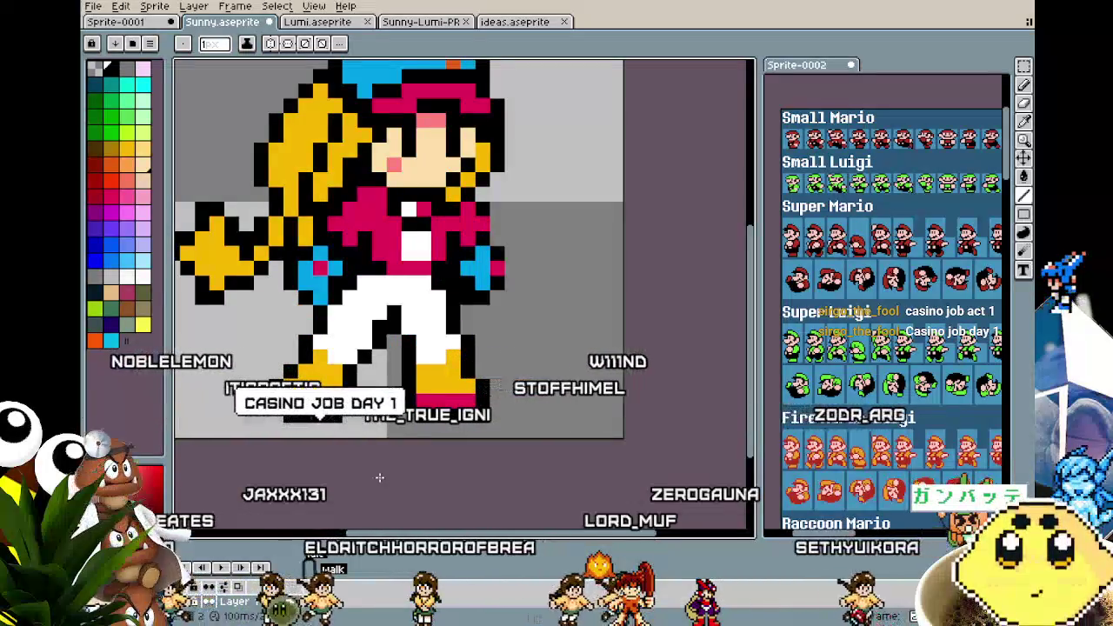
key("m")
scroll(874, 289, "up", 2)
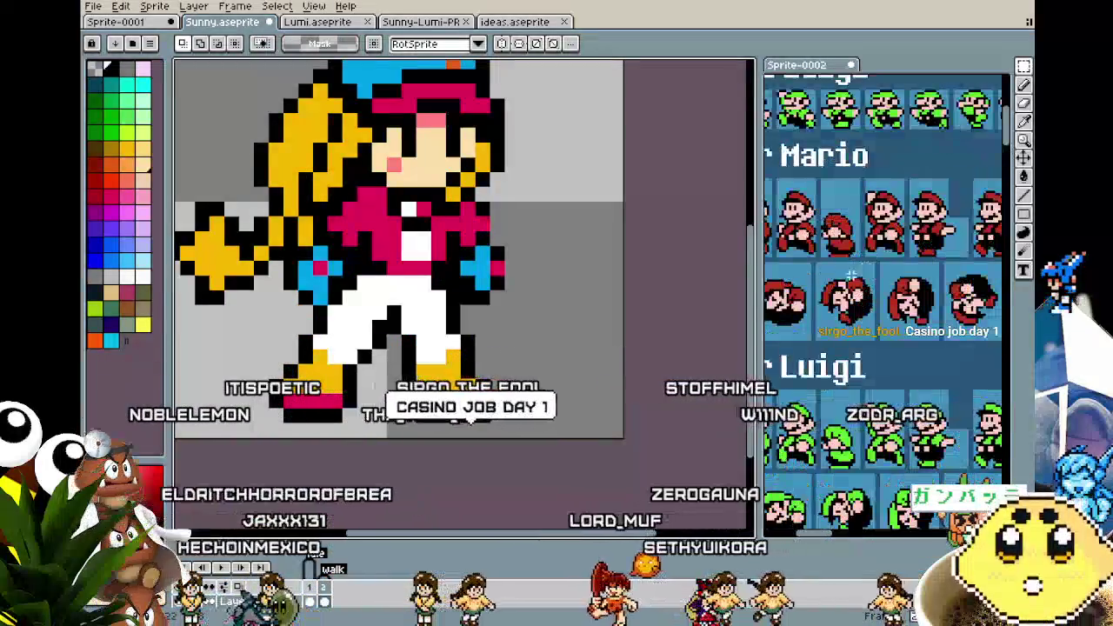
left_click_drag(874, 289, 926, 307)
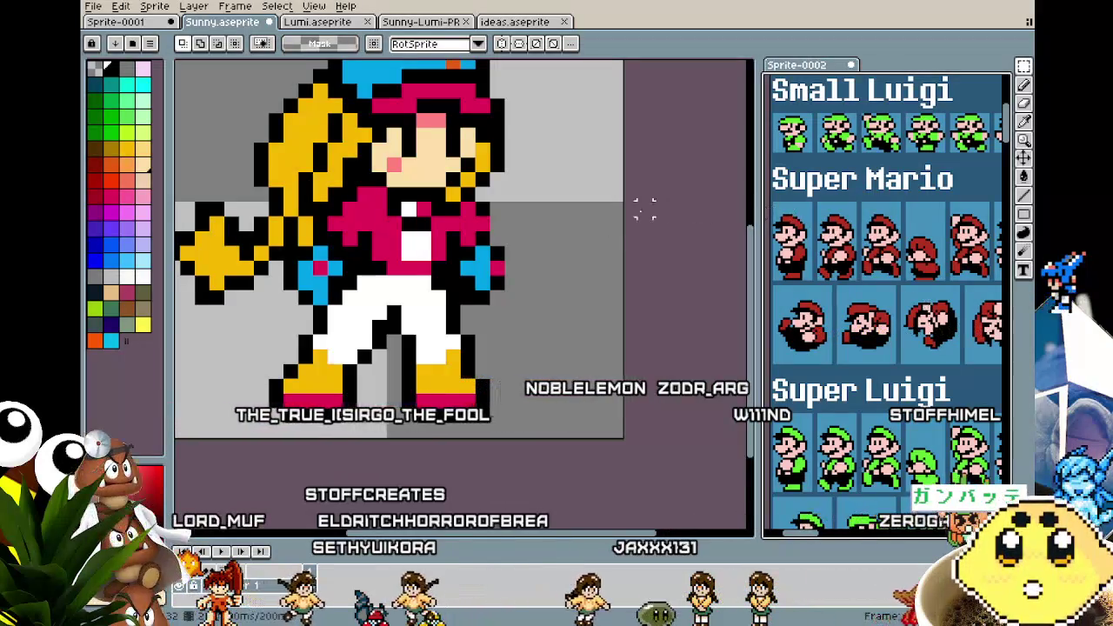
scroll(660, 209, "down", 2)
scroll(463, 331, "up", 1)
scroll(464, 330, "up", 1)
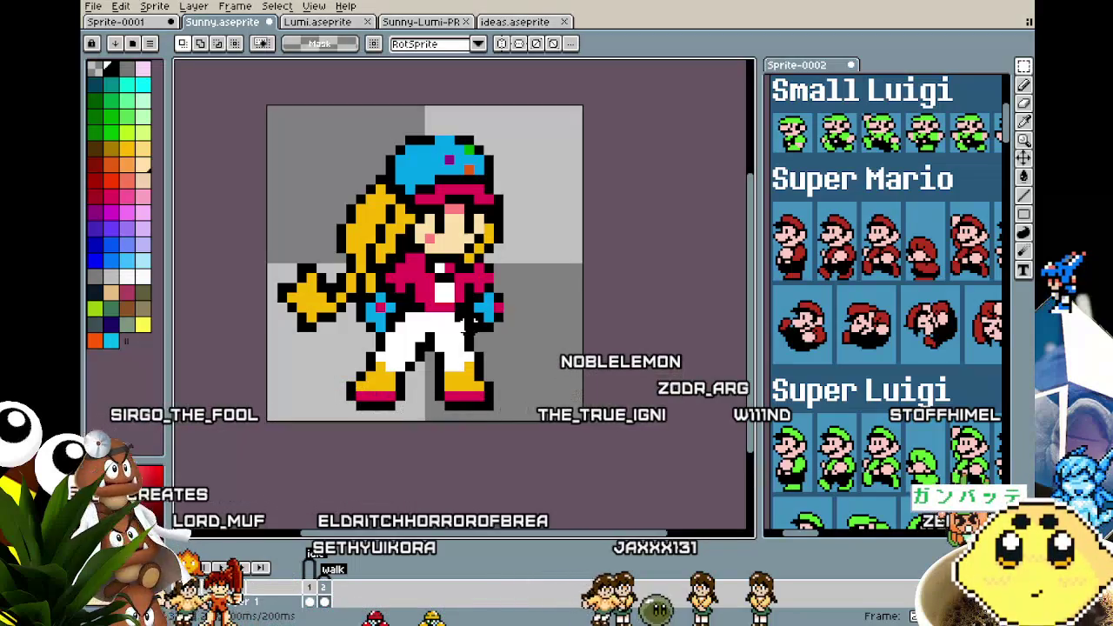
left_click_drag(468, 323, 415, 327)
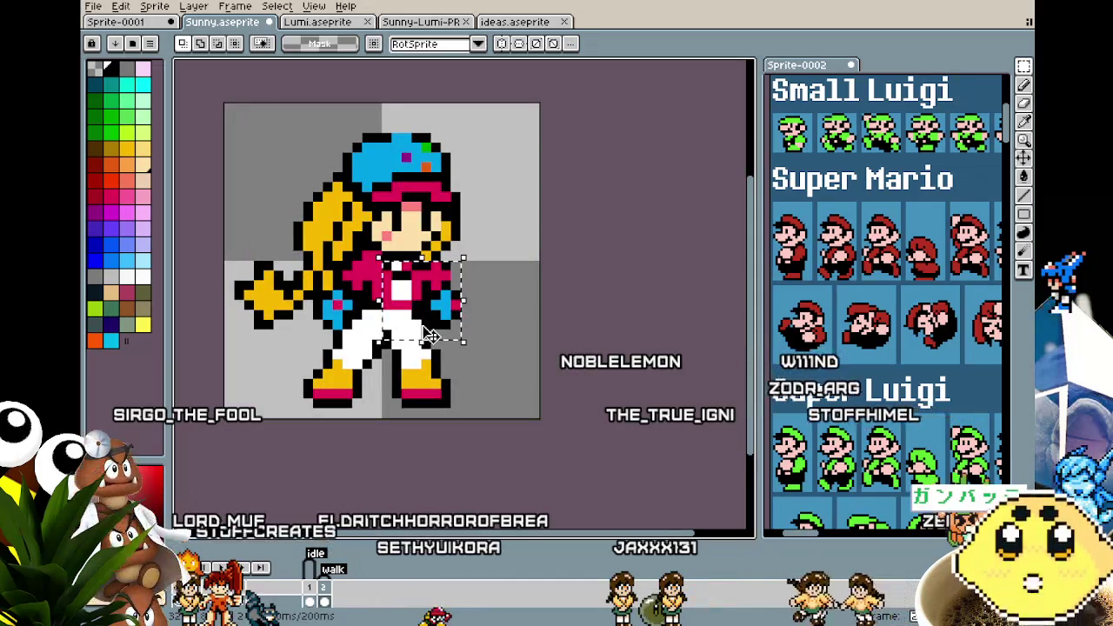
scroll(424, 369, "up", 2)
scroll(424, 370, "down", 2)
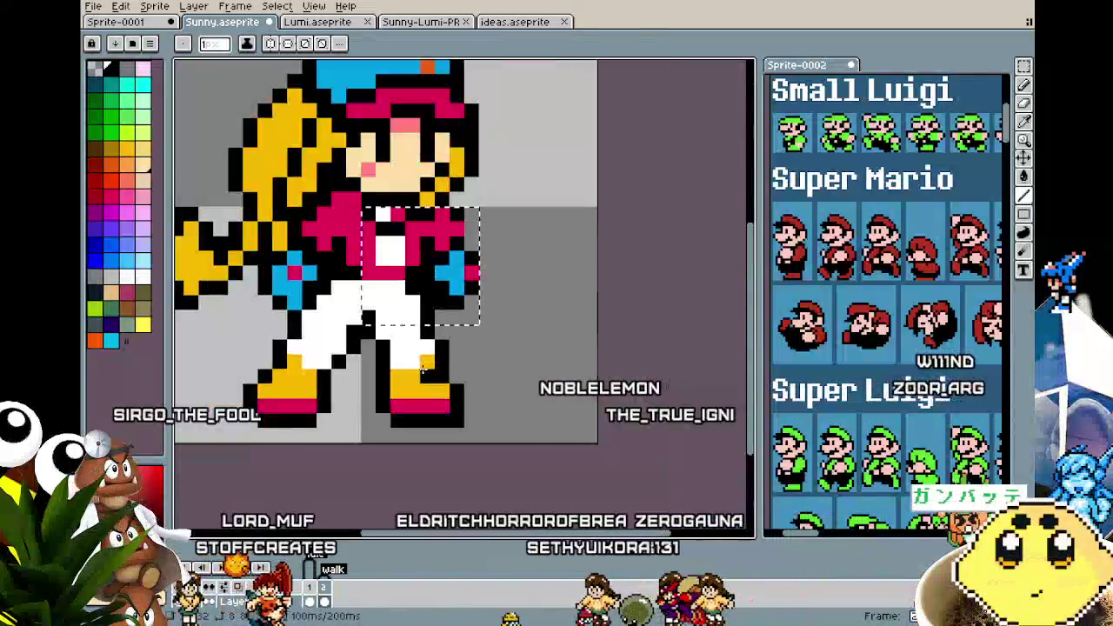
scroll(492, 444, "down", 5)
mouse_move(492, 443)
left_mouse_down()
mouse_move(599, 502)
mouse_move(369, 357)
left_mouse_up()
scroll(561, 494, "up", 5)
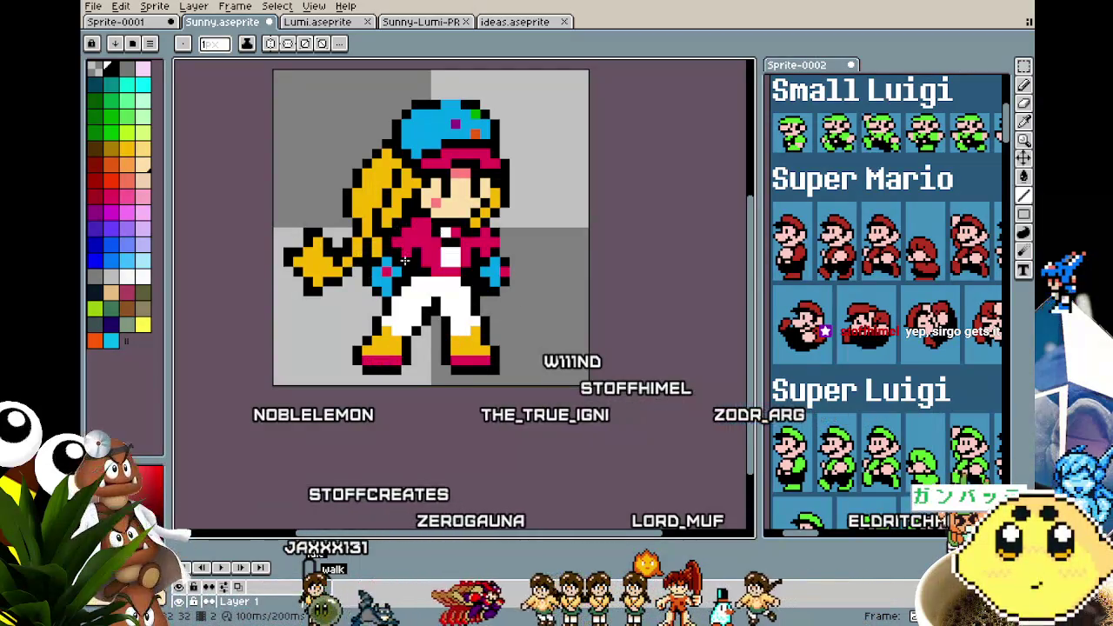
left_click_drag(377, 315, 351, 322)
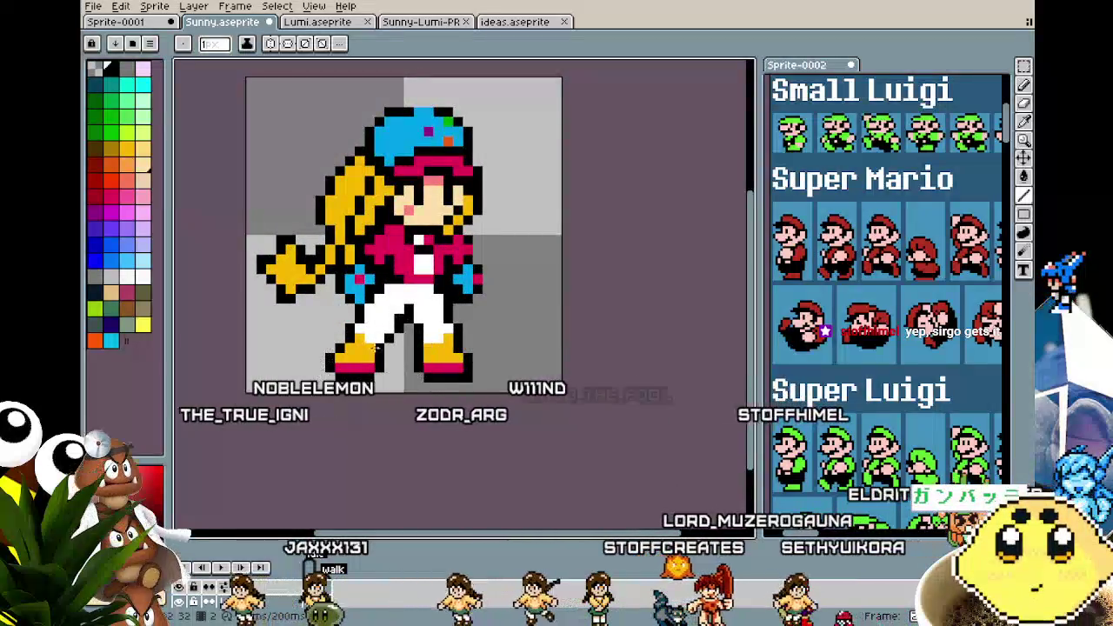
left_click_drag(374, 350, 353, 320)
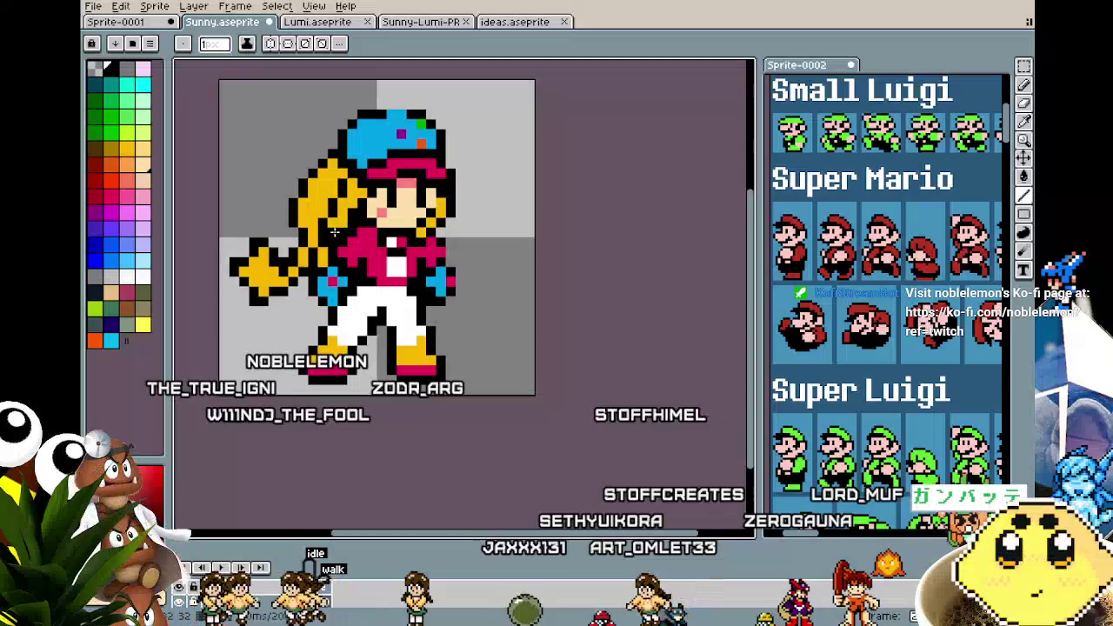
left_click_drag(283, 231, 272, 232)
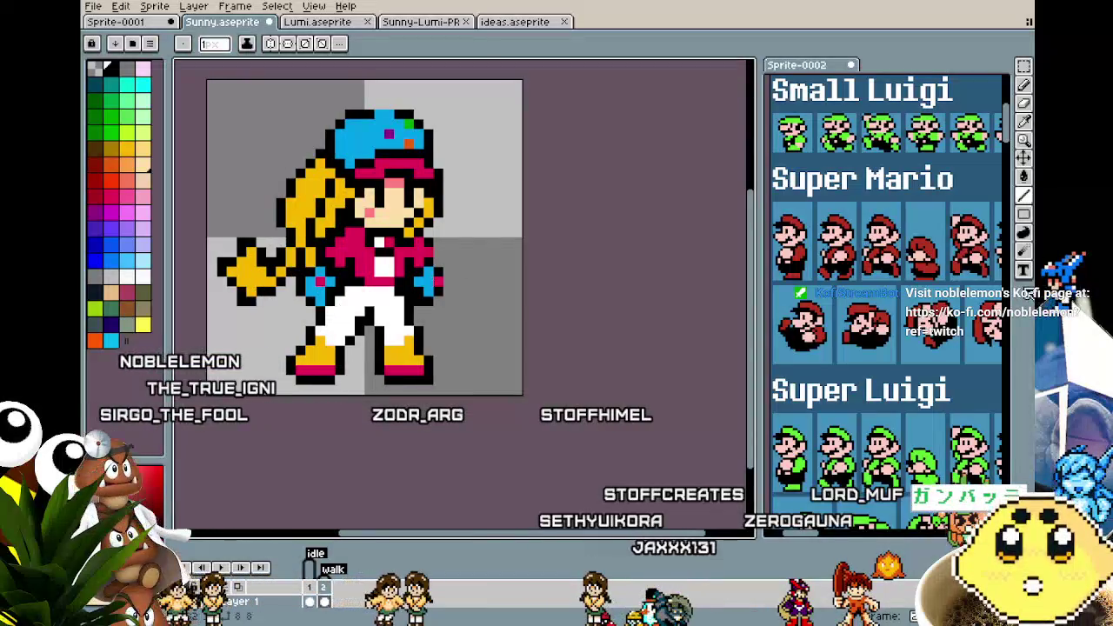
left_click_drag(864, 287, 896, 295)
key("m")
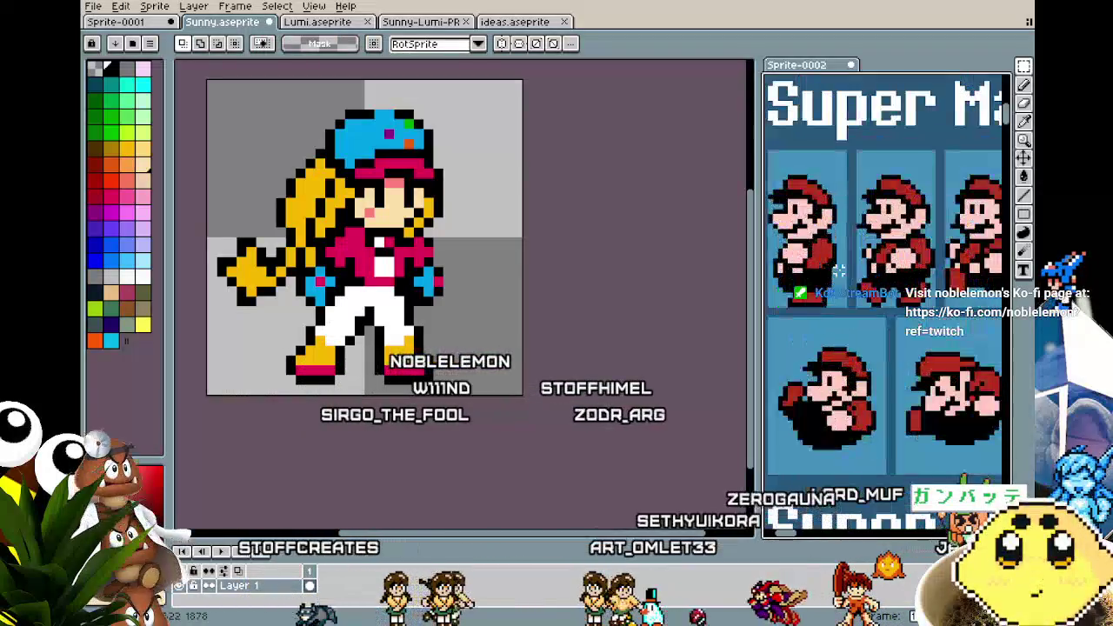
Select a standing Mario on the reference sheet, paste it into Sunny, then discard it
scroll(813, 187, "up", 1)
scroll(808, 146, "up", 1)
left_click_drag(803, 154, 890, 309)
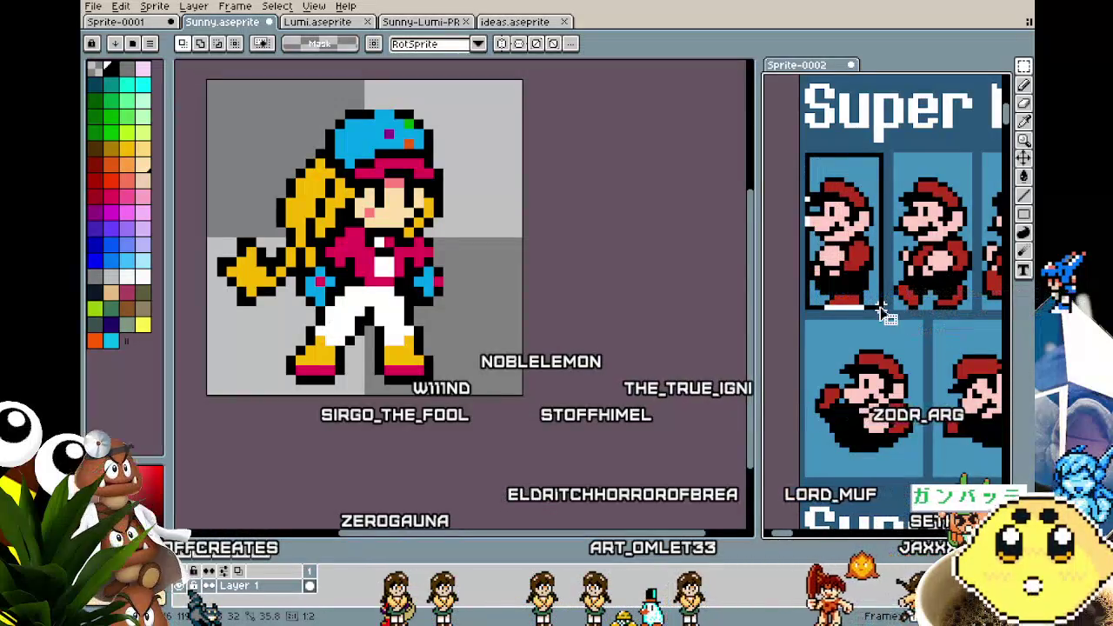
key("ctrl+v")
mouse_move(279, 322)
left_mouse_down()
mouse_move(660, 324)
mouse_move(494, 317)
mouse_move(605, 323)
left_mouse_up()
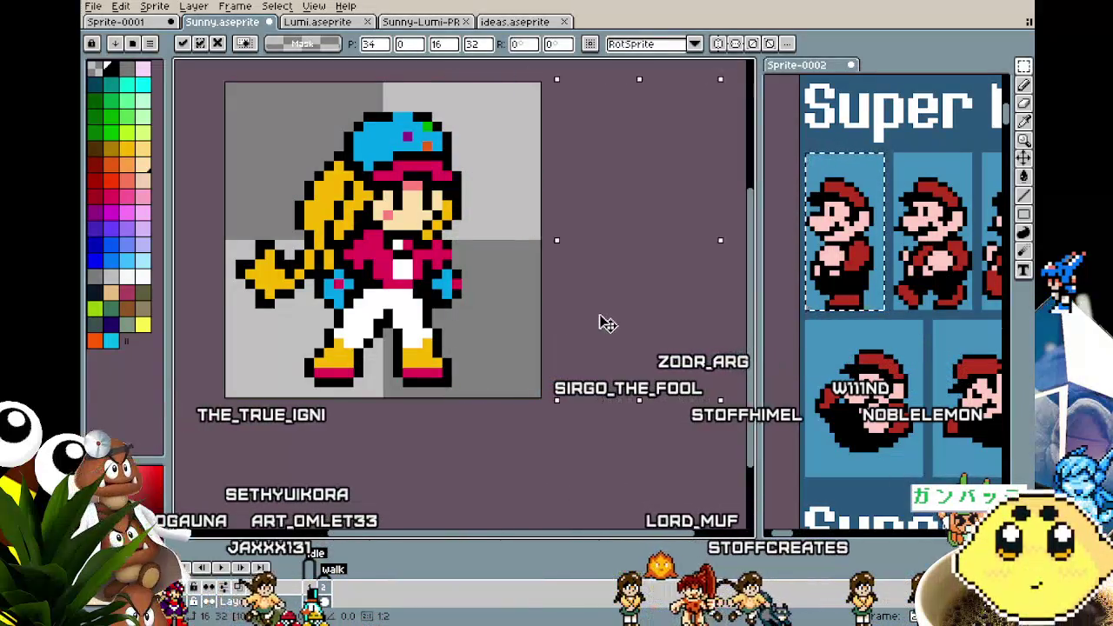
key("Return")
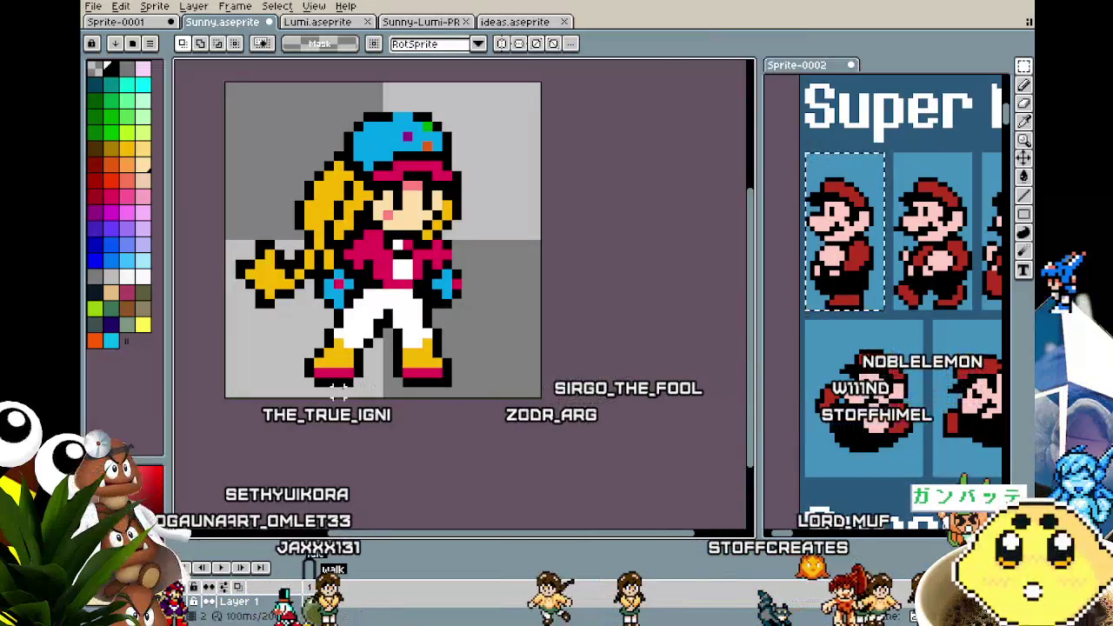
Paste the frame stretched over the full 32x32 canvas, one pixel lower, and commit it
left_click_drag(339, 391, 284, 384)
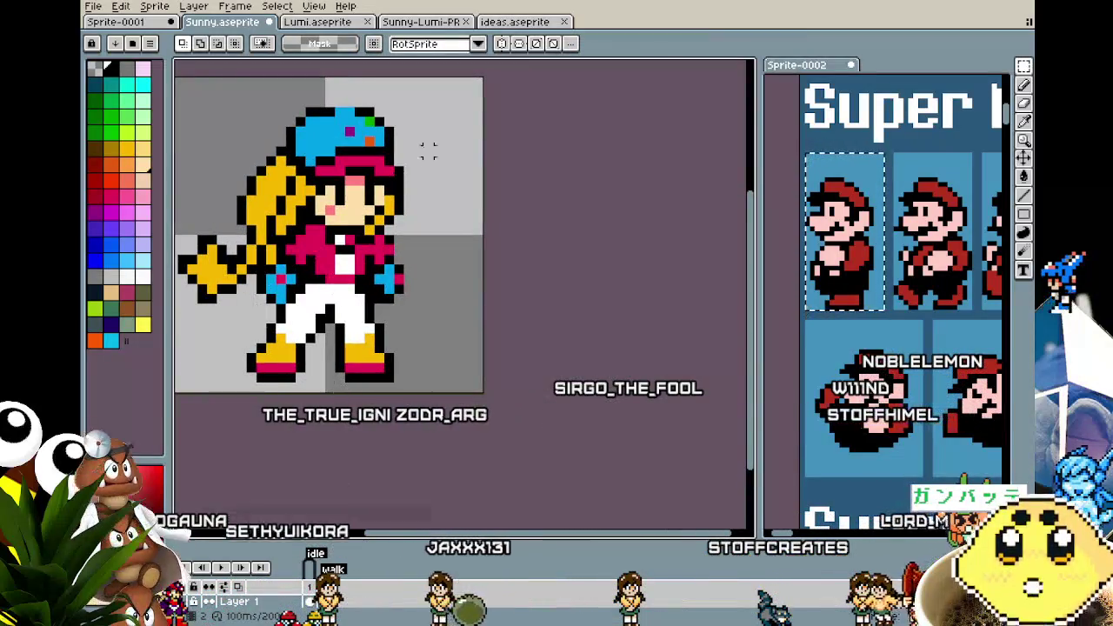
left_click_drag(428, 384, 448, 389)
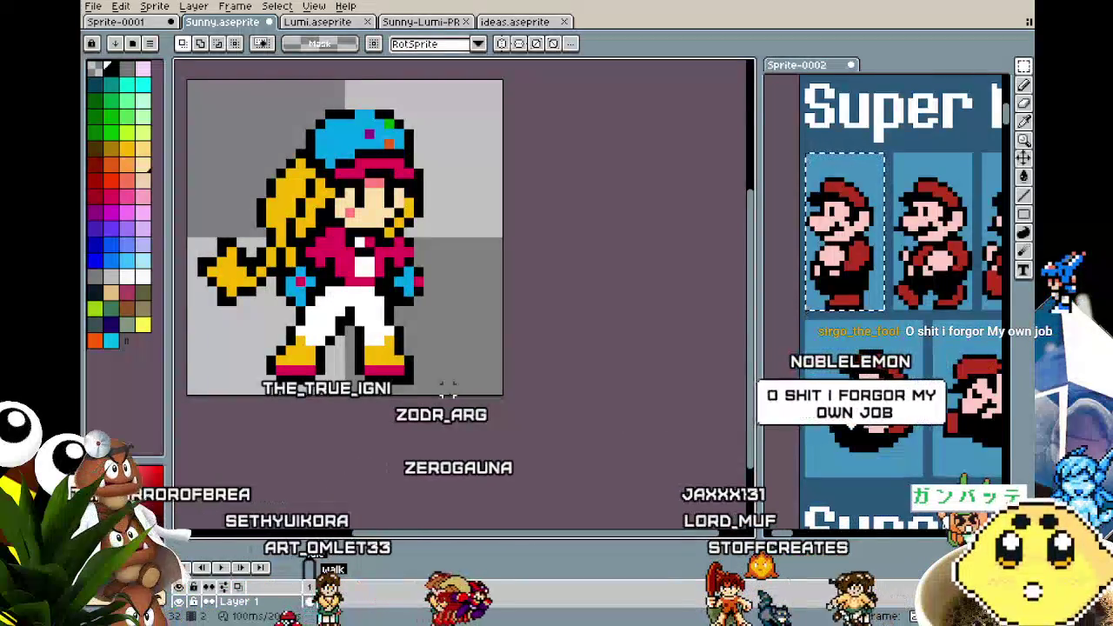
left_click_drag(765, 298, 770, 302)
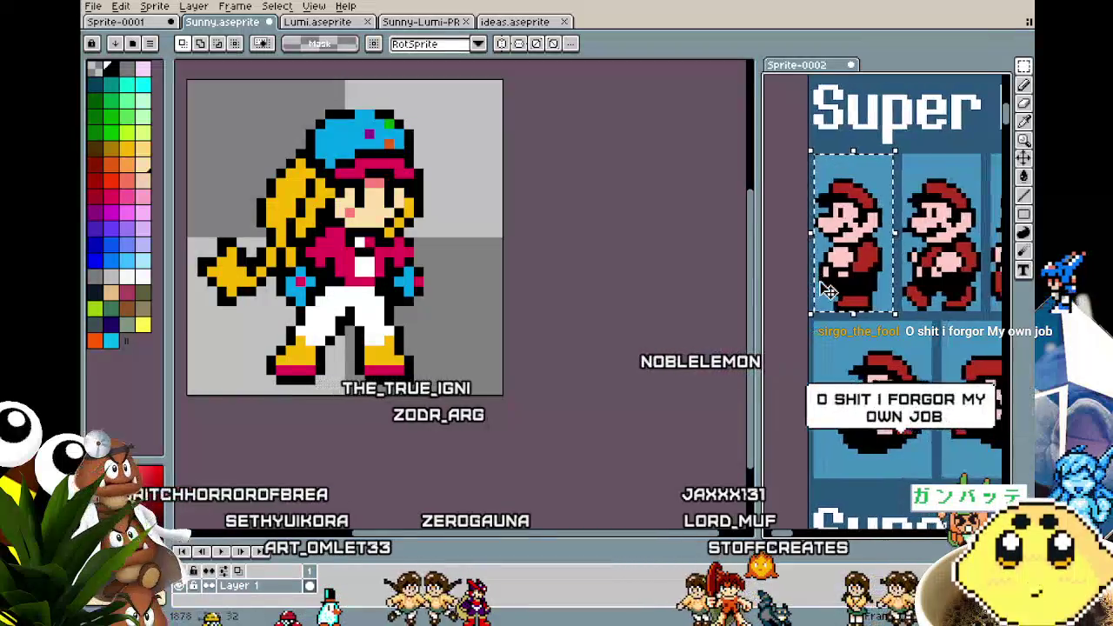
left_click_drag(388, 376, 393, 378)
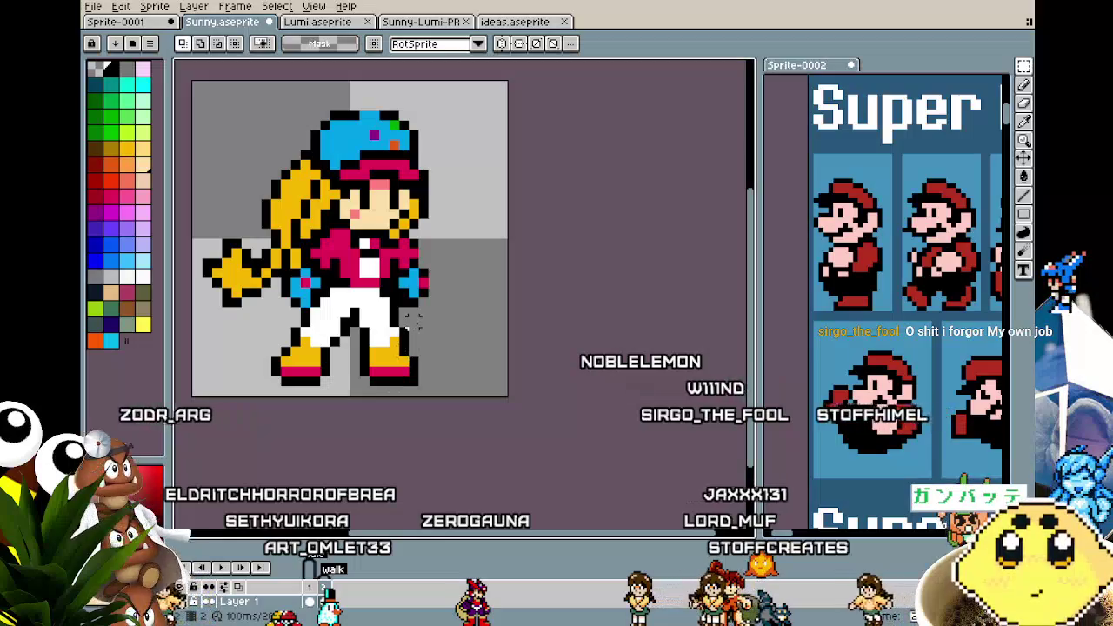
key("ctrl+v")
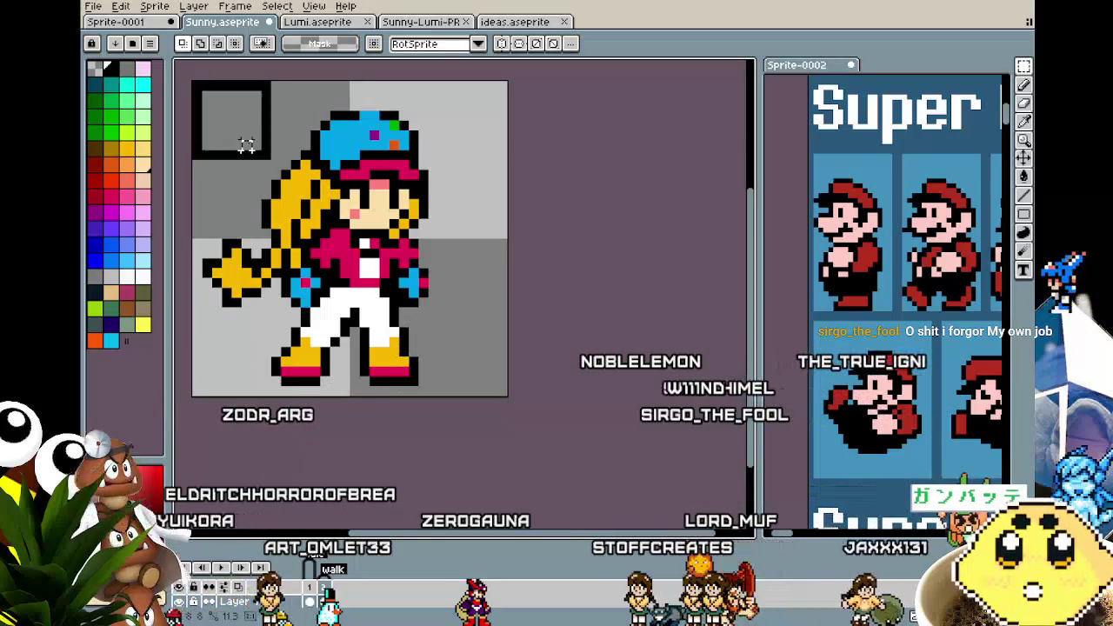
left_click_drag(275, 164, 510, 407)
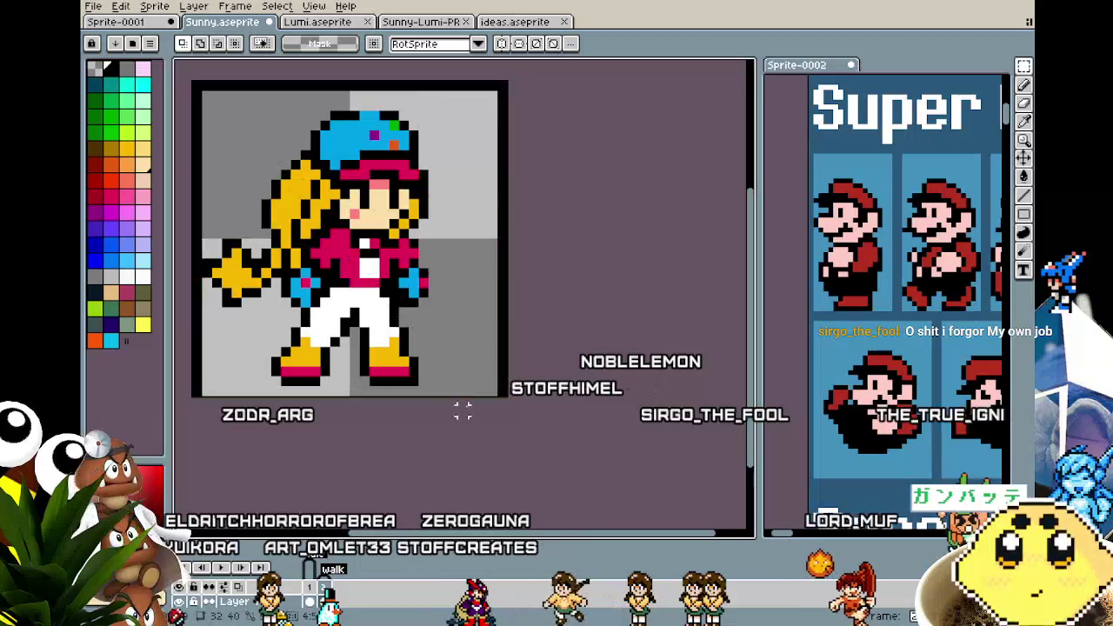
left_click(552, 480)
key("i")
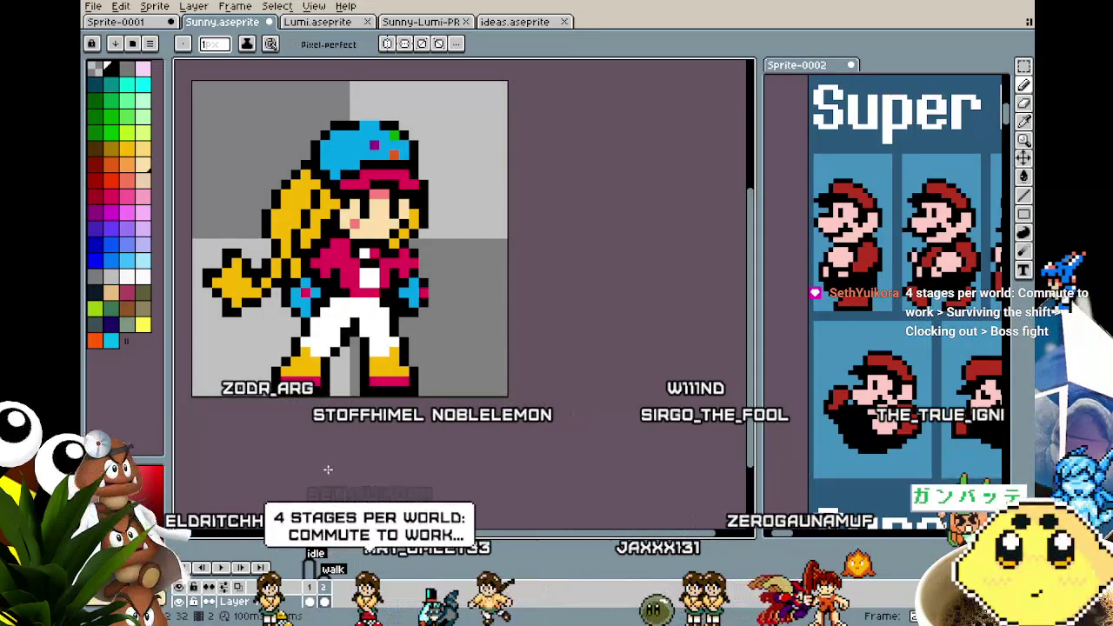
scroll(328, 470, "down", 1)
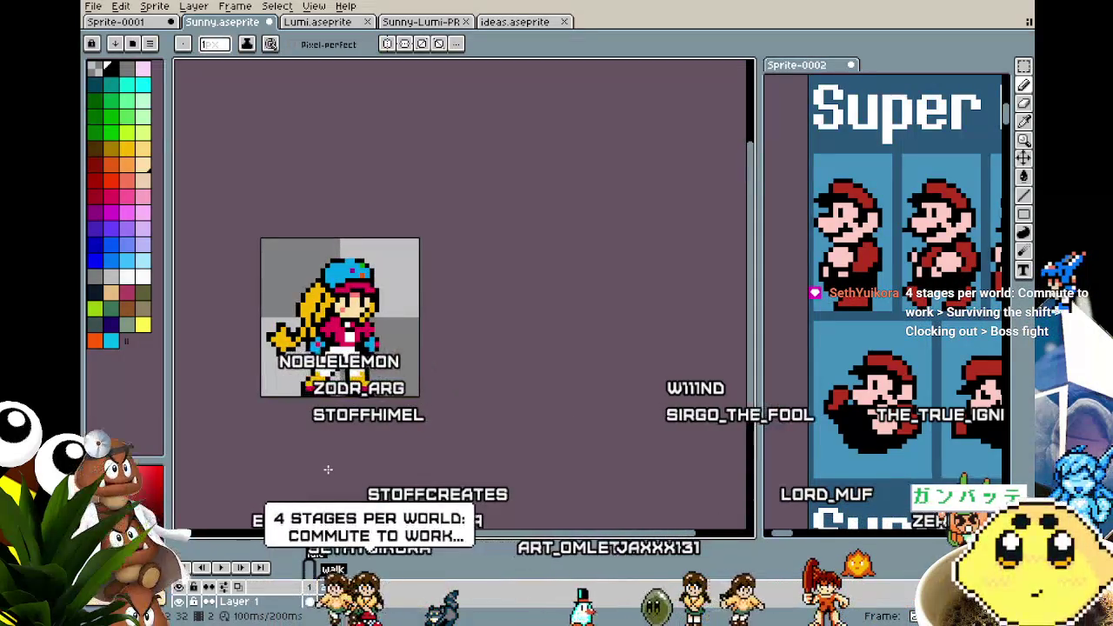
scroll(328, 470, "up", 1)
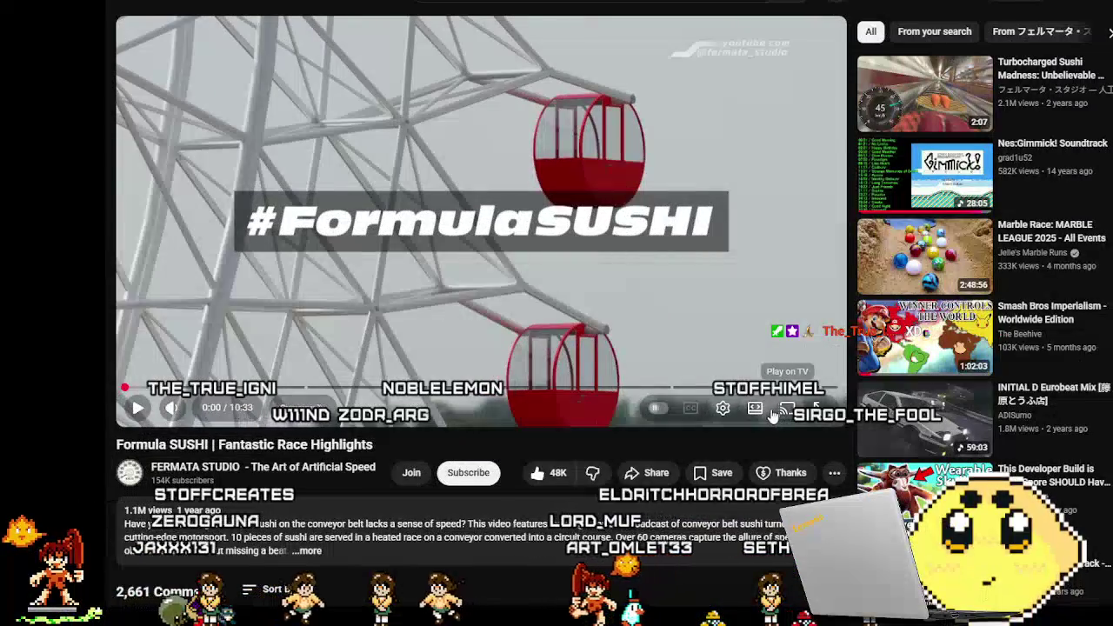
Watch the race video in theater mode, then pause it and open a new browser tab
left_click(755, 417)
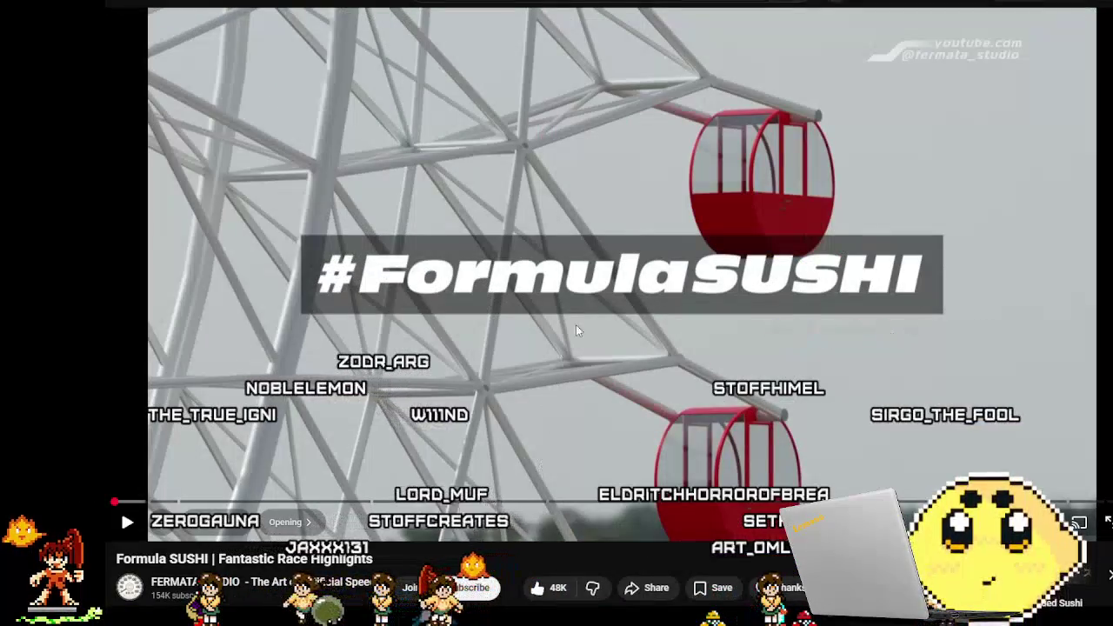
left_click(615, 252)
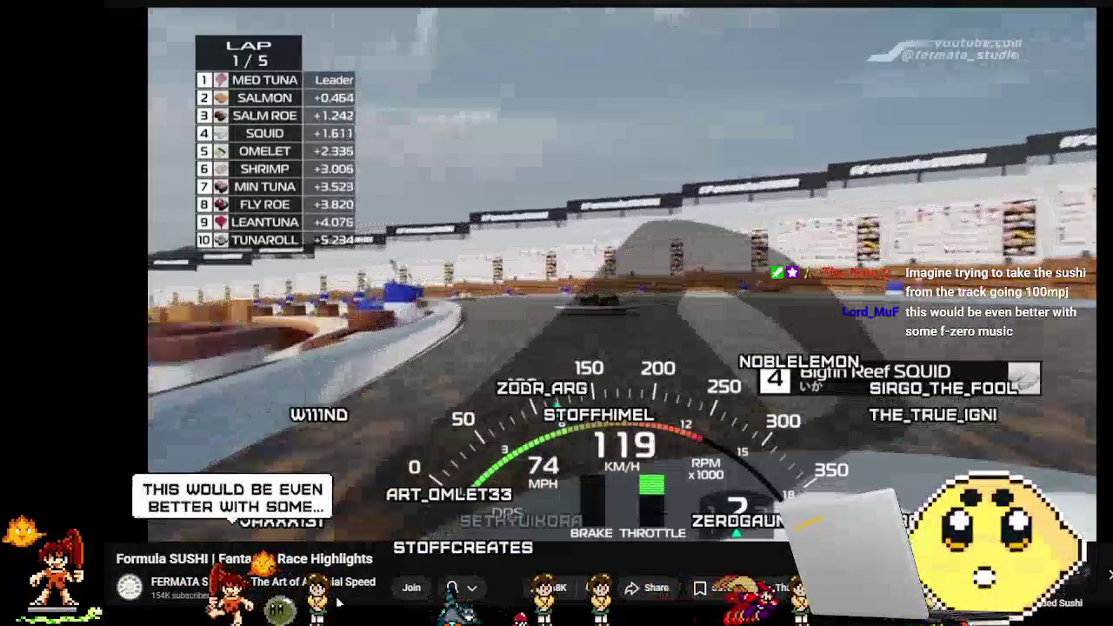
left_click(409, 320)
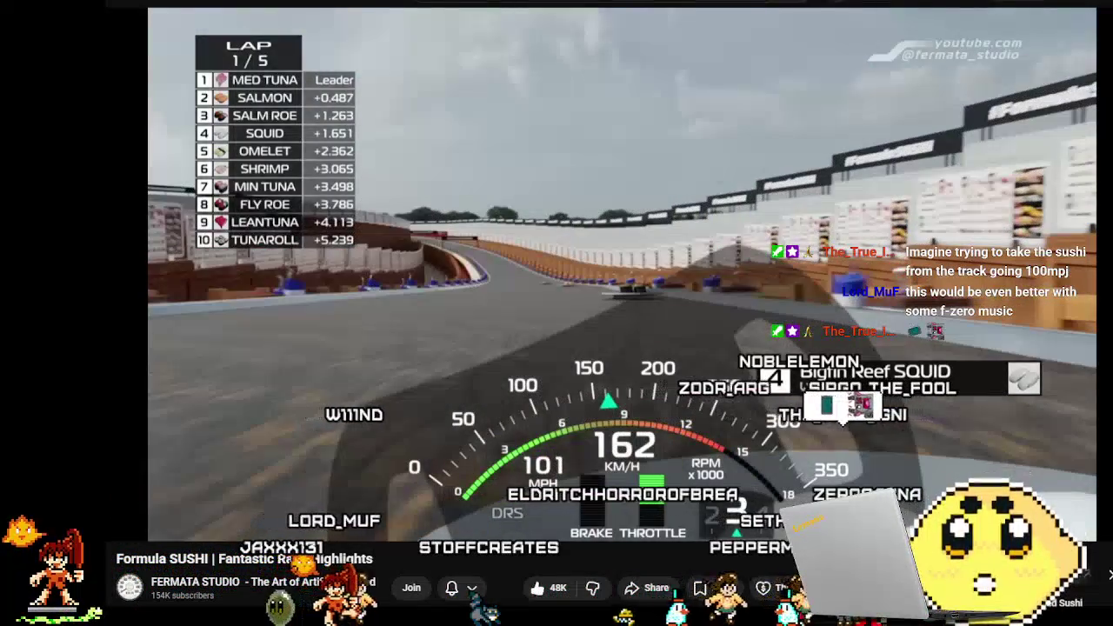
key("ctrl+t")
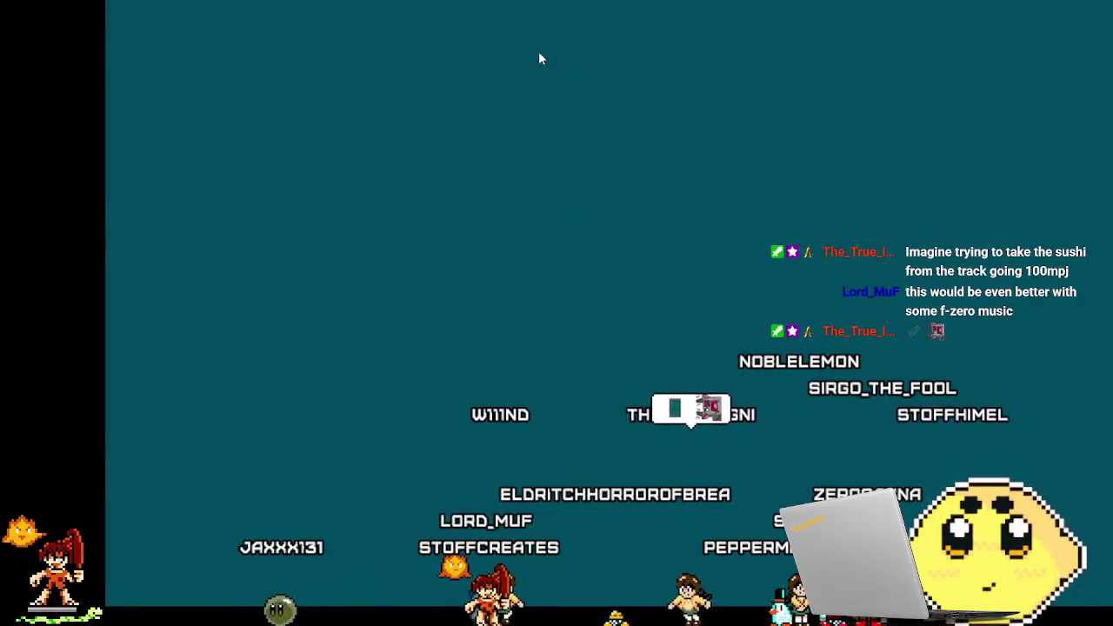
Search YouTube for 'f-zero g mute city' and open the Mute City theme video
left_click(601, 24)
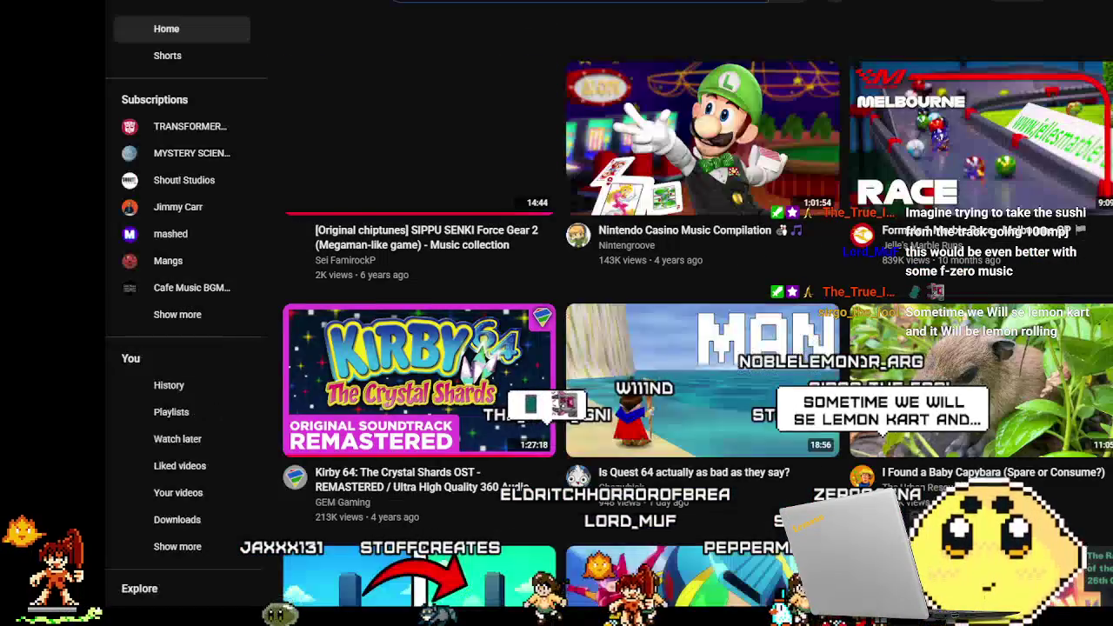
type("fb")
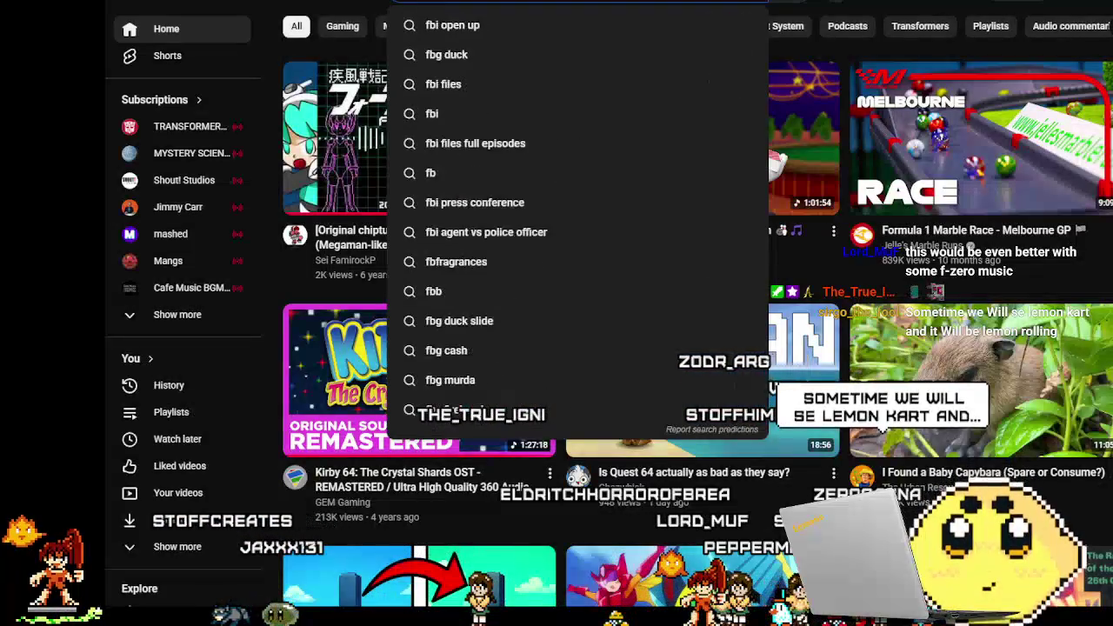
key("BackSpace")
type("-zero g")
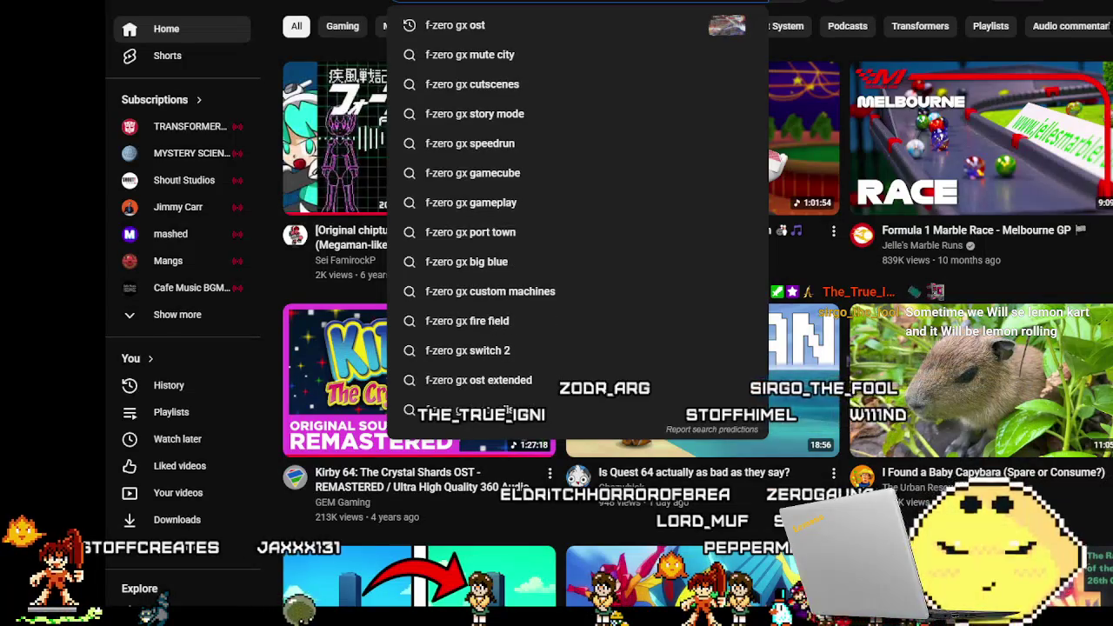
type(" mute city")
key("Return")
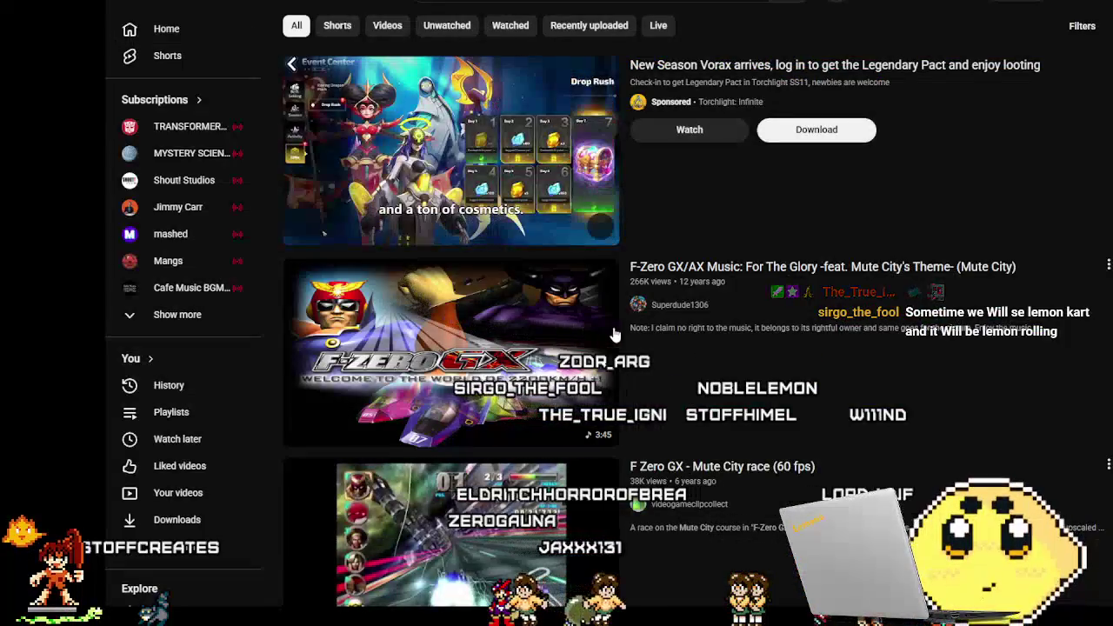
scroll(914, 296, "down", 2)
left_click(898, 286)
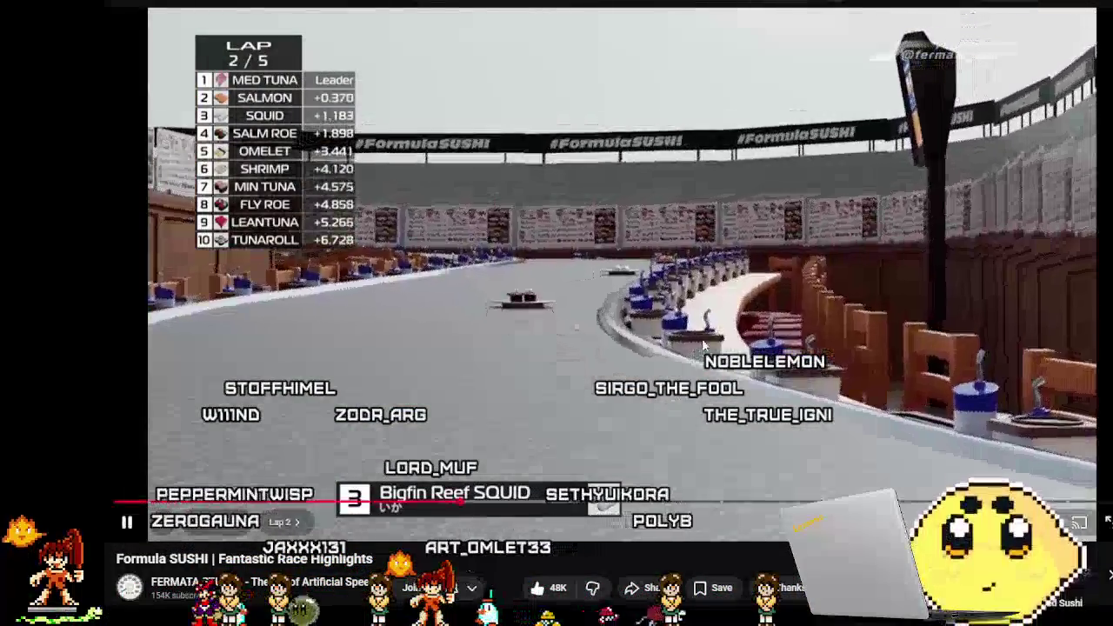
Pause the sushi race video and go back to resume the Super Mario World soundtrack
left_click(705, 346)
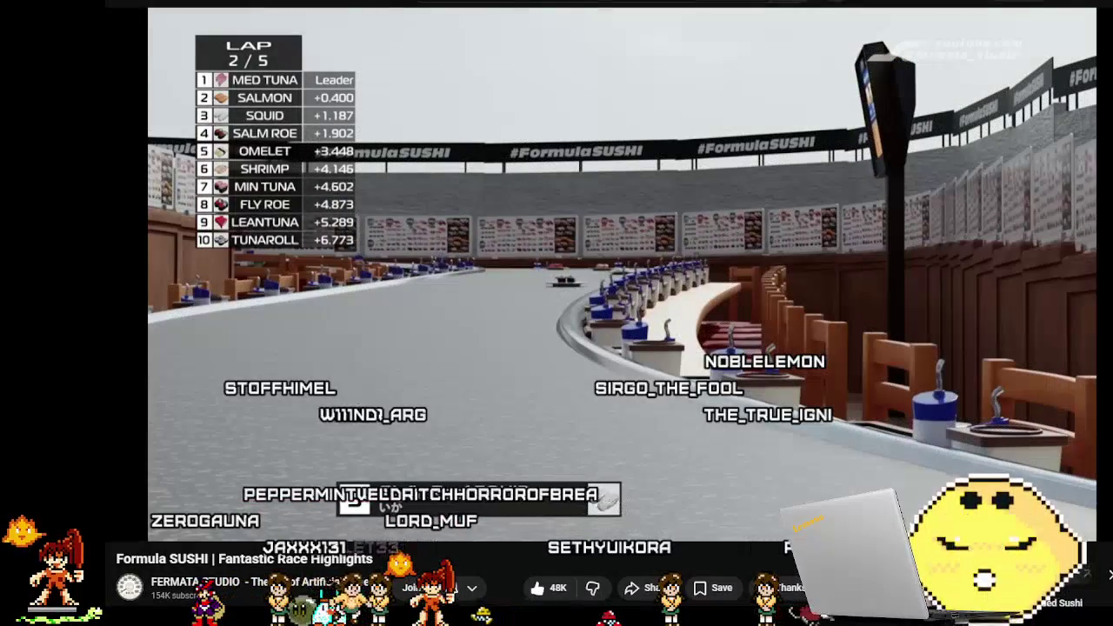
key("alt+Left")
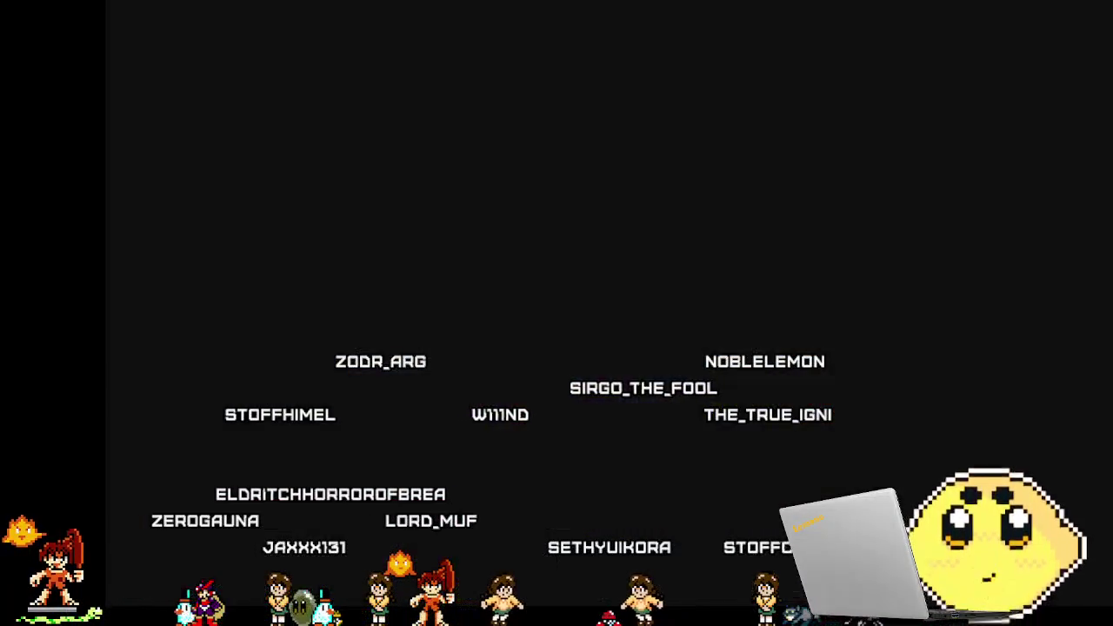
left_click(458, 256)
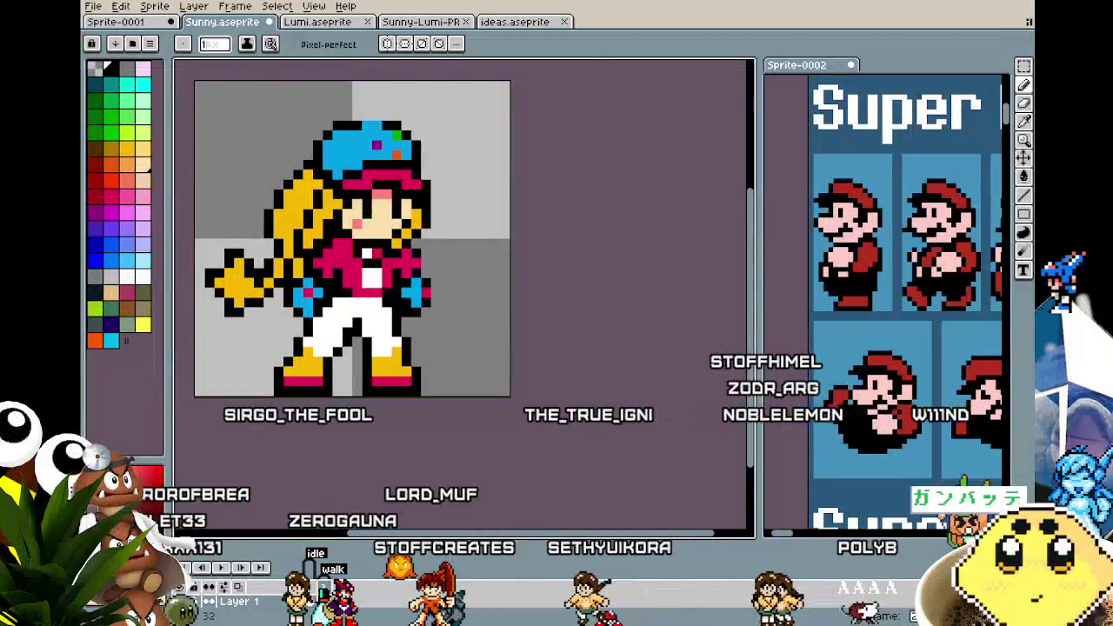
Zoom and re-centre the canvas on Sunny's second walk frame
scroll(360, 467, "up", 2)
scroll(360, 467, "down", 2)
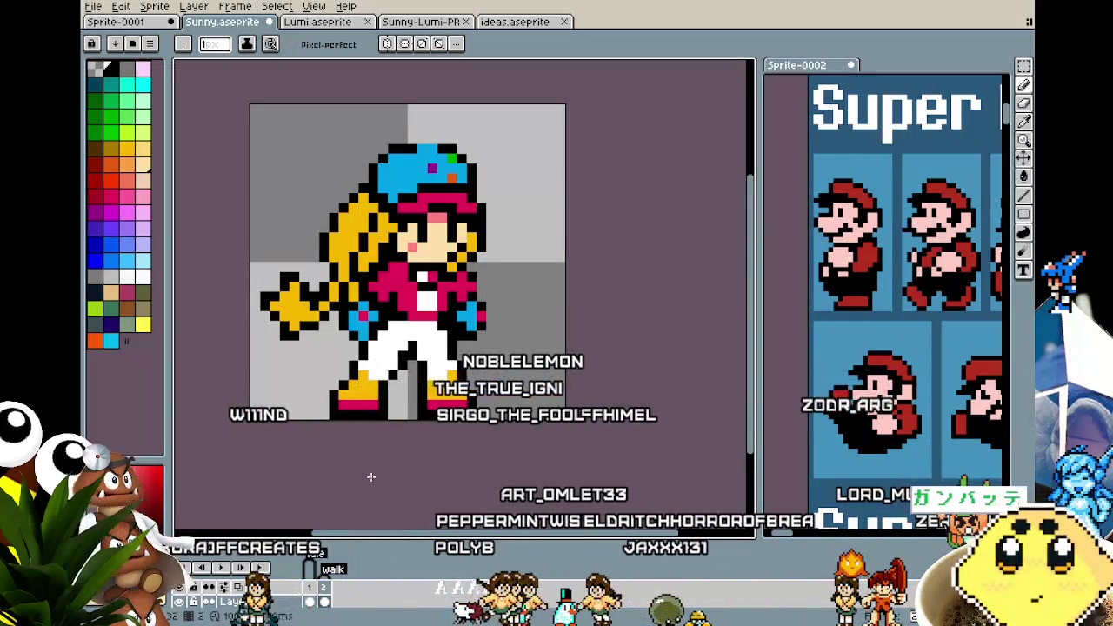
left_click_drag(319, 477, 335, 483)
scroll(335, 483, "down", 1)
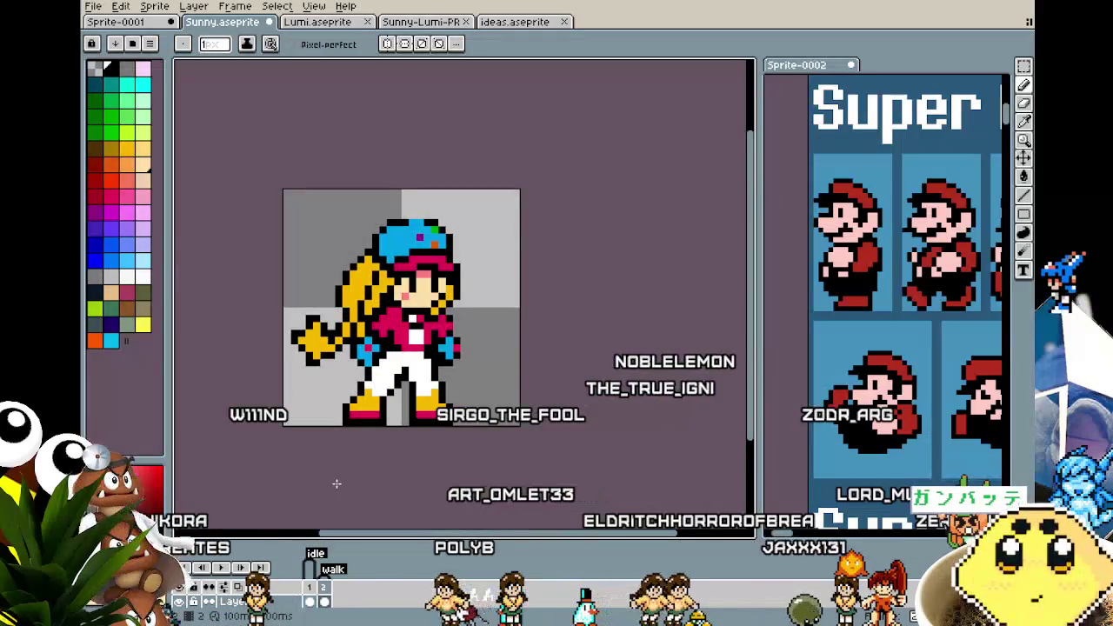
scroll(338, 448, "up", 1)
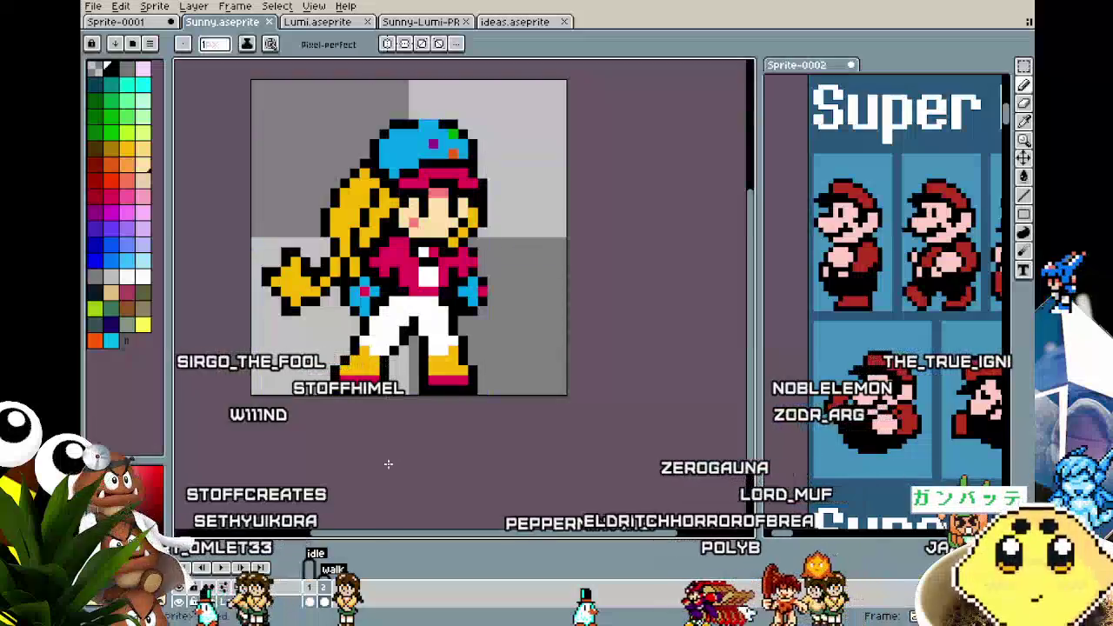
scroll(379, 461, "down", 2)
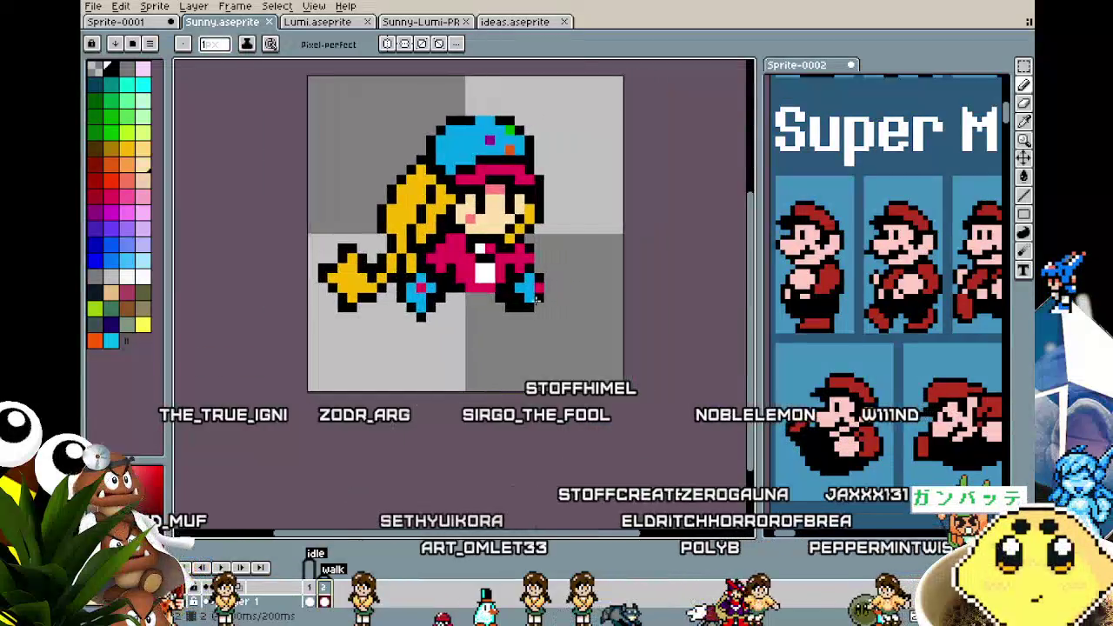
Sample black and sketch diagonal leg lines below Sunny's jacket
key("i")
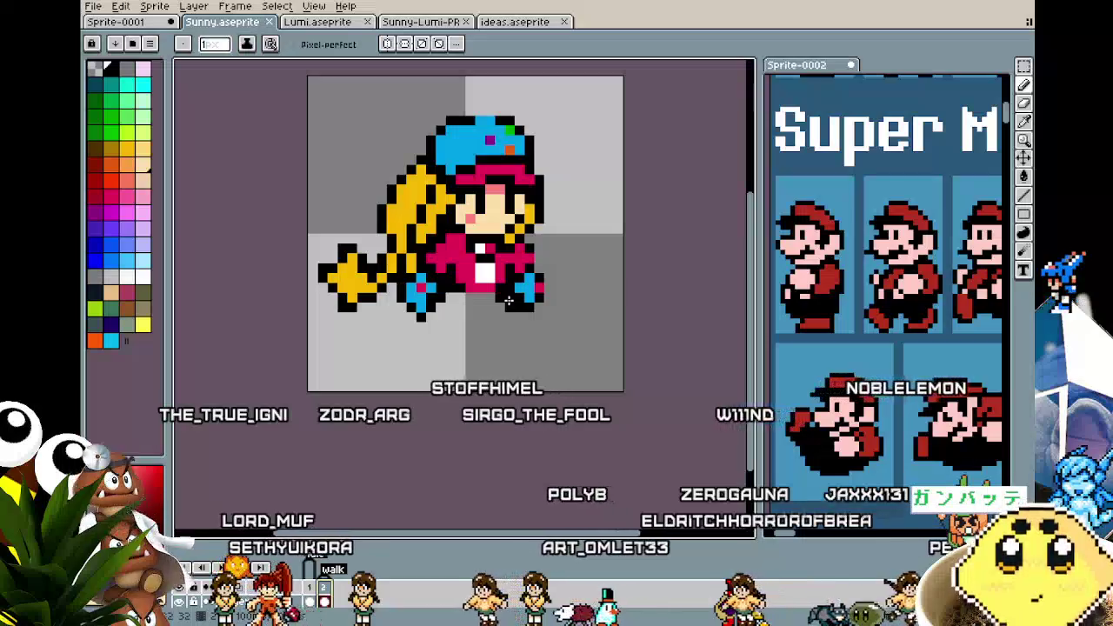
scroll(499, 366, "up", 1)
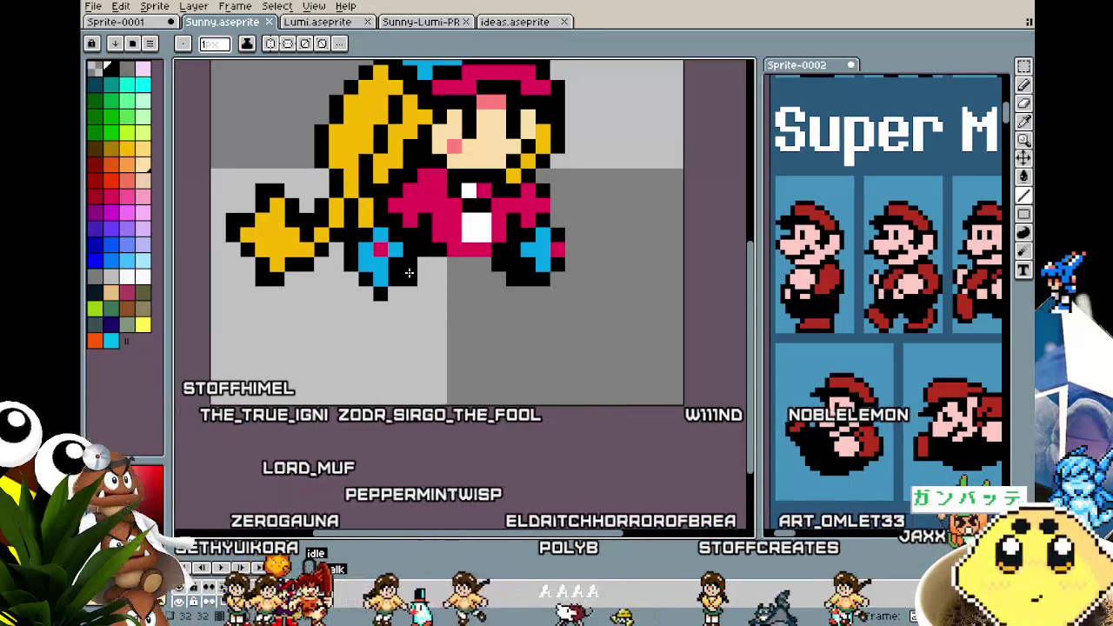
left_click_drag(406, 294, 361, 381)
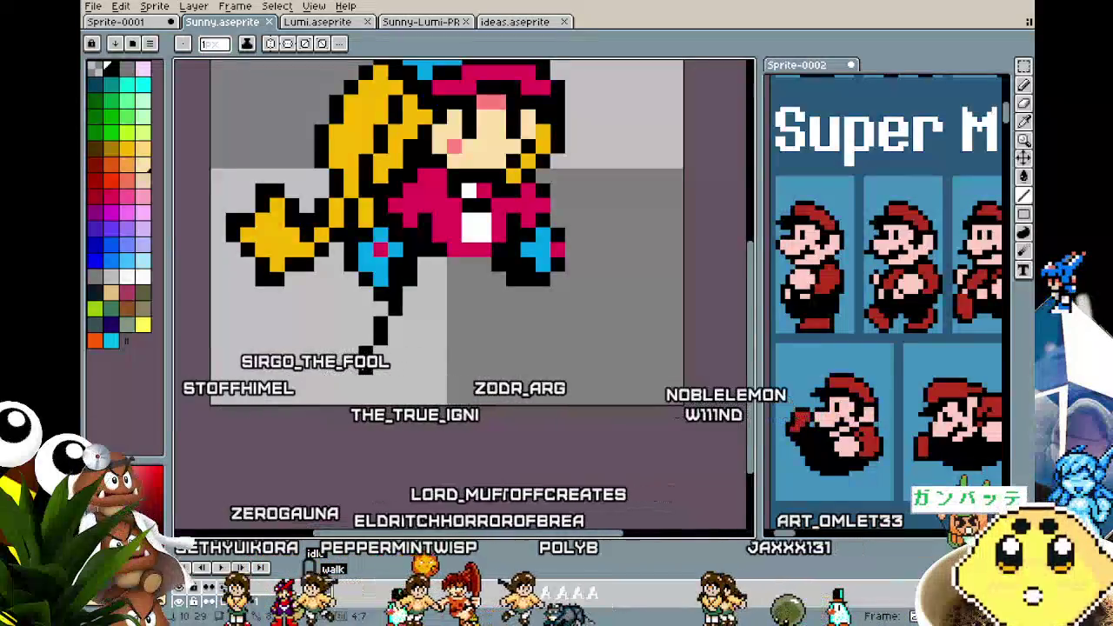
left_click(453, 294)
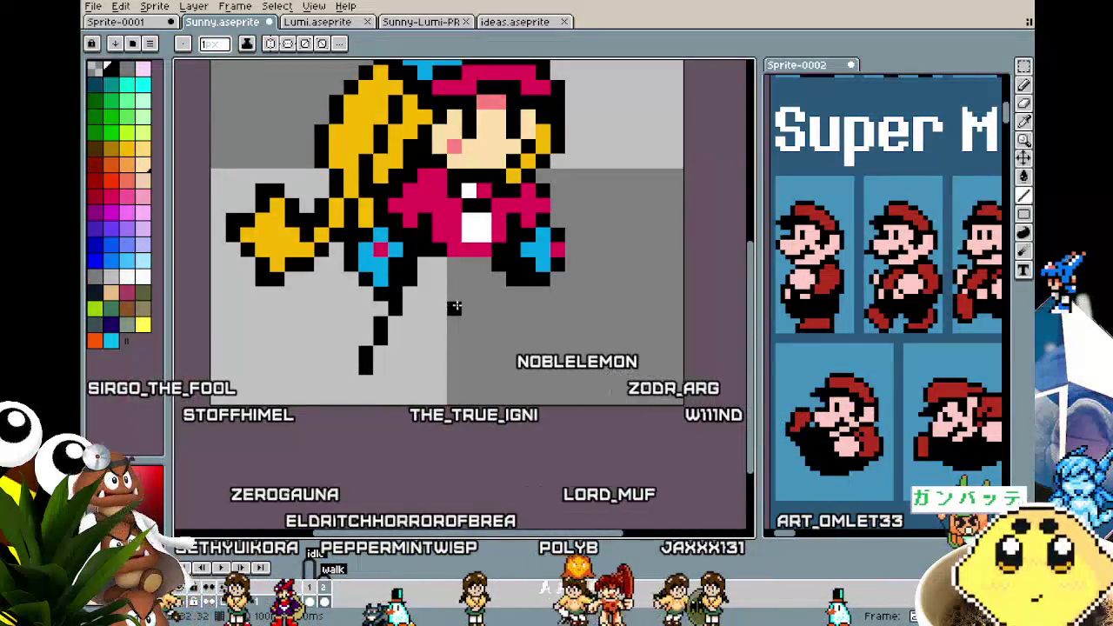
left_click_drag(455, 297, 425, 353)
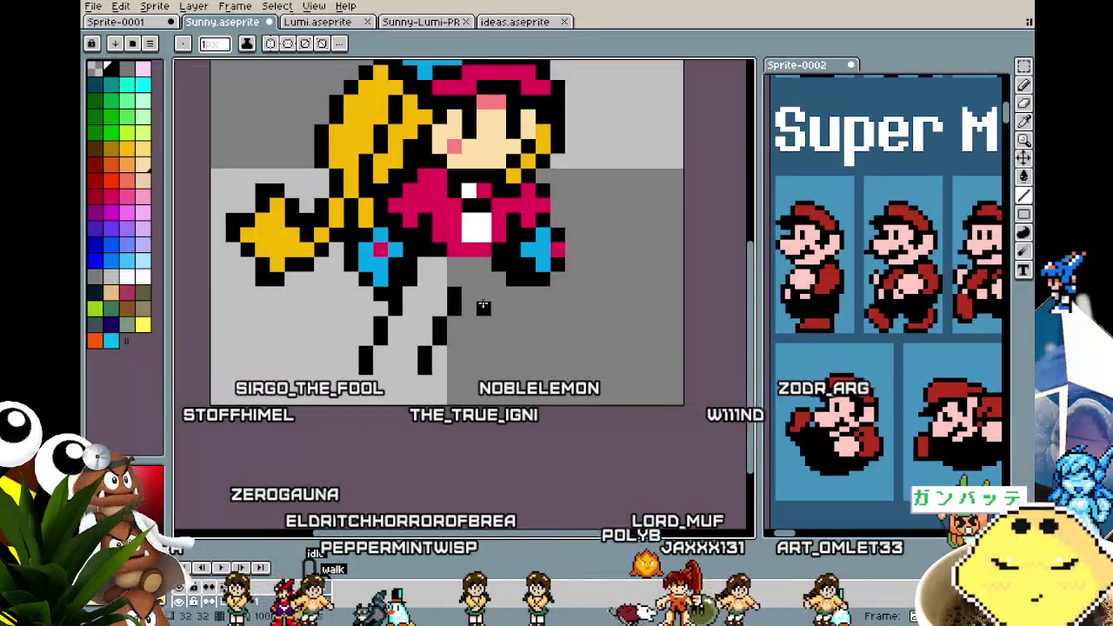
left_click_drag(530, 311, 541, 349)
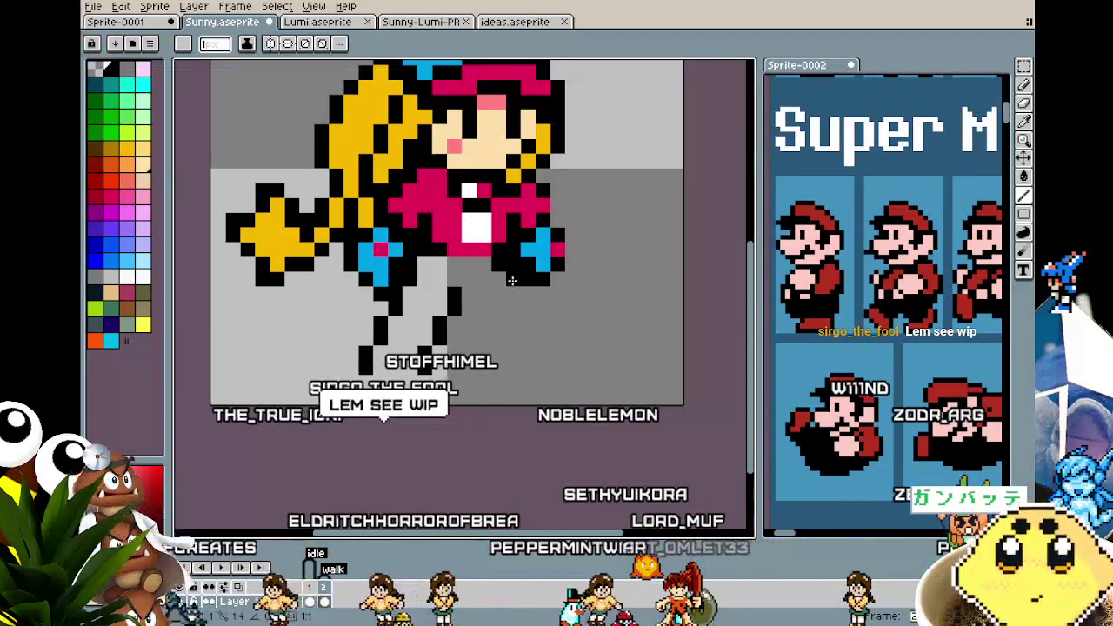
Outline the right leg and foot, then undo the unwanted lower strokes
mouse_move(527, 300)
left_mouse_down()
mouse_move(542, 351)
mouse_move(532, 333)
mouse_move(588, 339)
left_mouse_up()
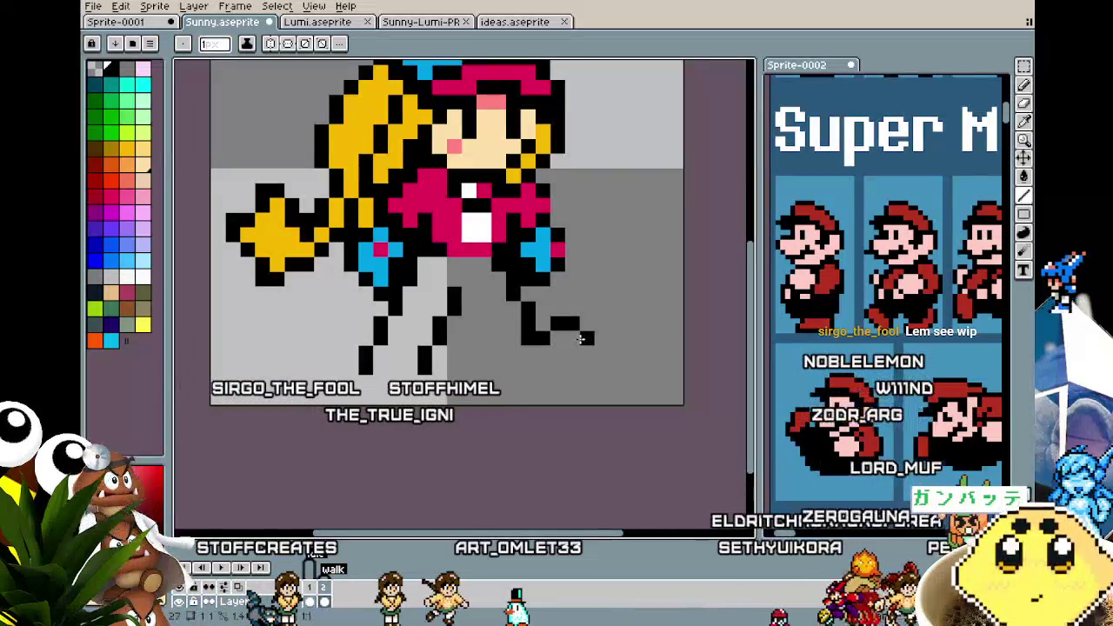
left_click_drag(587, 339, 574, 369)
key("ctrl+z")
key("v")
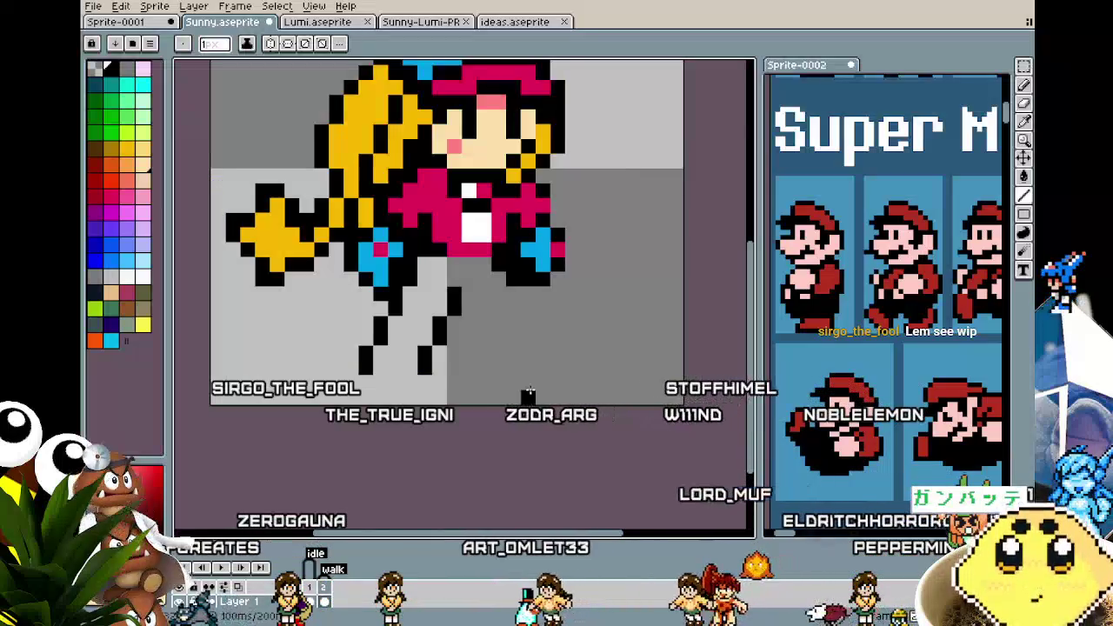
key("ctrl+z")
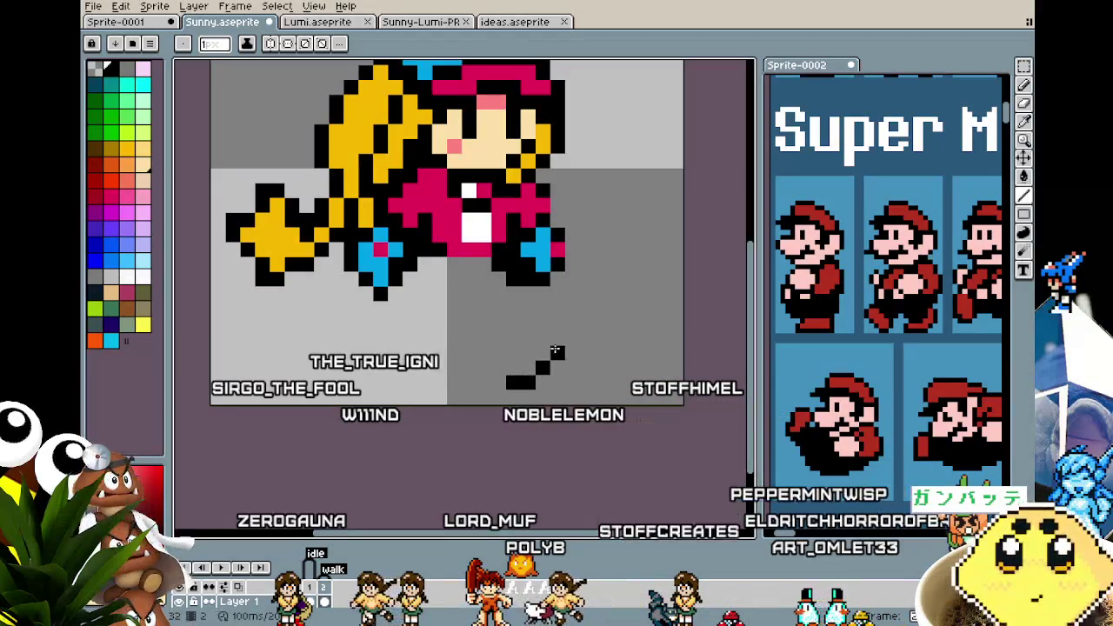
Draw the black right shoe outline, moving the foot pixels down-right into place
left_click_drag(555, 337, 547, 332)
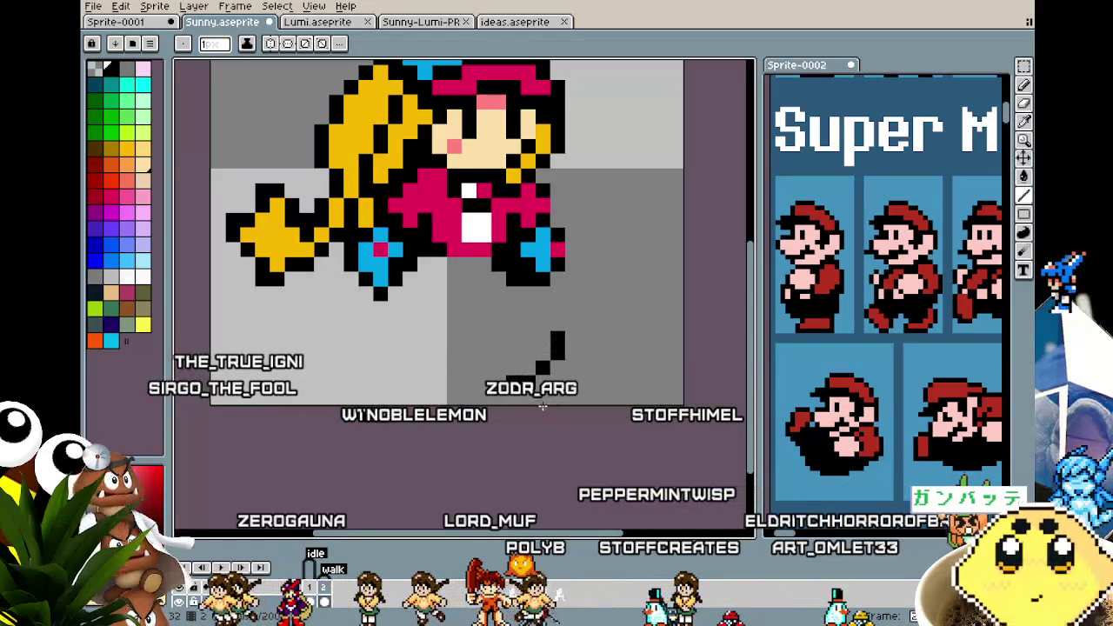
key("m")
left_click_drag(474, 343, 583, 406)
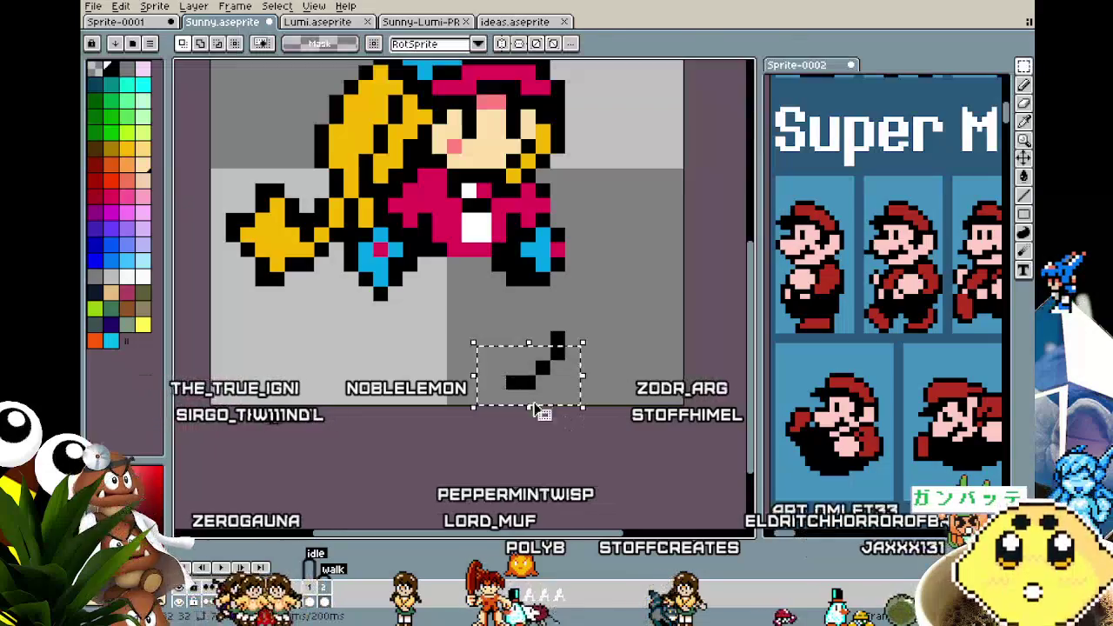
left_click_drag(474, 407, 612, 299)
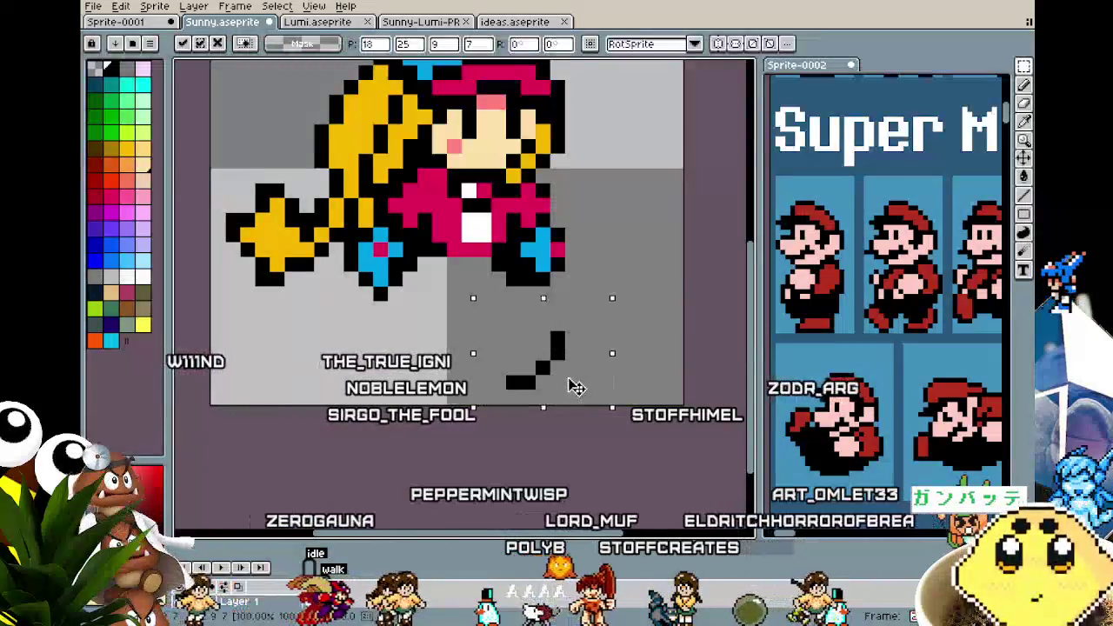
left_click_drag(576, 387, 592, 400)
key("ctrl+d")
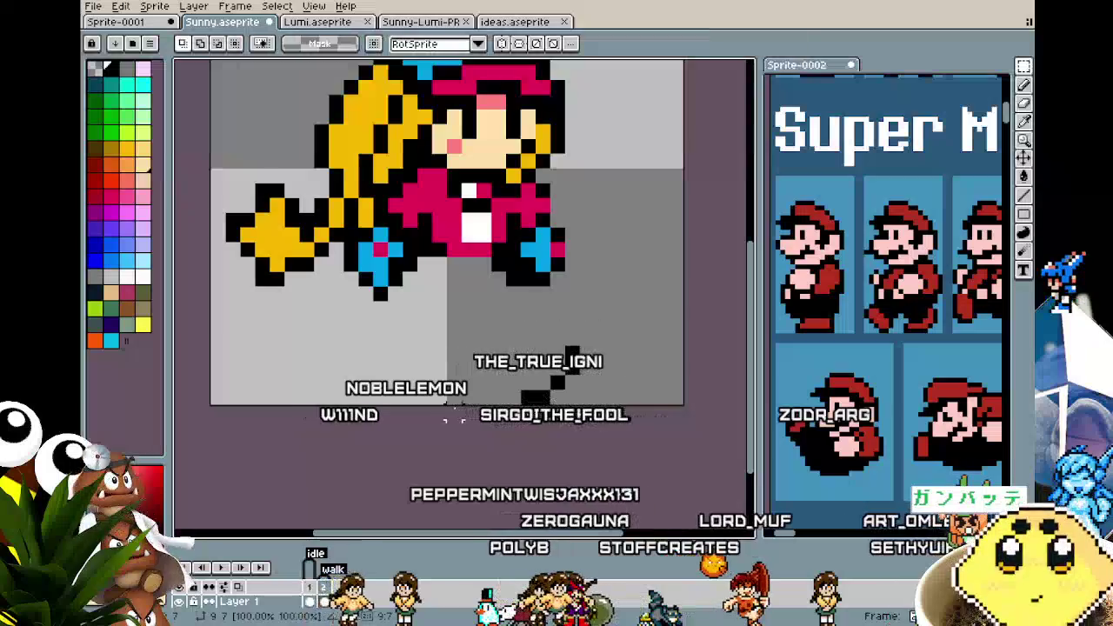
key("b")
left_click(559, 337)
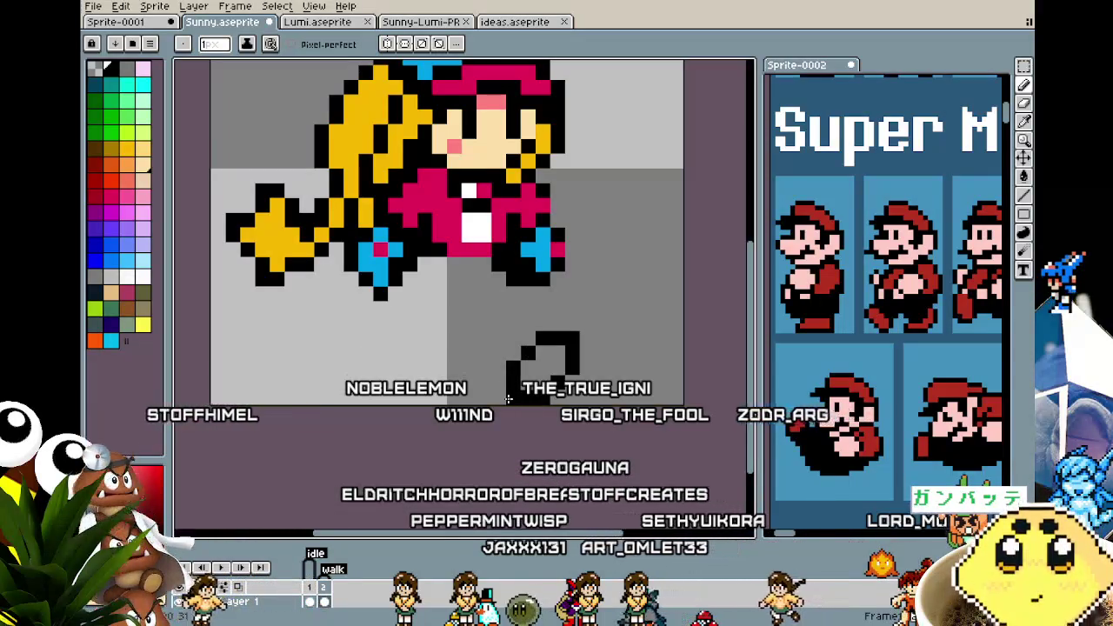
scroll(371, 467, "down", 1)
scroll(371, 467, "up", 1)
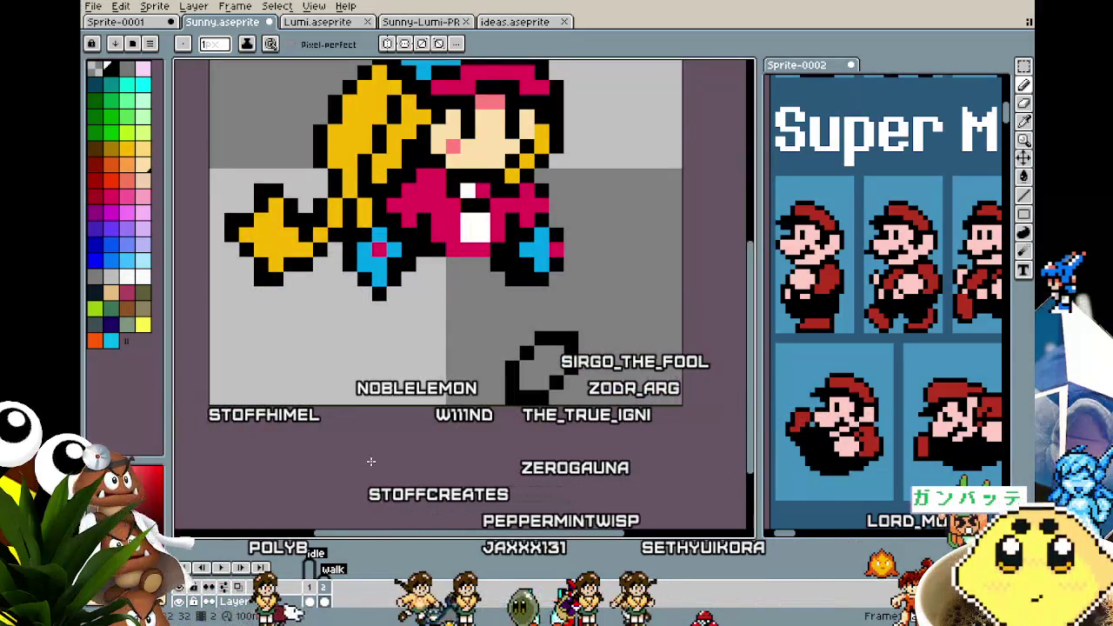
Copy the shoe outline to the left, rotate it -90° and commit it
key("m")
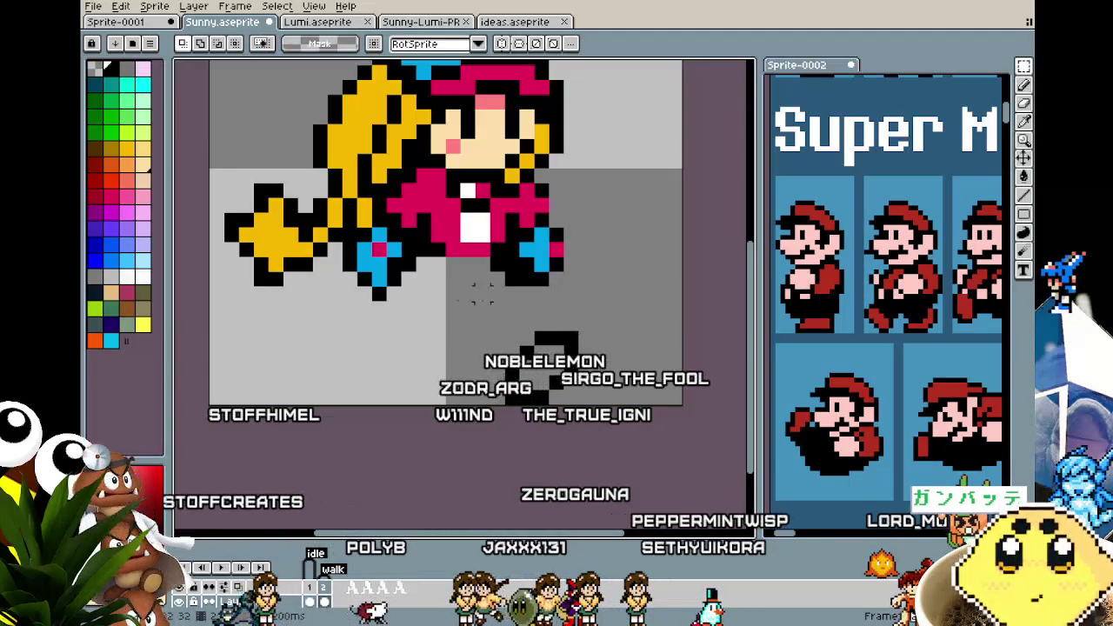
left_click_drag(458, 299, 655, 405)
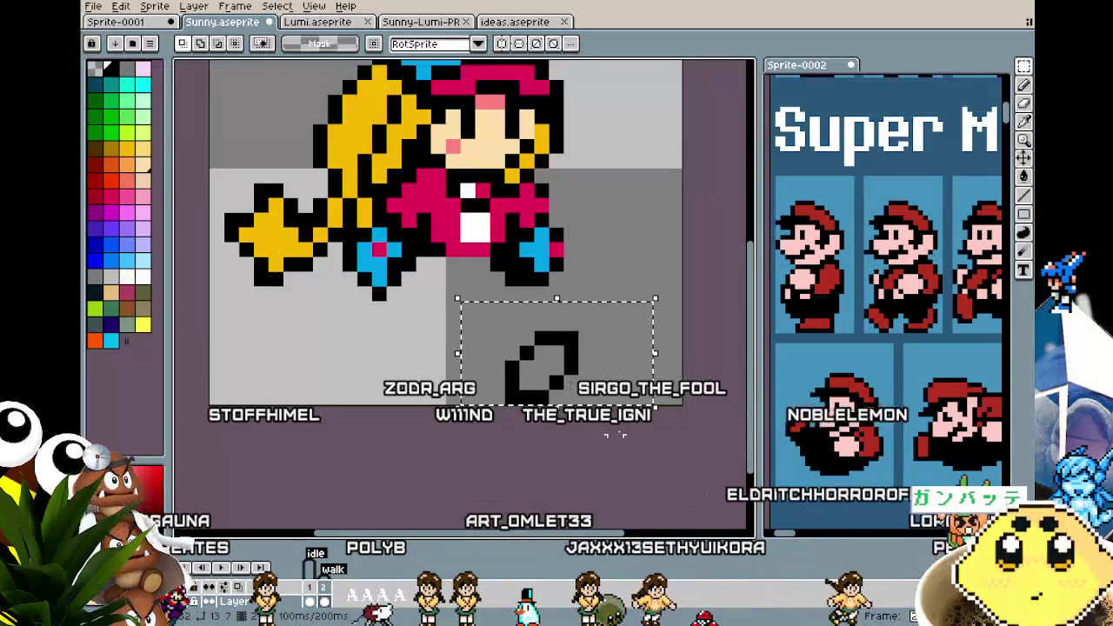
left_click_drag(557, 357, 409, 357)
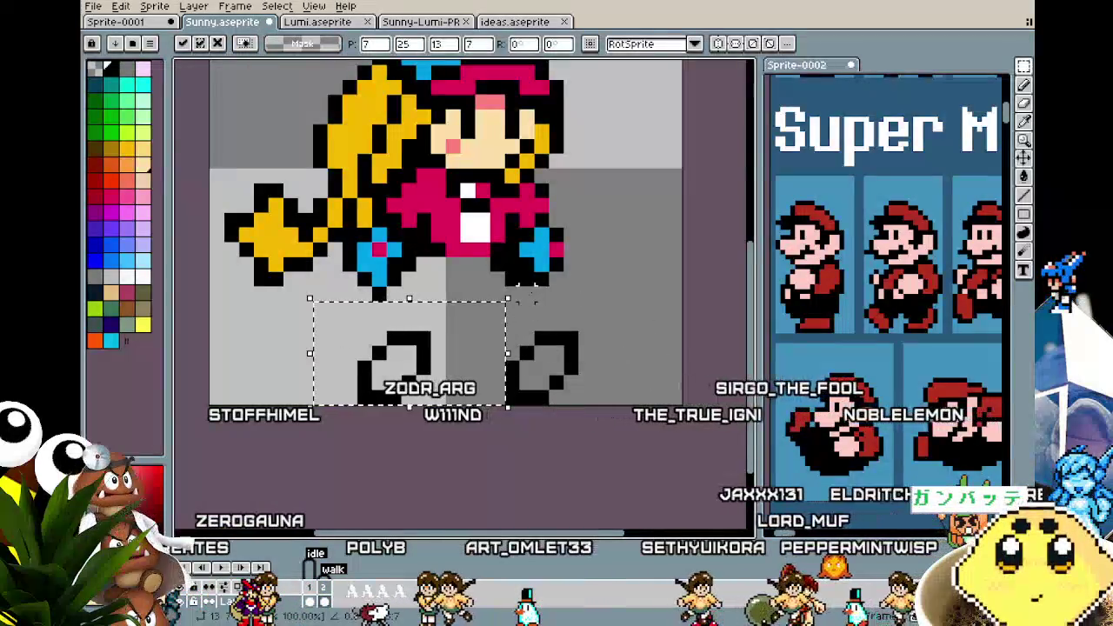
mouse_move(522, 299)
left_mouse_down()
mouse_move(540, 469)
mouse_move(487, 522)
left_mouse_up()
left_click_drag(393, 384, 379, 385)
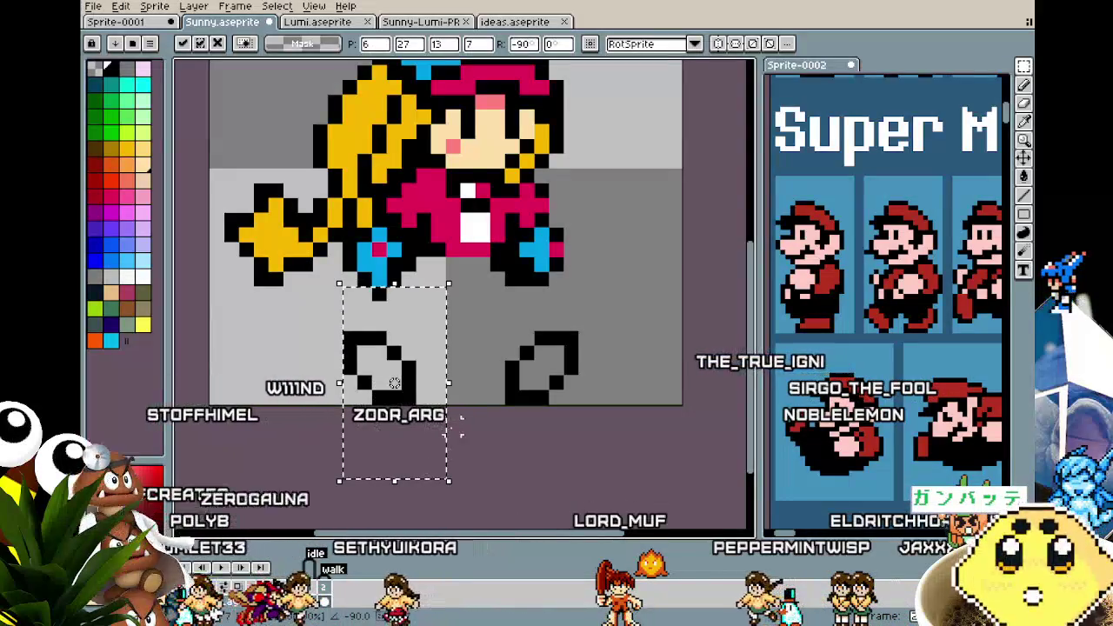
key("Return")
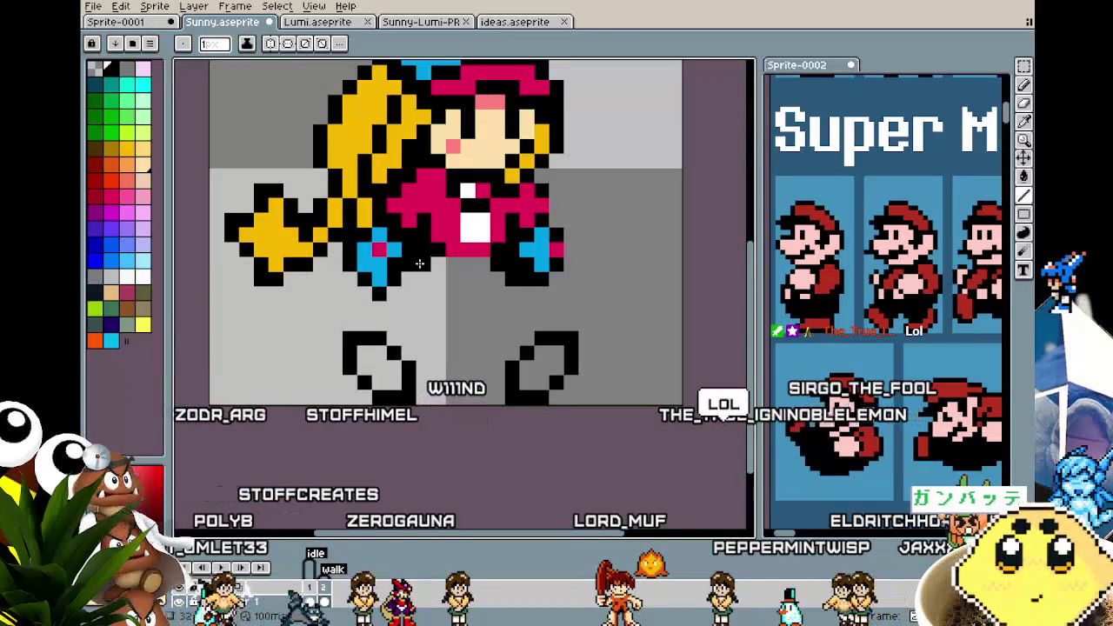
Nudge the left shoe's top pixel, then draw black leg lines from the pants to both shoe outlines
left_click(359, 327)
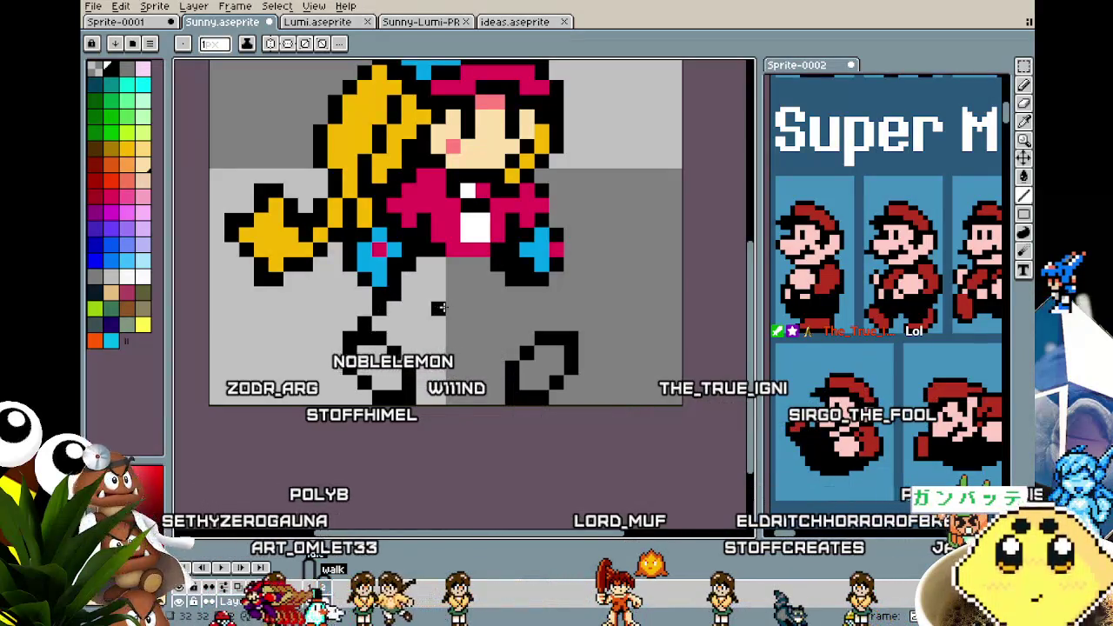
left_click_drag(452, 293, 406, 357)
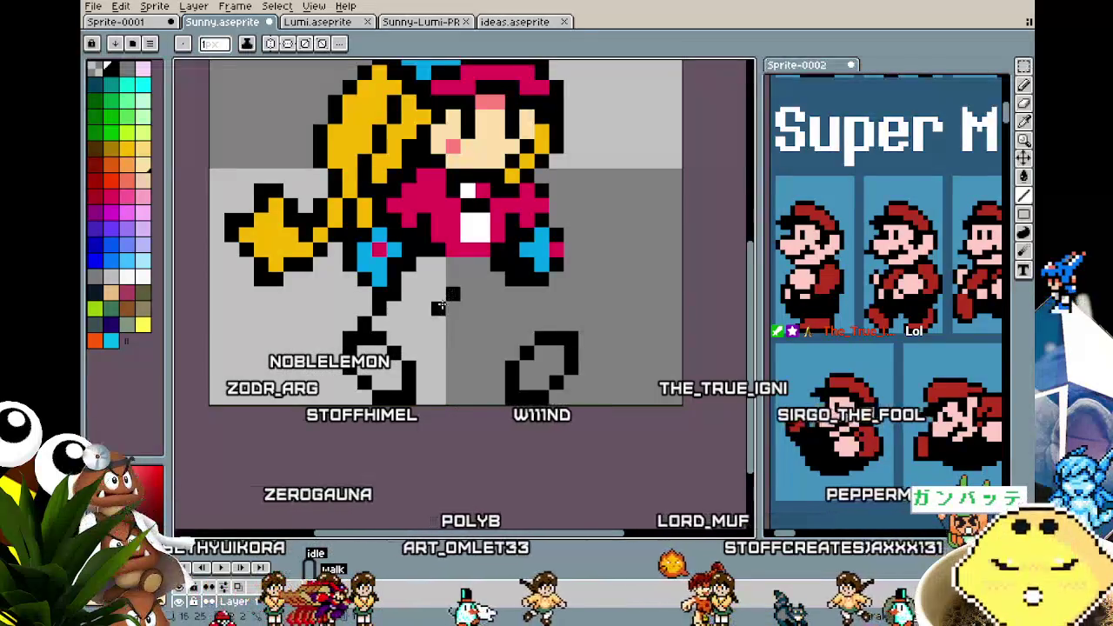
left_click_drag(452, 300, 503, 383)
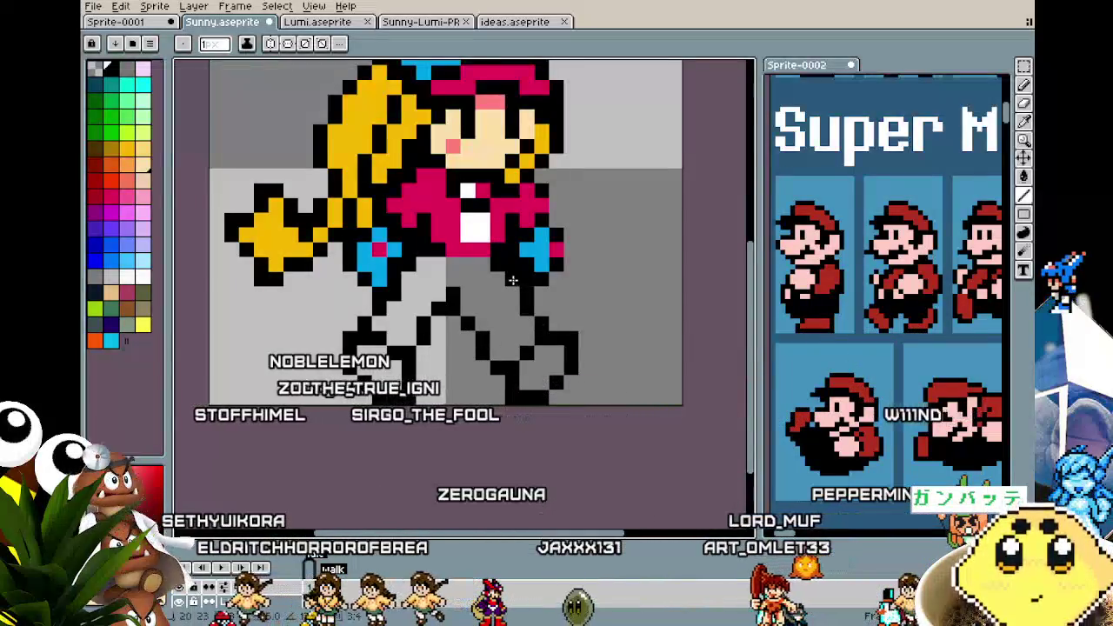
left_click_drag(540, 323, 522, 283)
Zoom in and out to inspect the black outlines of both striding legs
scroll(506, 278, "down", 3)
scroll(466, 414, "down", 1)
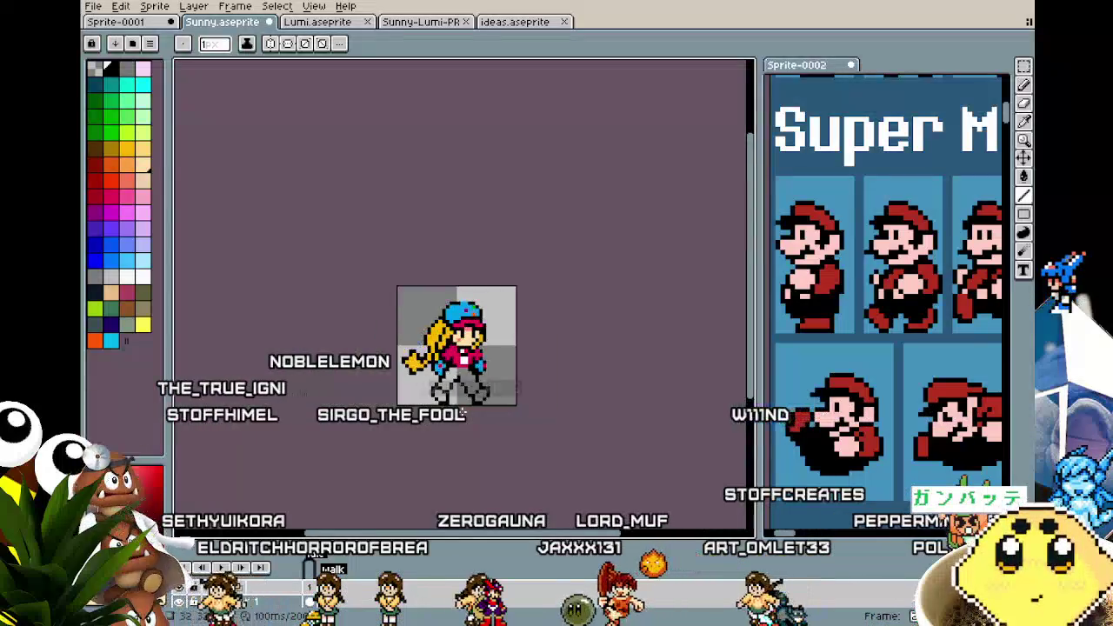
scroll(463, 414, "up", 2)
scroll(462, 412, "up", 2)
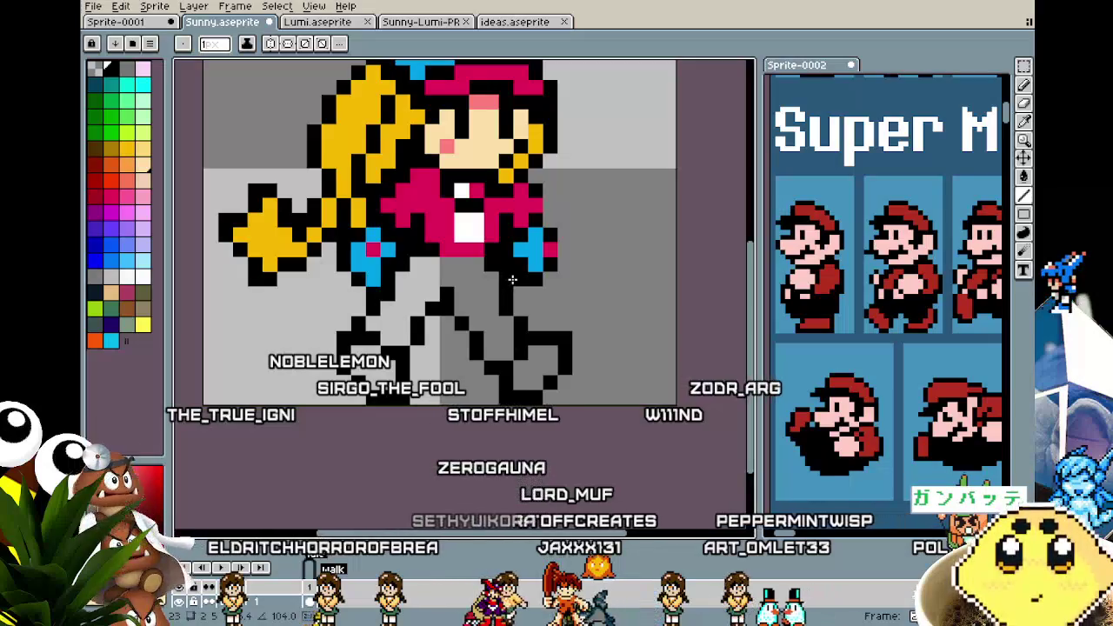
scroll(507, 291, "down", 3)
scroll(422, 374, "up", 2)
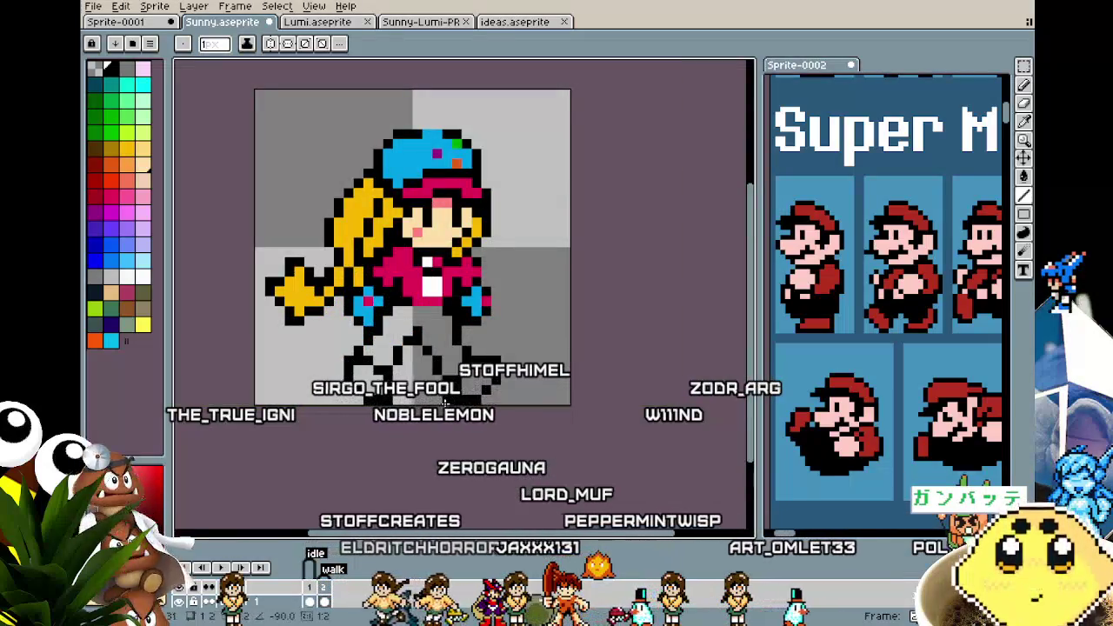
key("i")
key("b")
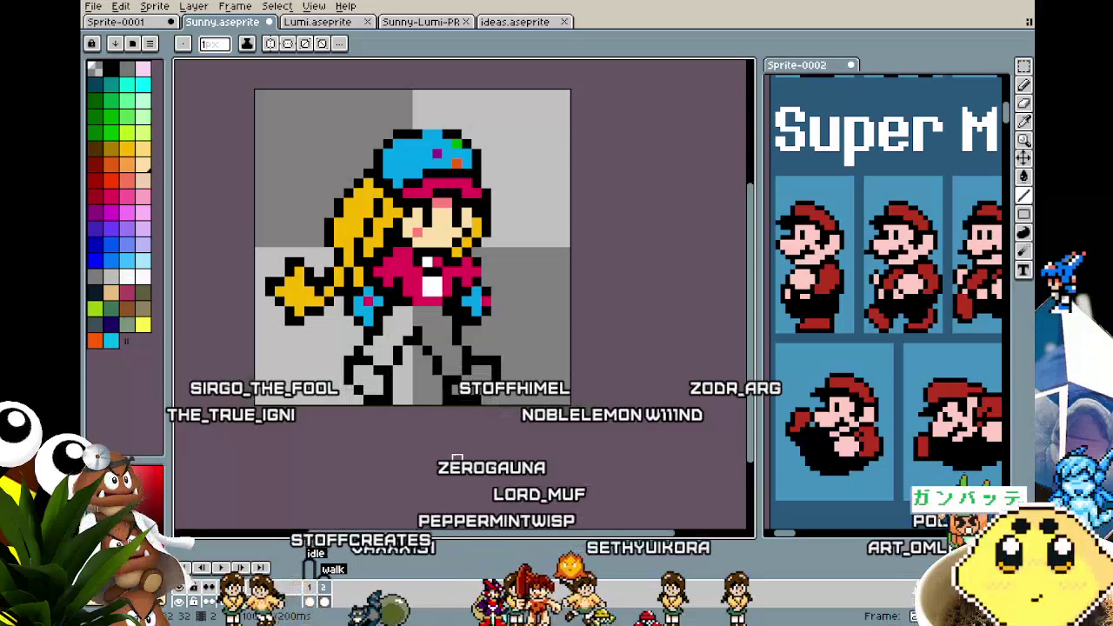
scroll(452, 457, "down", 2)
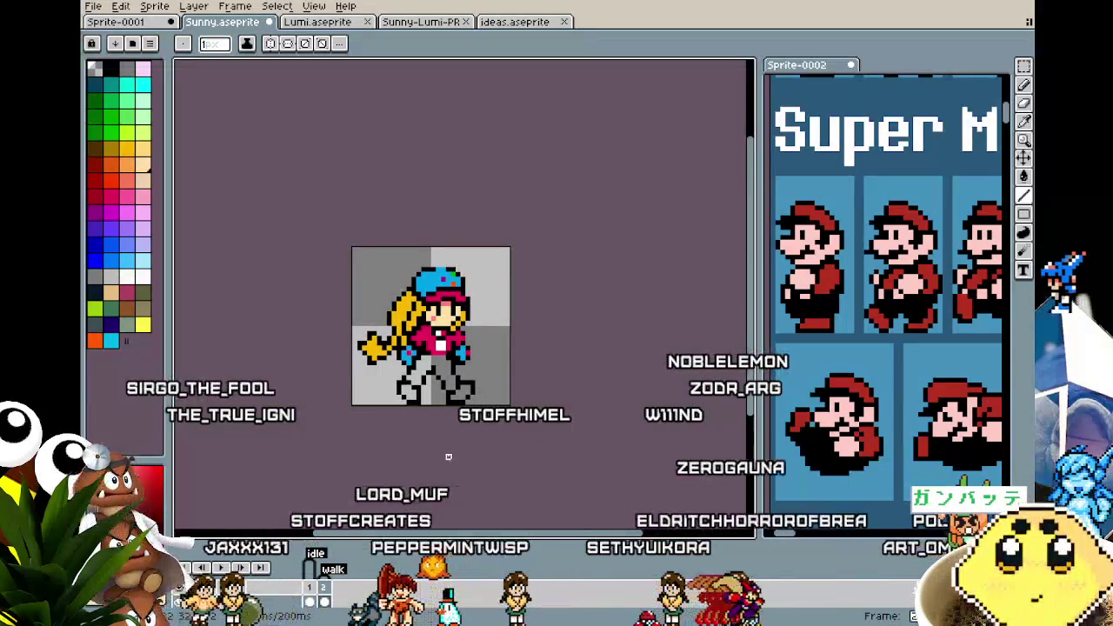
scroll(448, 457, "up", 1)
scroll(449, 458, "up", 1)
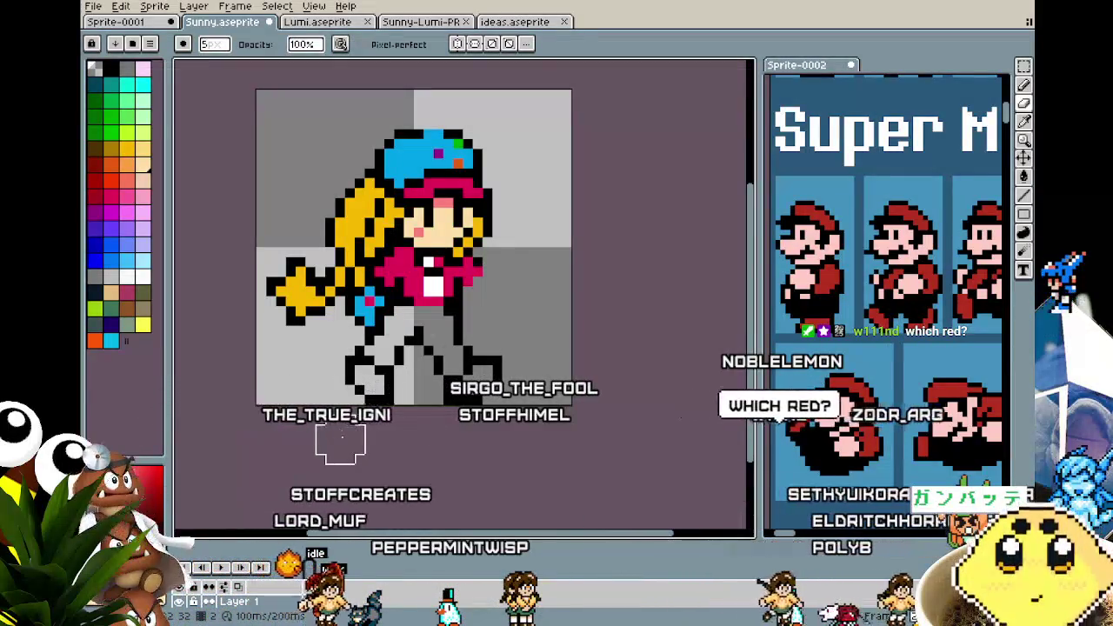
Fill the grey pants with white using the Paint Bucket
key("i")
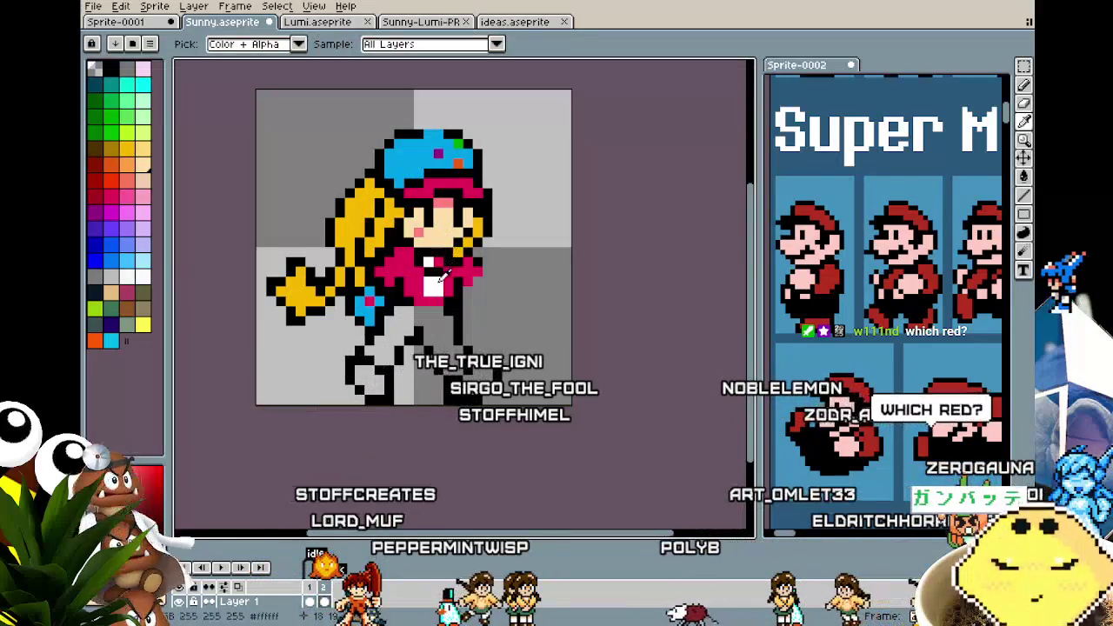
key("g")
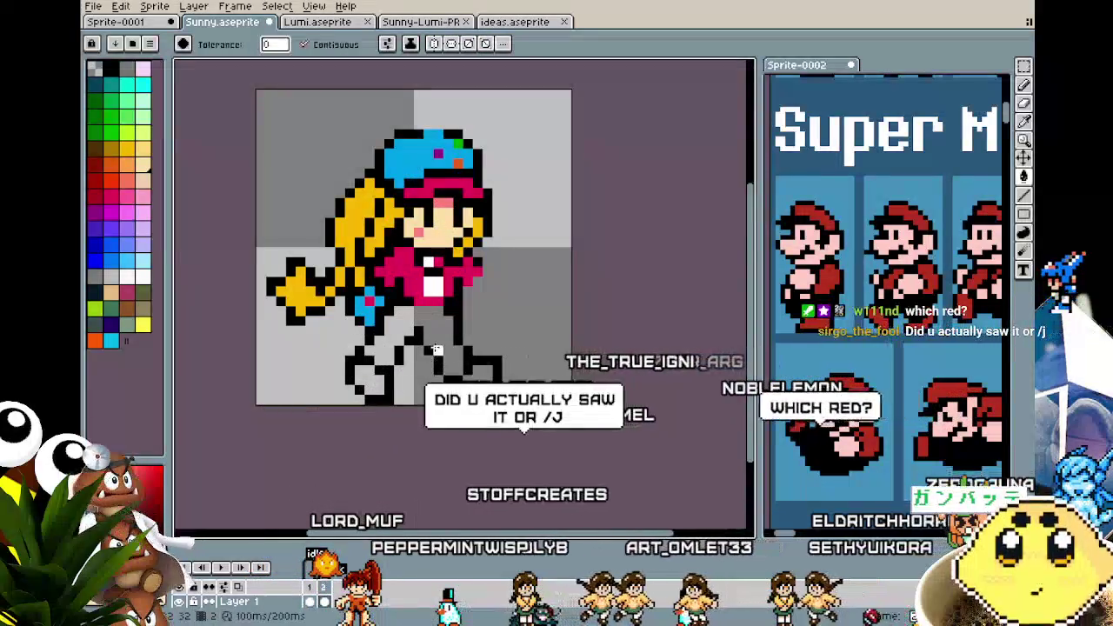
left_click(437, 350)
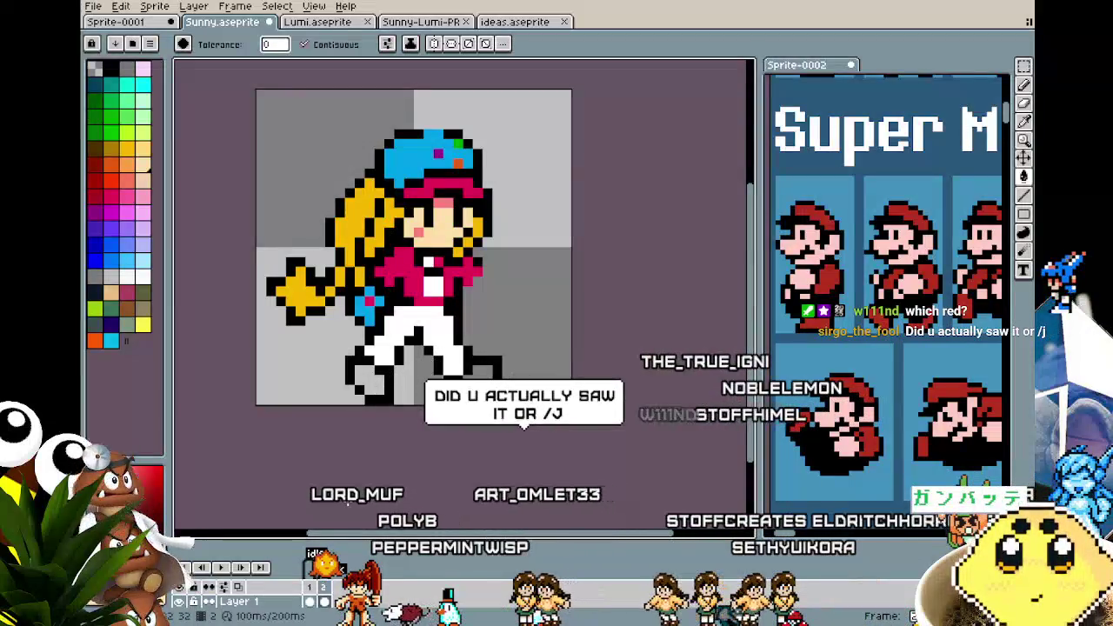
Fill both shoes with the hair's yellow, then pick the jacket's pinkish red for the toes
key("i")
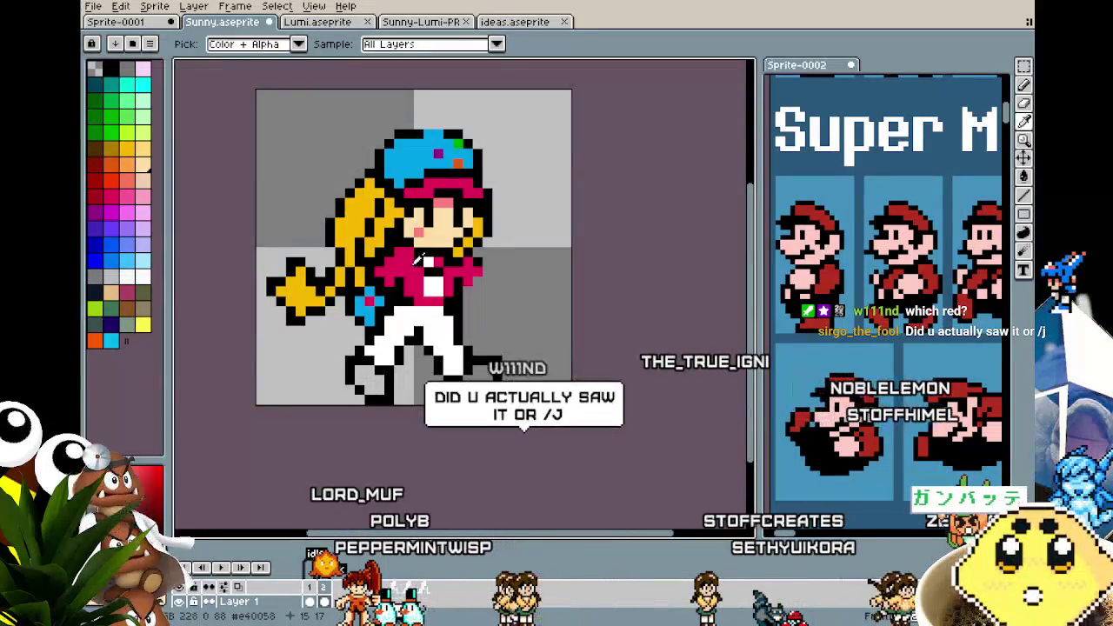
left_click(374, 226)
key("g")
left_click(372, 384)
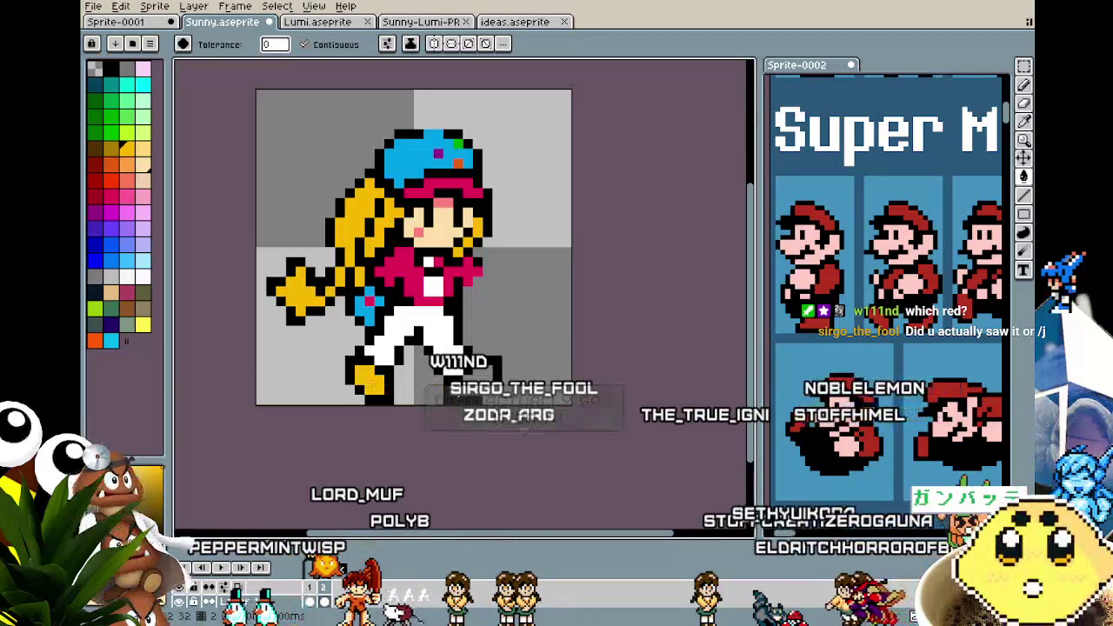
left_click(469, 383)
key("i")
left_click(409, 278)
key("g")
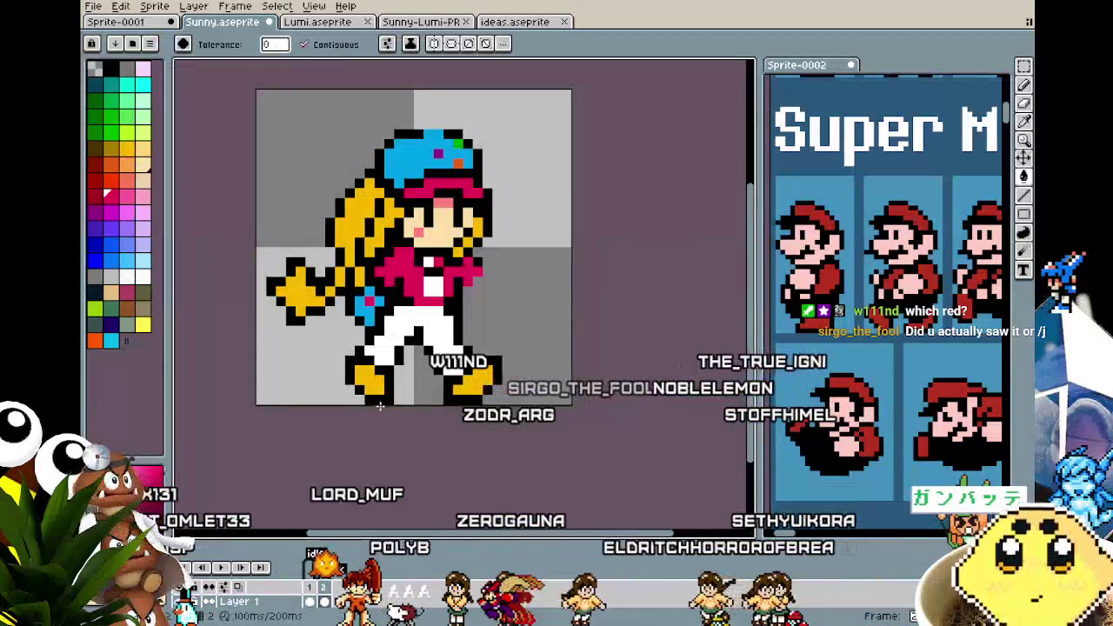
key("b")
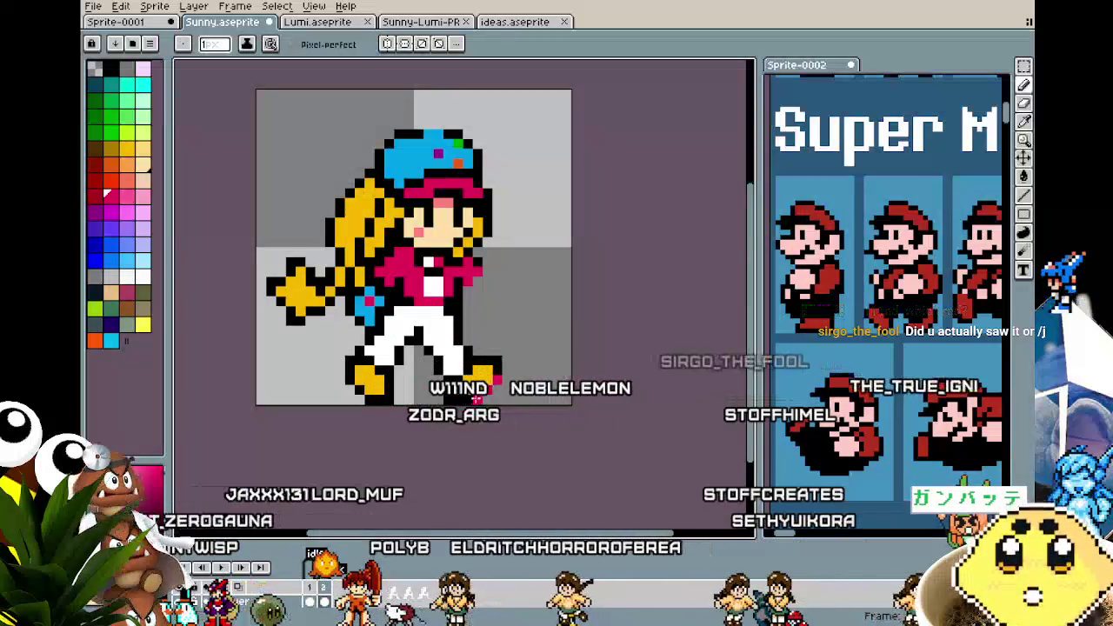
Add red toe accents to both yellow shoes with the Pencil, zooming to check
key("v")
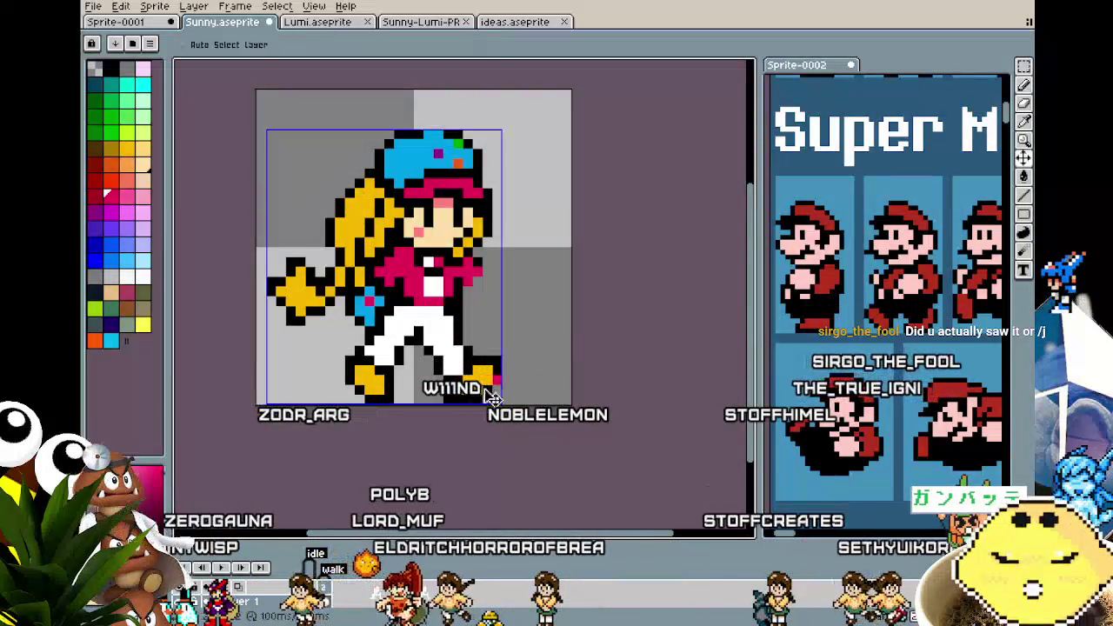
key("b")
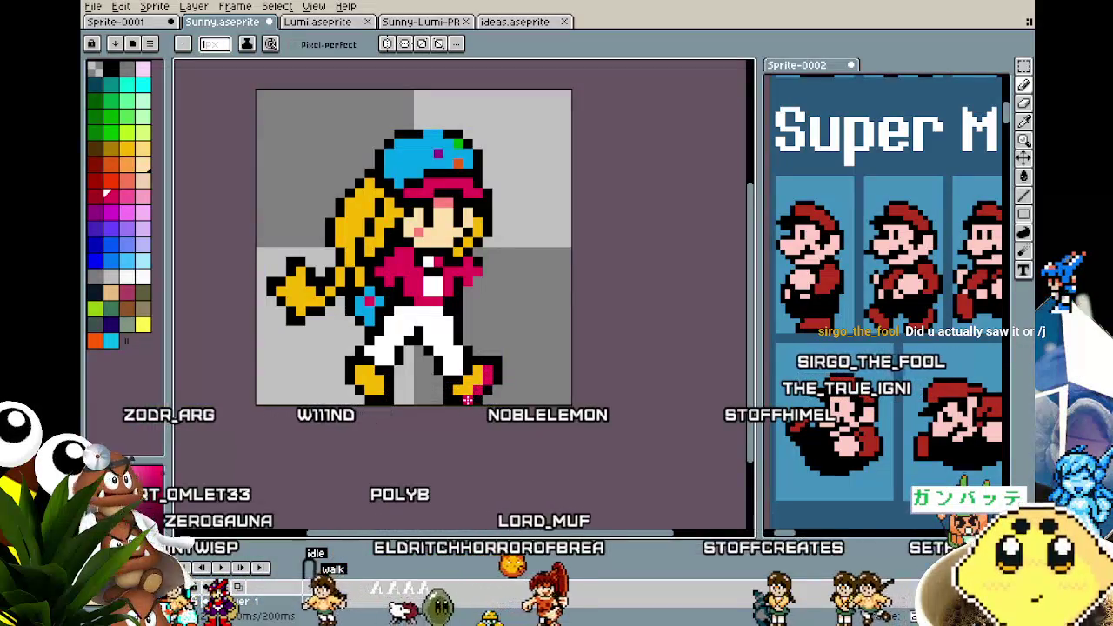
scroll(467, 399, "down", 2)
scroll(452, 417, "down", 2)
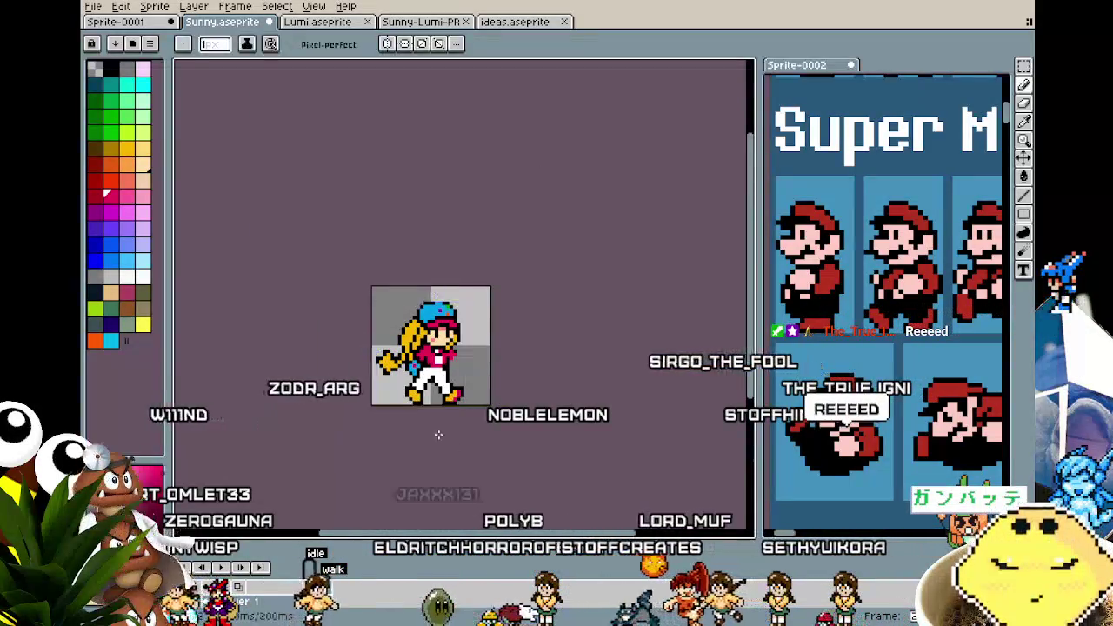
scroll(444, 413, "up", 4)
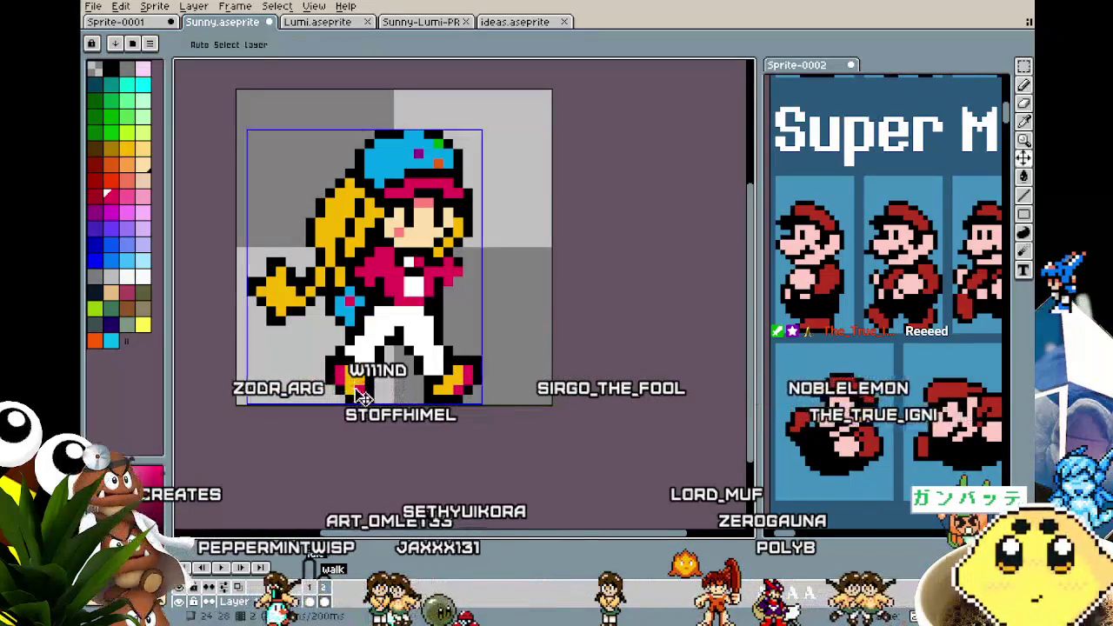
scroll(333, 435, "down", 4)
scroll(332, 441, "down", 2)
scroll(332, 441, "up", 3)
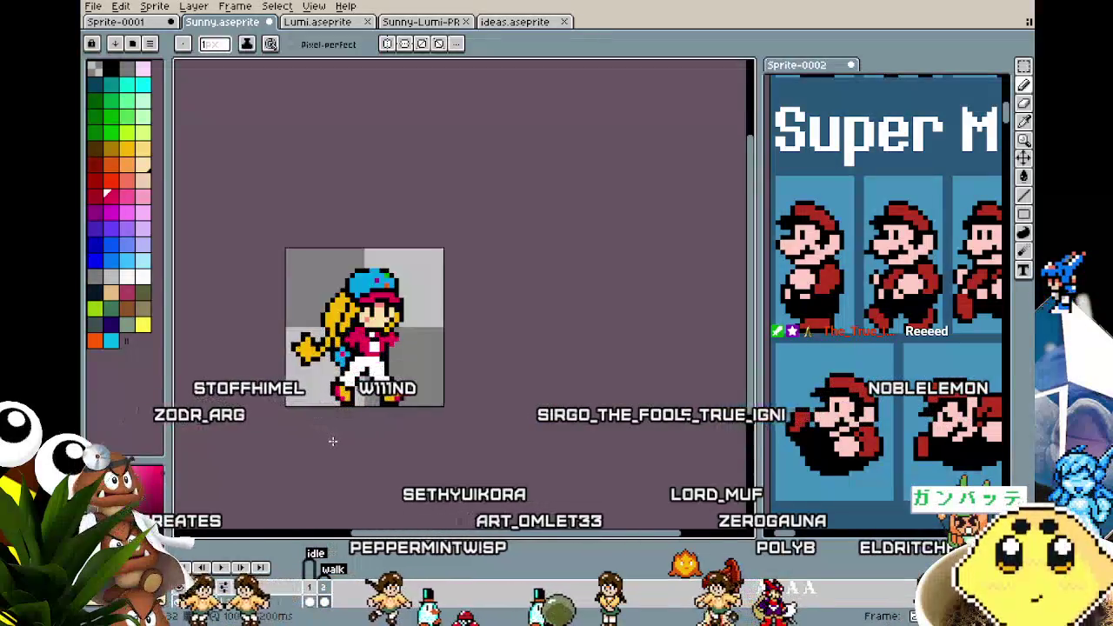
scroll(339, 442, "up", 1)
scroll(346, 443, "up", 1)
scroll(346, 443, "right", 1)
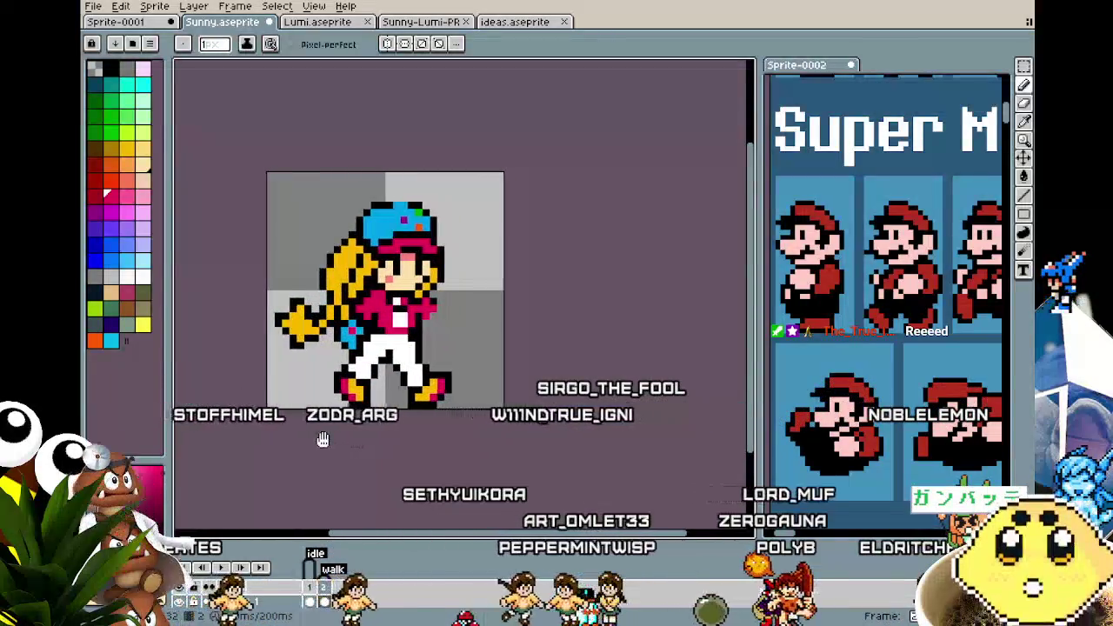
scroll(357, 391, "up", 2)
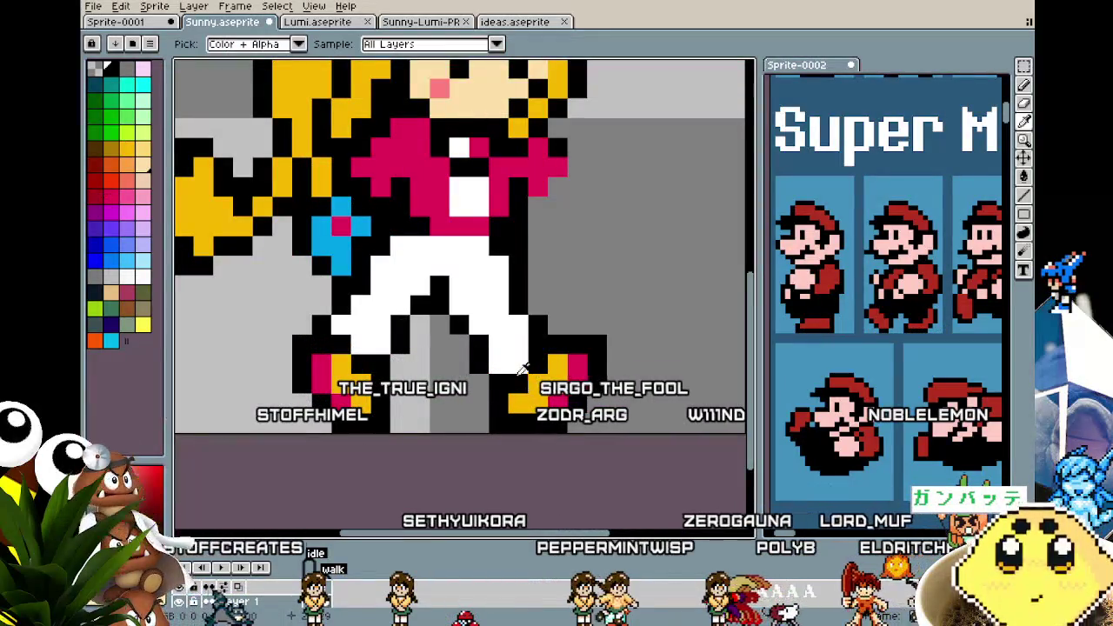
scroll(526, 409, "down", 4)
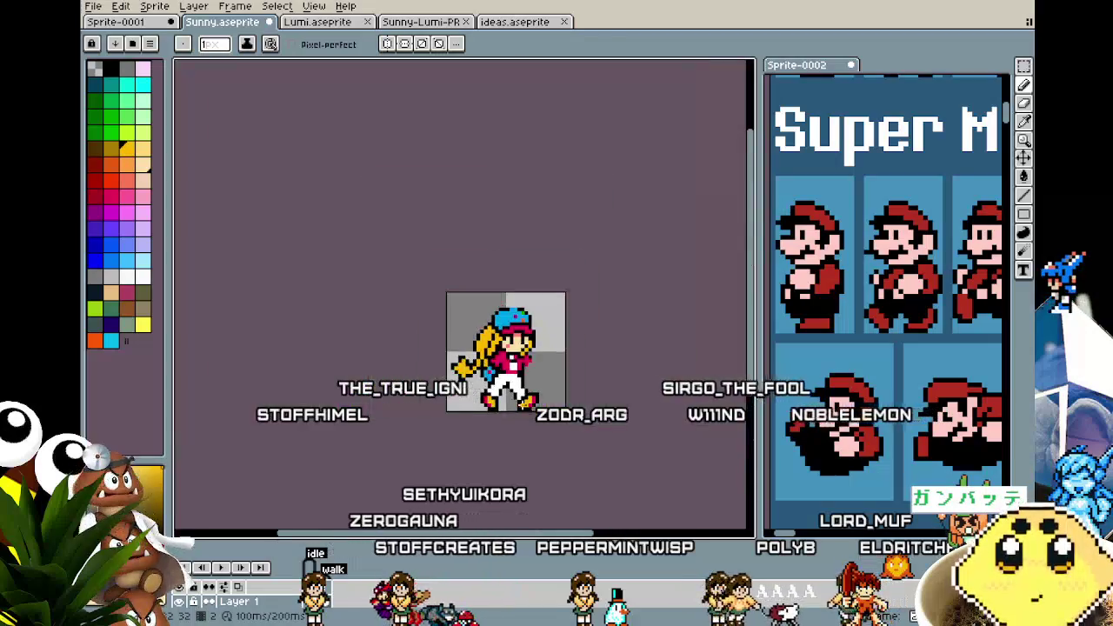
scroll(517, 418, "down", 1)
scroll(511, 425, "up", 3)
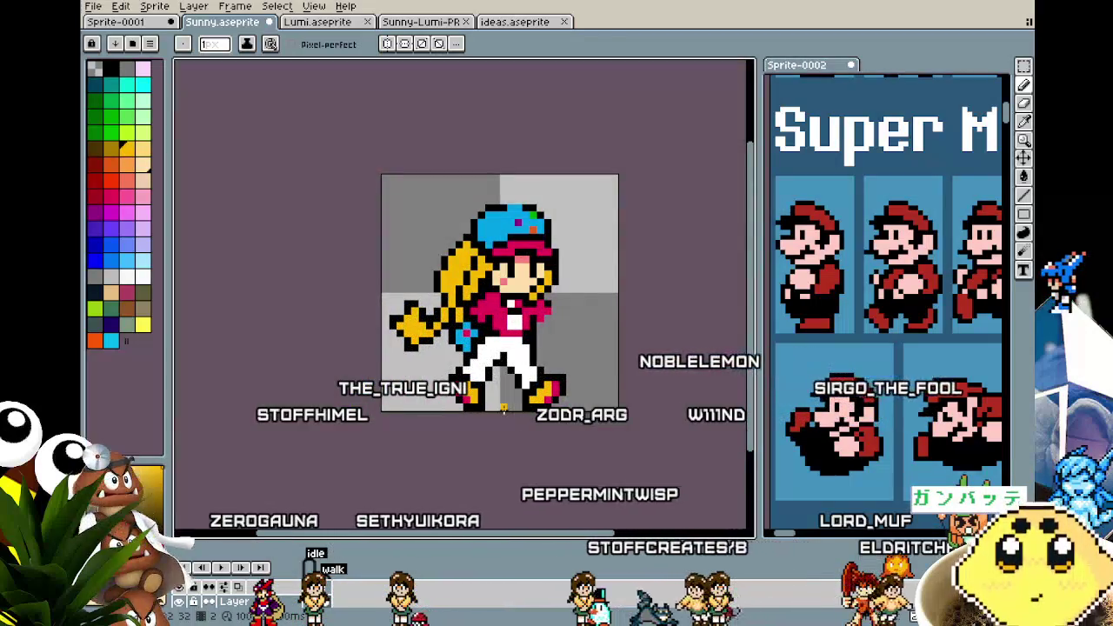
scroll(535, 383, "up", 1)
scroll(535, 374, "up", 1)
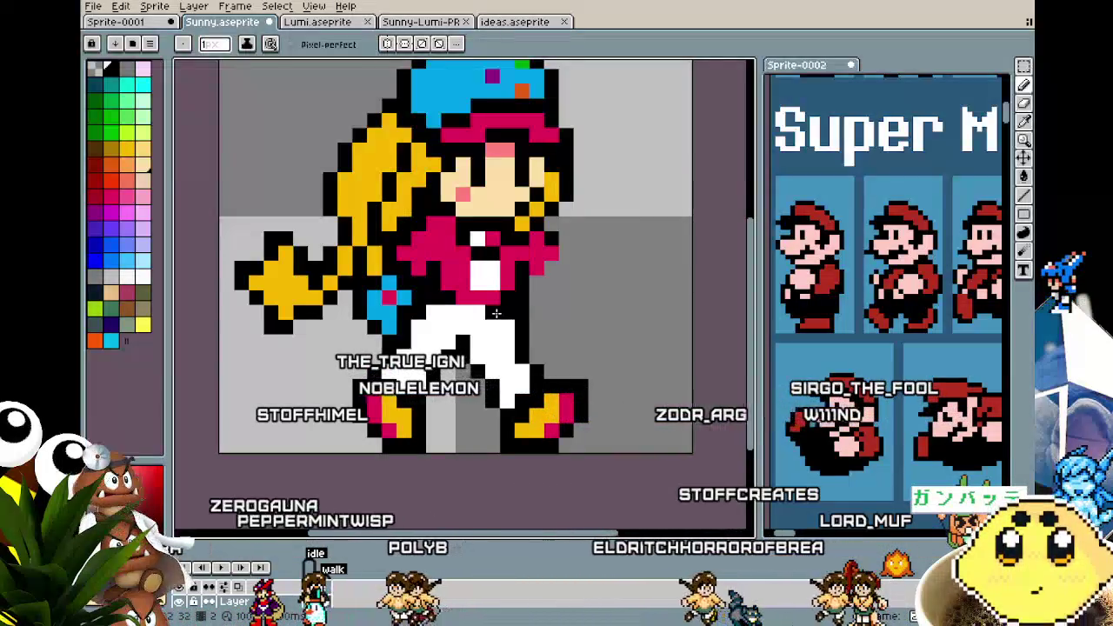
scroll(487, 365, "down", 2)
scroll(461, 426, "down", 1)
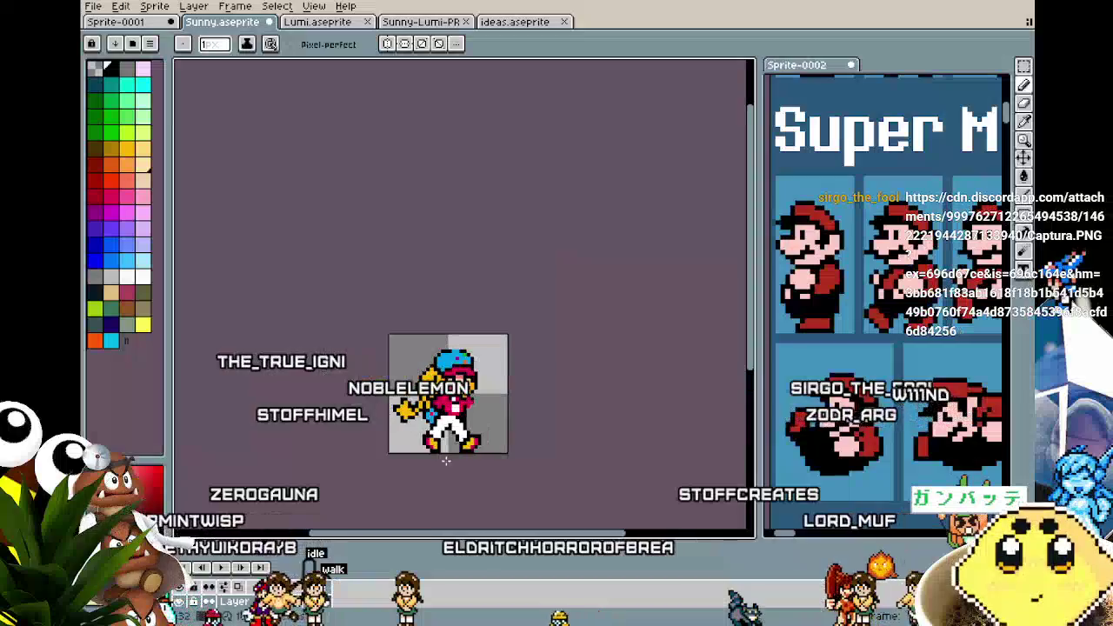
scroll(460, 428, "up", 1)
scroll(458, 426, "up", 1)
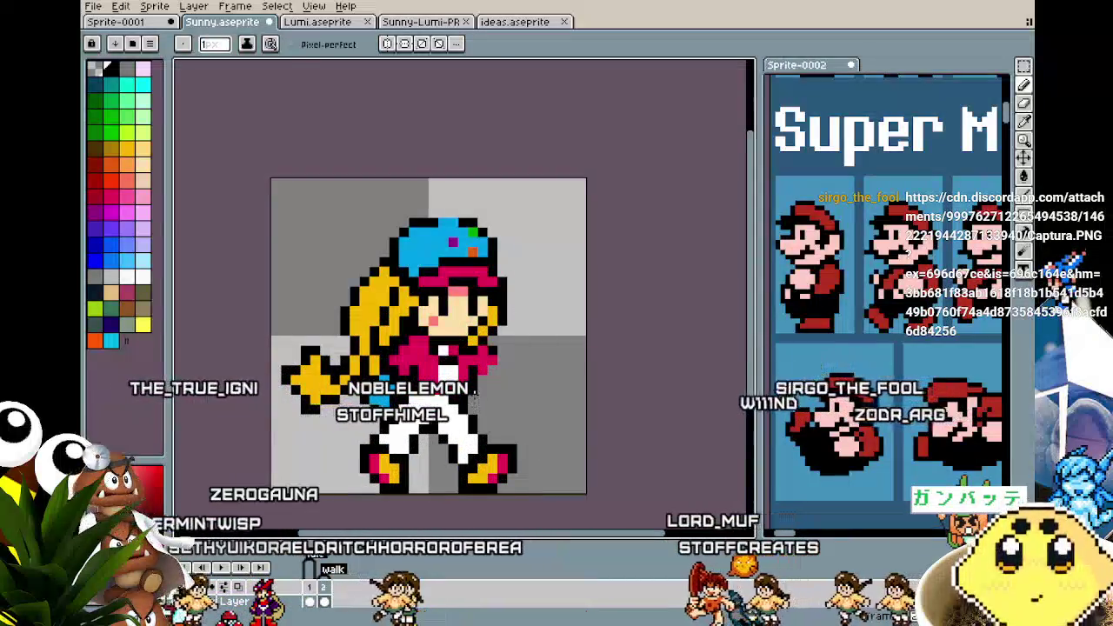
scroll(472, 389, "down", 1)
scroll(472, 390, "down", 2)
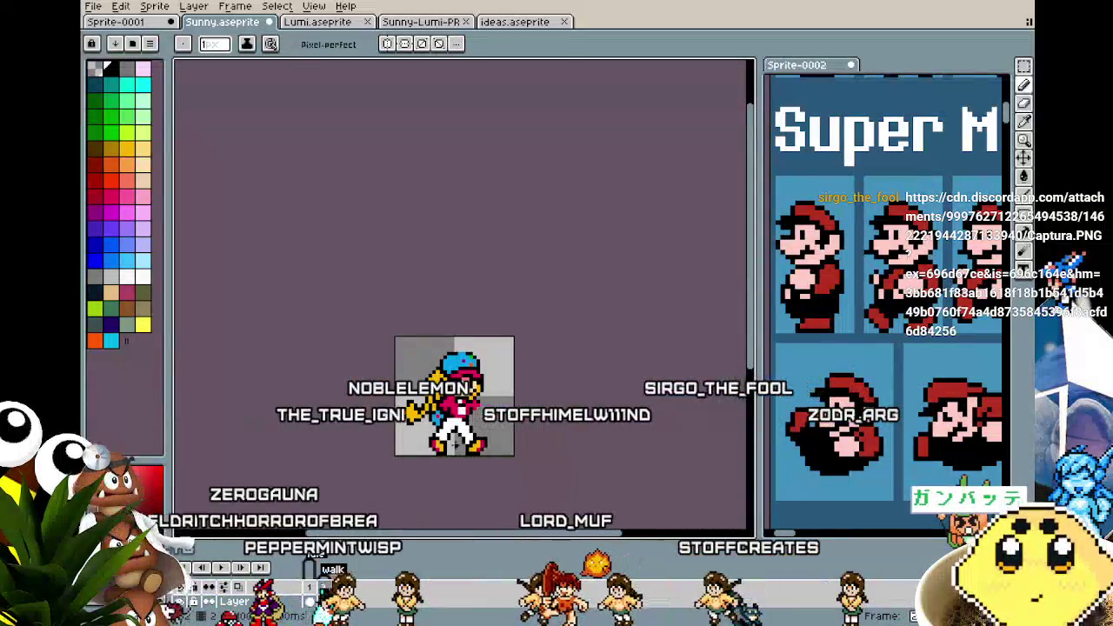
scroll(472, 390, "up", 1)
scroll(462, 375, "up", 4)
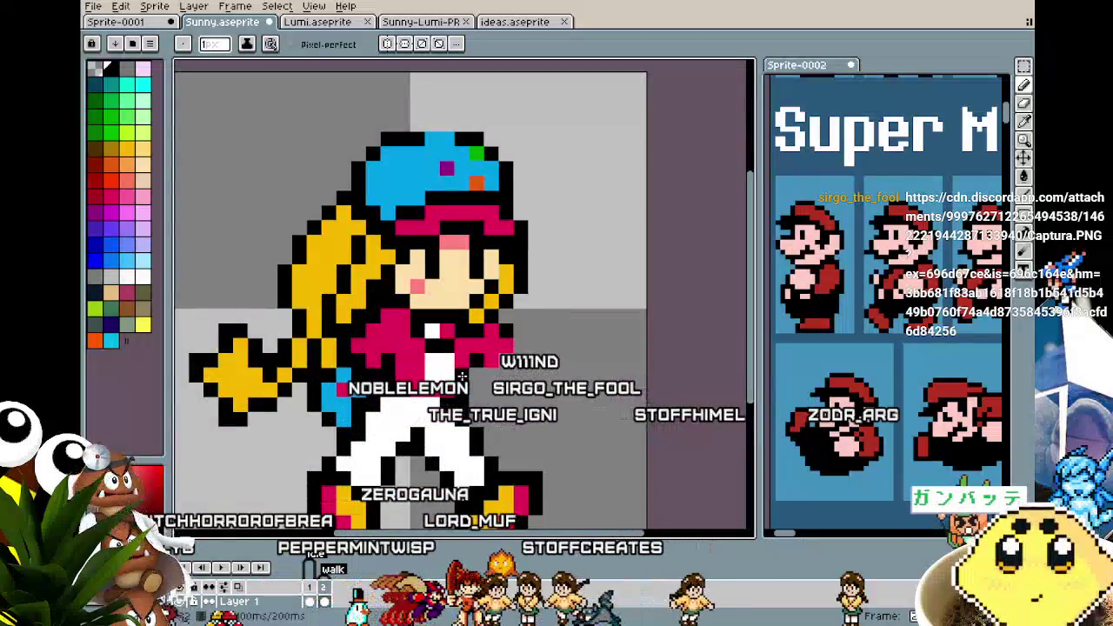
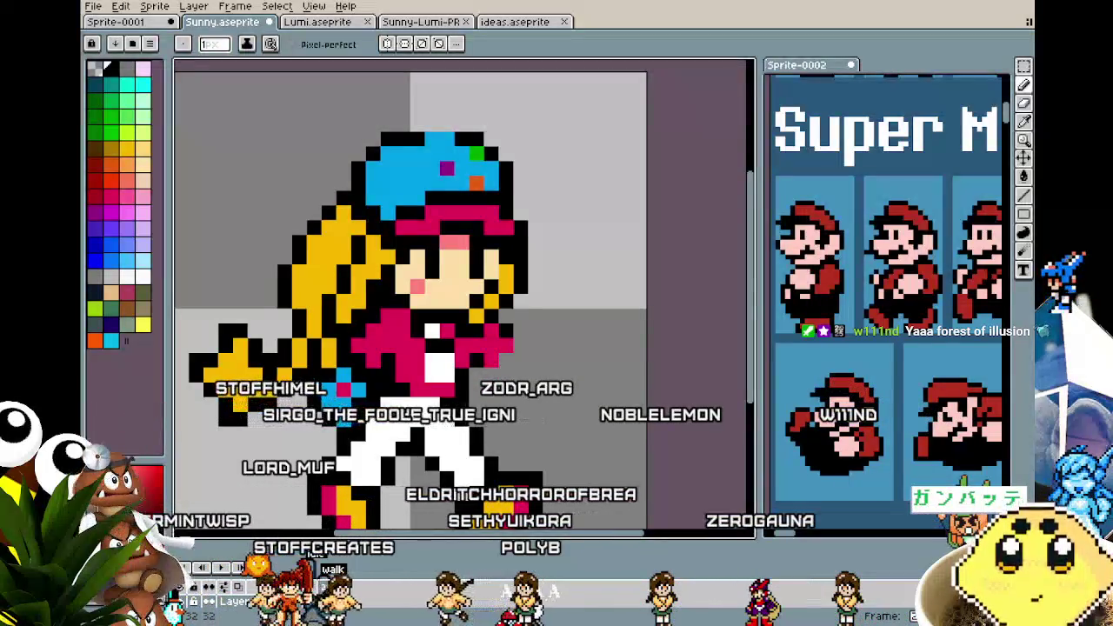
Create a new 198×141 sprite and paste the copied character reference into it
left_click(92, 6)
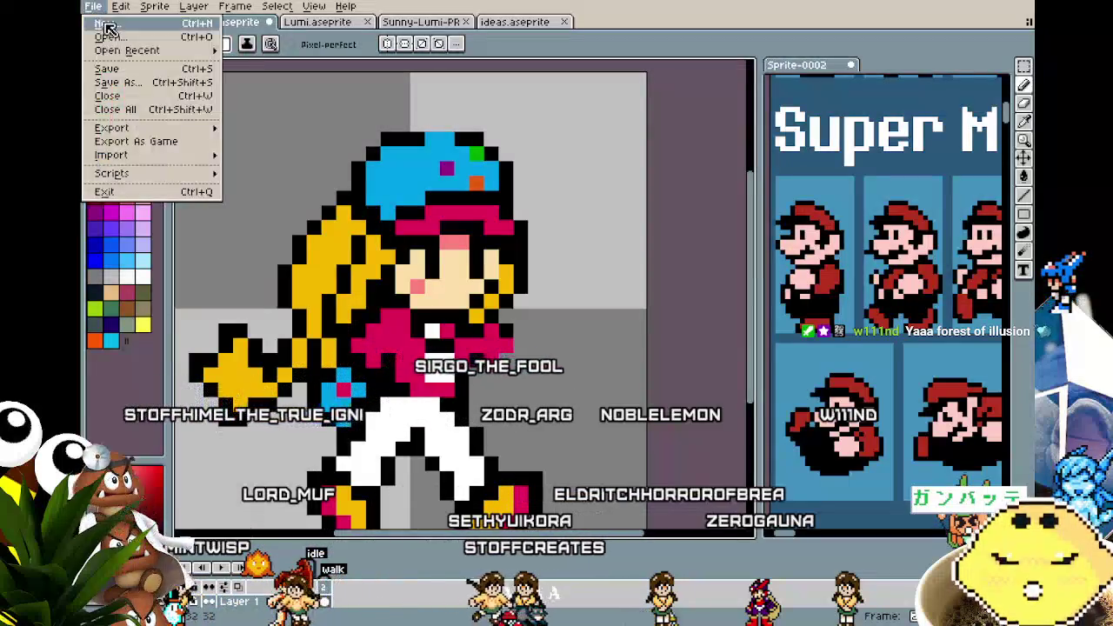
left_click(106, 24)
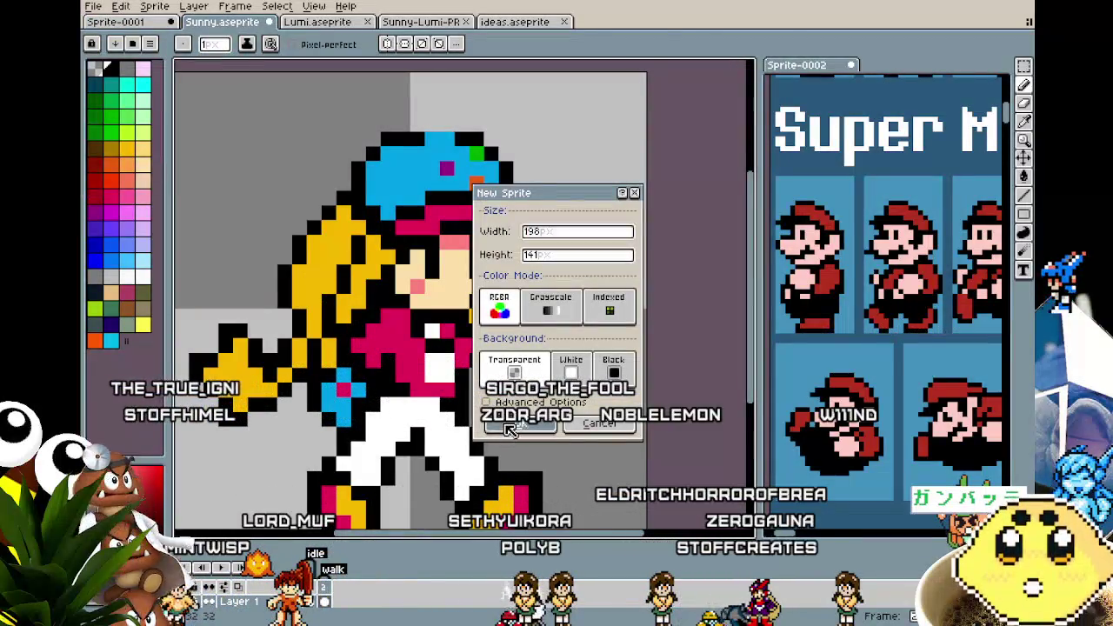
left_click(511, 423)
key("ctrl+v")
left_click(322, 368)
Dock the Sprite-0003 reference in the right pane beside Sunny.aseprite
scroll(319, 368, "up", 1)
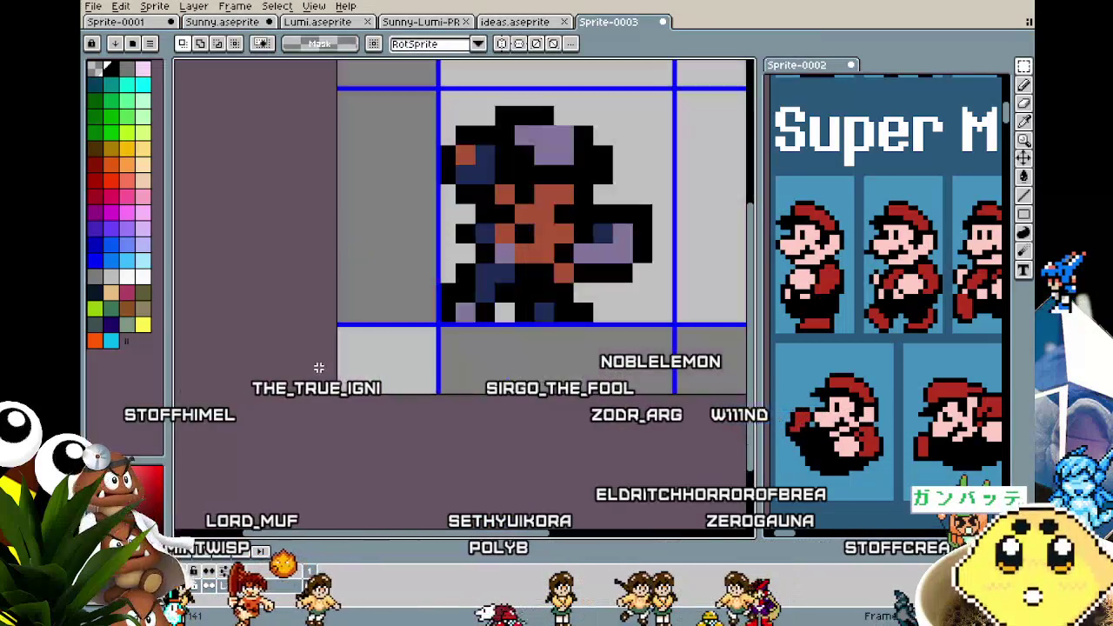
mouse_move(627, 22)
left_mouse_down()
mouse_move(774, 39)
mouse_move(839, 303)
left_mouse_up()
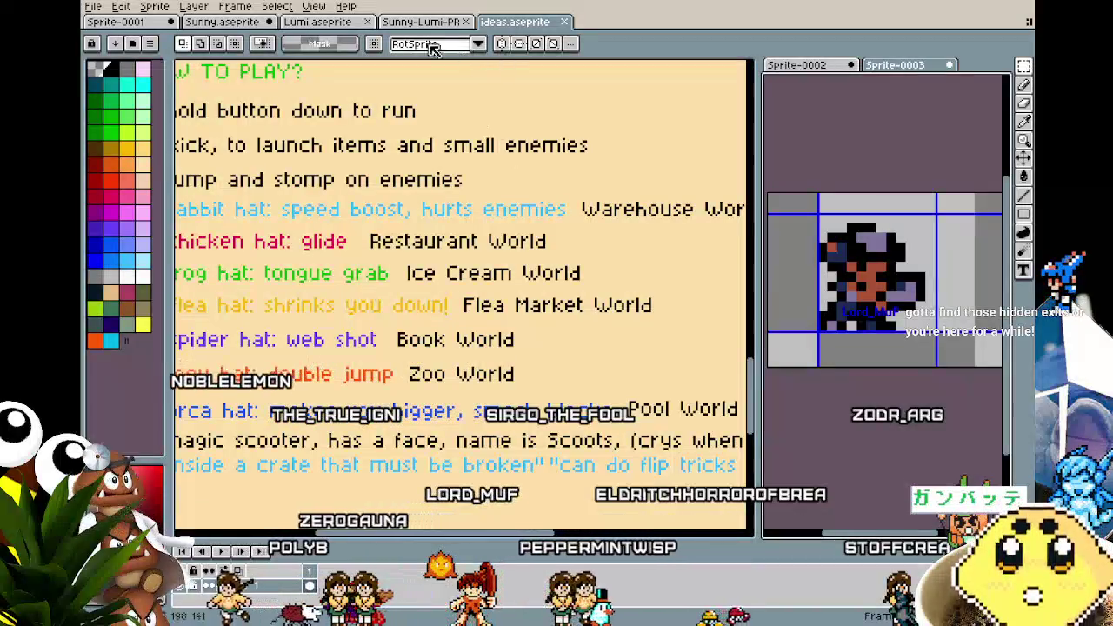
left_click(228, 22)
Zoom in on the Sunny sprite, nudge the view sideways, and switch to the pencil
scroll(450, 399, "up", 1)
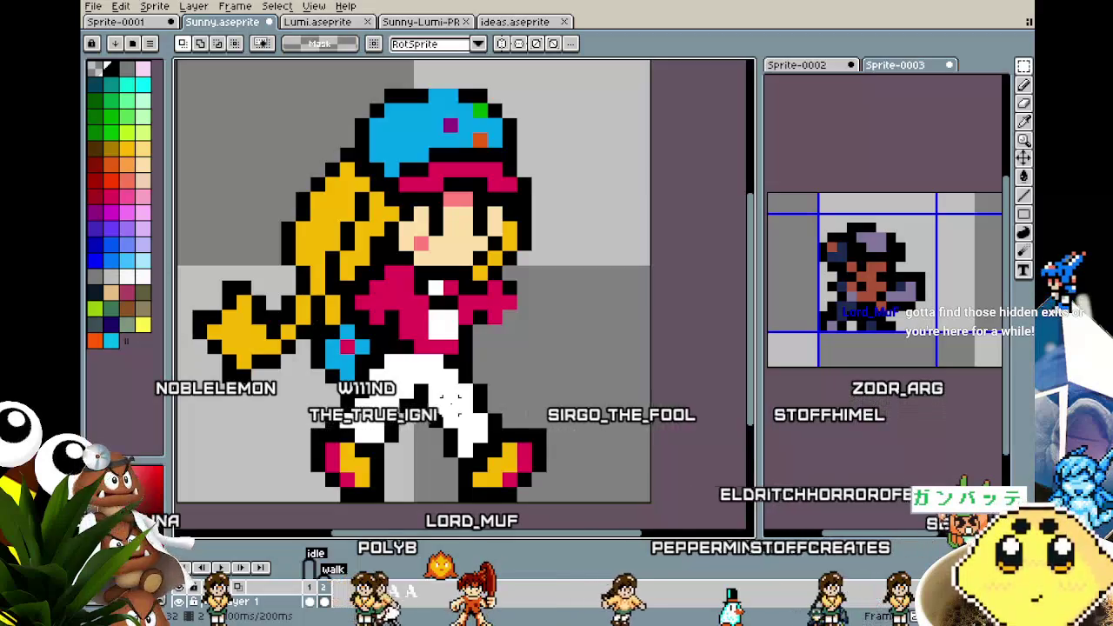
left_click_drag(449, 398, 443, 395)
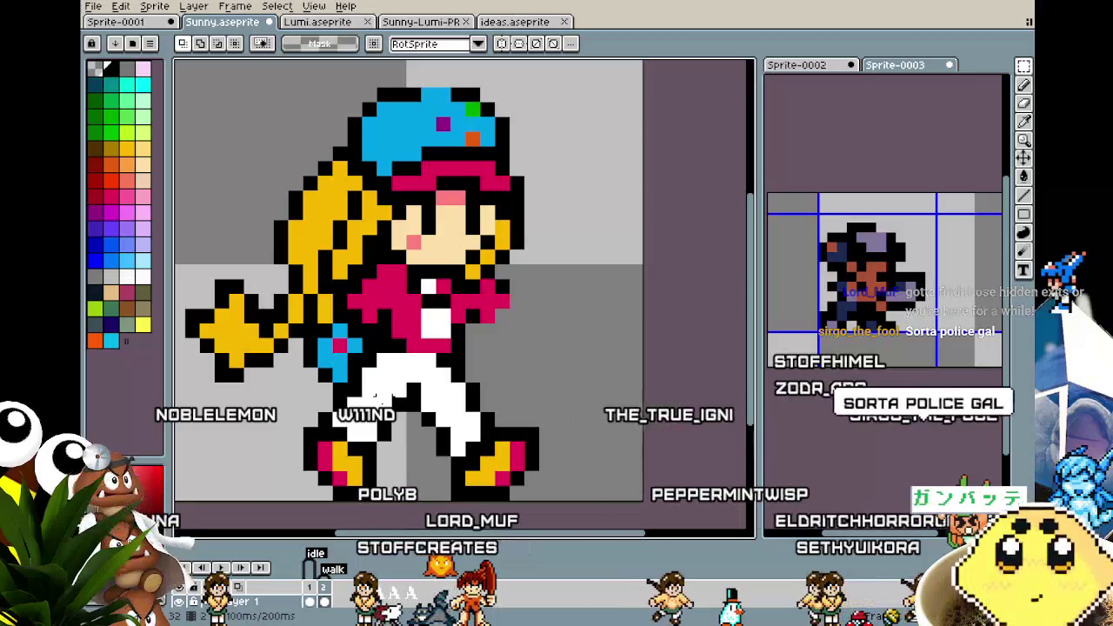
key("b")
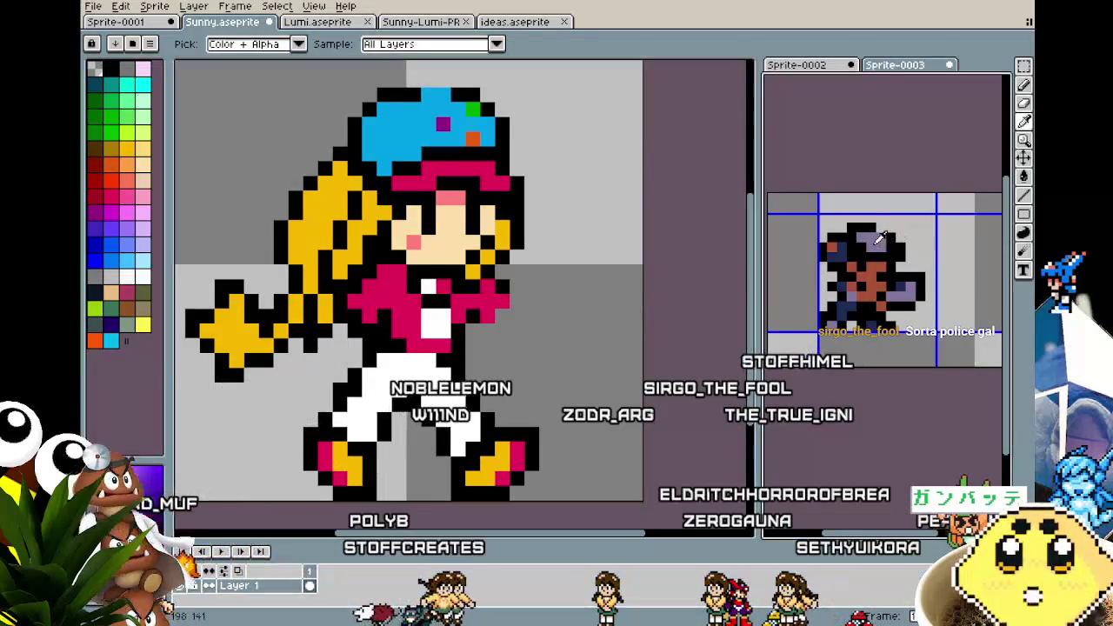
Zoom and pan the reference view to study the character's pose
key("e")
scroll(873, 247, "up", 1)
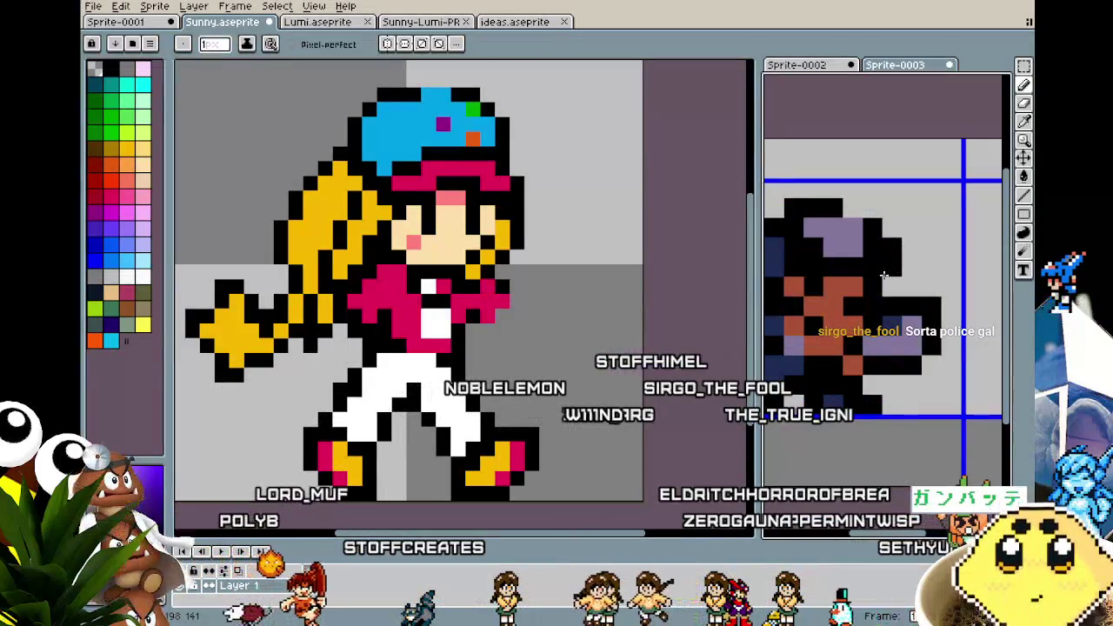
scroll(874, 278, "up", 1)
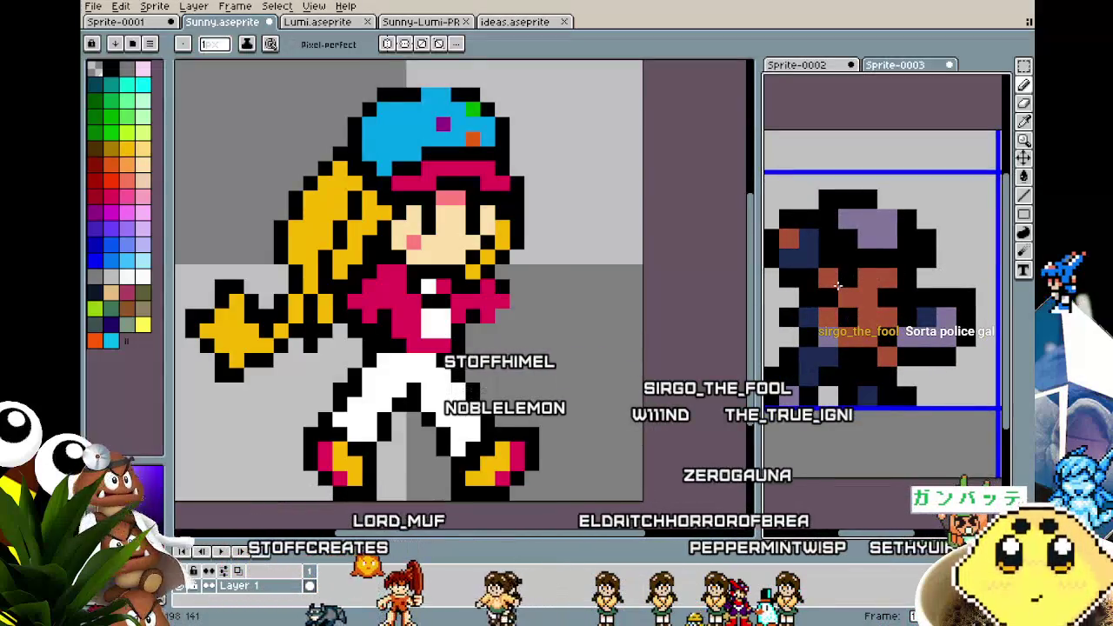
scroll(850, 343, "down", 2)
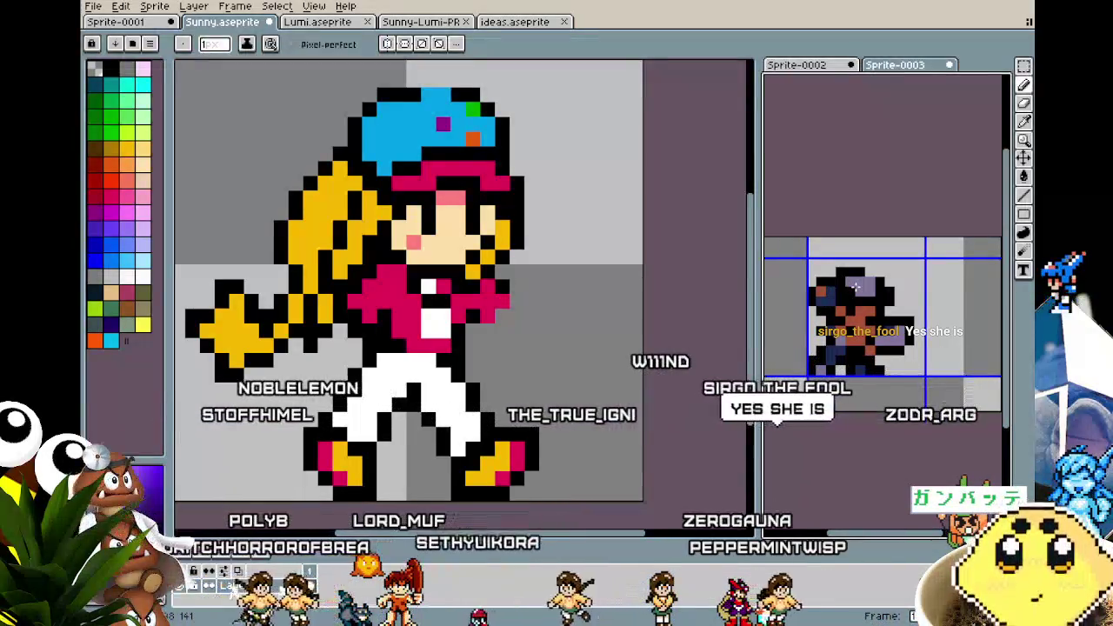
scroll(866, 401, "up", 1)
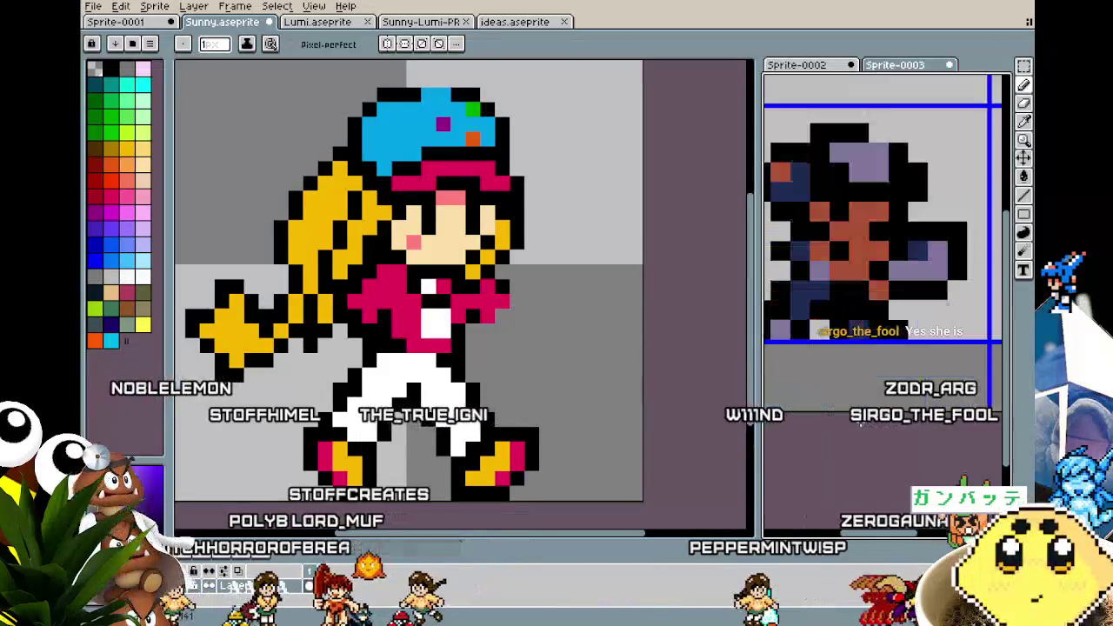
scroll(885, 428, "up", 1)
scroll(887, 428, "down", 2)
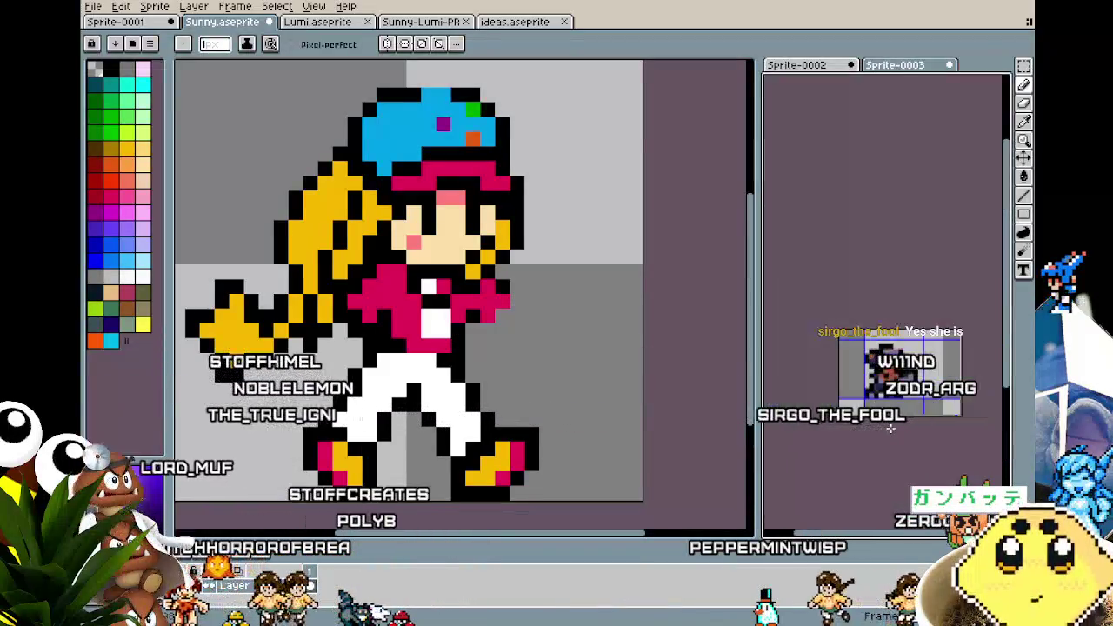
scroll(891, 428, "up", 1)
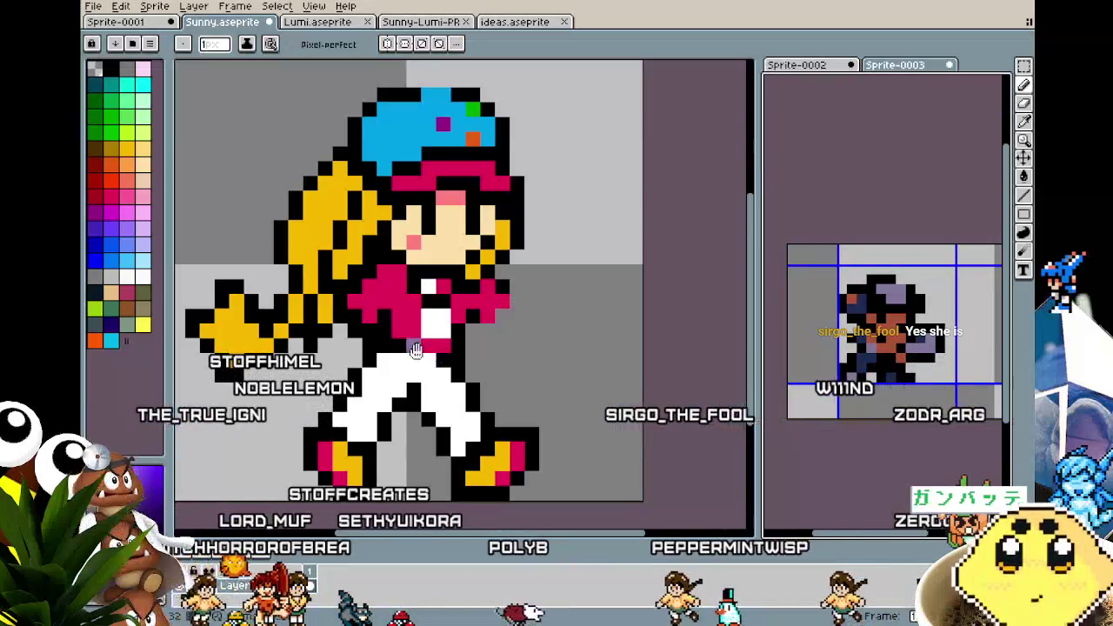
scroll(500, 330, "left", 1)
key("i")
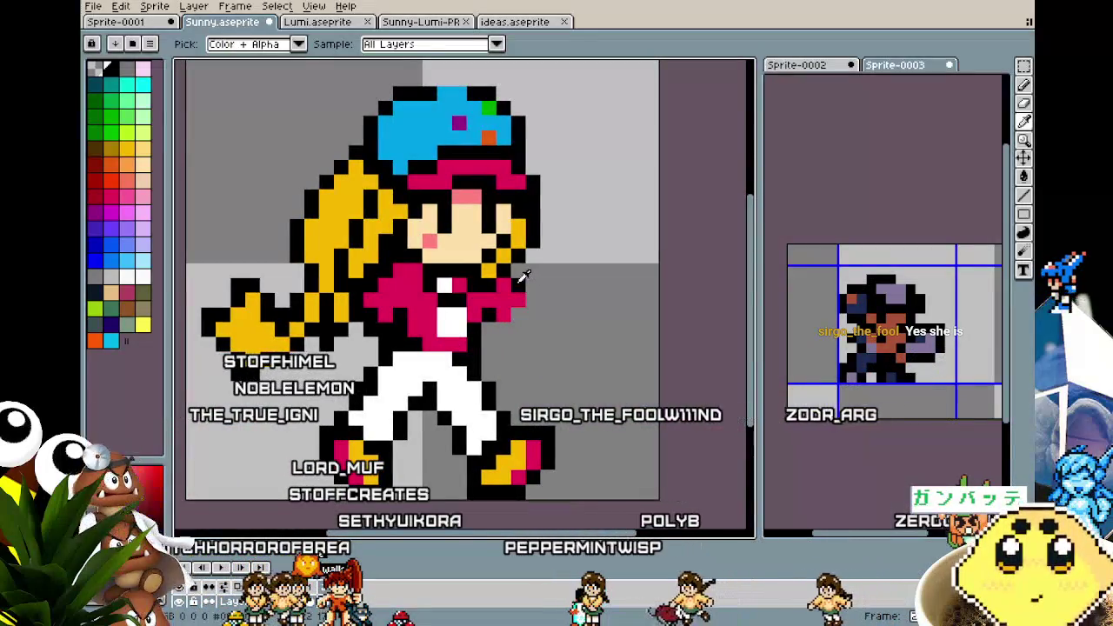
key("b")
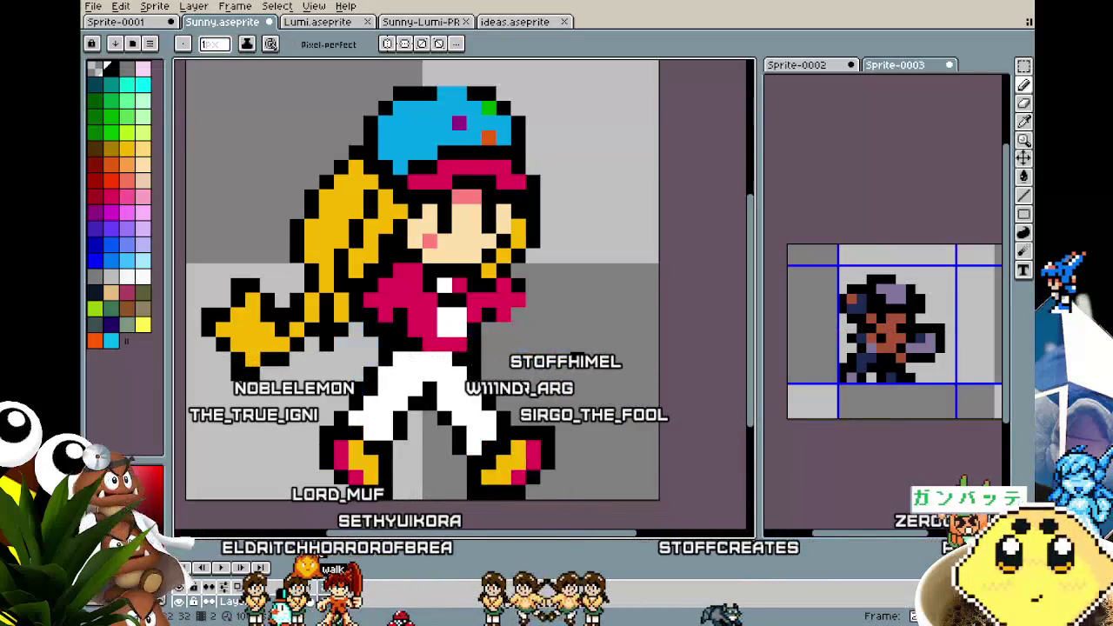
Draw a short black diagonal outline beside Sunny's front arm, then sample her skin colour
key("l")
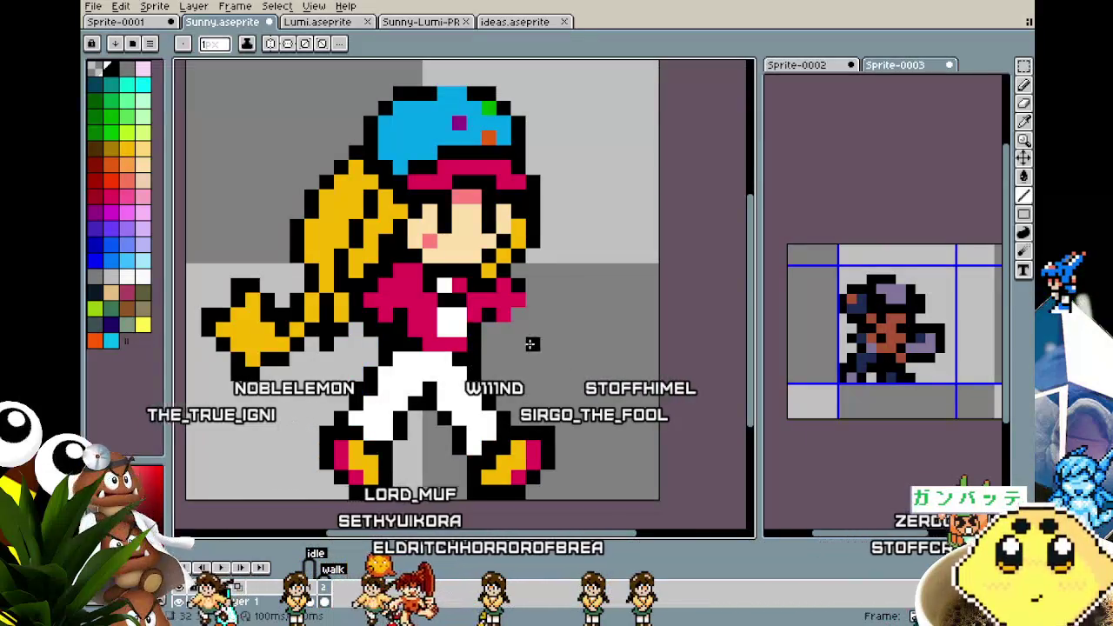
left_click_drag(514, 300, 547, 340)
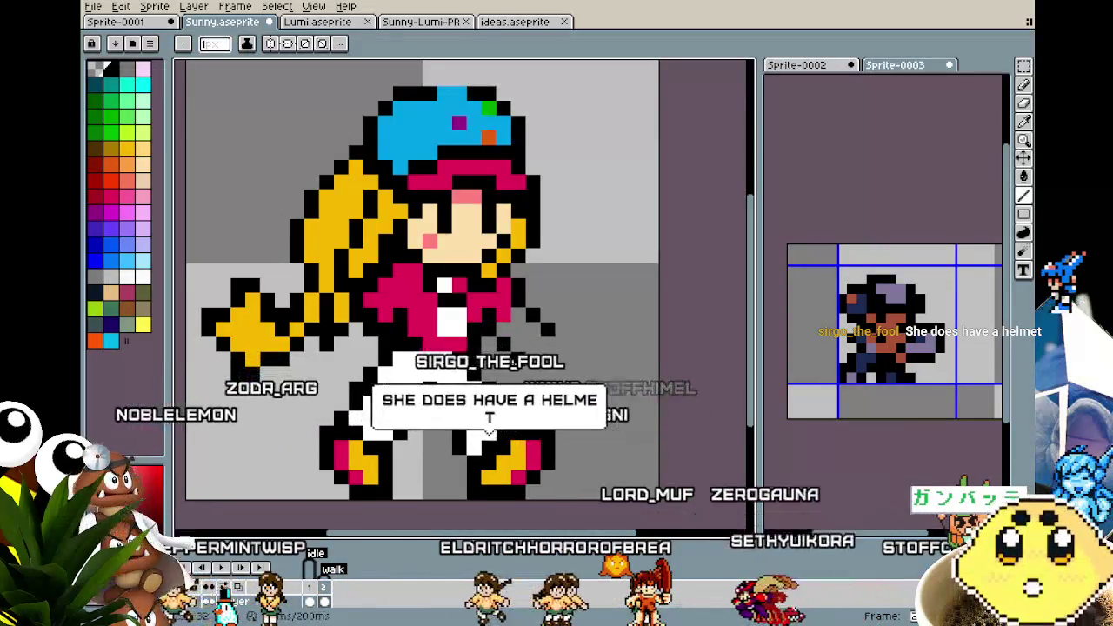
key("i")
key("b")
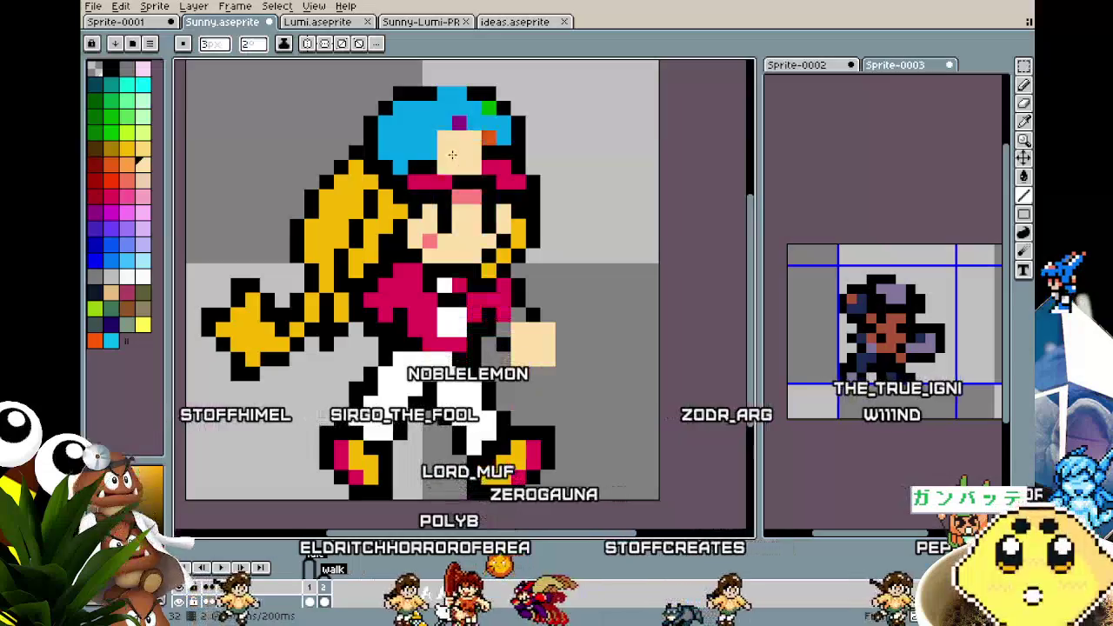
key("g")
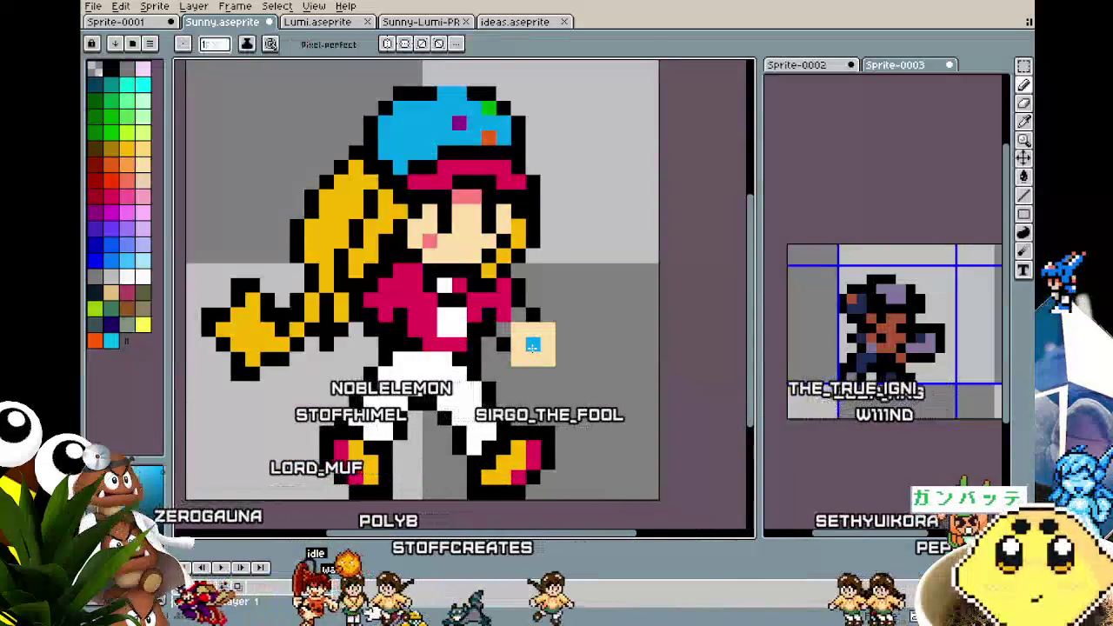
left_click(532, 346)
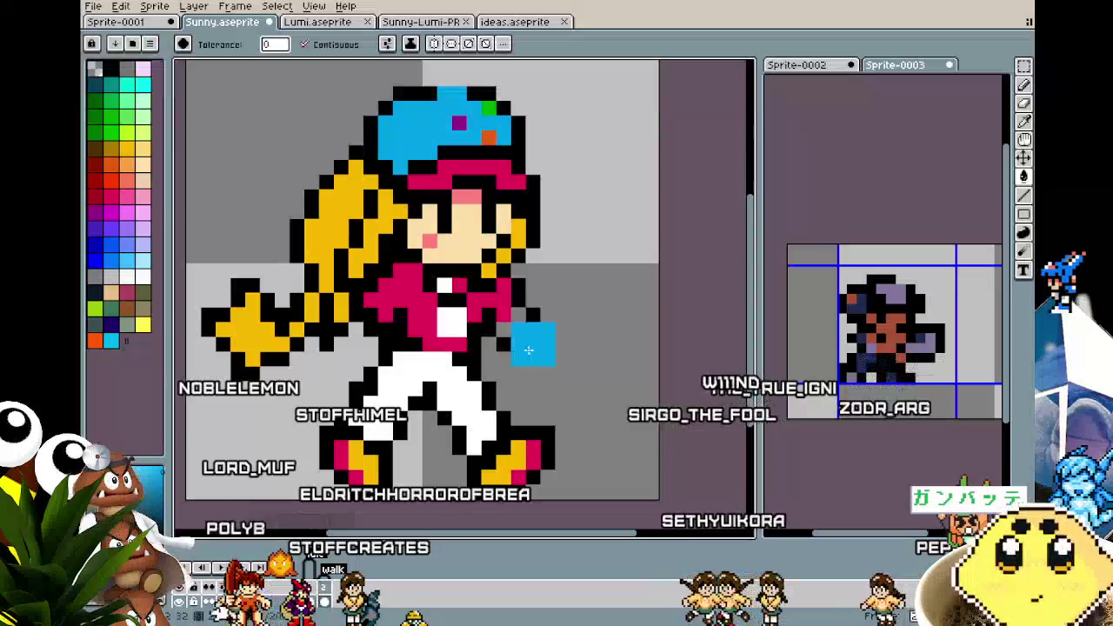
key("b")
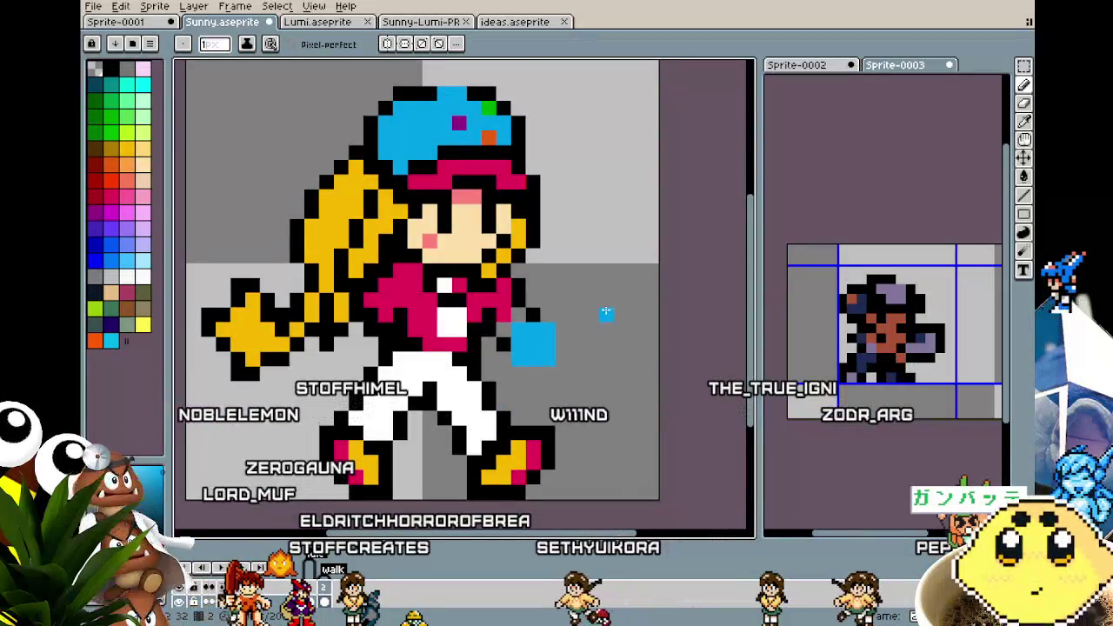
key("Right")
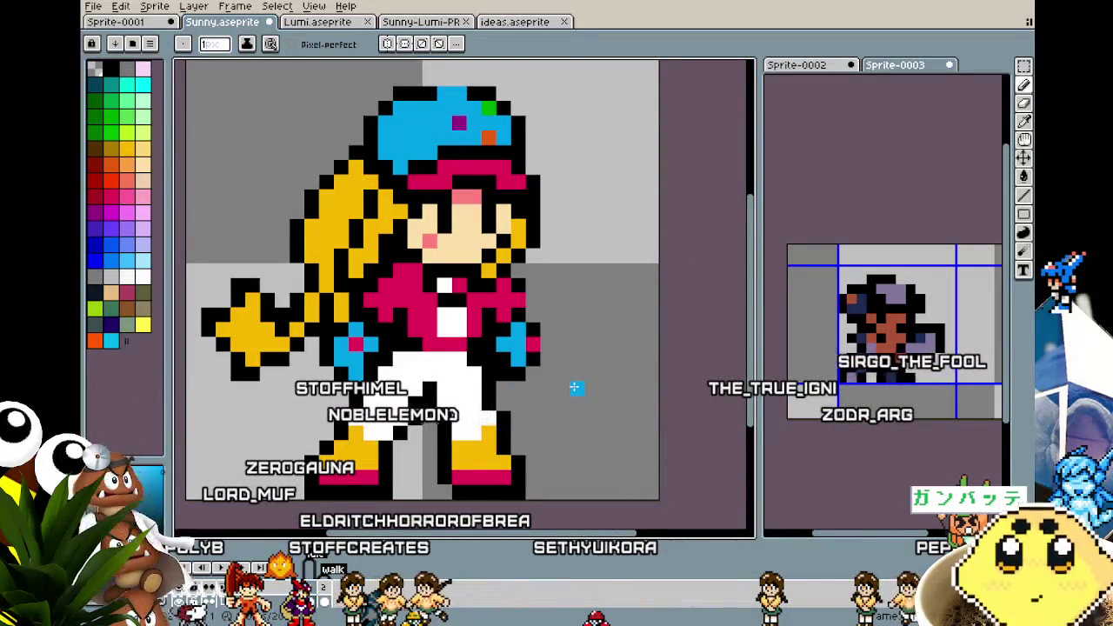
key("Left")
key("Right")
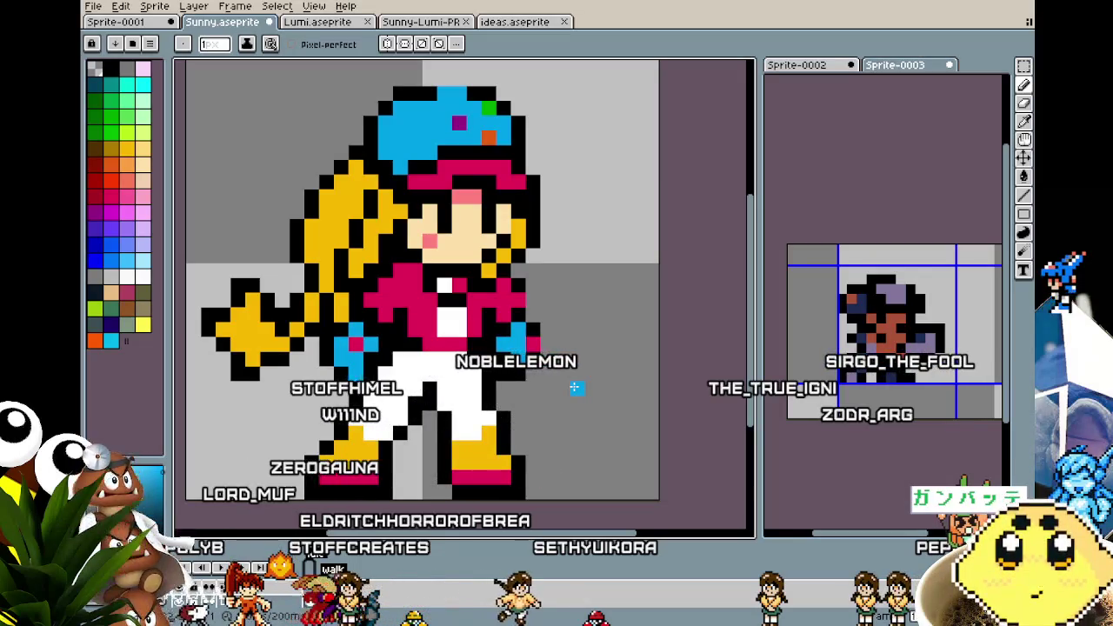
key("Left")
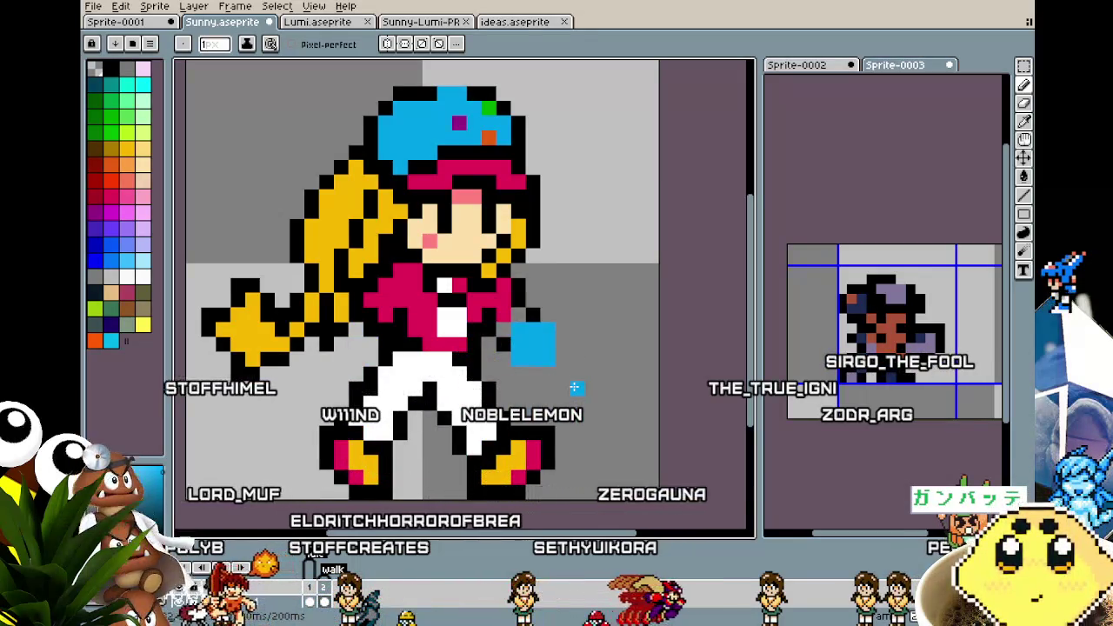
key("e")
left_click(532, 335)
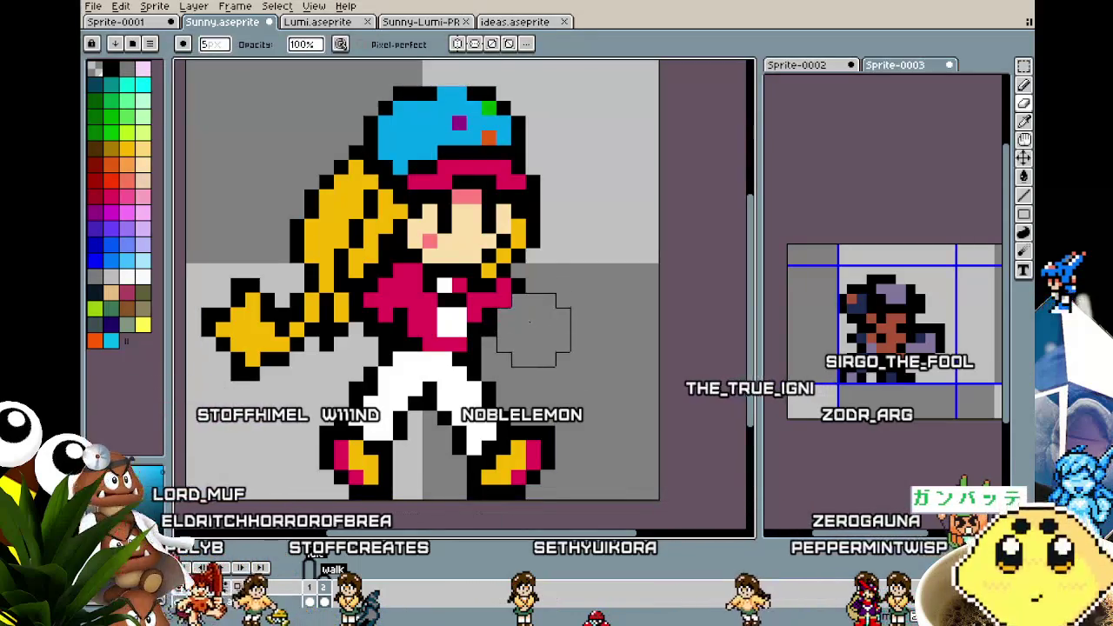
key("v")
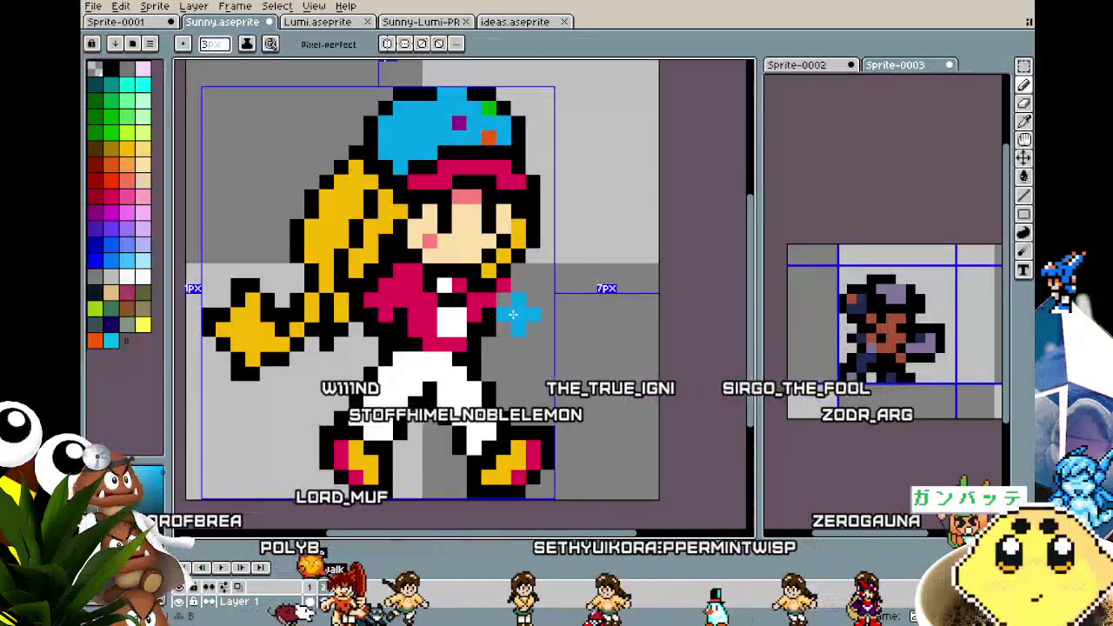
left_click_drag(513, 315, 532, 308)
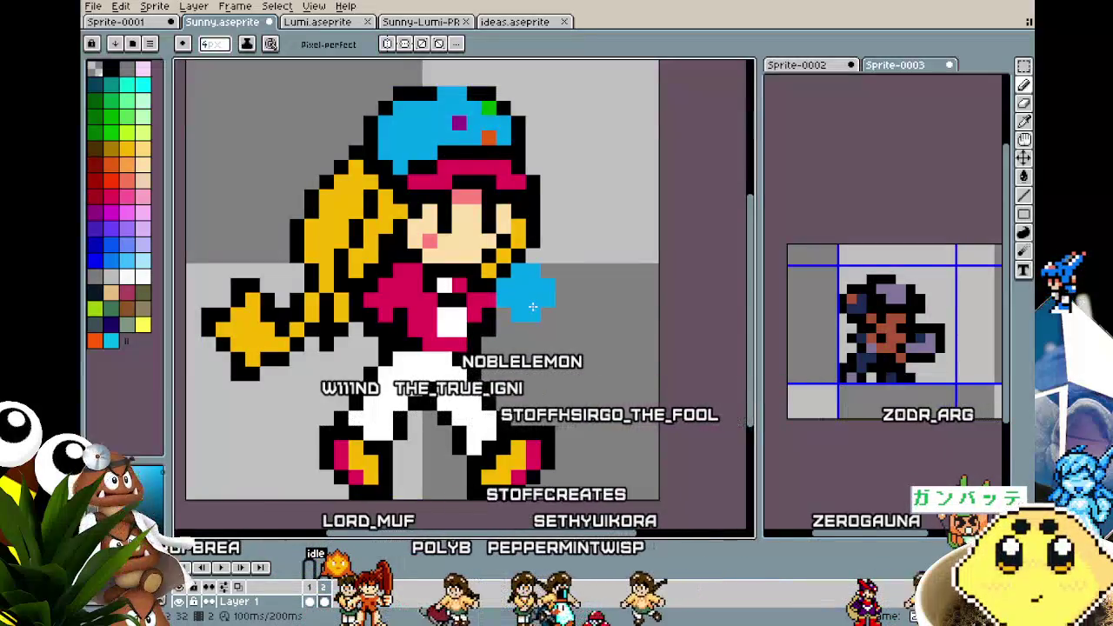
key("ctrl+z")
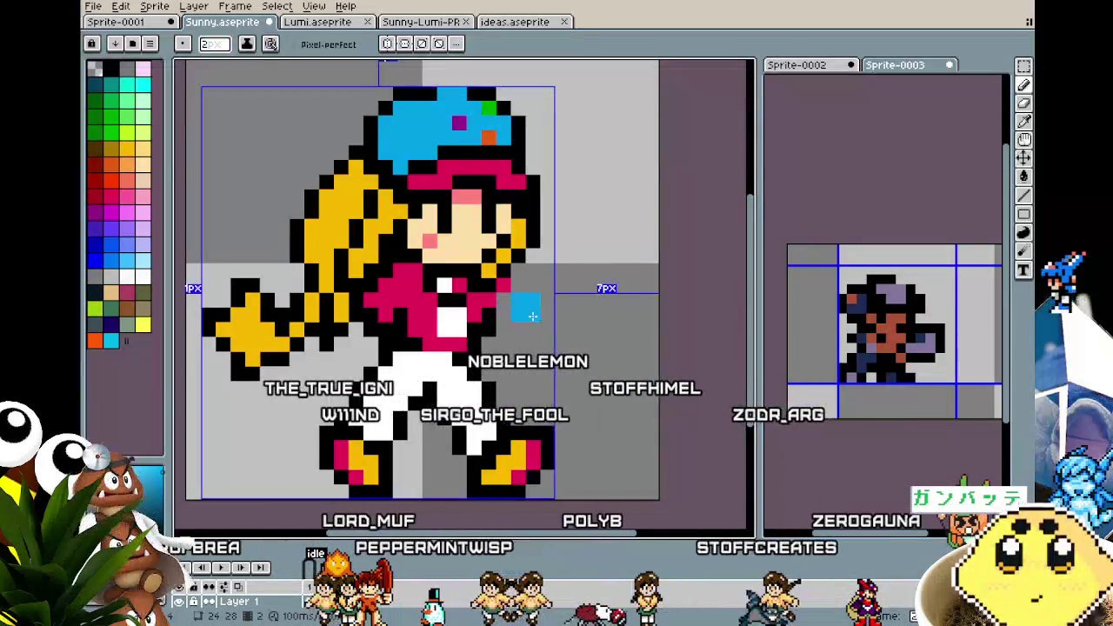
left_click_drag(533, 316, 549, 316)
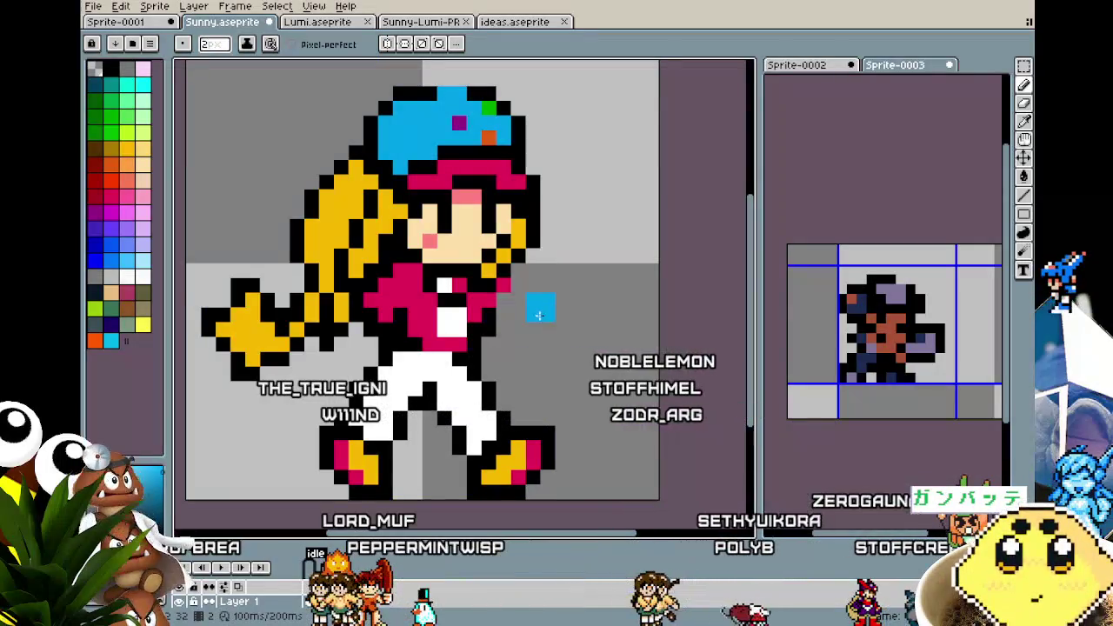
left_click(529, 316)
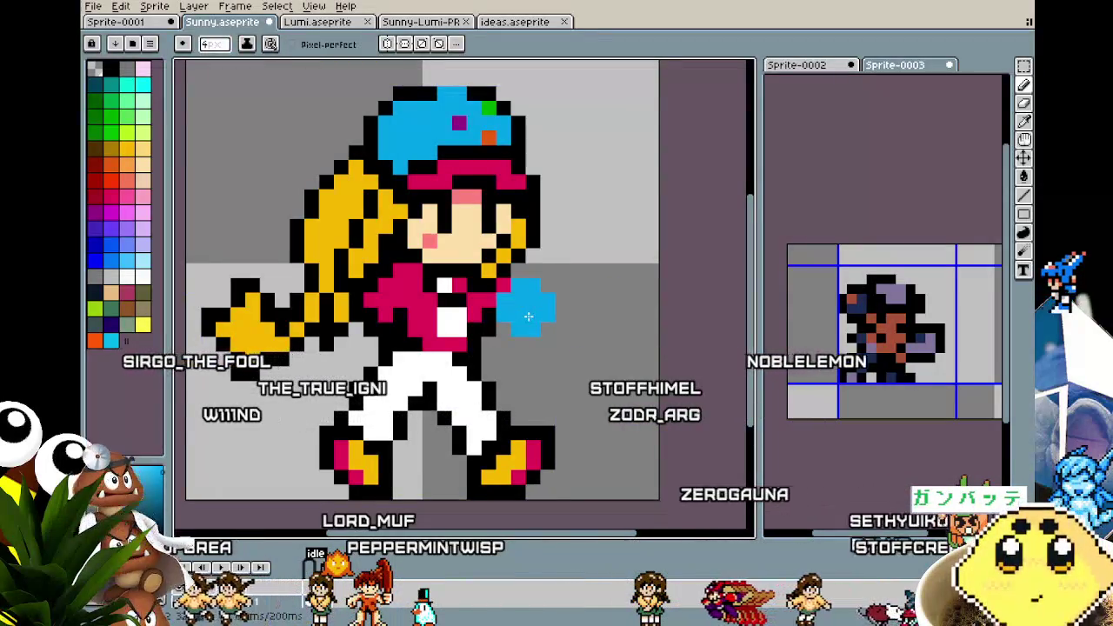
left_click(365, 316)
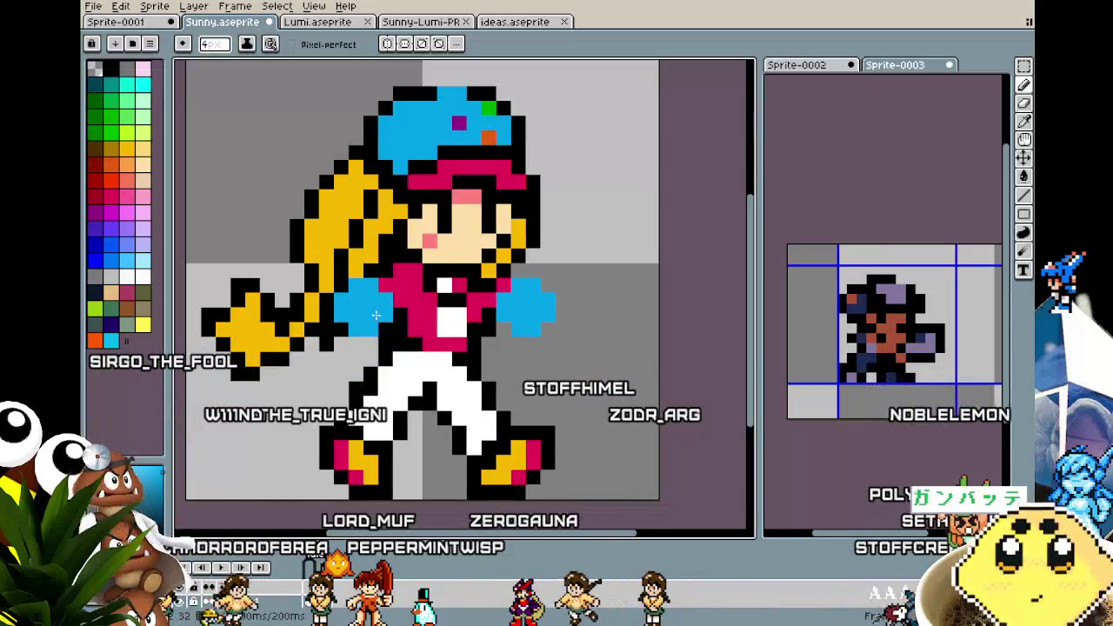
key("ctrl+z")
key("ctrl+z")
key("v")
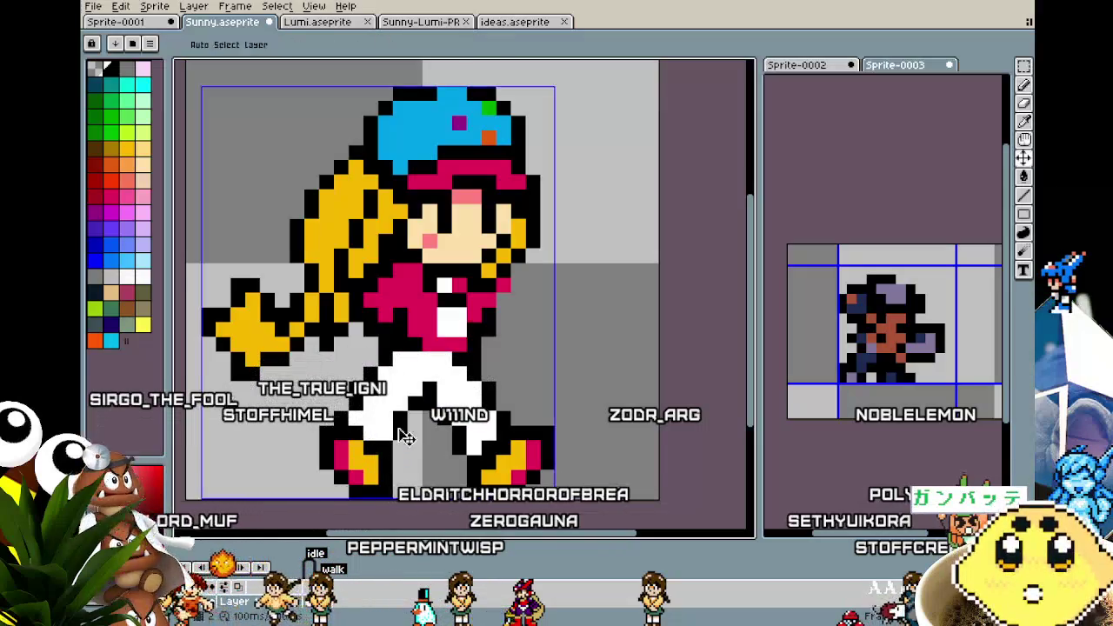
Recentre and zoom the view on the whole Sunny sprite with the pencil active
scroll(402, 436, "down", 2)
key("b")
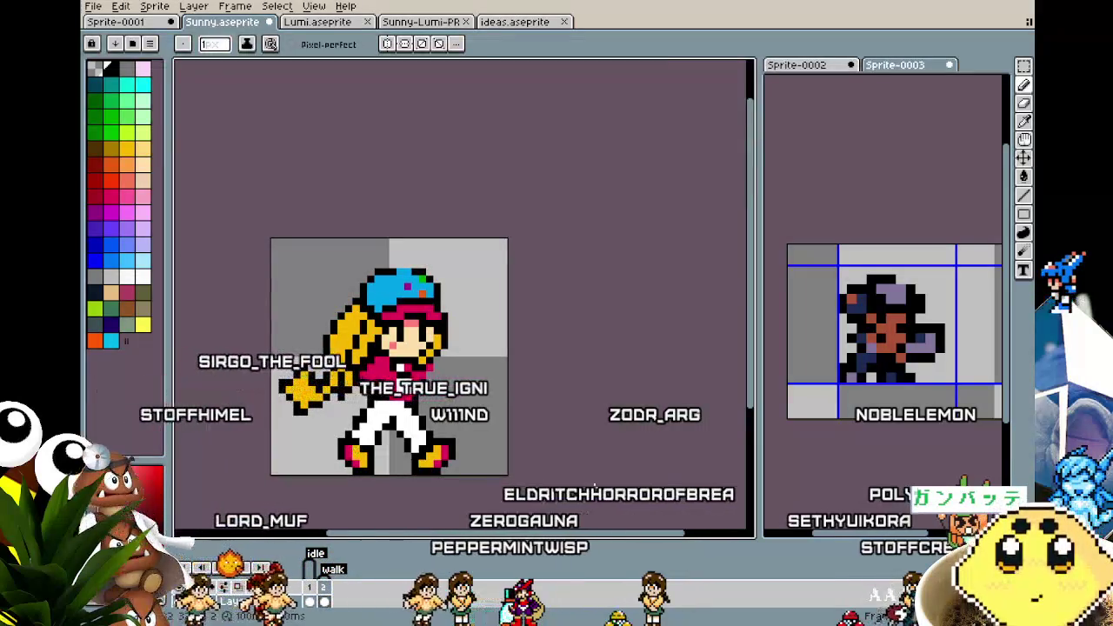
scroll(439, 465, "up", 2)
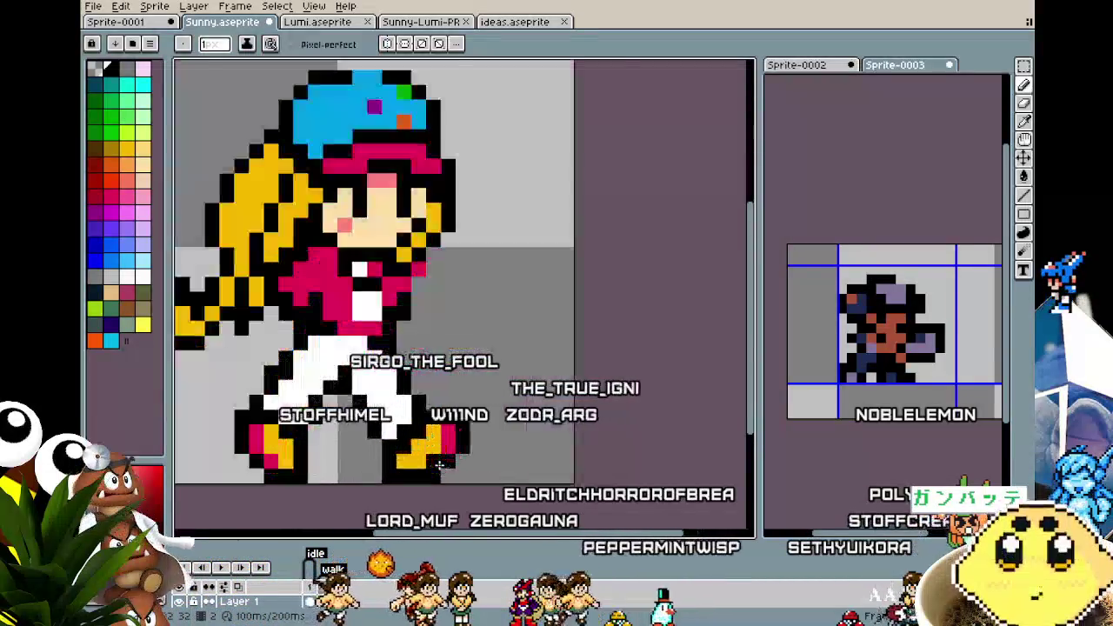
scroll(439, 465, "up", 1)
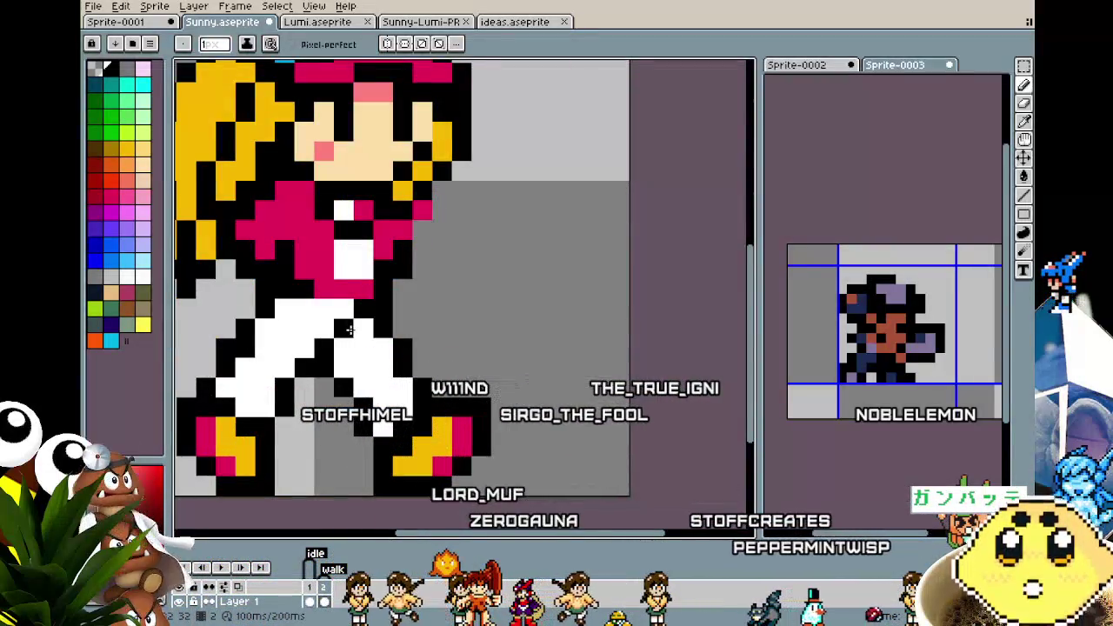
scroll(300, 459, "down", 3)
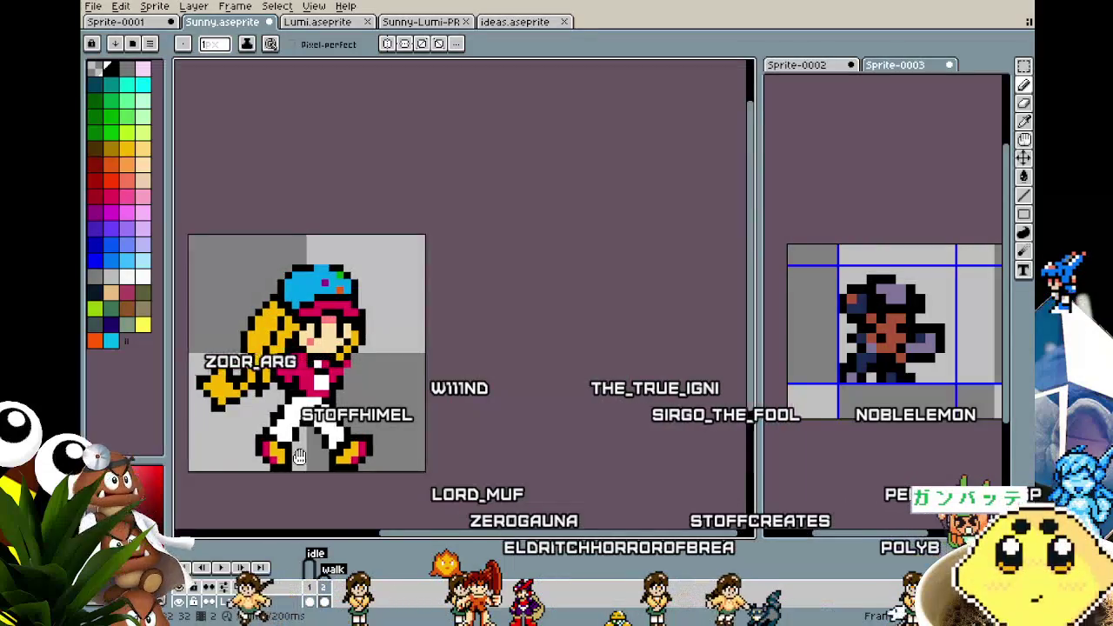
left_click_drag(298, 458, 360, 432)
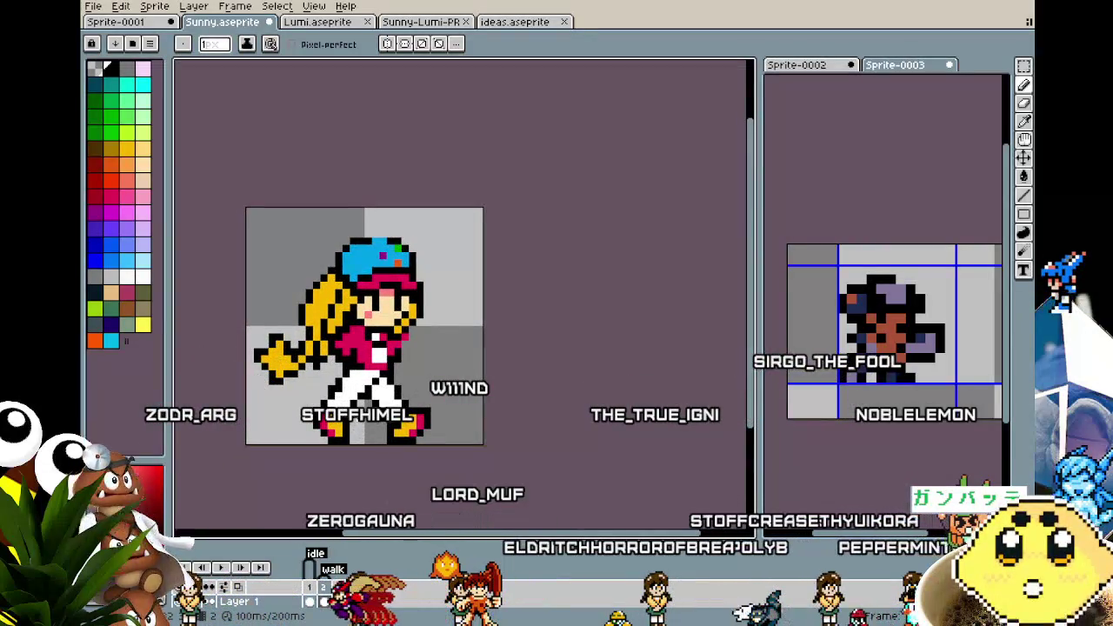
scroll(358, 421, "up", 1)
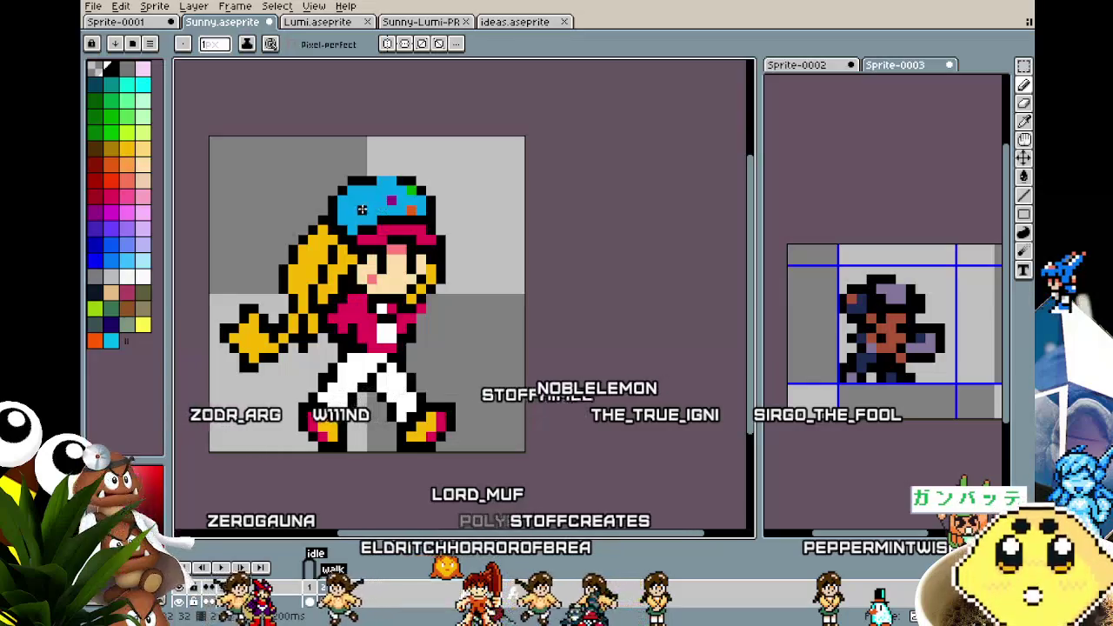
Swap the drawing colour to cyan and set the brush to 2 px for the hands
key("x")
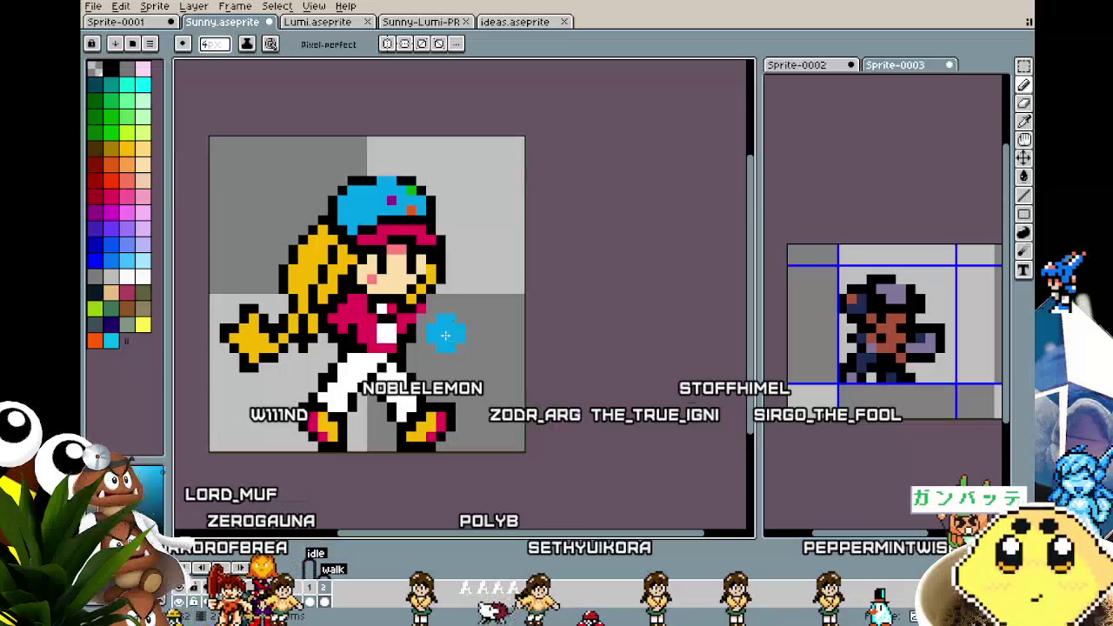
key("minus")
key("minus")
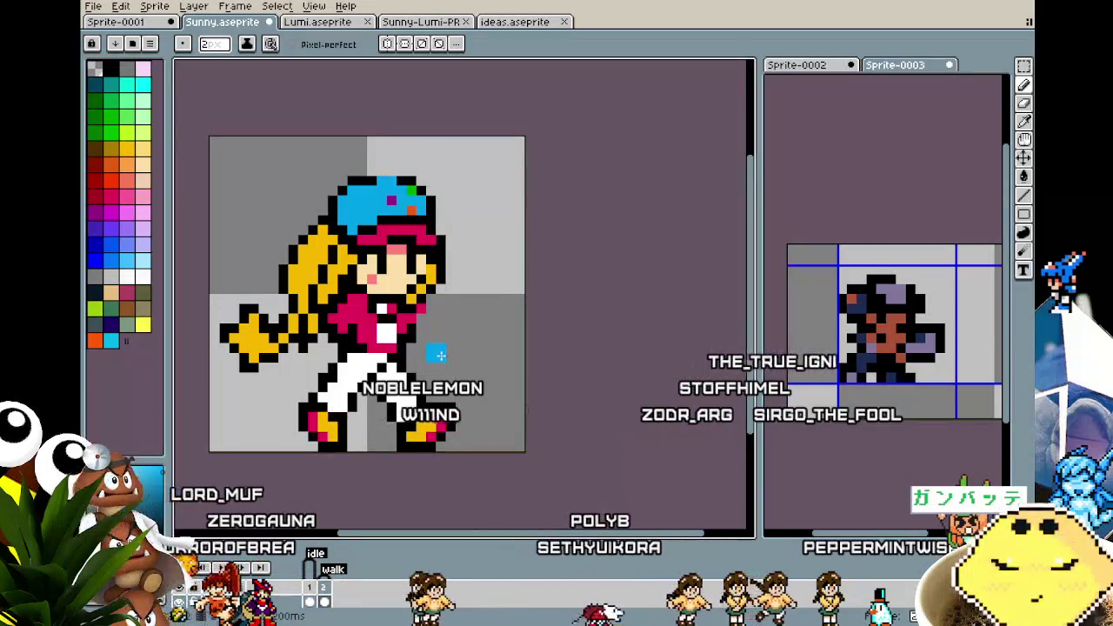
key("plus")
key("plus")
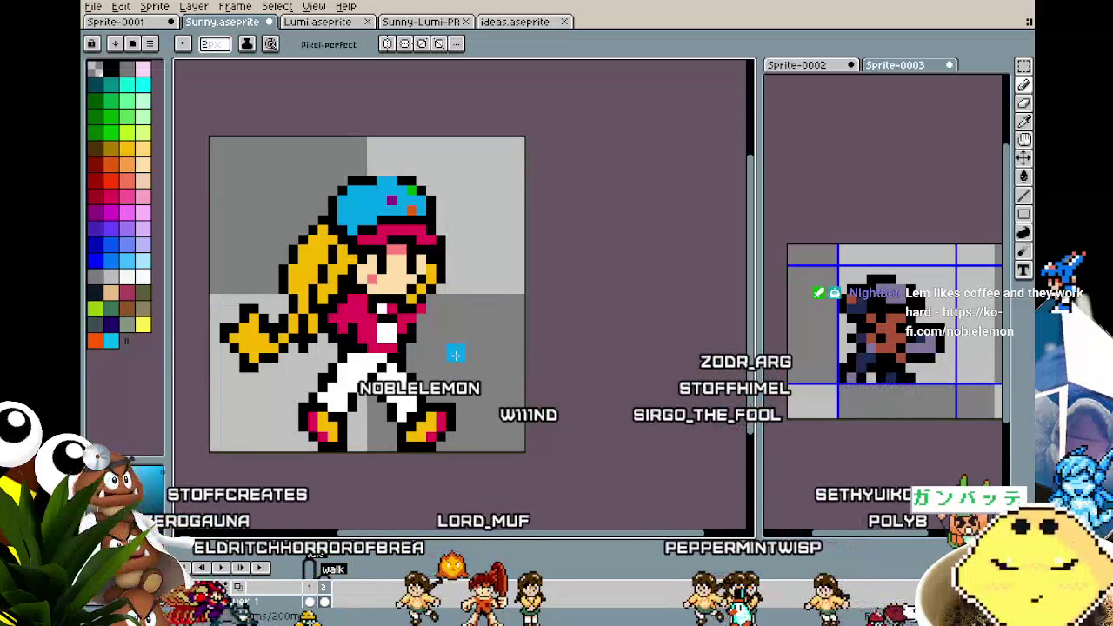
key("minus")
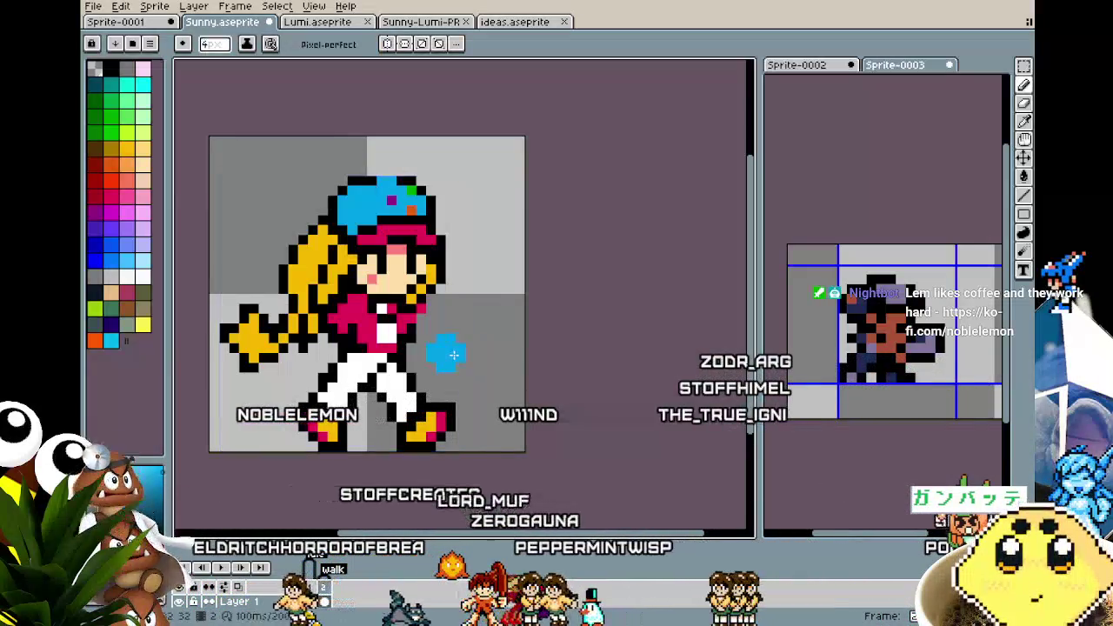
key("v")
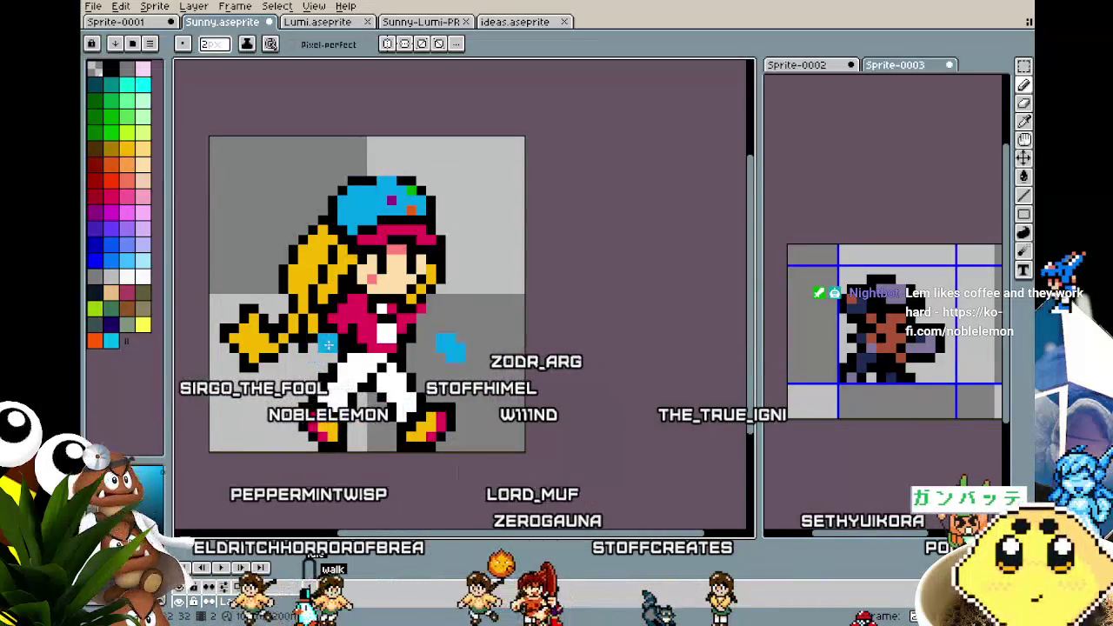
key("ctrl")
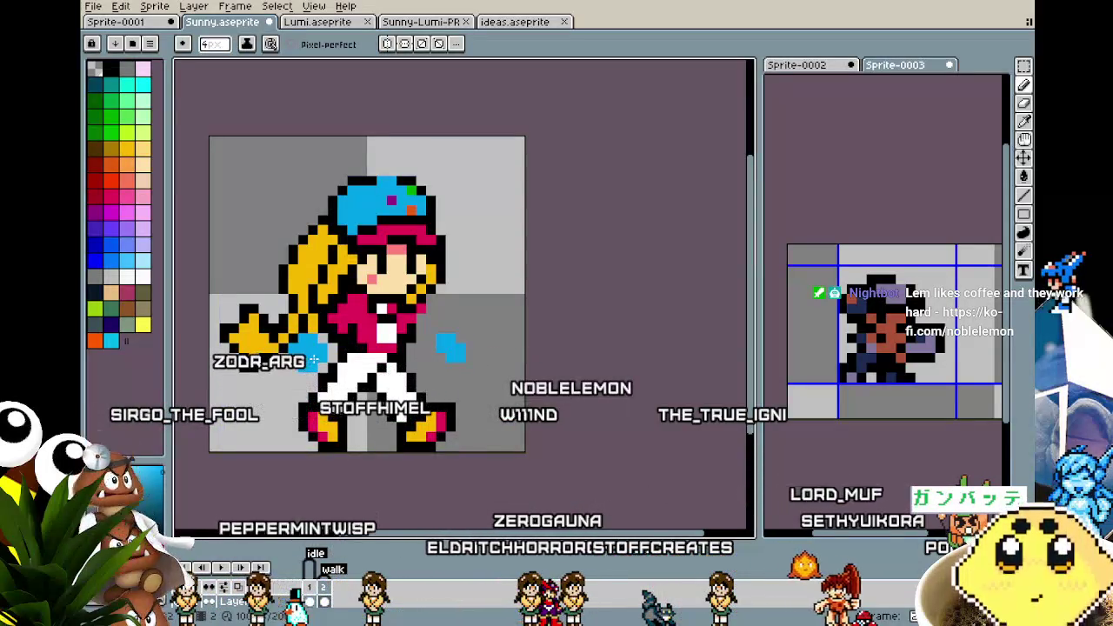
key("ctrl")
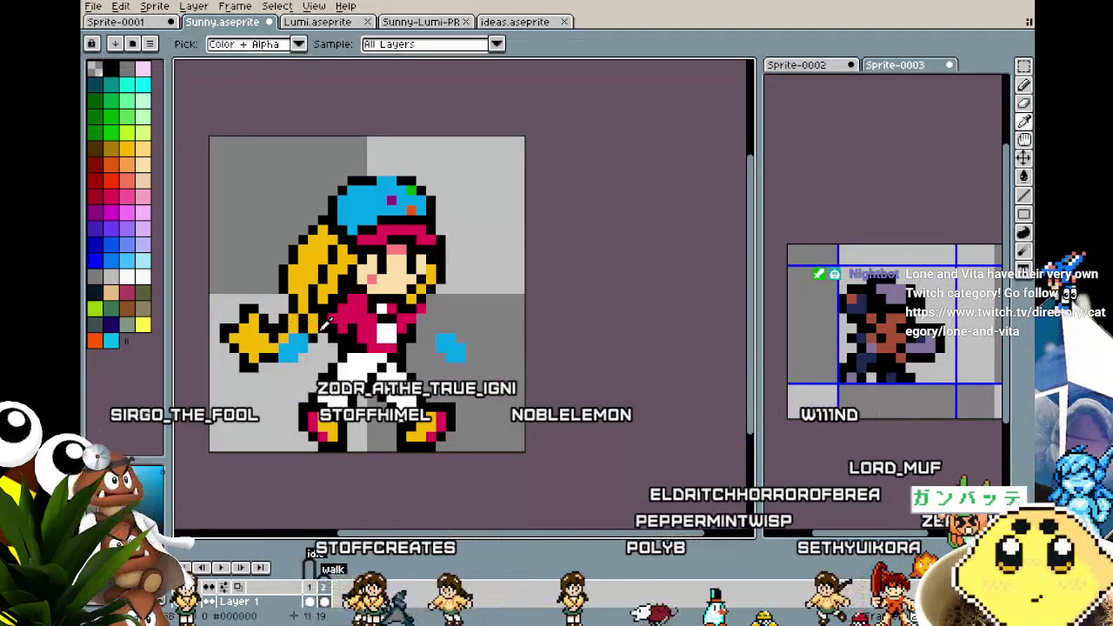
scroll(300, 365, "down", 1)
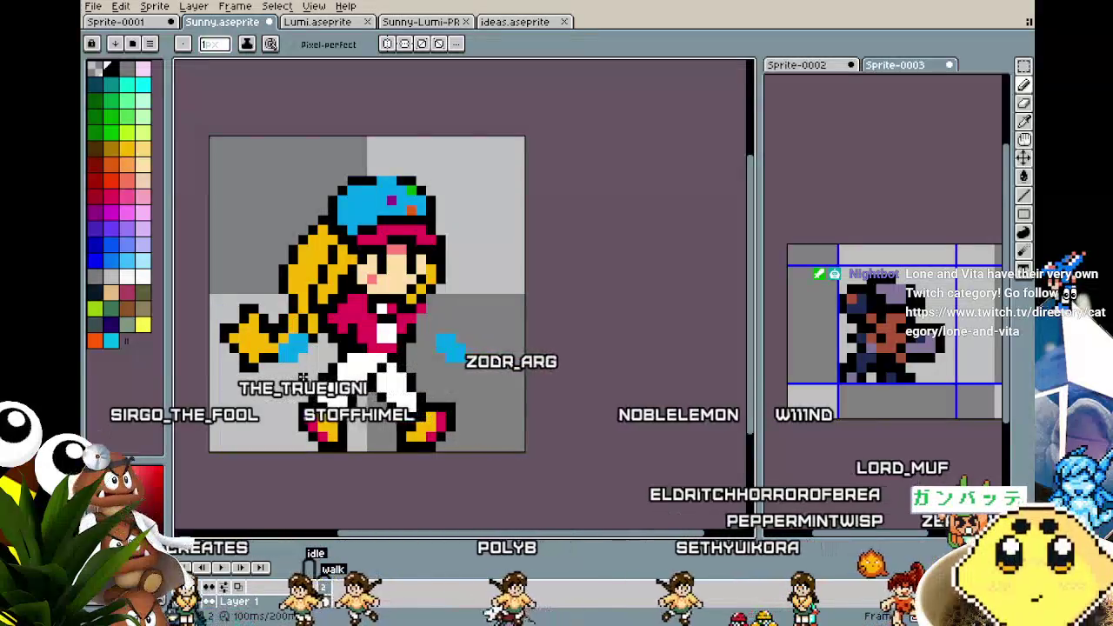
key("e")
scroll(303, 376, "up", 1)
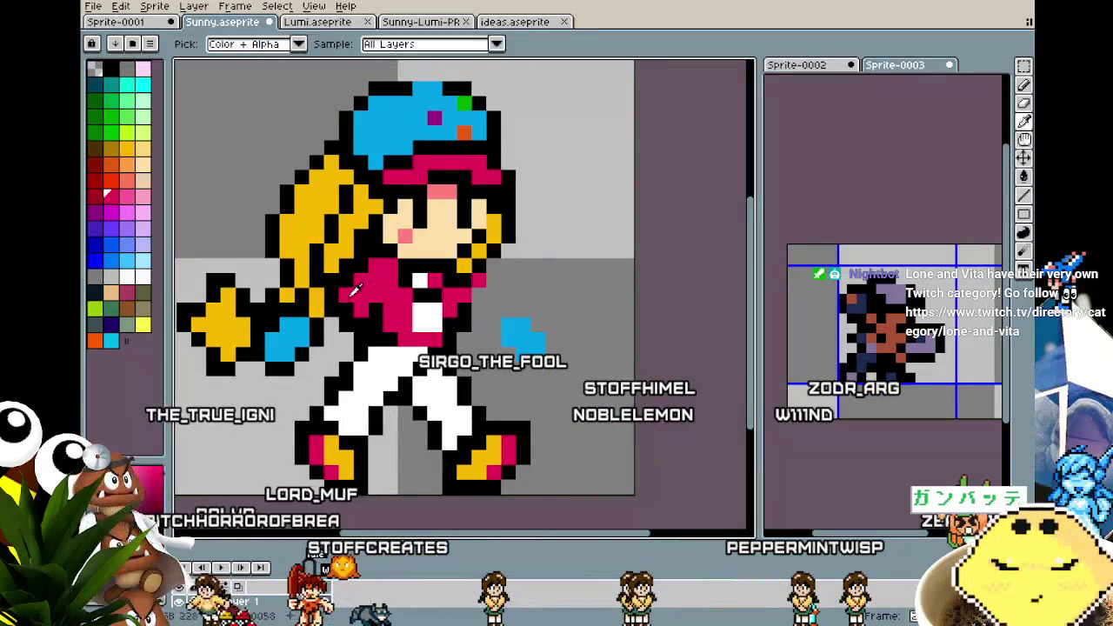
Extend the pink sleeve forward and paint a larger cyan front hand
key("m")
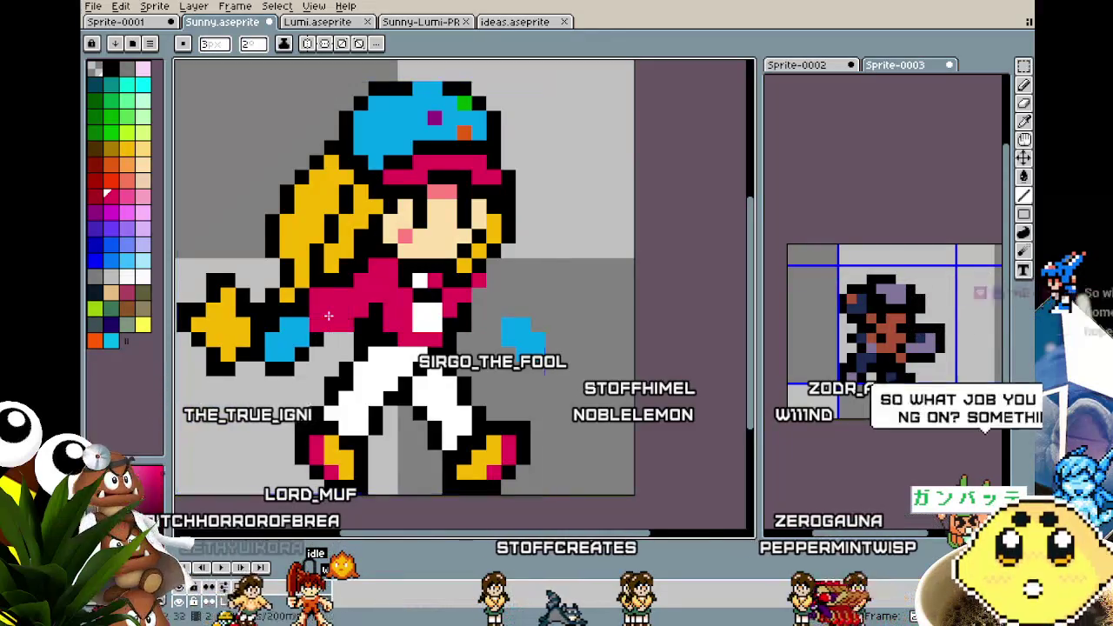
key("ctrl+d")
left_click_drag(509, 300, 491, 310)
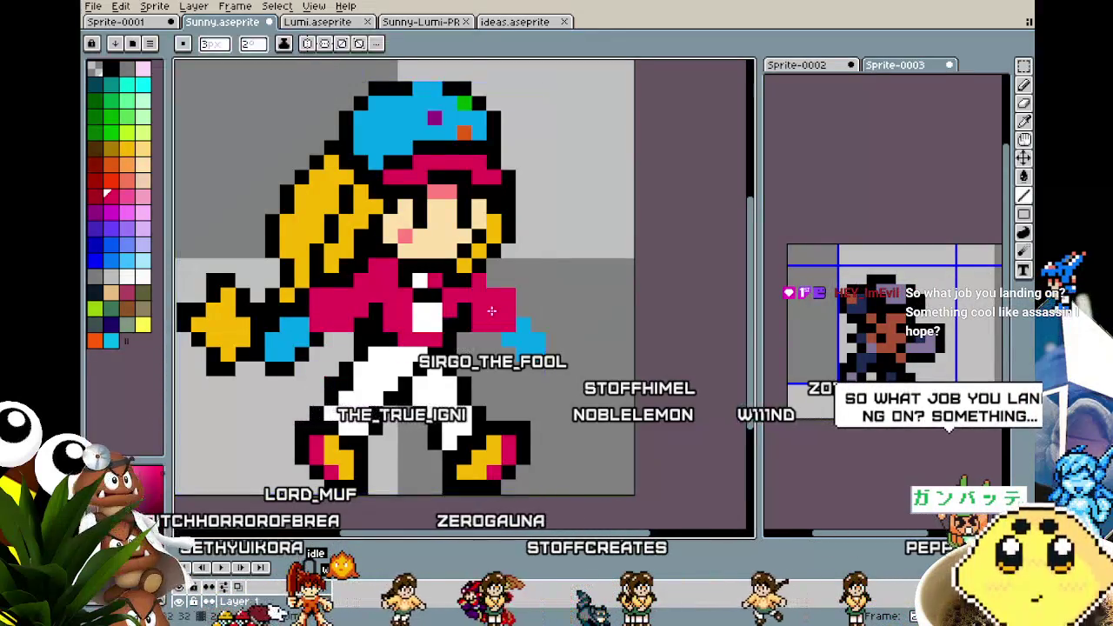
key("m")
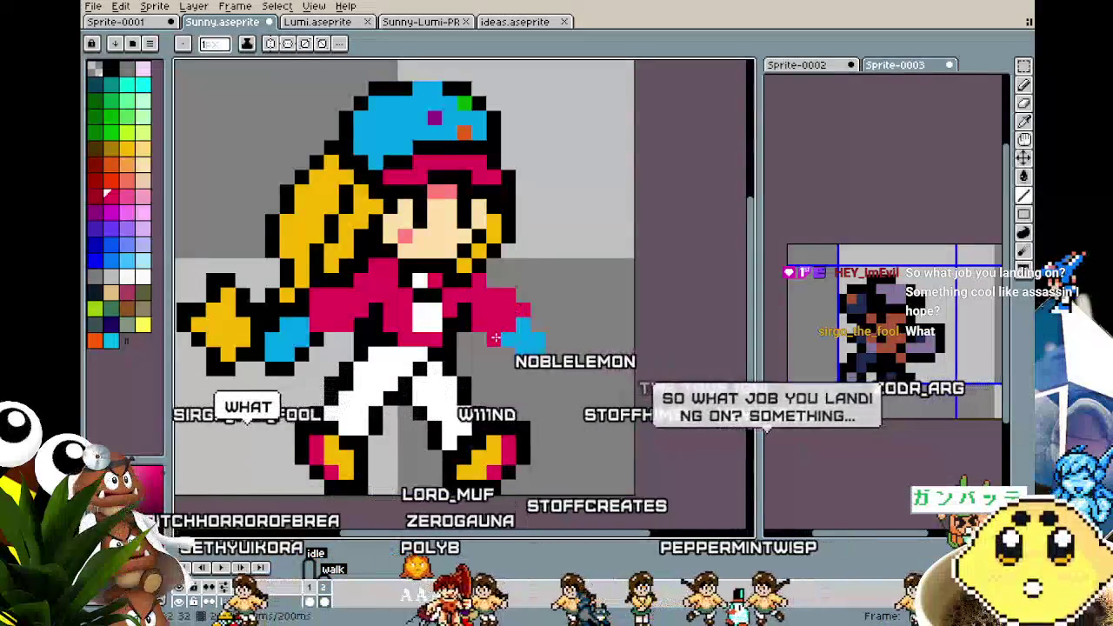
key("i")
key("b")
left_click_drag(496, 306, 523, 335)
key("ctrl+z")
key("m")
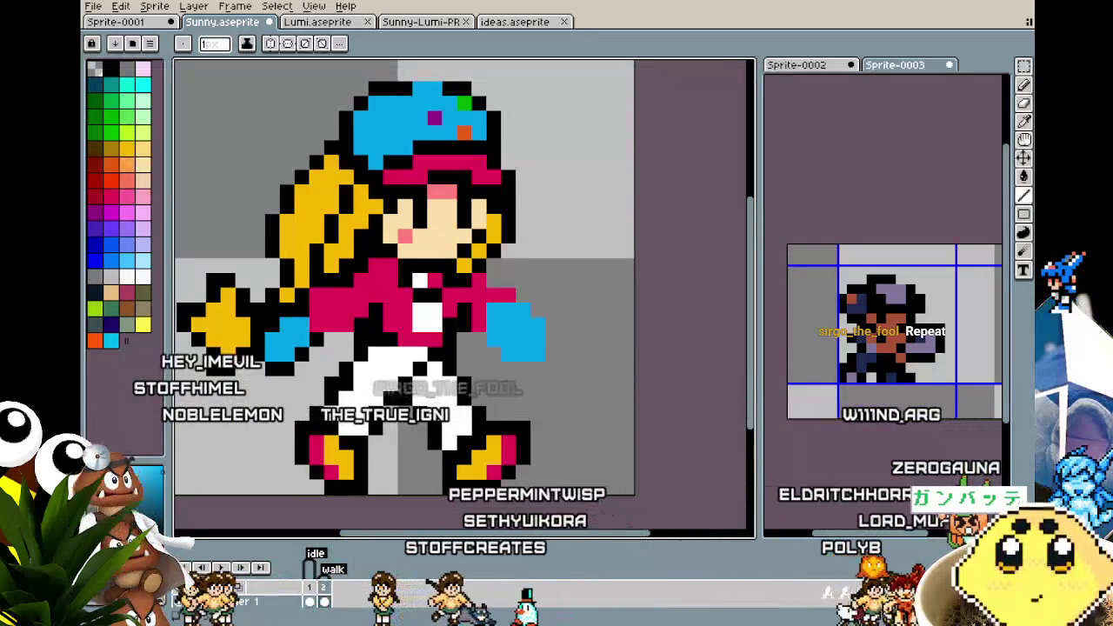
Outline the right side and bottom of the front hand in black
key("i")
left_click(513, 296)
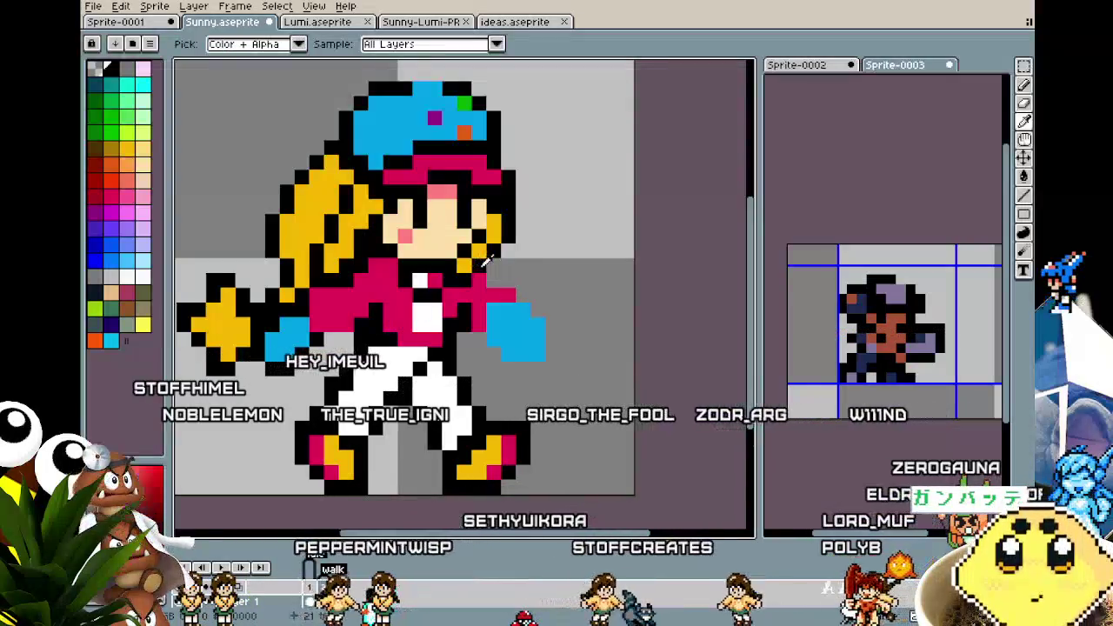
key("b")
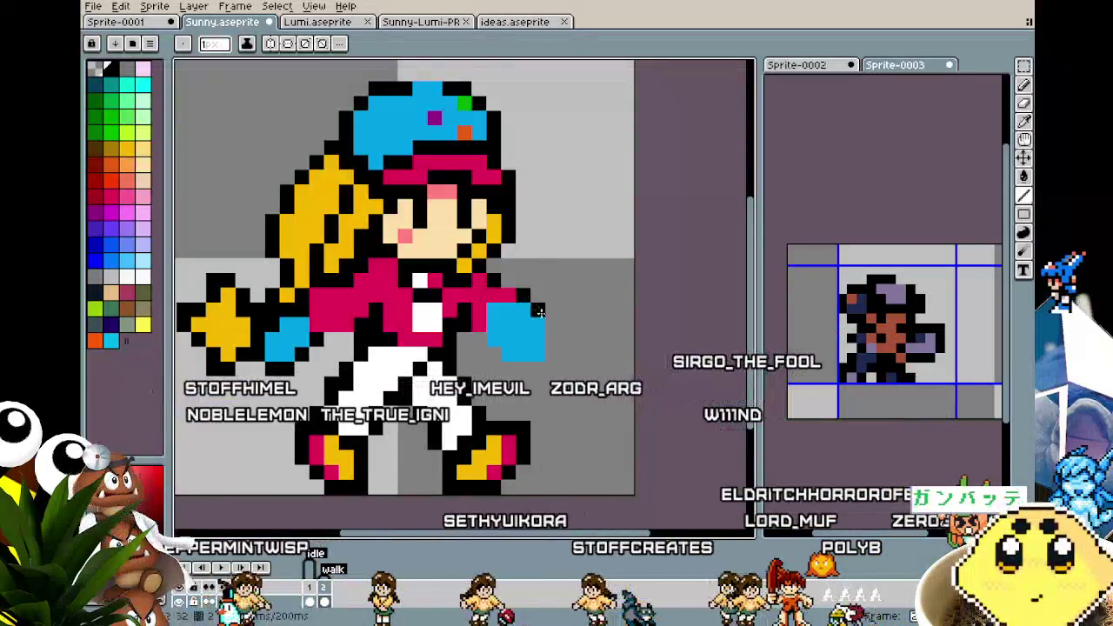
left_click_drag(520, 297, 534, 369)
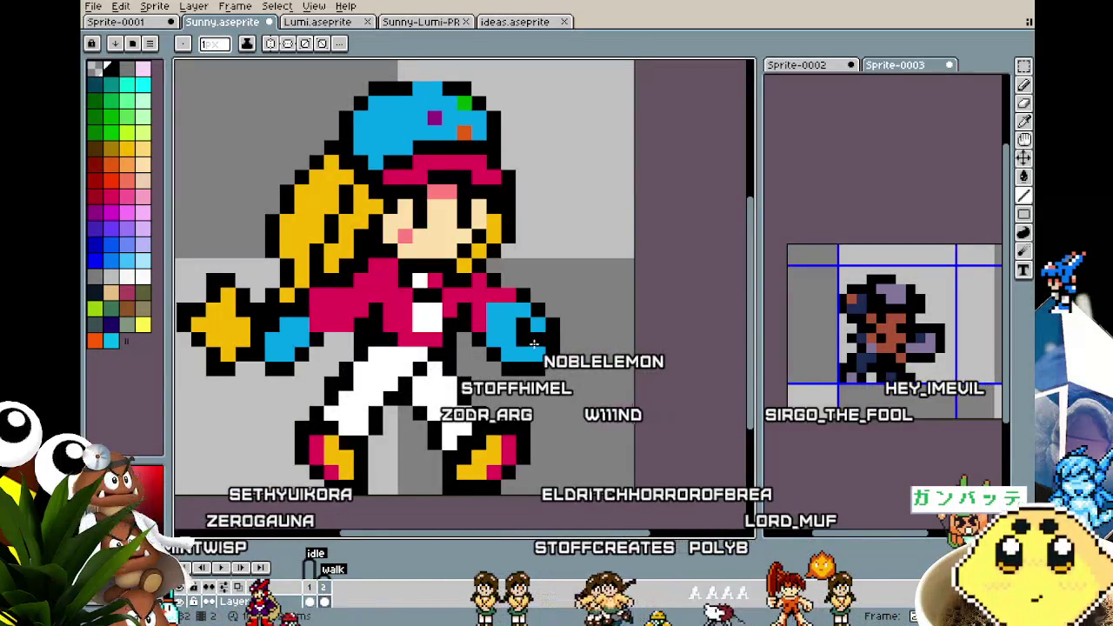
scroll(522, 366, "down", 1)
scroll(443, 409, "down", 2)
scroll(441, 415, "down", 2)
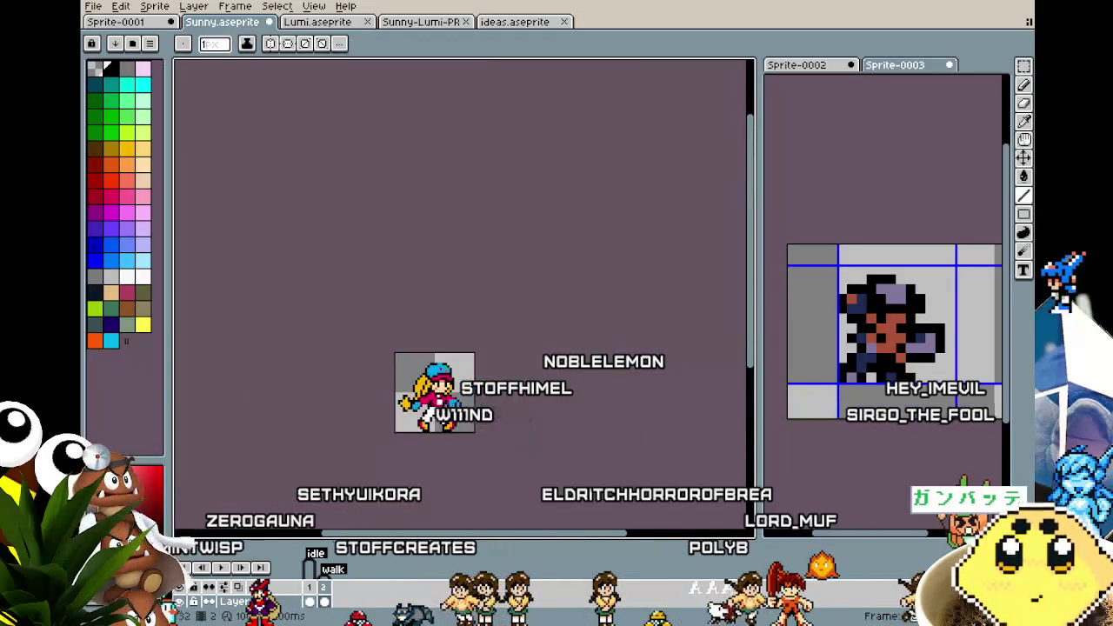
scroll(444, 418, "up", 2)
scroll(444, 418, "up", 1)
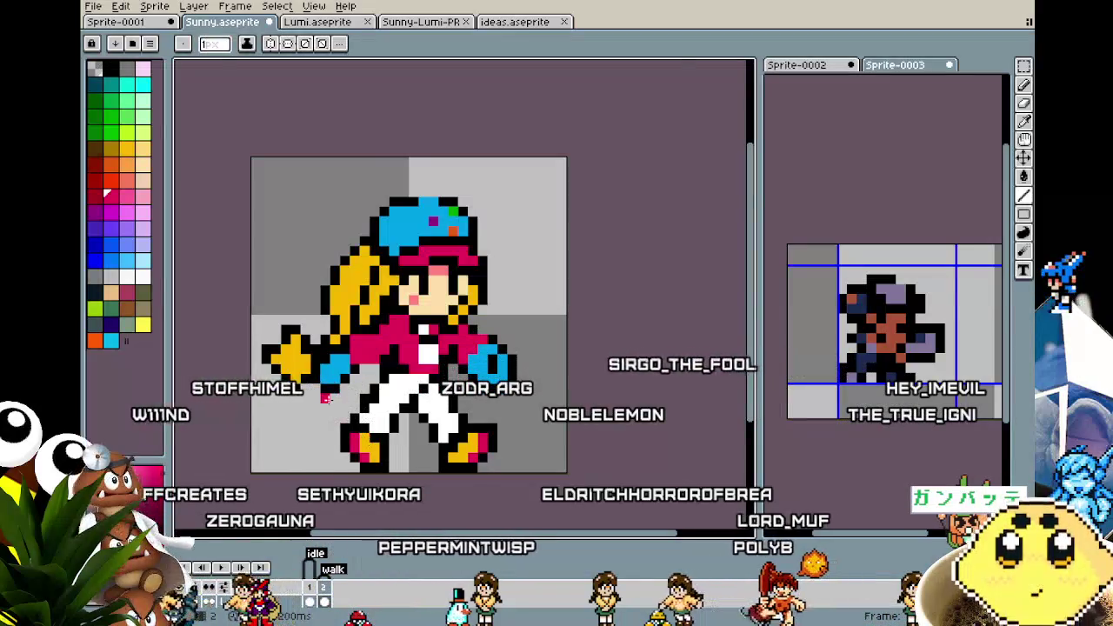
scroll(325, 399, "up", 1)
key("i")
left_click(357, 348)
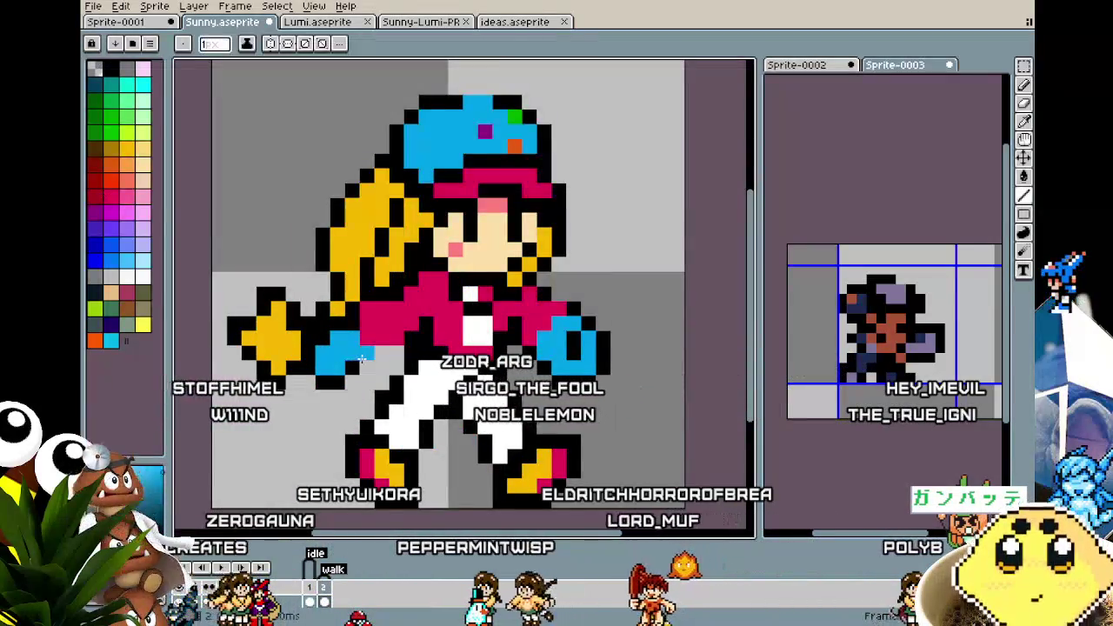
left_click(94, 166)
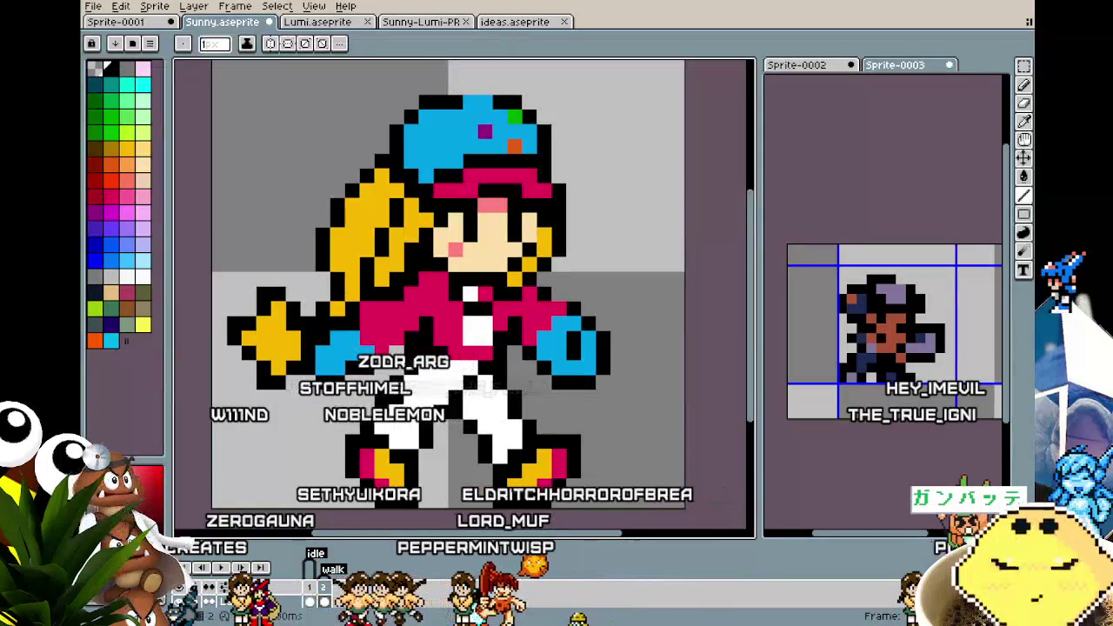
scroll(388, 409, "down", 5)
scroll(388, 408, "down", 1)
scroll(388, 409, "up", 3)
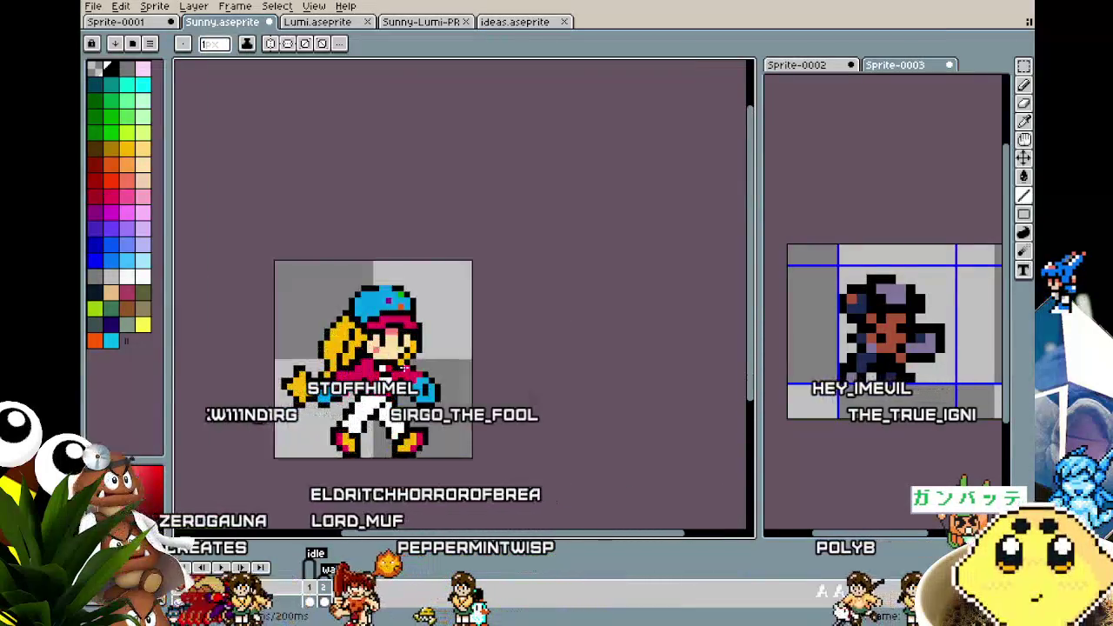
scroll(388, 409, "up", 2)
scroll(388, 409, "up", 1)
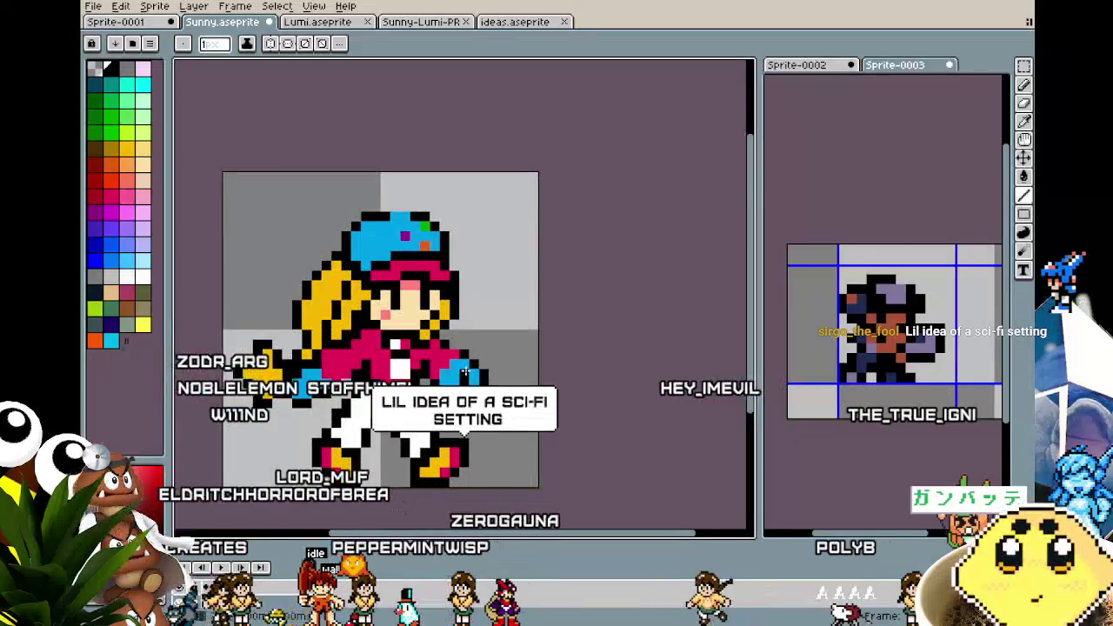
key("alt")
key("alt")
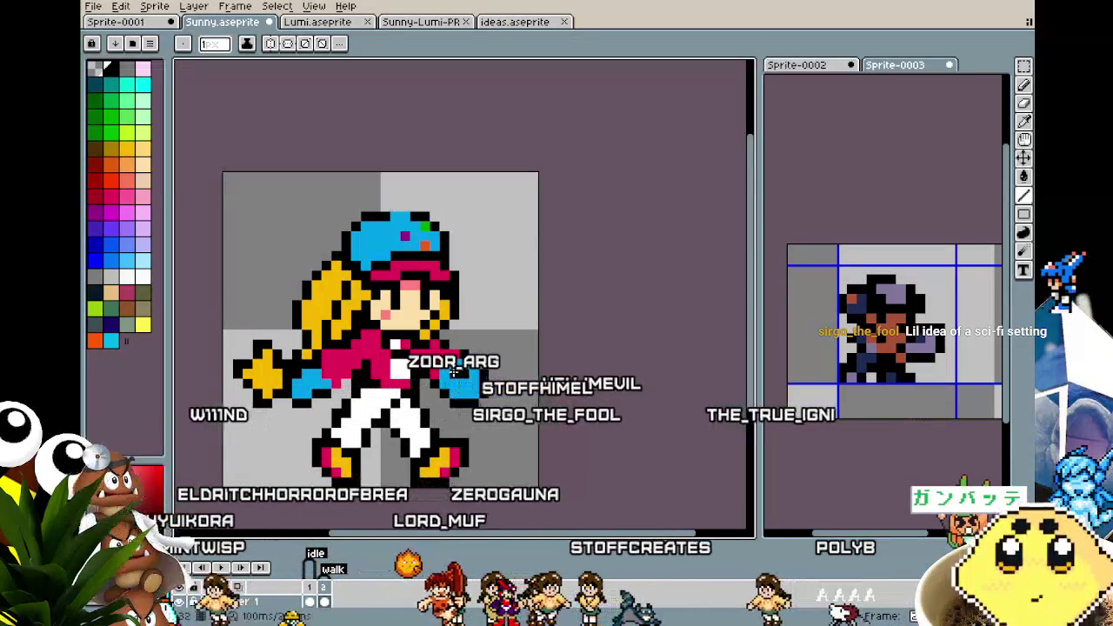
scroll(451, 383, "down", 3)
scroll(452, 392, "up", 2)
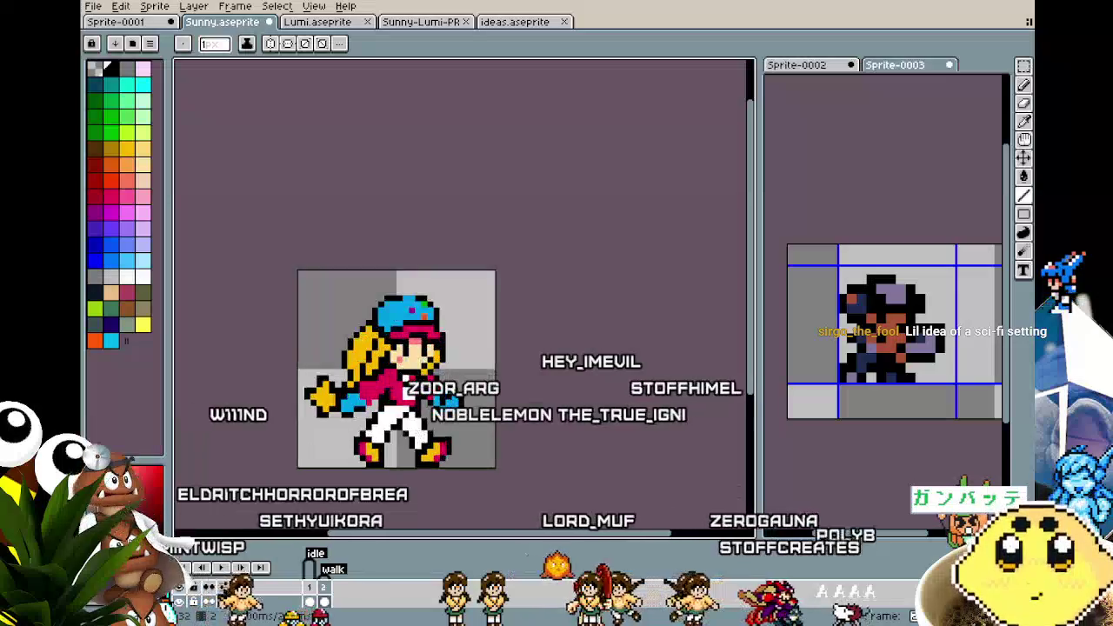
scroll(456, 401, "up", 2)
scroll(418, 449, "down", 4)
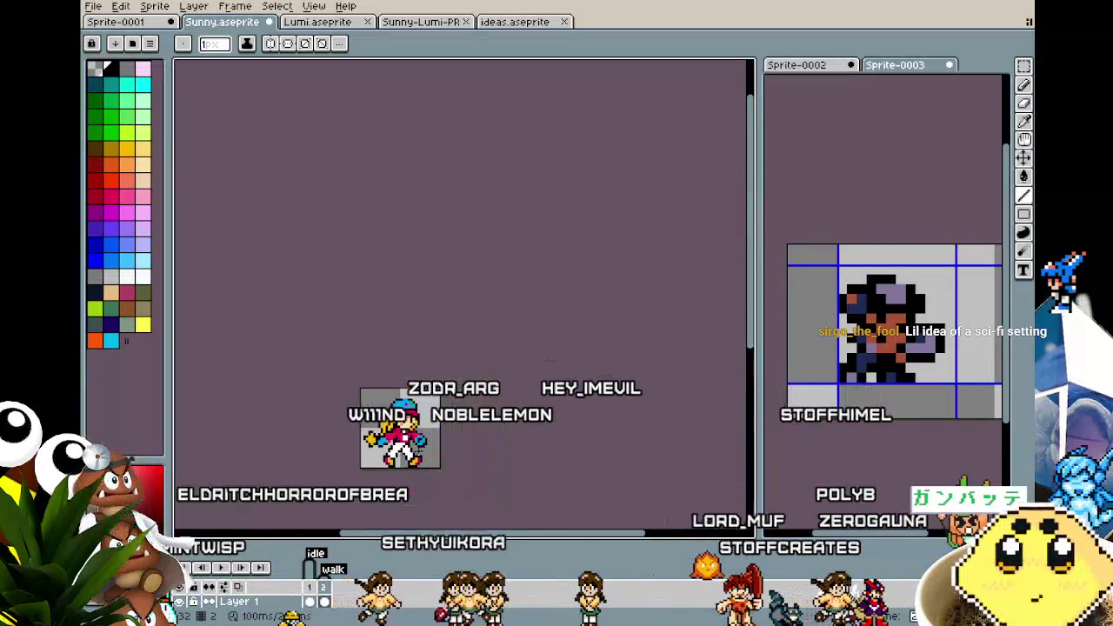
scroll(391, 490, "up", 1)
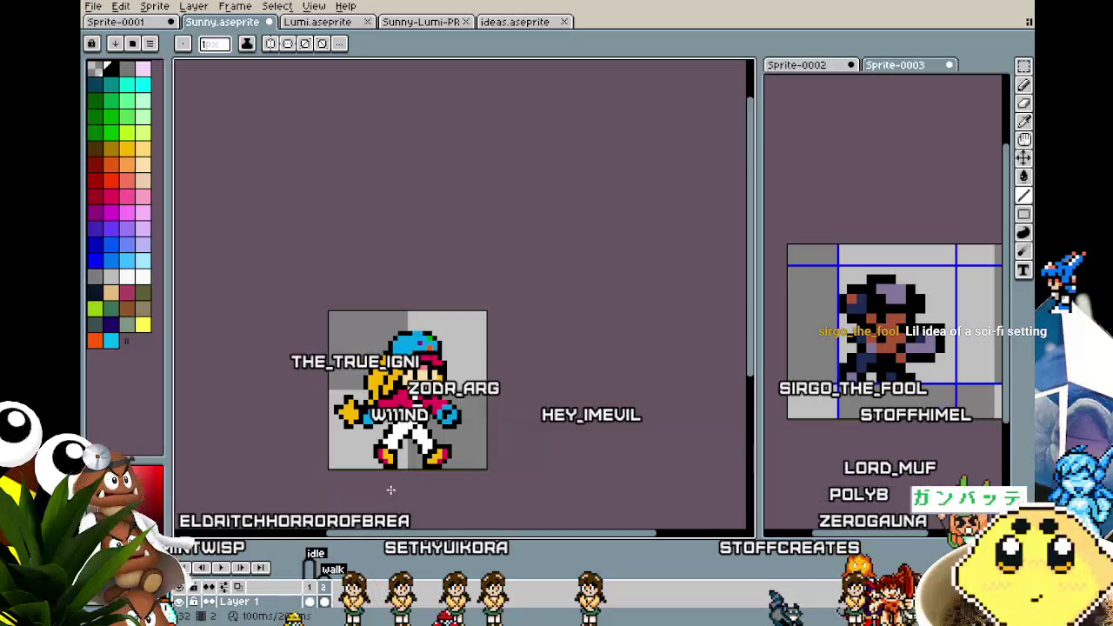
scroll(391, 489, "up", 1)
key("i")
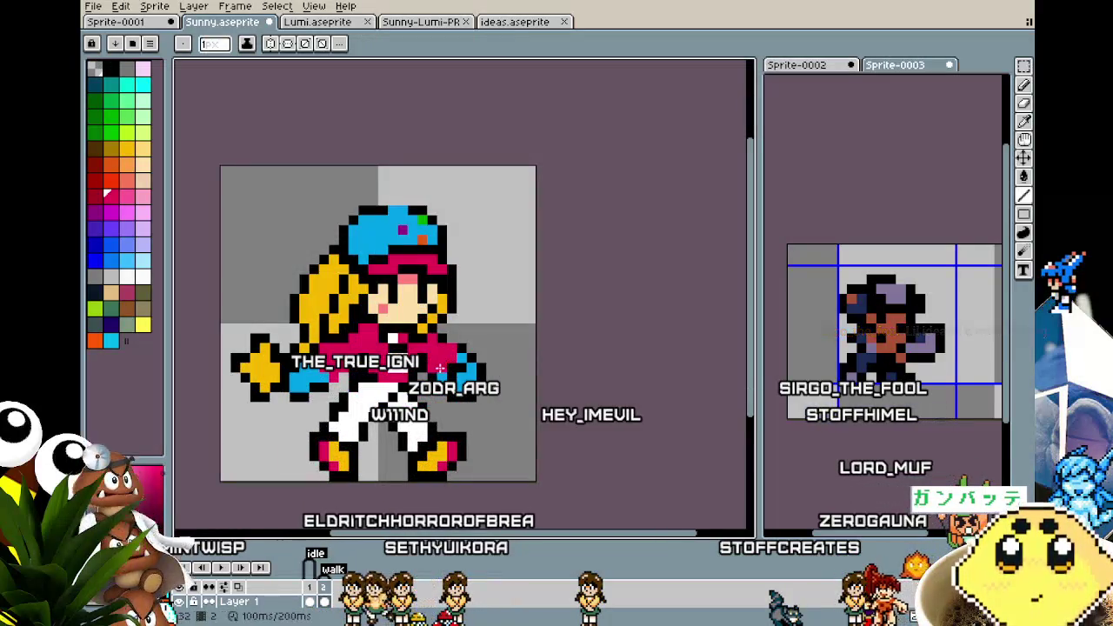
scroll(418, 409, "down", 1)
scroll(402, 452, "down", 2)
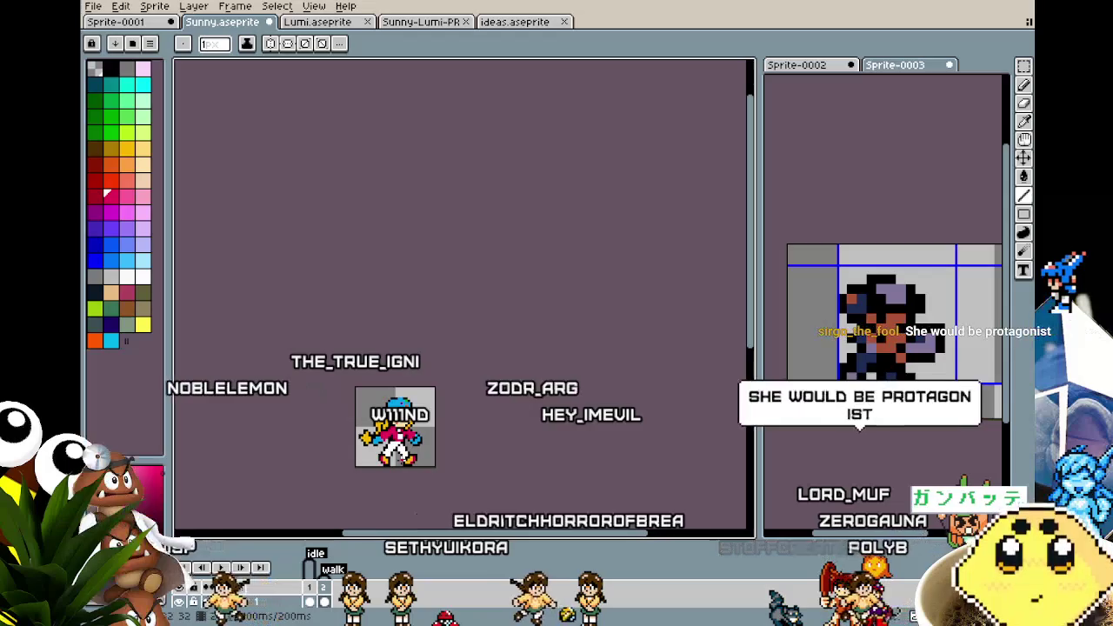
key("v")
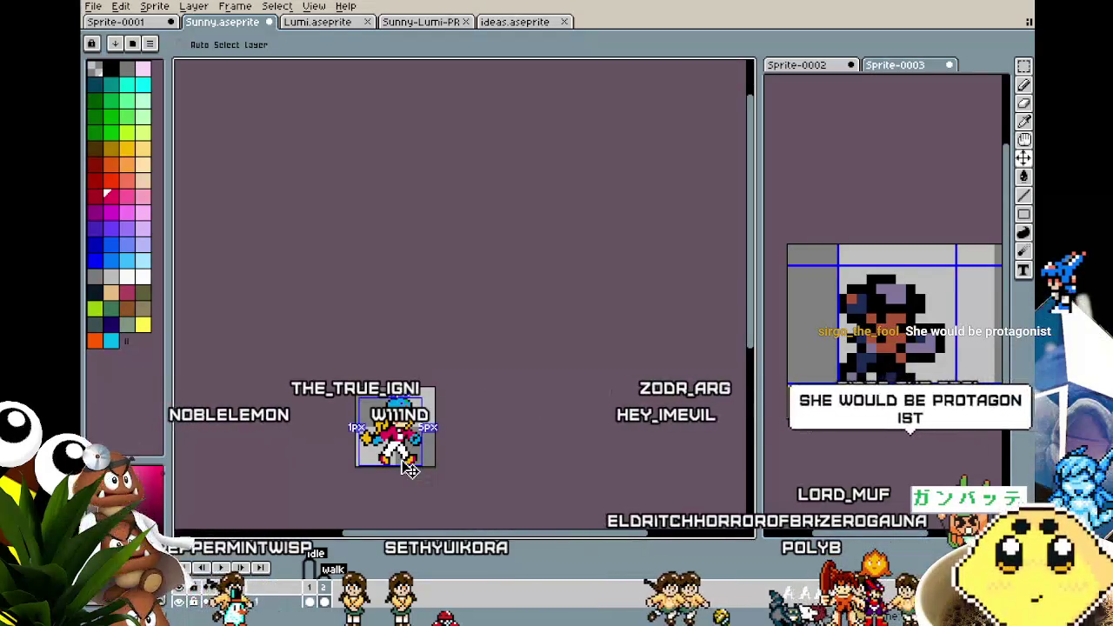
key("b")
scroll(405, 462, "up", 3)
scroll(401, 460, "up", 1)
key("i")
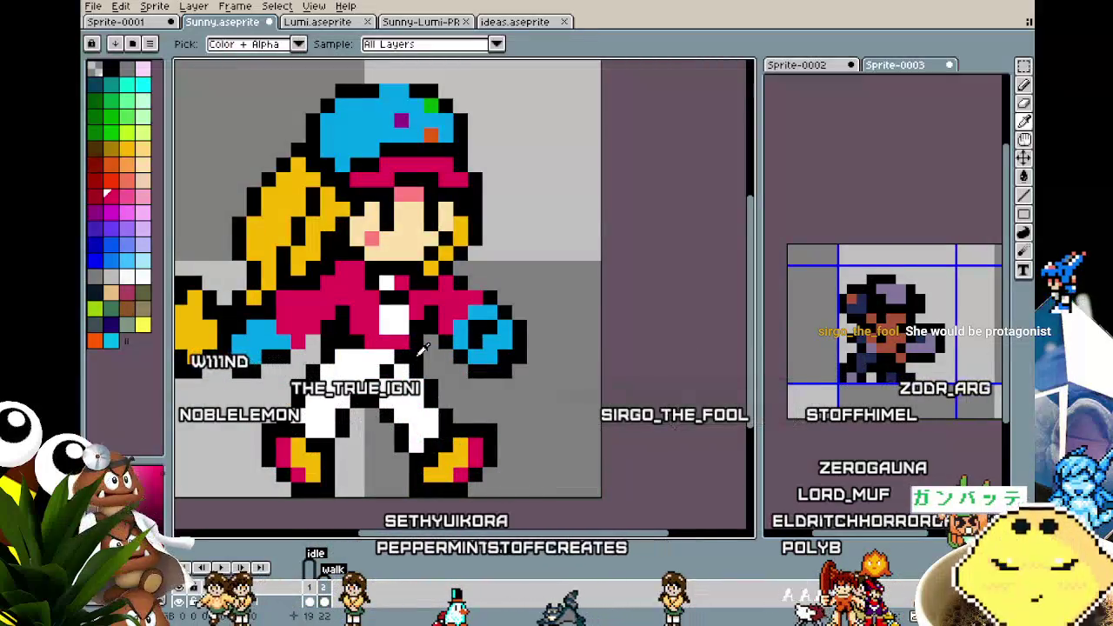
Paste the copied 2×2 white block onto the middle of Sunny's pink jacket and commit it
scroll(463, 477, "down", 2)
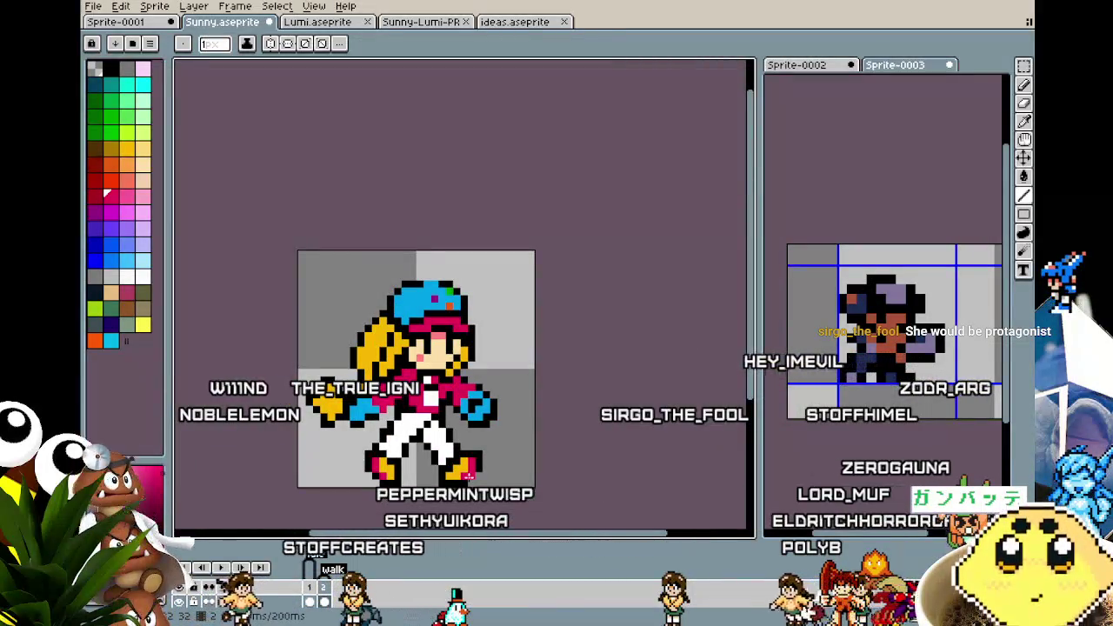
scroll(365, 405, "up", 2)
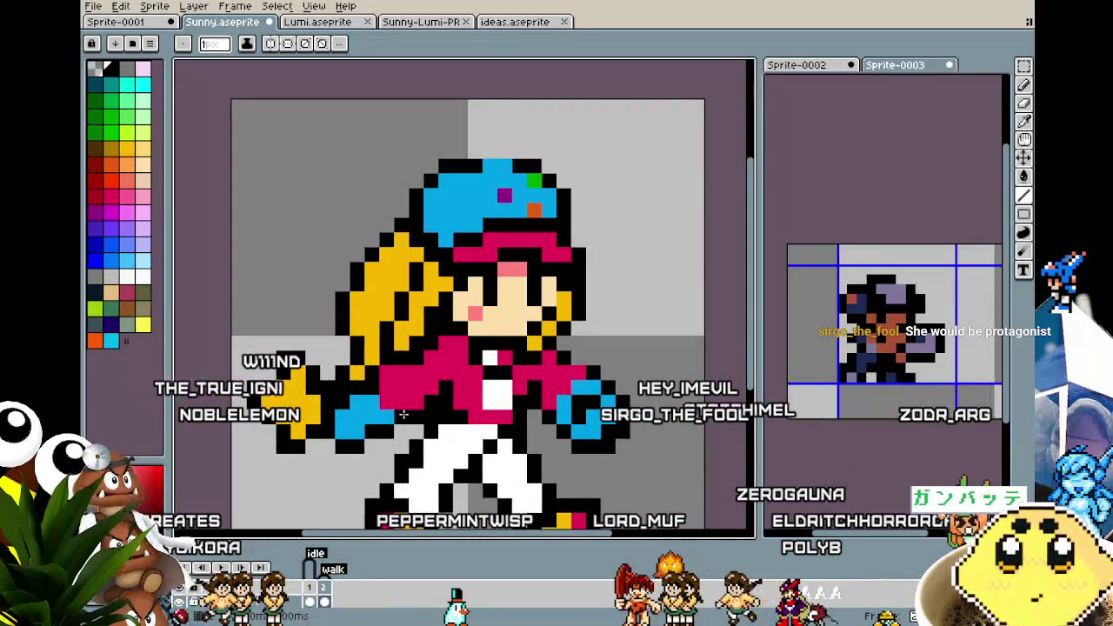
scroll(403, 415, "down", 2)
scroll(480, 466, "up", 3)
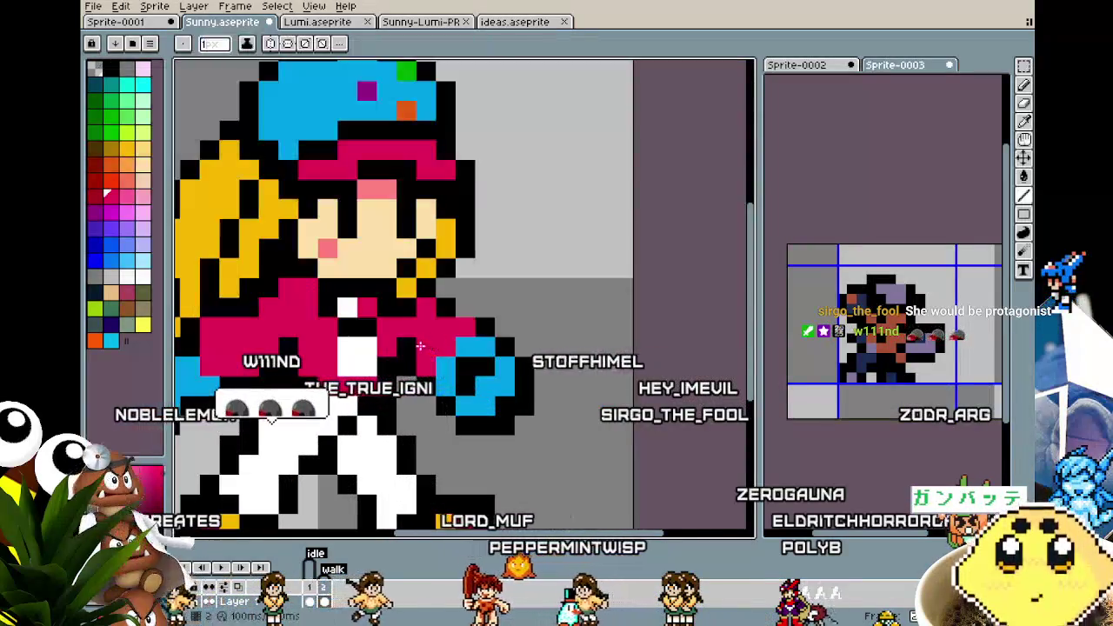
scroll(400, 445, "down", 2)
scroll(398, 446, "down", 1)
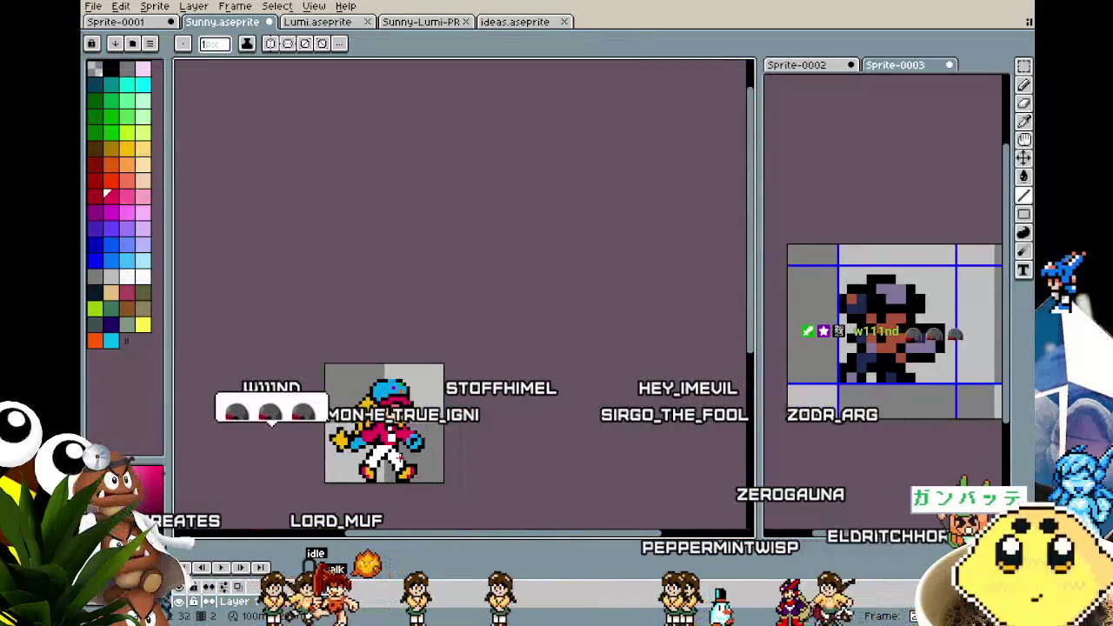
scroll(385, 481, "up", 1)
scroll(385, 481, "up", 1)
scroll(385, 483, "up", 2)
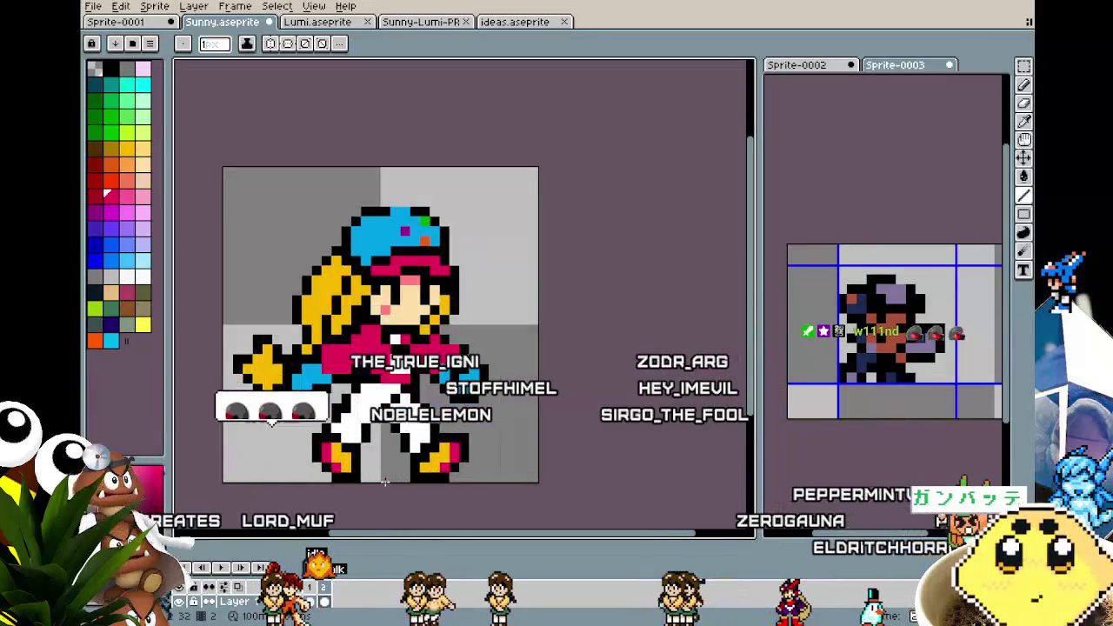
scroll(373, 454, "up", 2)
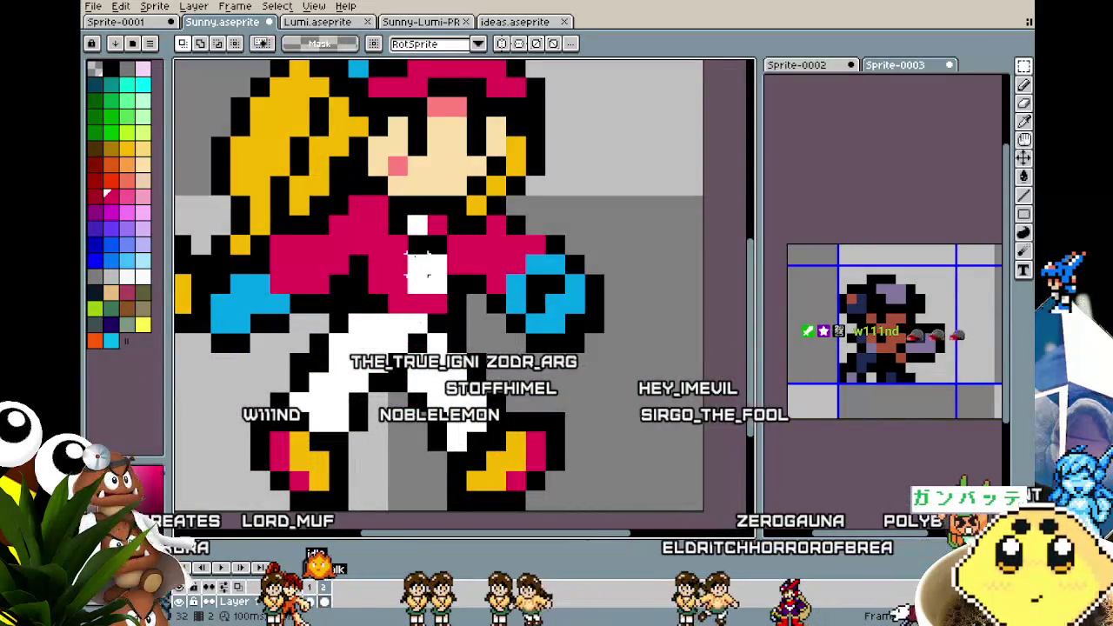
key("ctrl+v")
key("Return")
Return to the pencil and zoom to check the white patch on the jacket
scroll(422, 365, "down", 3)
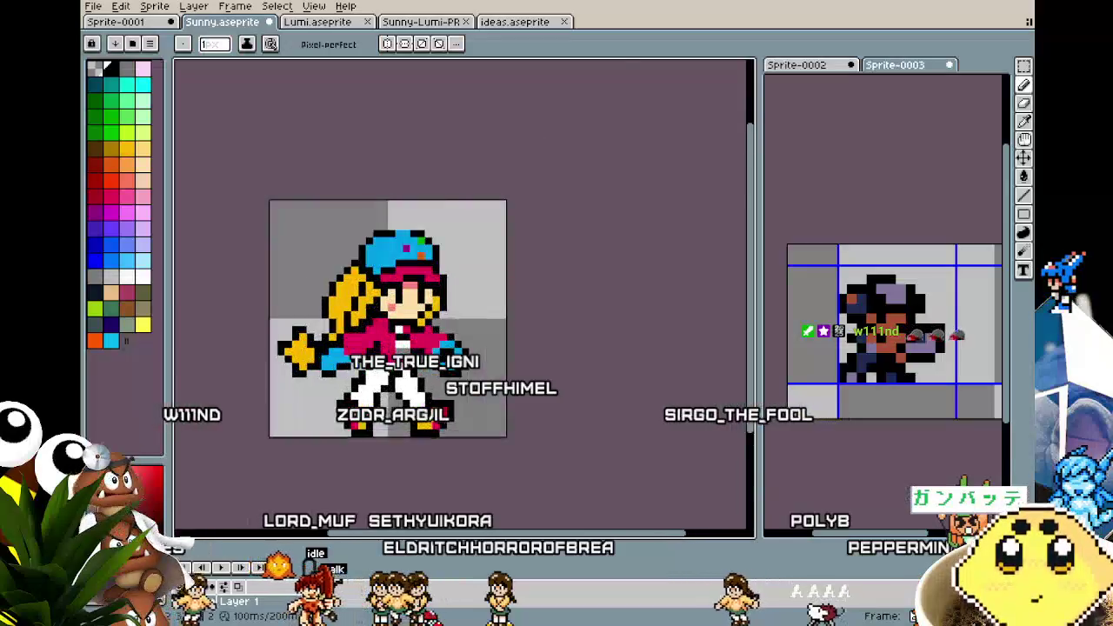
scroll(416, 340, "up", 2)
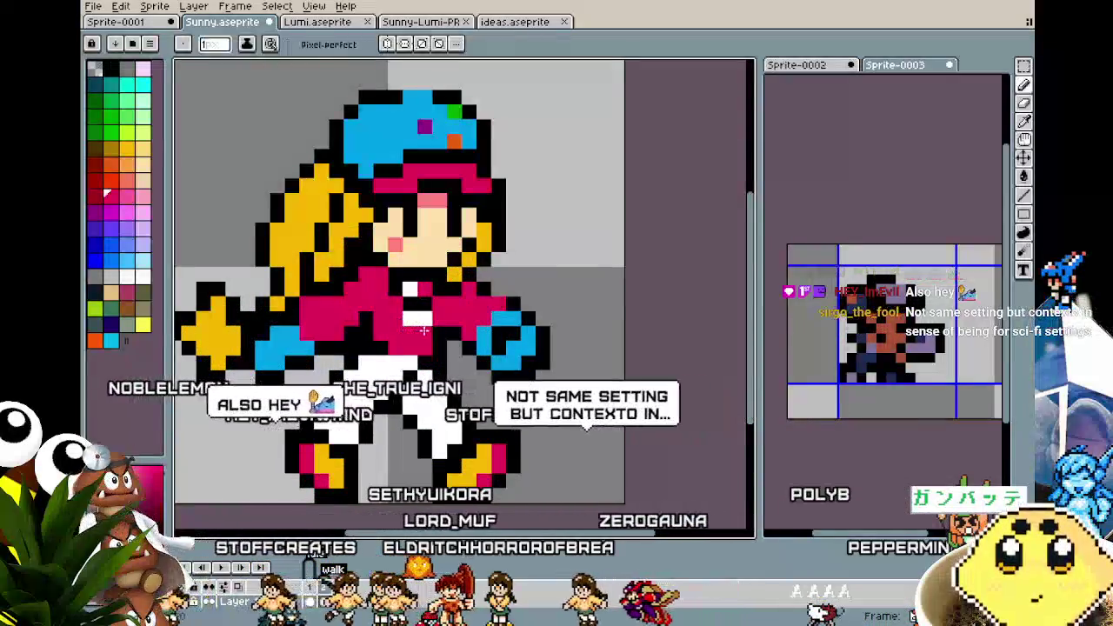
key("i")
key("b")
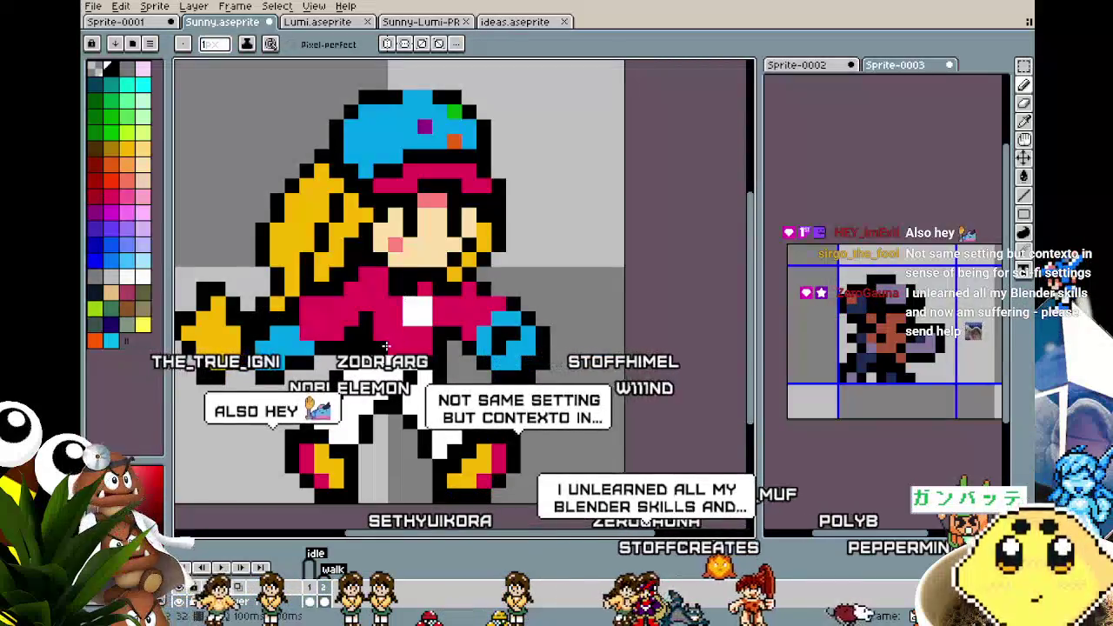
scroll(387, 365, "down", 5)
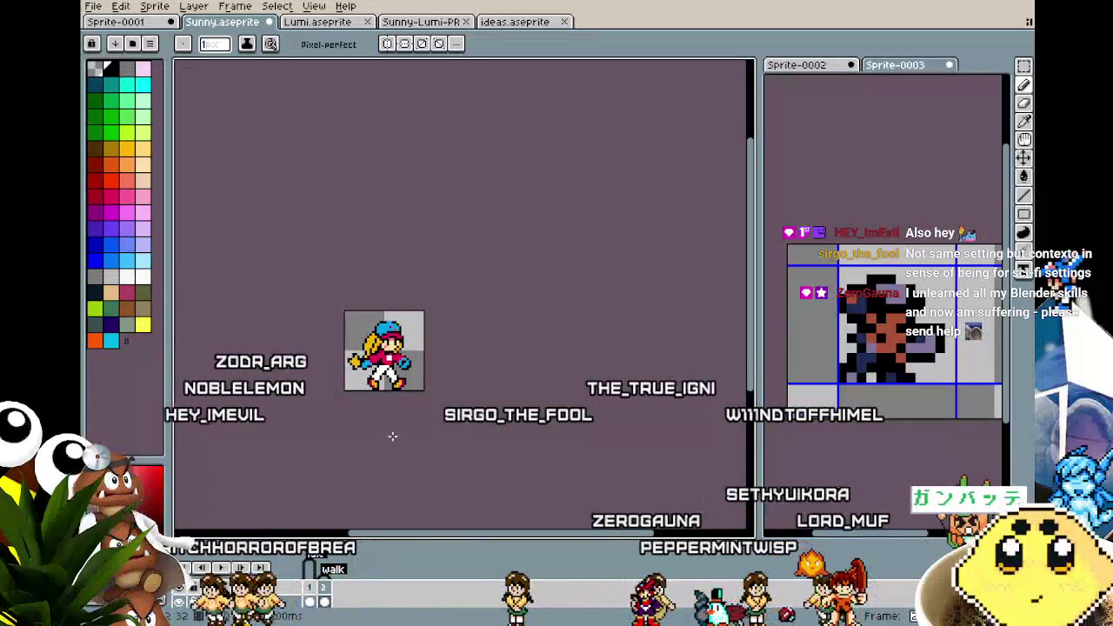
scroll(351, 380, "up", 3)
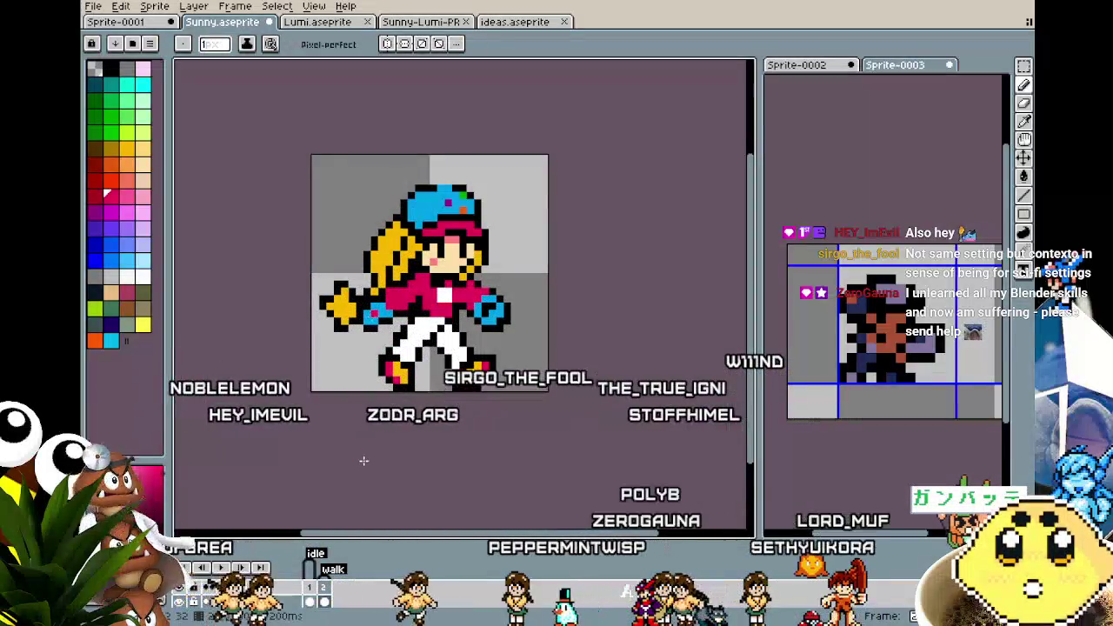
Paint a row of white pixels along the waistline over the pink jacket
scroll(363, 460, "down", 2)
scroll(364, 460, "down", 1)
scroll(369, 435, "up", 1)
scroll(384, 393, "up", 2)
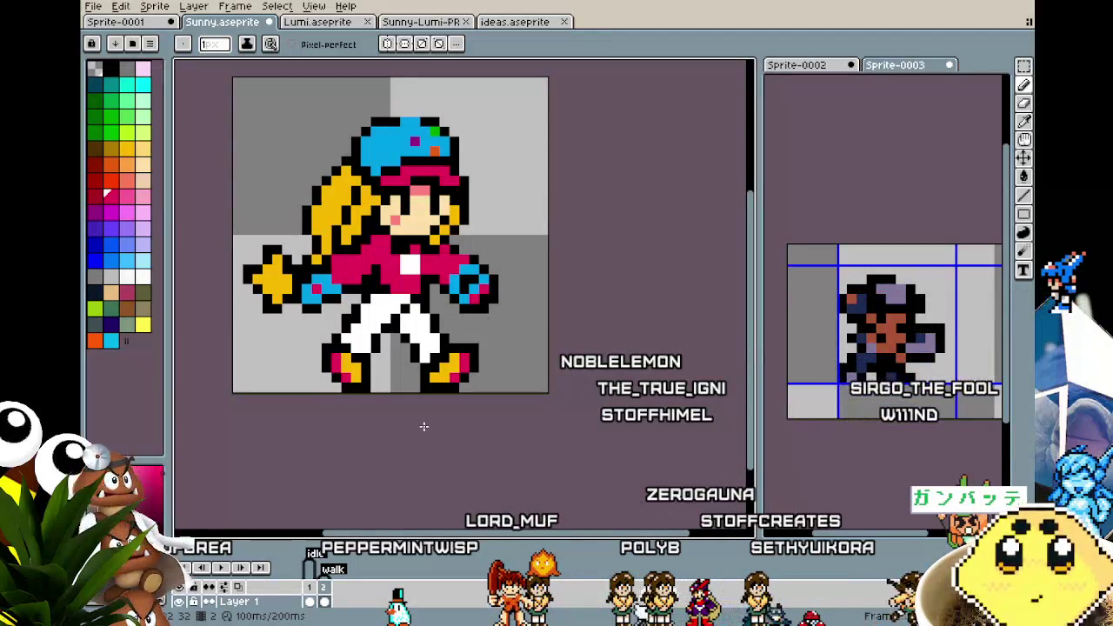
scroll(394, 337, "up", 2)
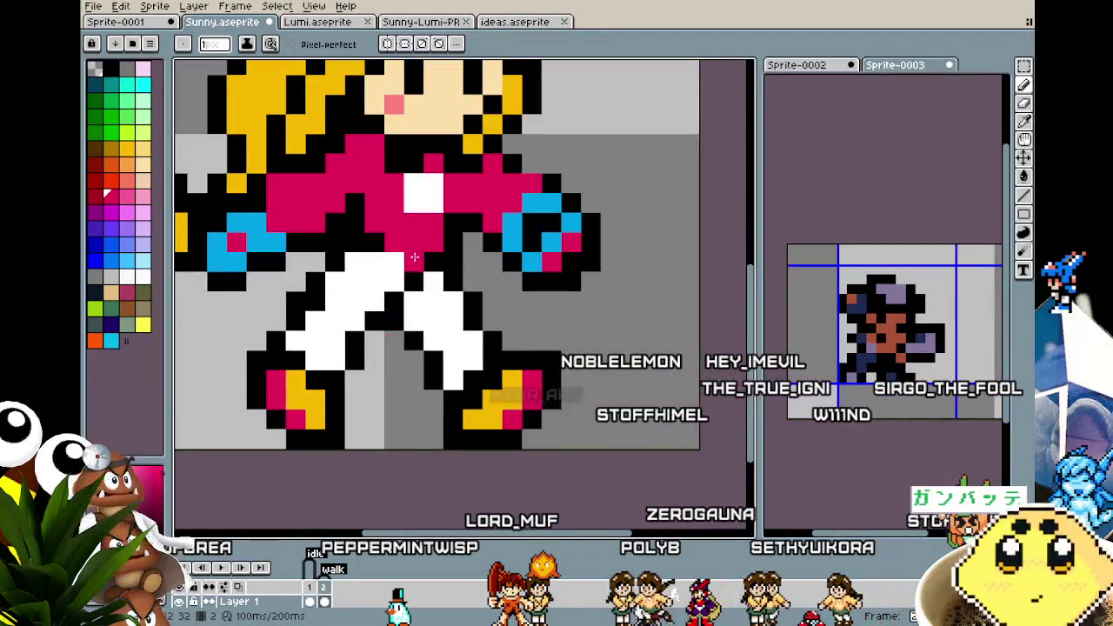
left_click(375, 243)
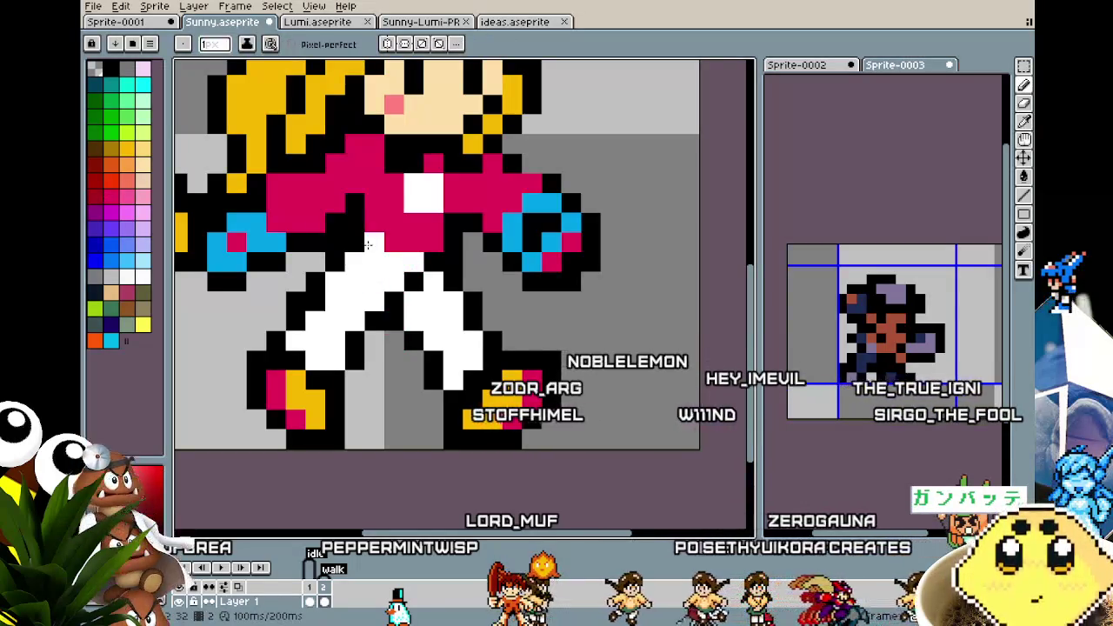
left_click_drag(368, 245, 417, 242)
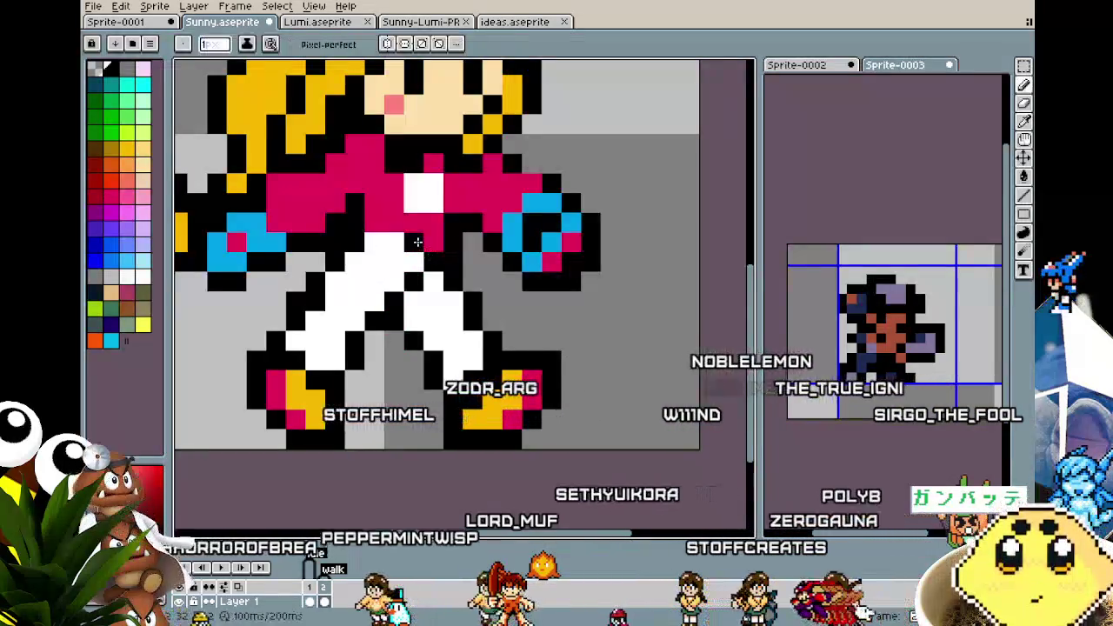
Zoom in and out to inspect the raised white trouser waistline
scroll(348, 348, "down", 2)
scroll(325, 380, "down", 2)
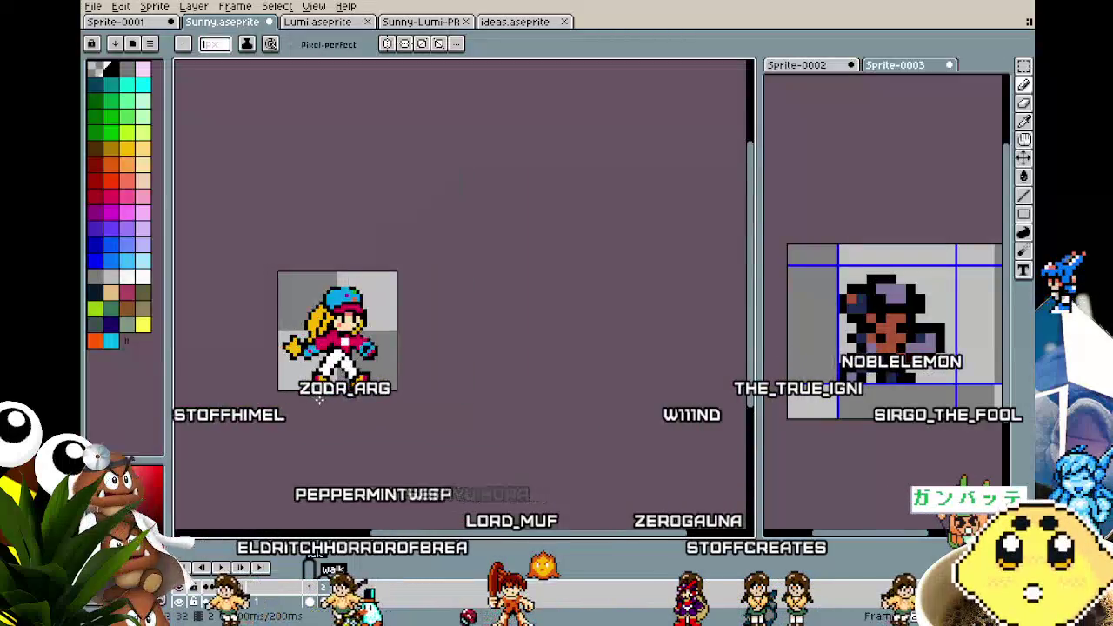
key("ctrl")
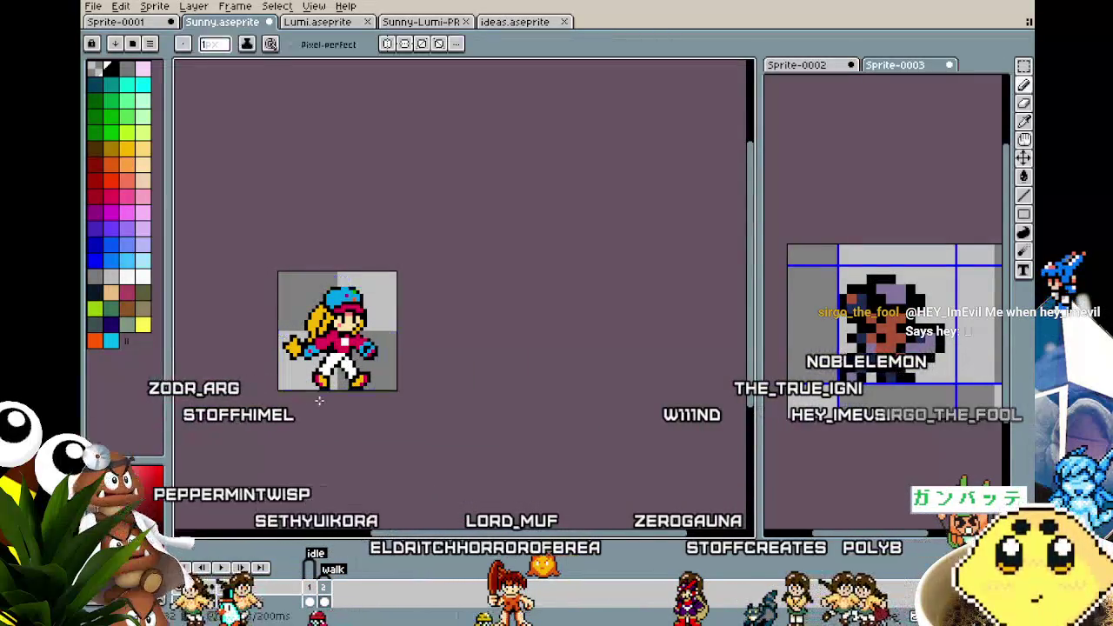
scroll(319, 401, "up", 1)
scroll(354, 335, "up", 2)
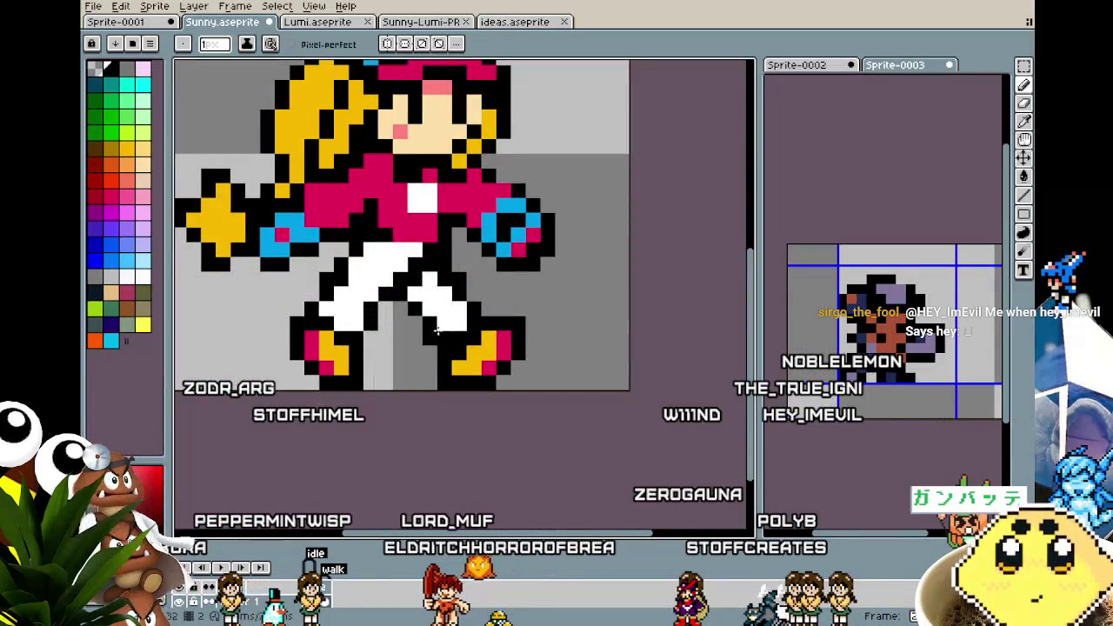
scroll(392, 331, "down", 3)
scroll(415, 438, "down", 2)
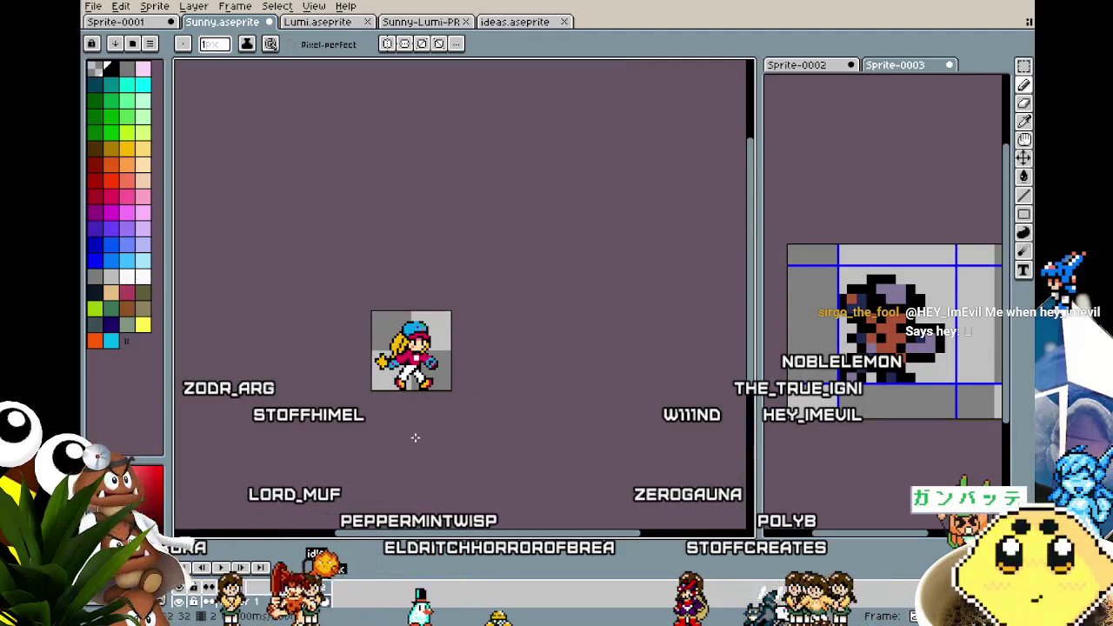
scroll(415, 438, "up", 2)
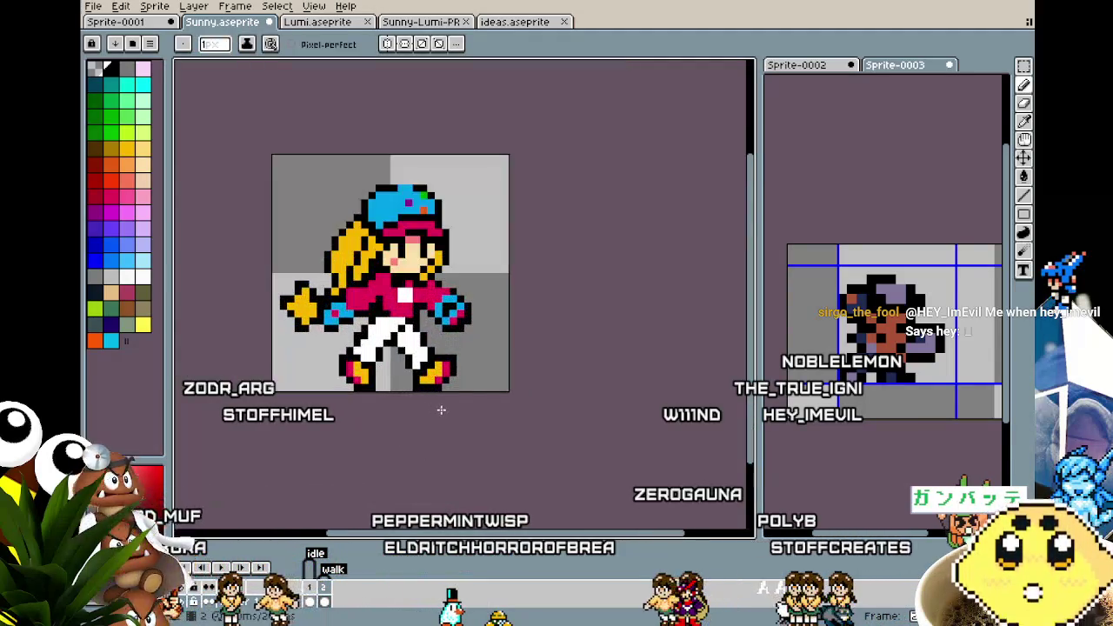
Select Sunny's lower leg and nudge it one pixel right and up
key("m")
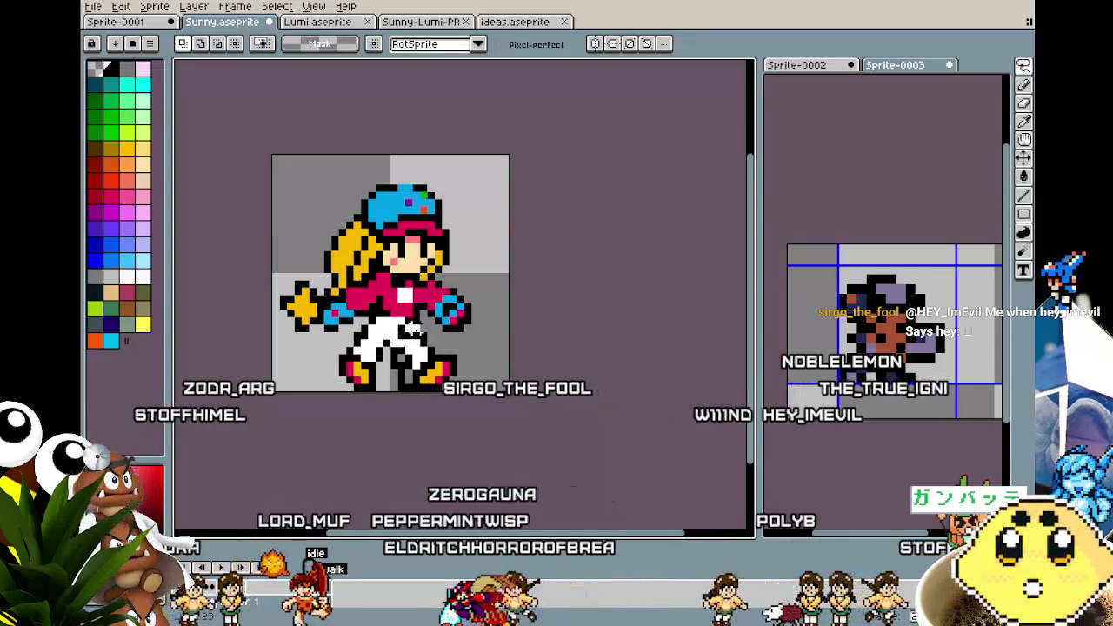
left_click_drag(489, 394, 387, 322)
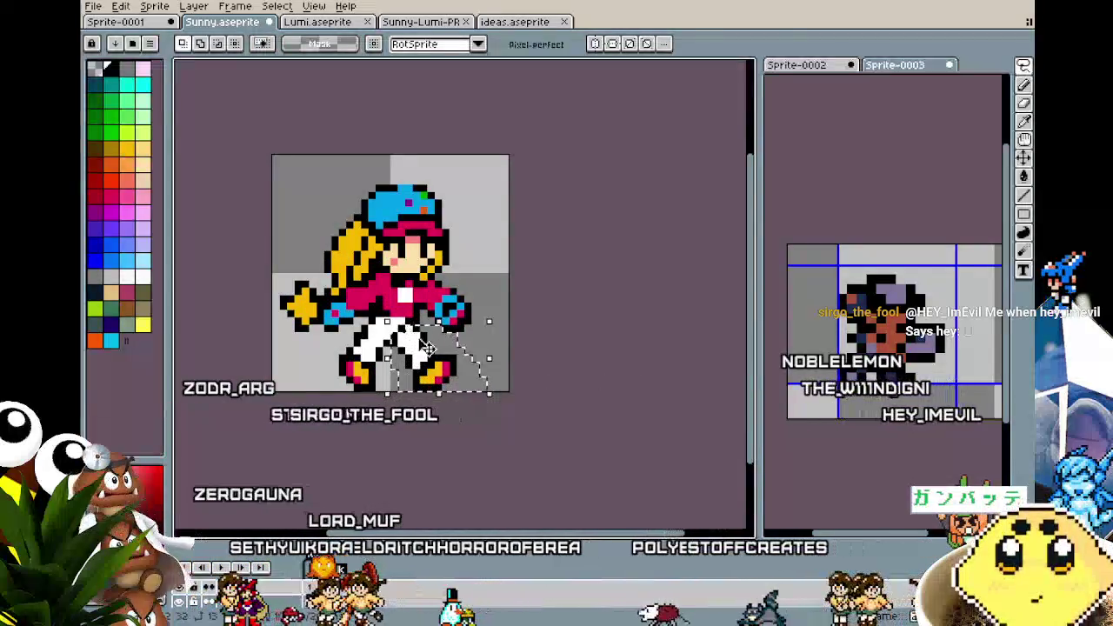
left_click_drag(442, 372, 449, 371)
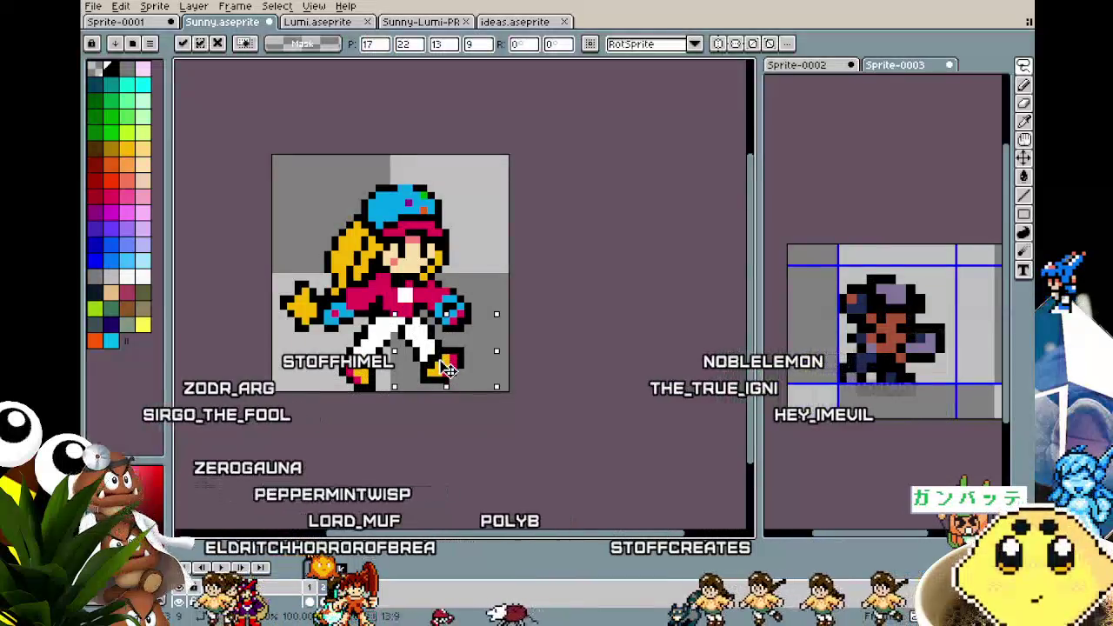
key("i")
scroll(368, 393, "up", 2)
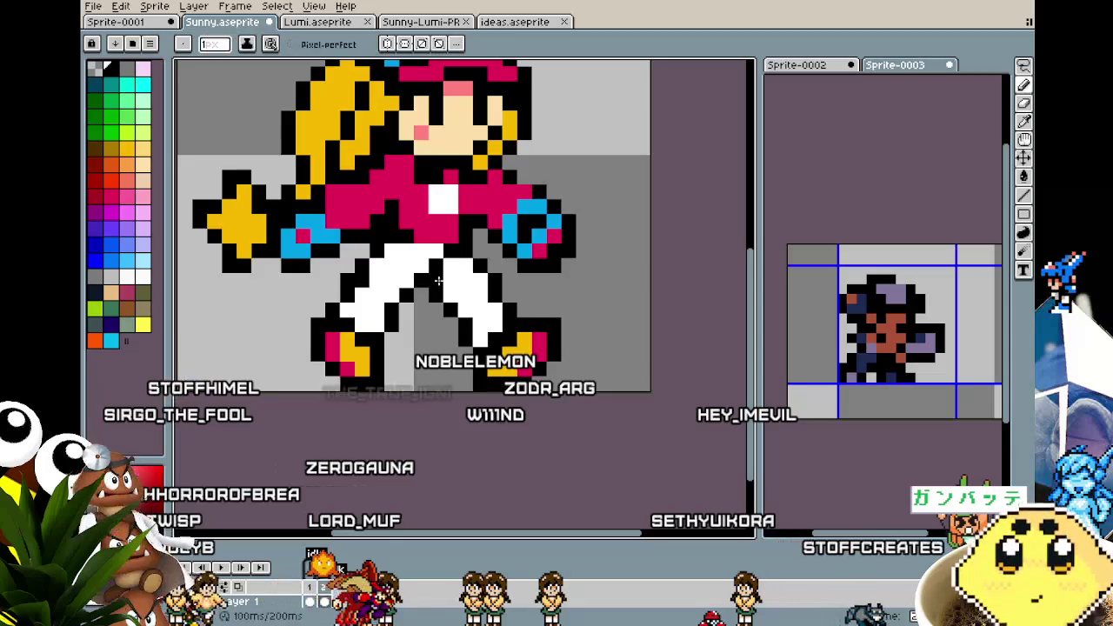
scroll(404, 383, "down", 4)
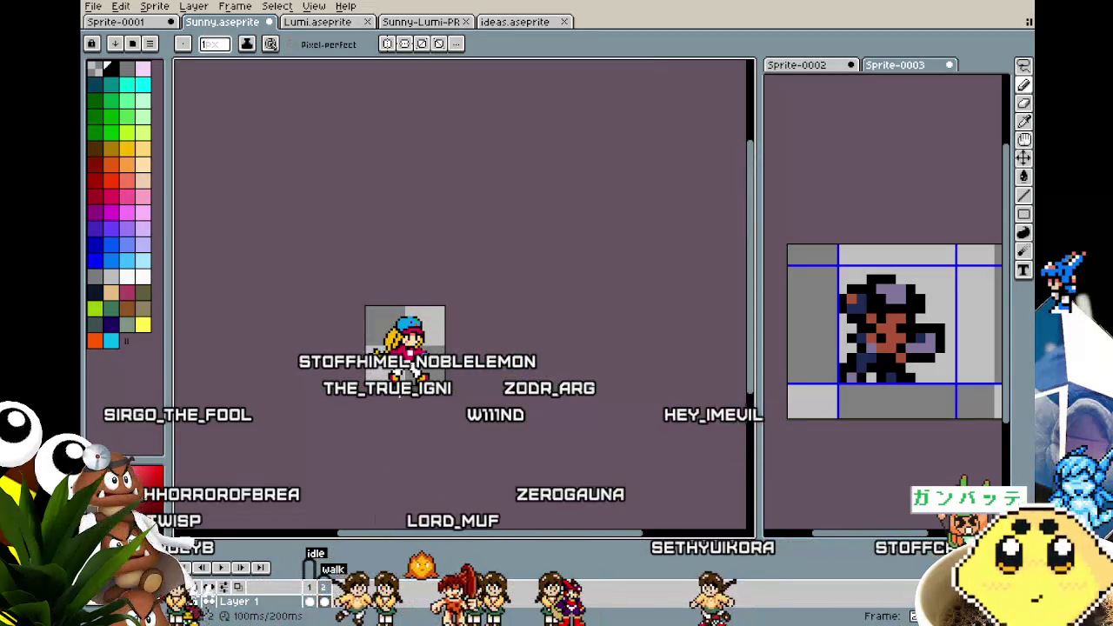
scroll(409, 372, "up", 1)
scroll(408, 372, "up", 3)
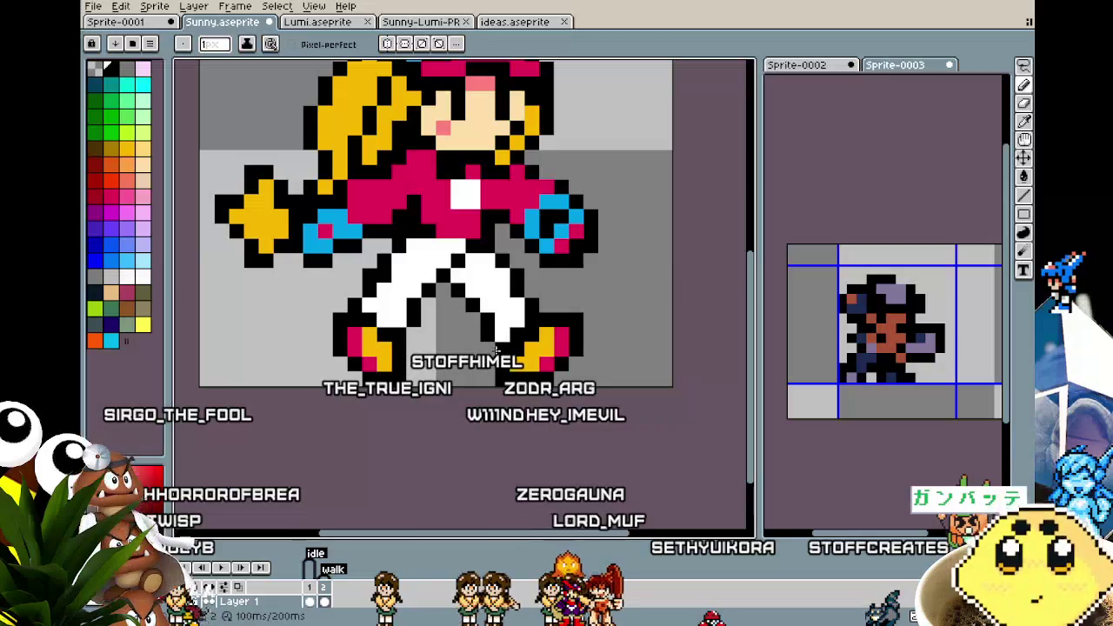
Select the right boot and move it up one pixel
key("m")
left_click_drag(509, 395, 614, 314)
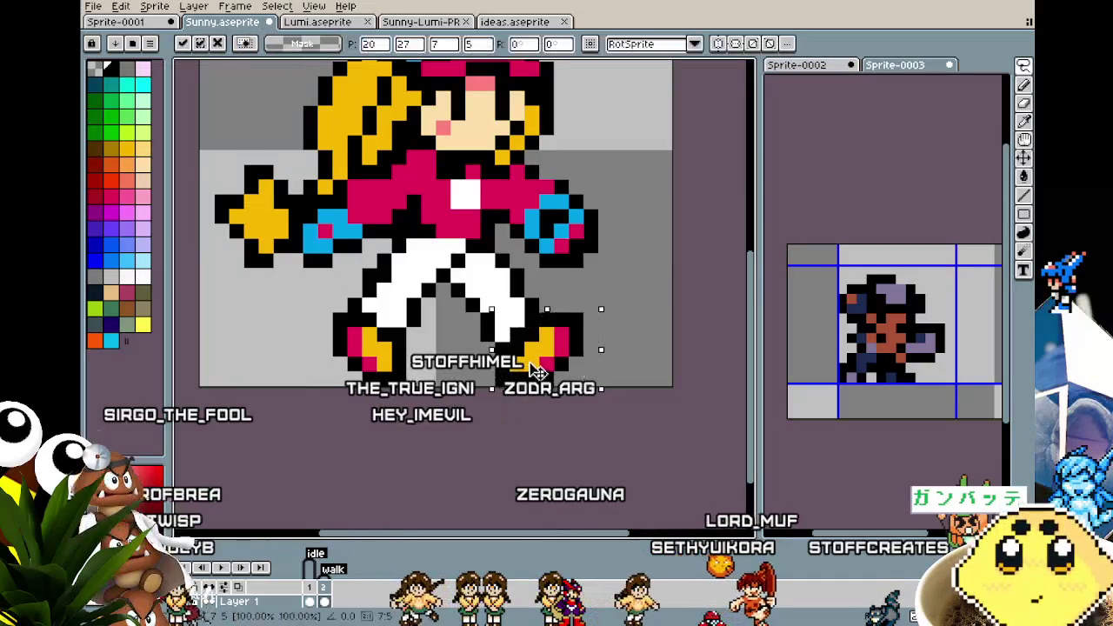
left_click_drag(550, 372, 537, 352)
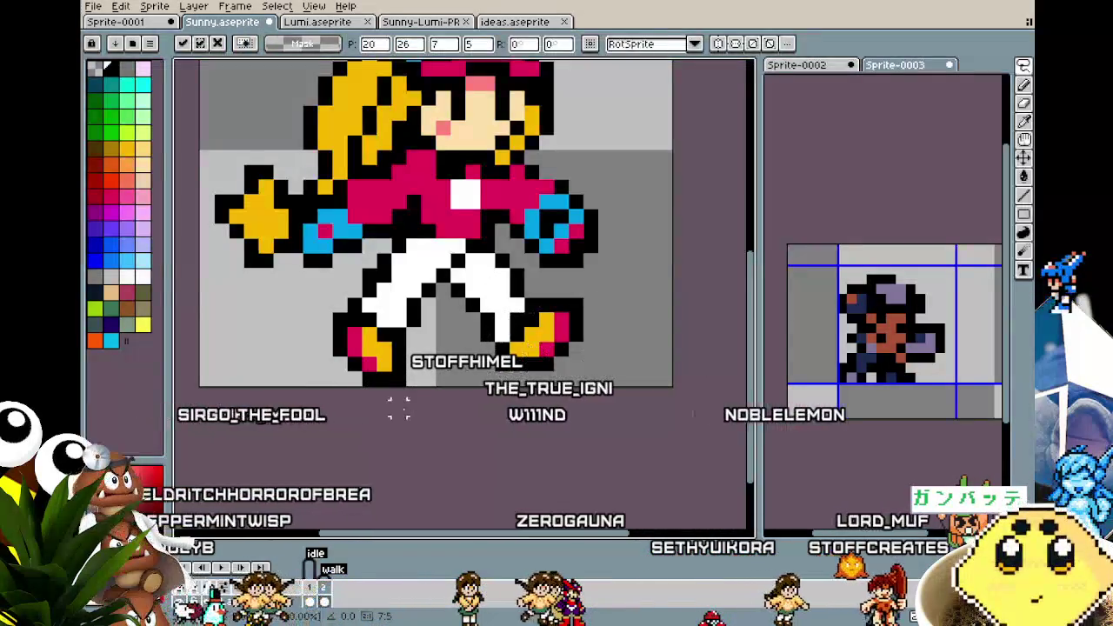
key("b")
Add black outline pixels beside the left boot and nudge that boot up-left
mouse_move(326, 375)
left_mouse_down()
mouse_move(317, 324)
mouse_move(424, 389)
left_mouse_up()
key("m")
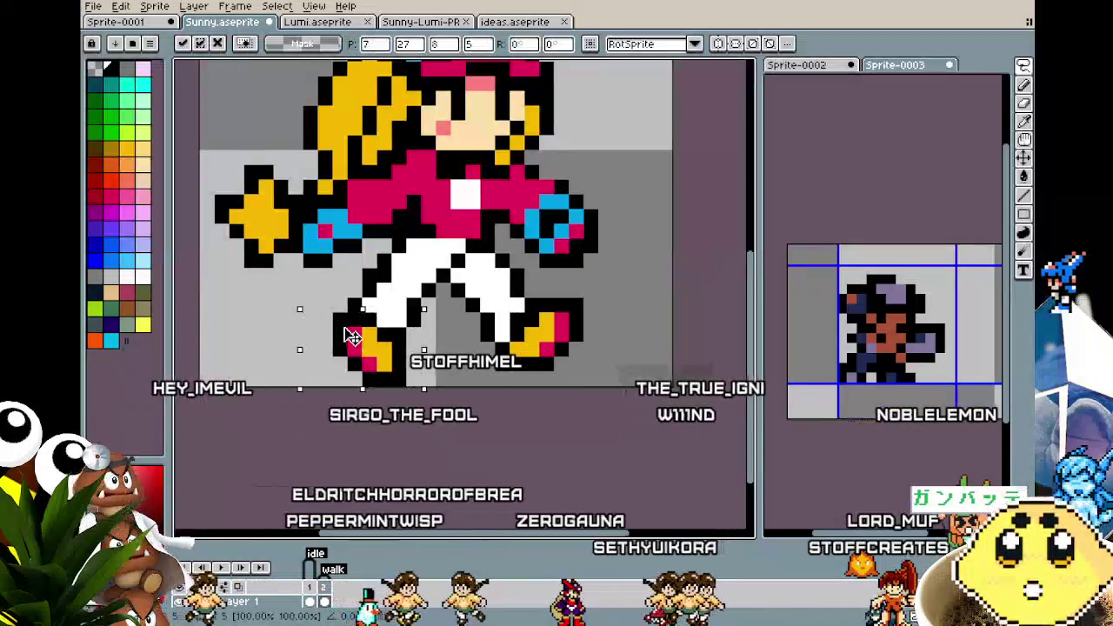
mouse_move(353, 341)
left_mouse_down()
mouse_move(337, 326)
mouse_move(352, 326)
left_mouse_up()
key("Return")
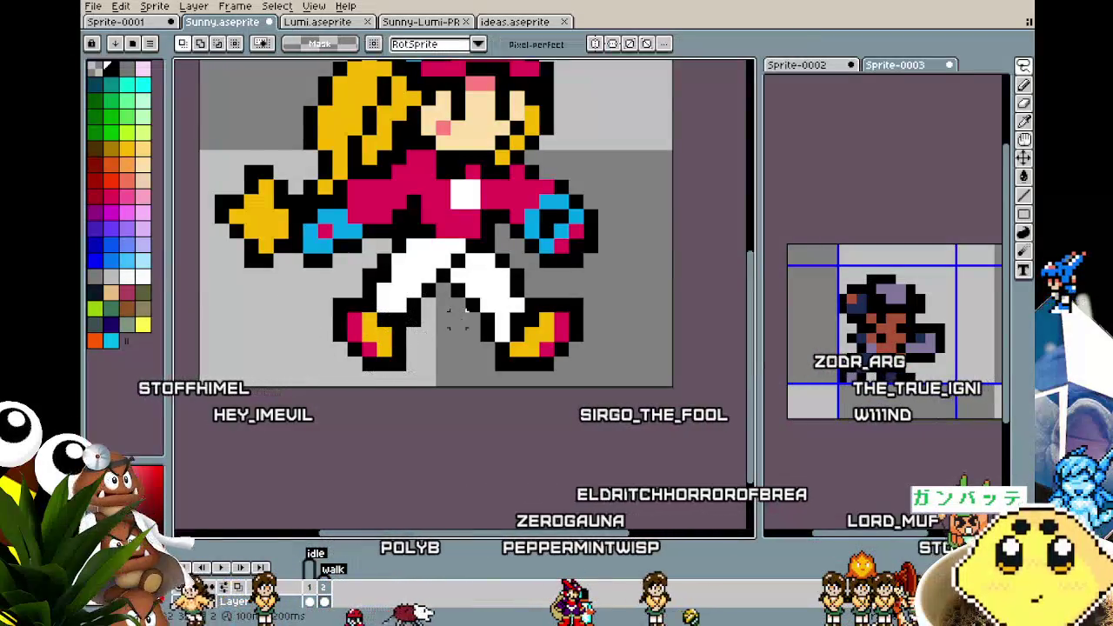
scroll(427, 343, "down", 4)
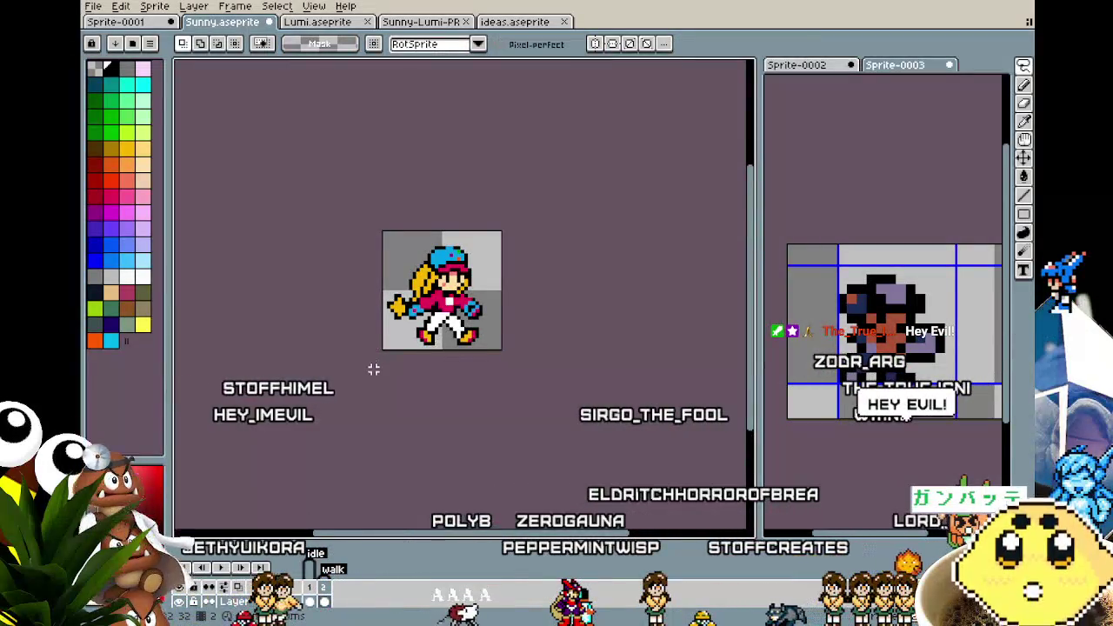
scroll(373, 366, "up", 1)
scroll(374, 348, "up", 3)
scroll(339, 288, "up", 2)
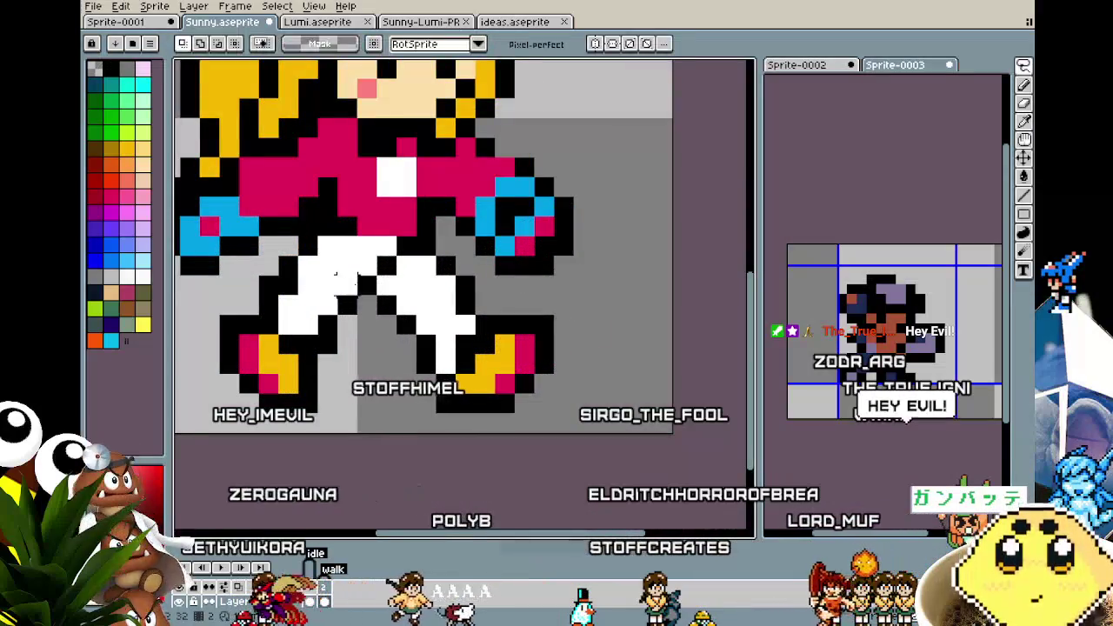
key("b")
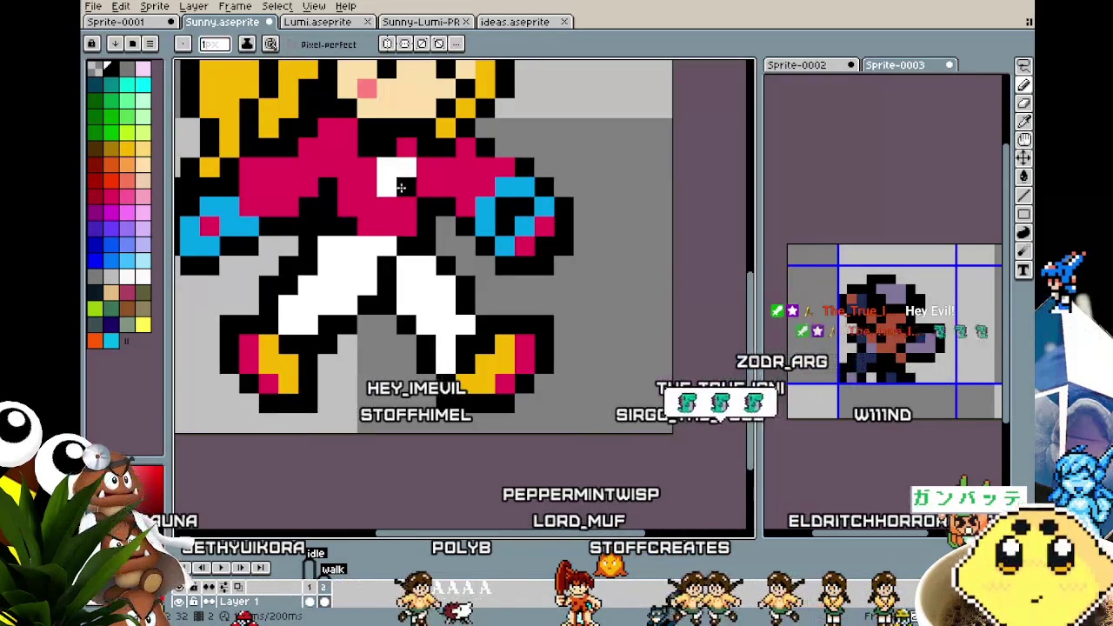
key("i")
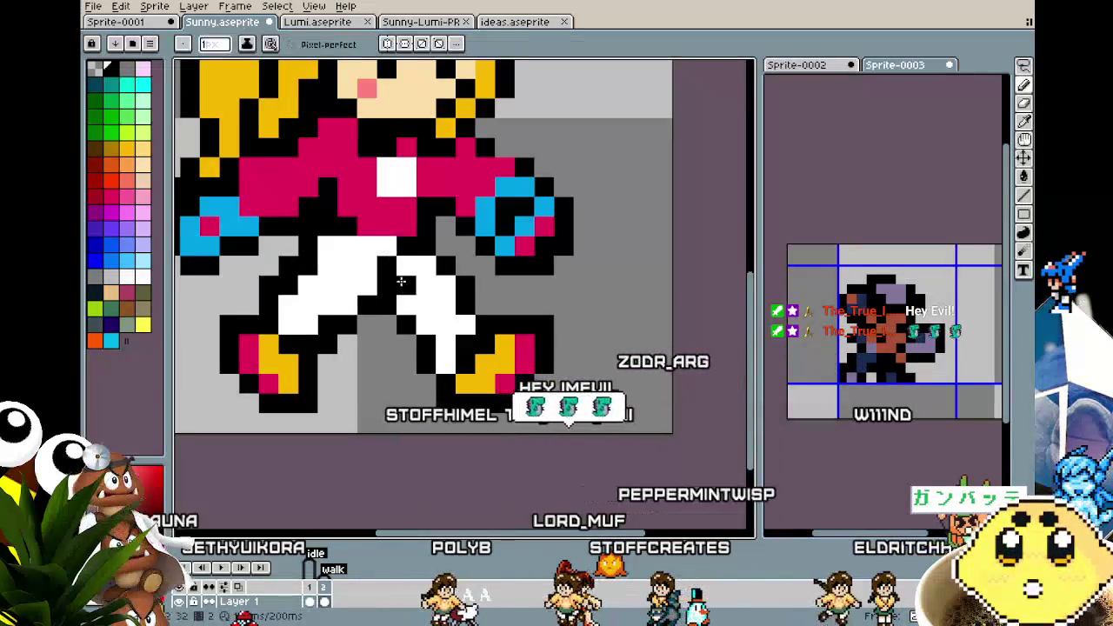
key("b")
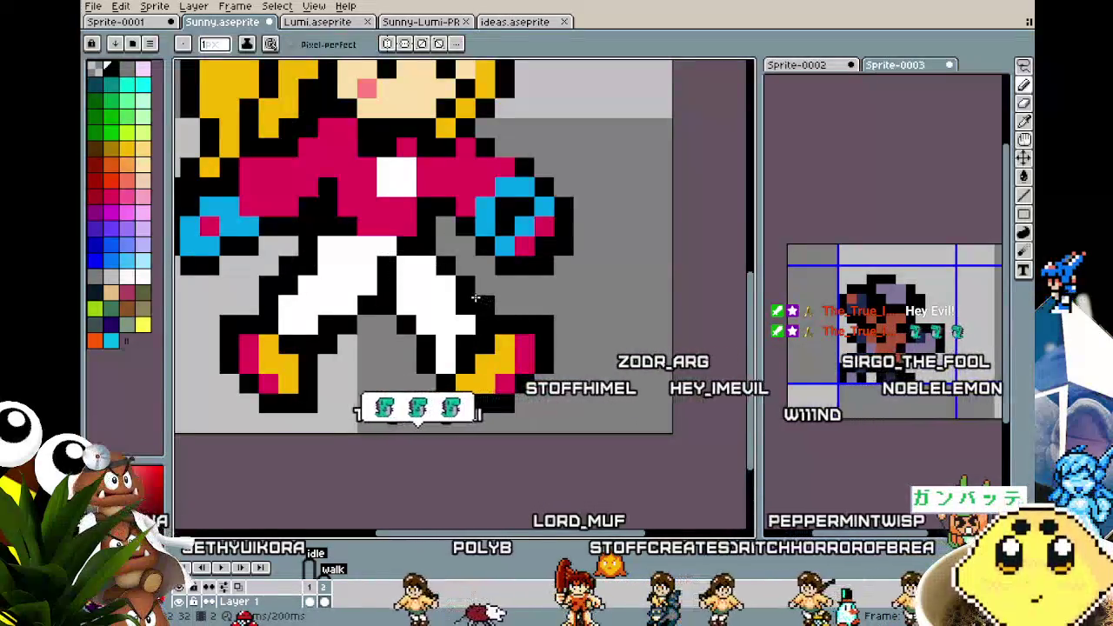
scroll(440, 263, "down", 6)
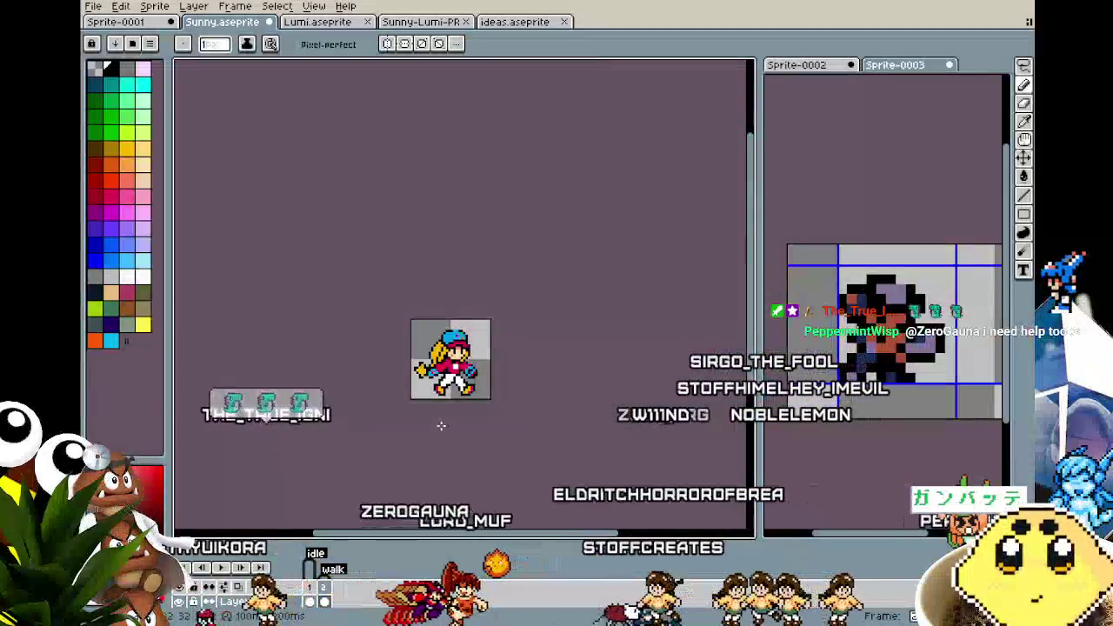
scroll(452, 408, "up", 3)
scroll(479, 419, "up", 3)
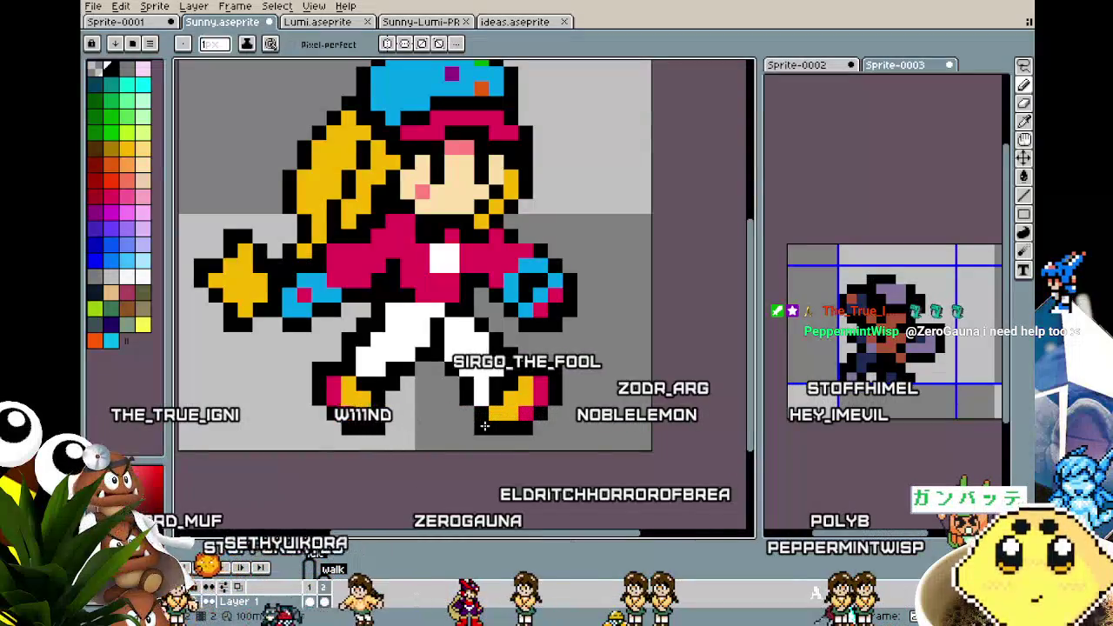
scroll(484, 426, "down", 3)
scroll(445, 394, "up", 4)
scroll(445, 395, "down", 1)
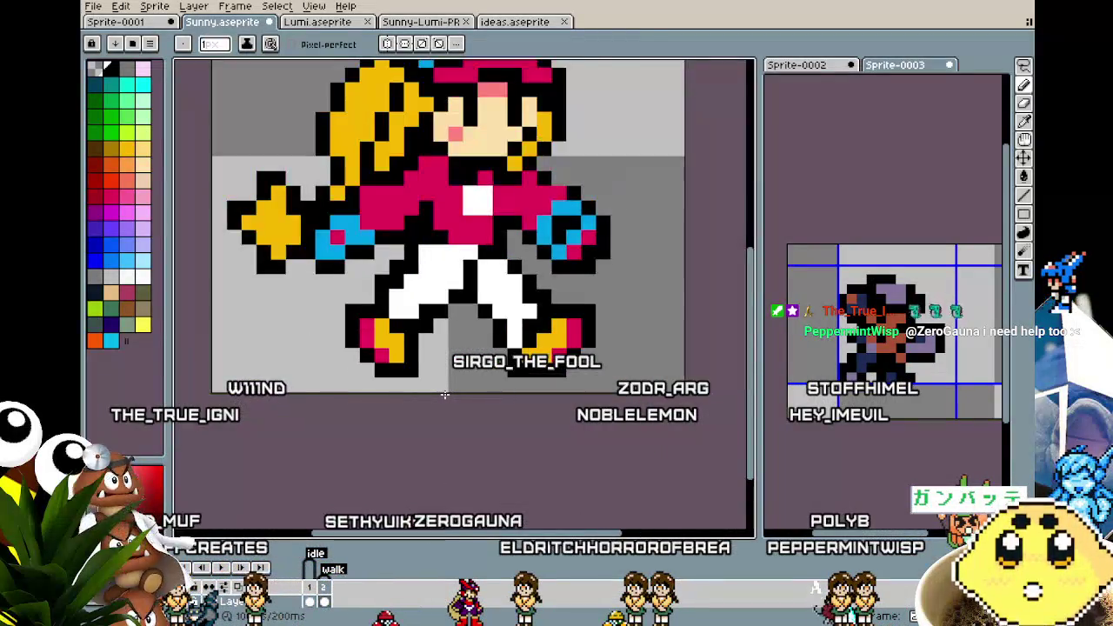
scroll(445, 395, "down", 2)
left_click_drag(445, 395, 381, 388)
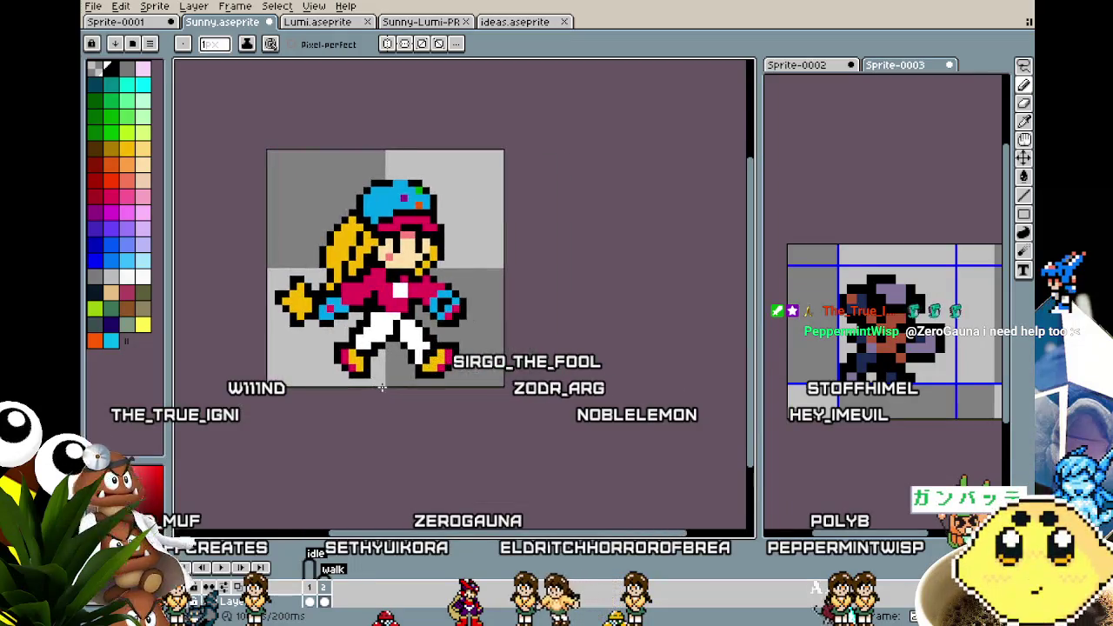
scroll(381, 381, "up", 2)
scroll(371, 252, "up", 1)
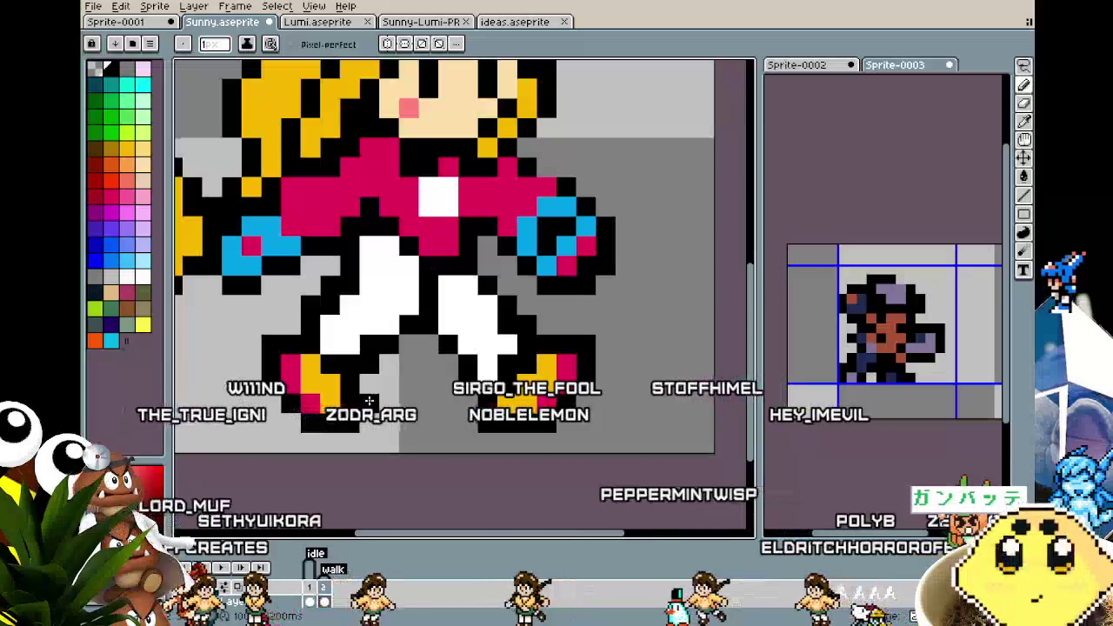
scroll(368, 397, "down", 3)
key("ctrl")
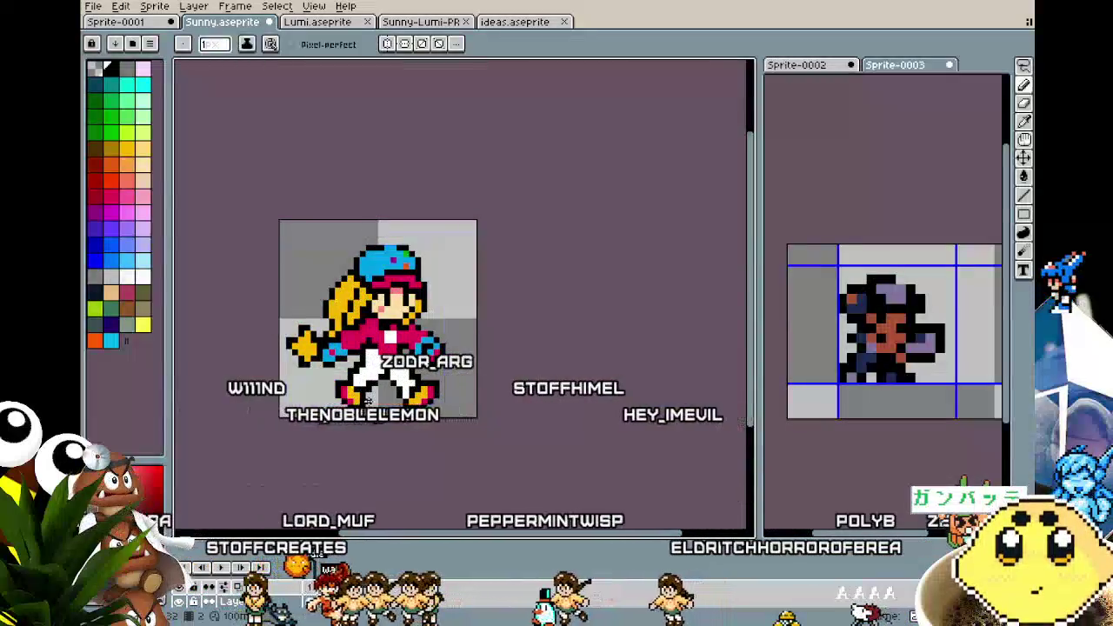
scroll(369, 402, "up", 1)
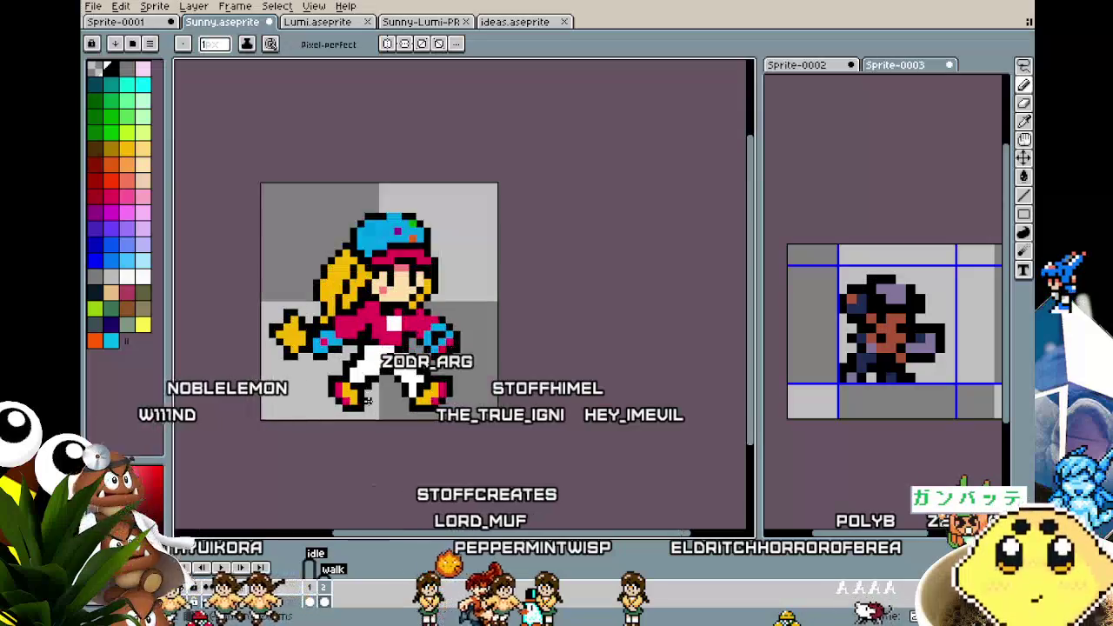
scroll(369, 401, "up", 1)
left_click_drag(368, 401, 445, 390)
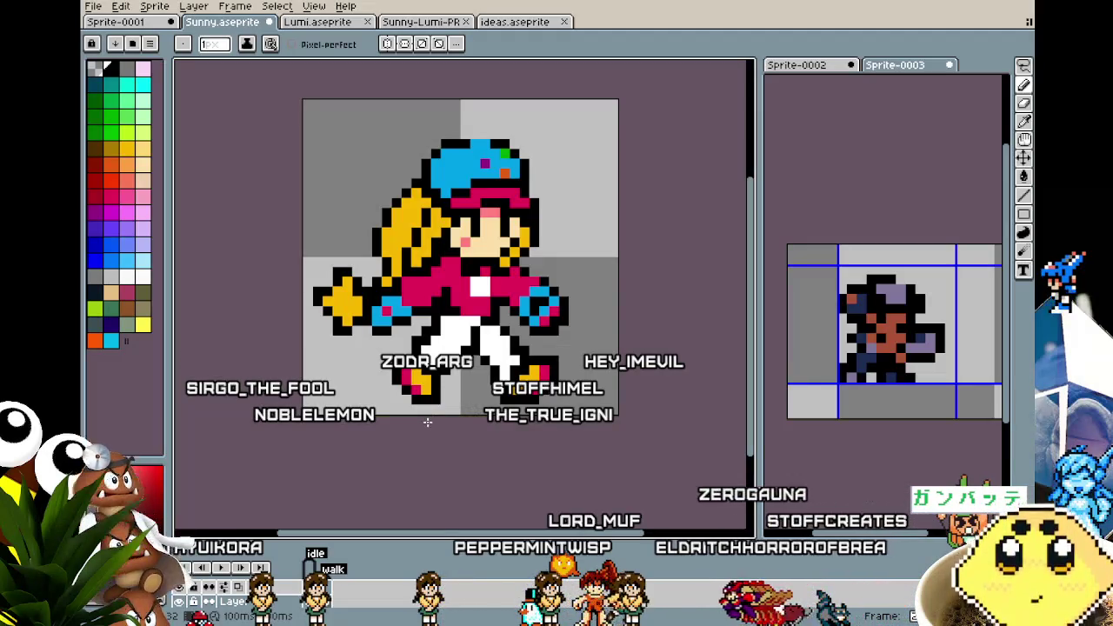
scroll(442, 332, "up", 1)
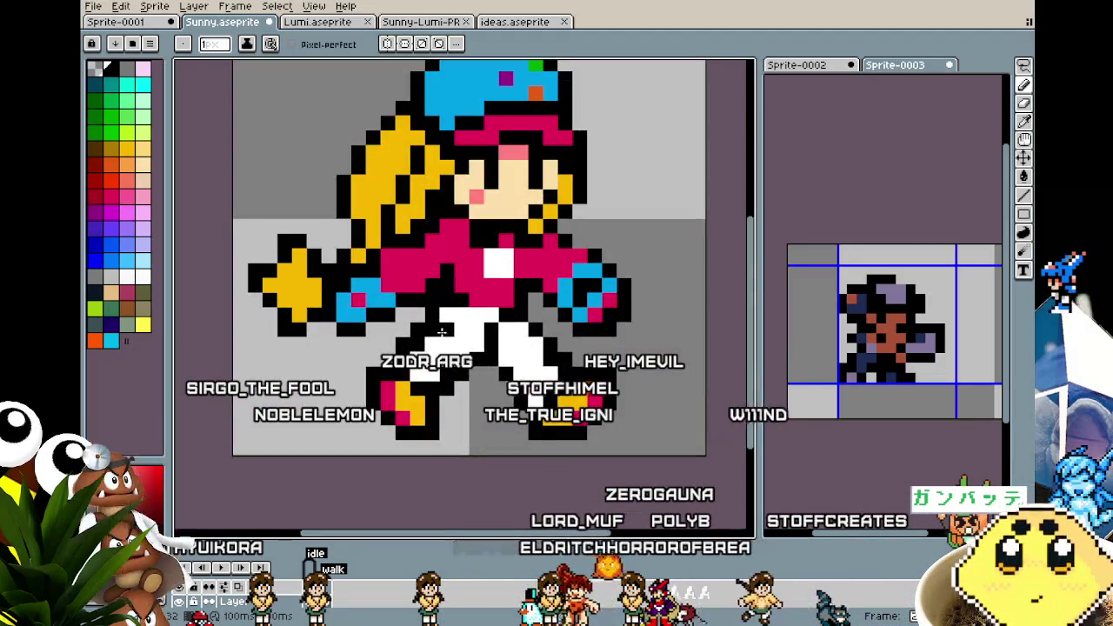
key("m")
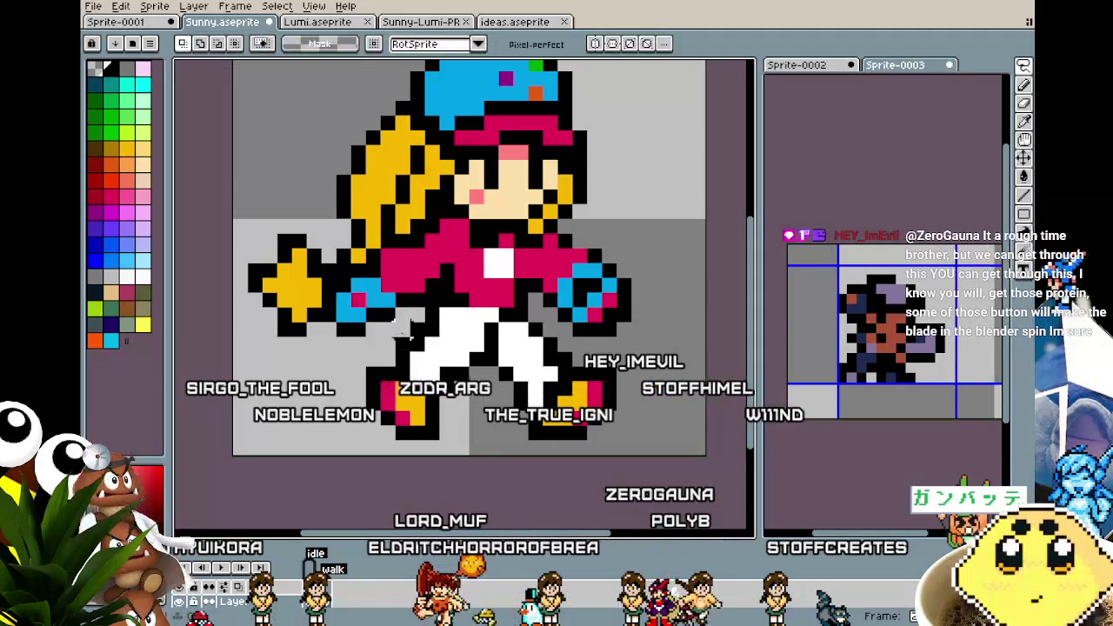
Select the back leg and boot, shift them left, and rotate about -42.5° into a kick
left_click_drag(347, 319, 487, 456)
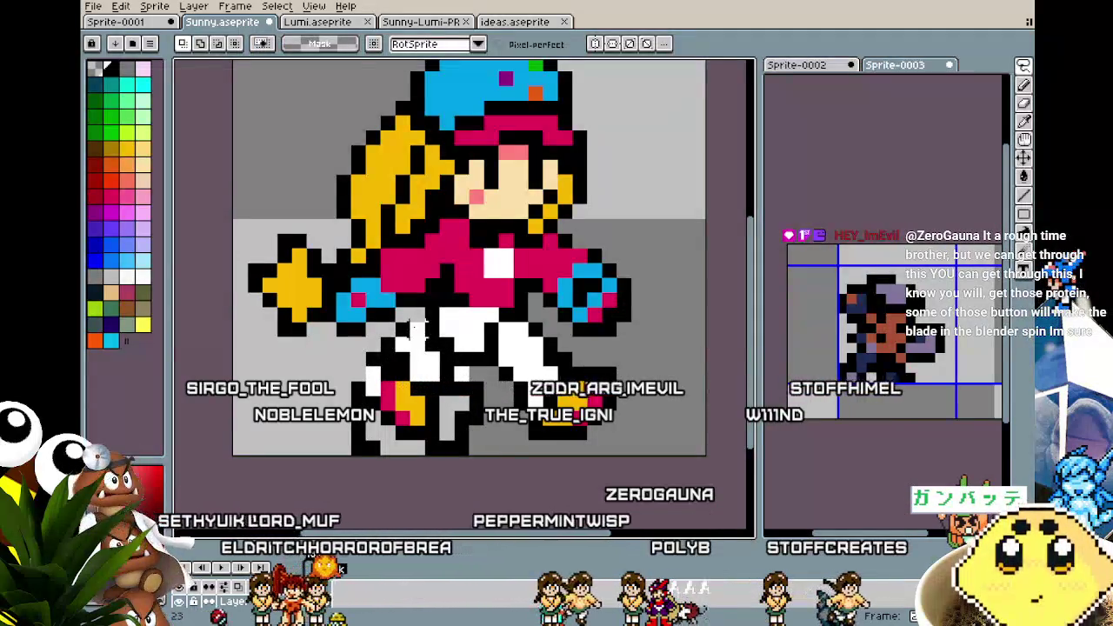
left_click_drag(410, 403, 387, 400)
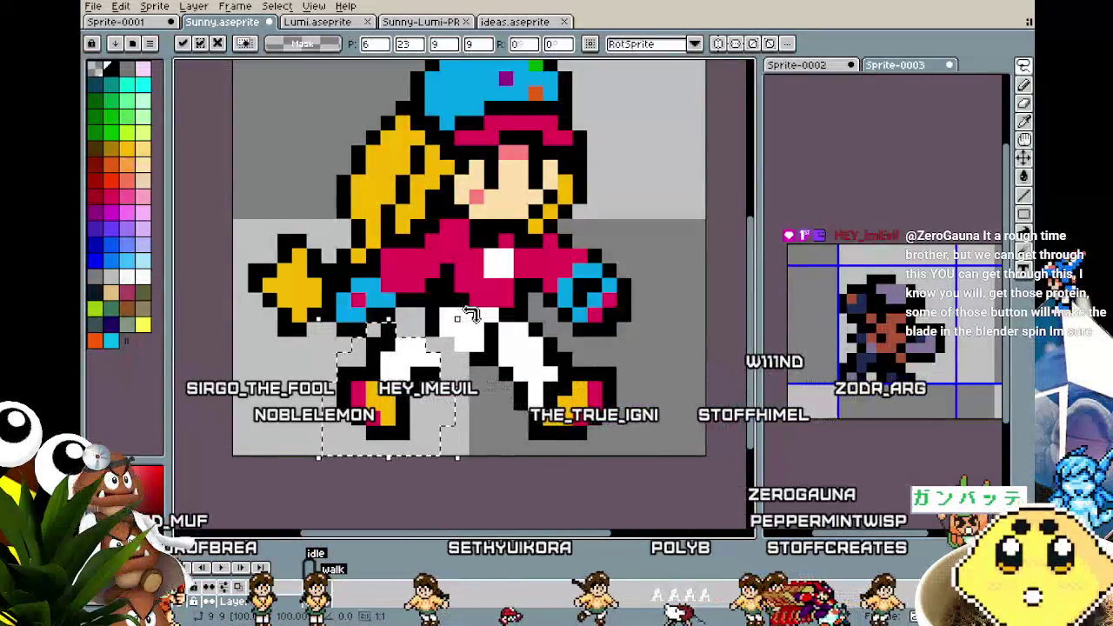
left_click_drag(492, 335, 402, 392)
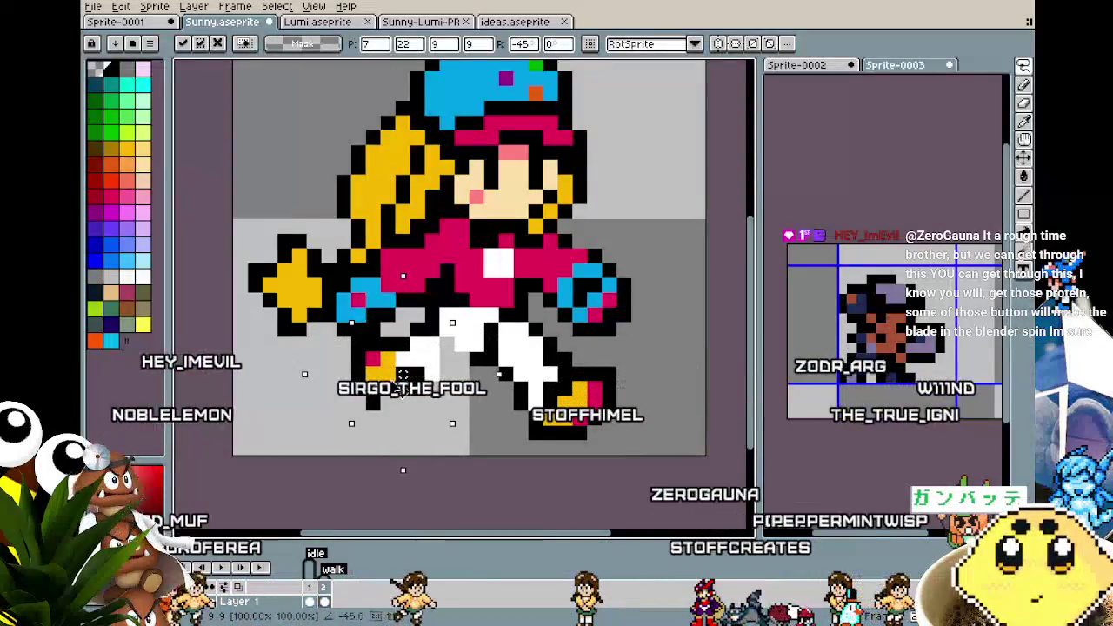
key("ctrl+z")
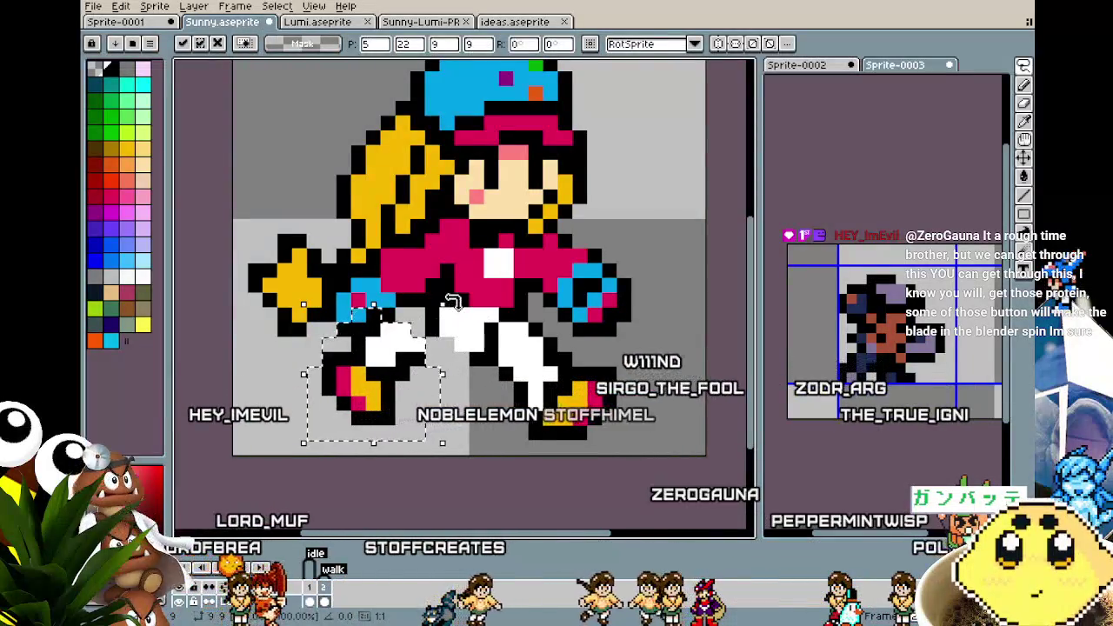
left_click_drag(422, 380, 493, 377)
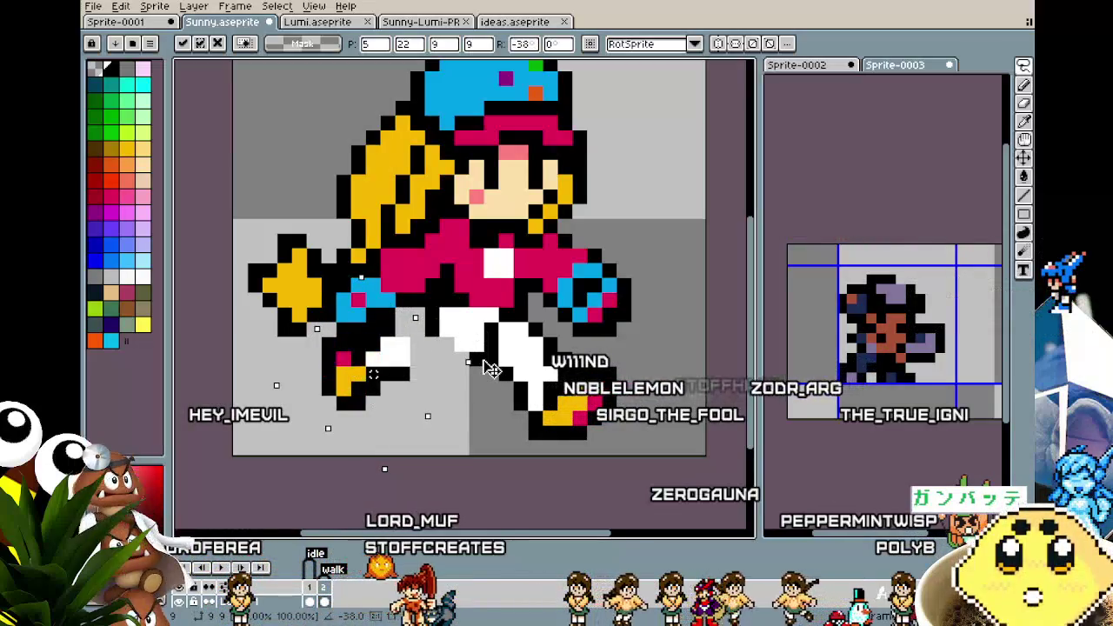
left_click_drag(390, 379, 376, 393)
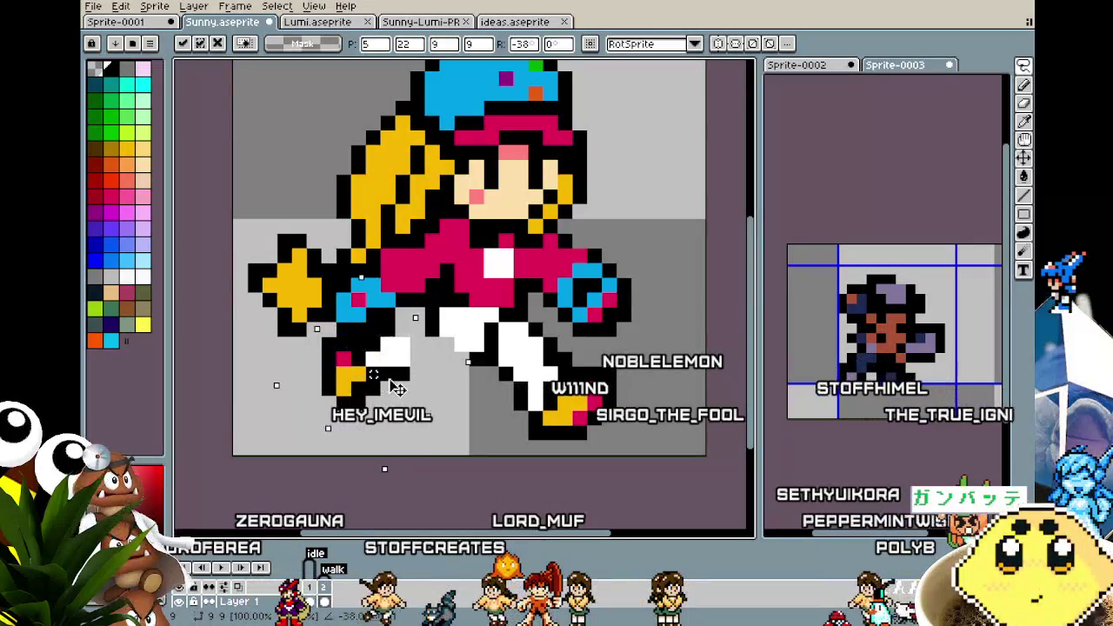
key("Return")
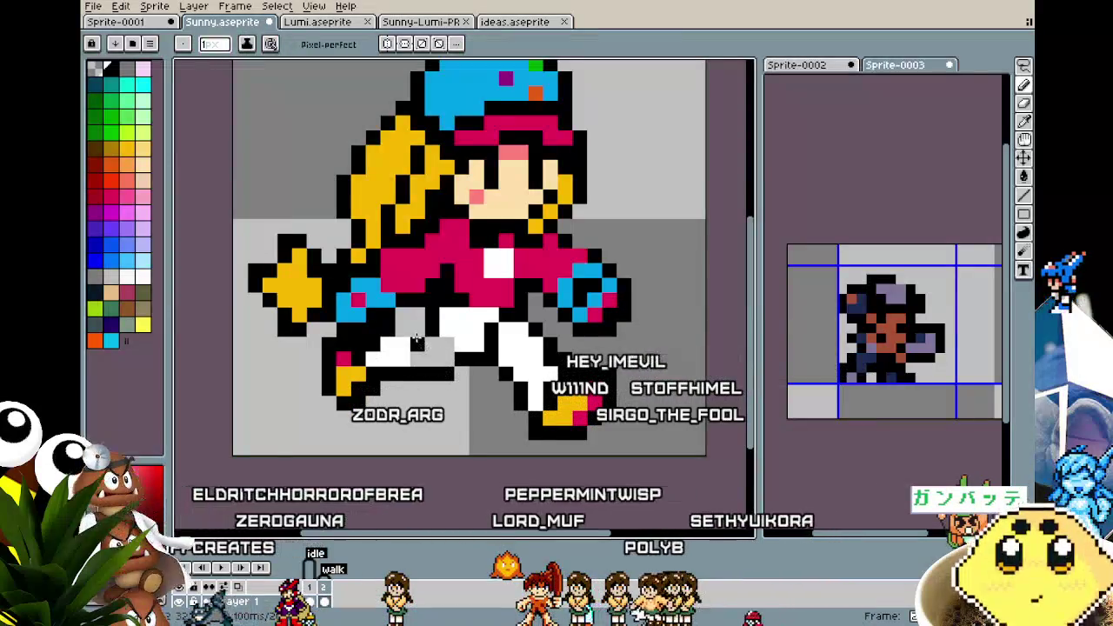
Paint the black outline pixels near the front shoe white to widen the kicking leg
scroll(379, 376, "down", 1)
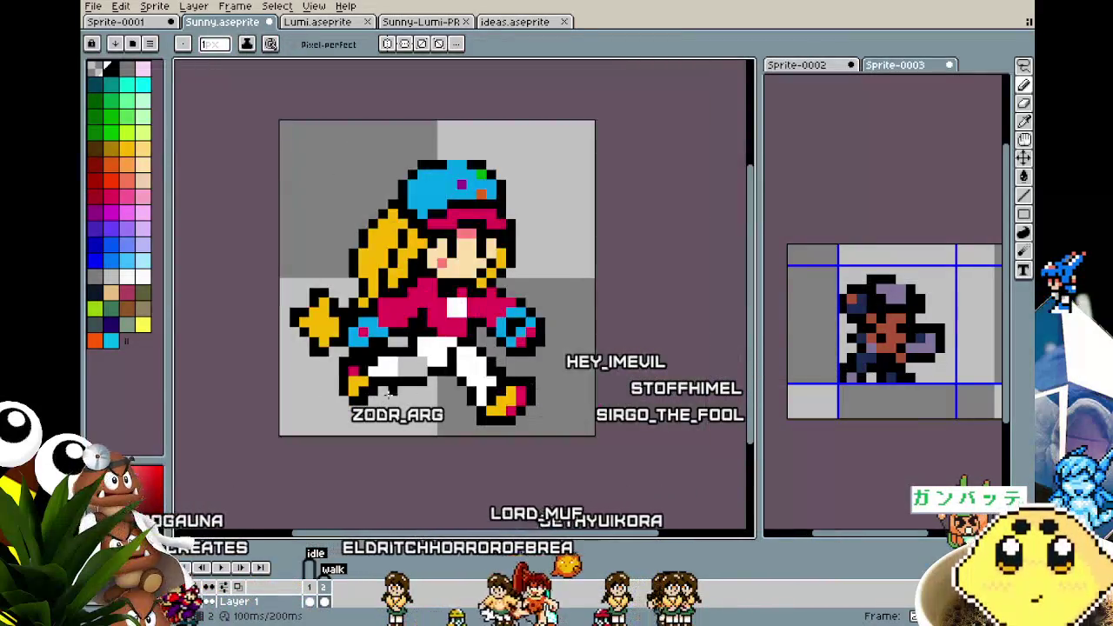
scroll(559, 430, "up", 1)
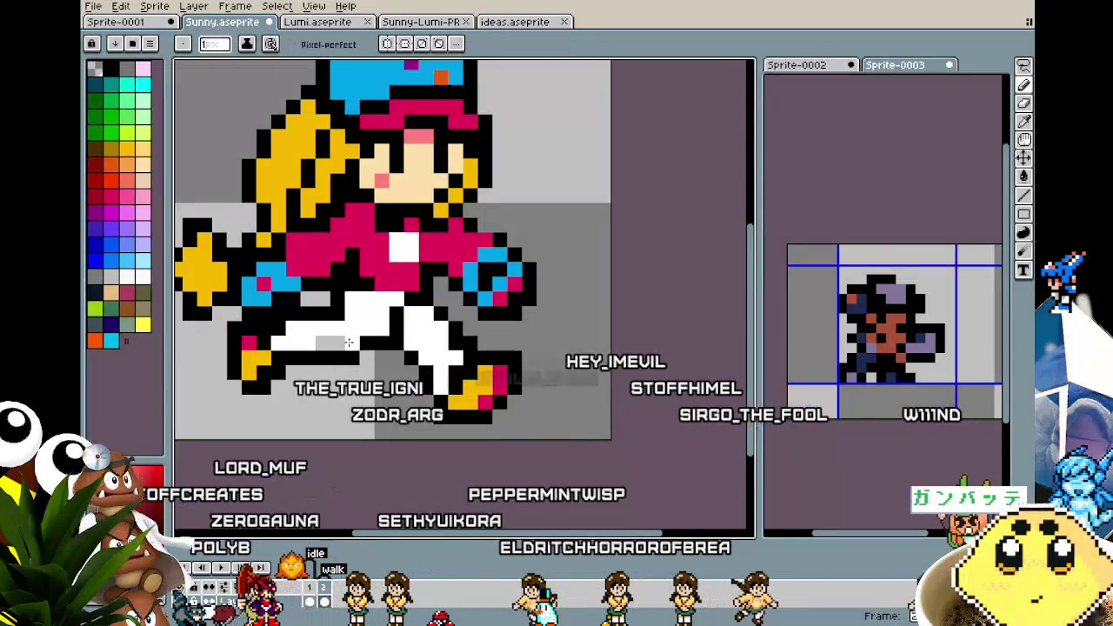
scroll(321, 343, "down", 1)
scroll(427, 353, "down", 1)
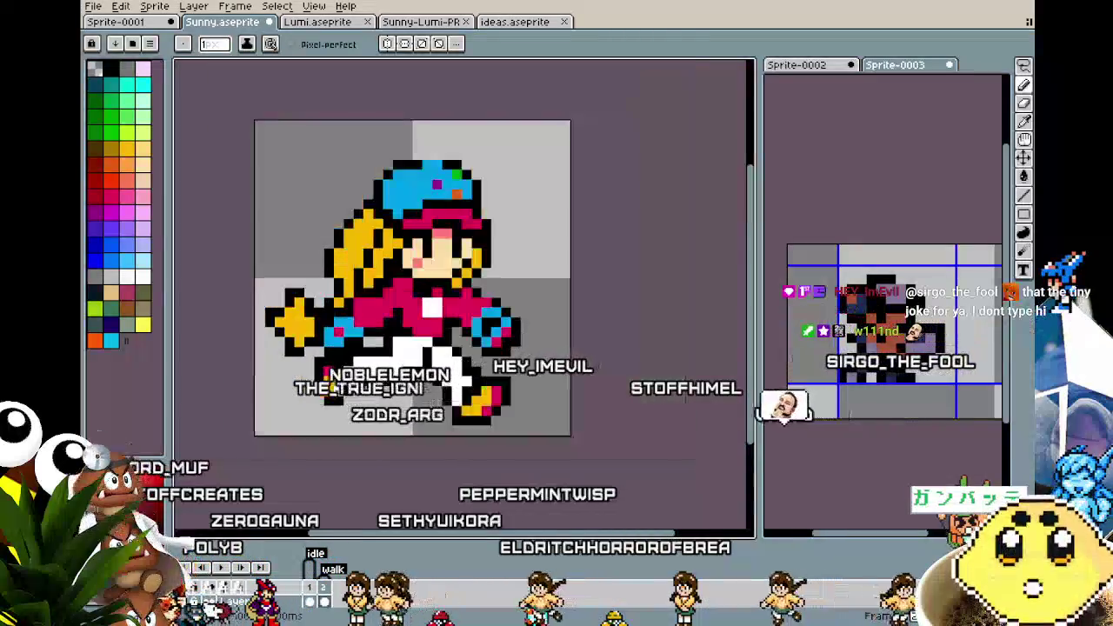
scroll(427, 353, "up", 1)
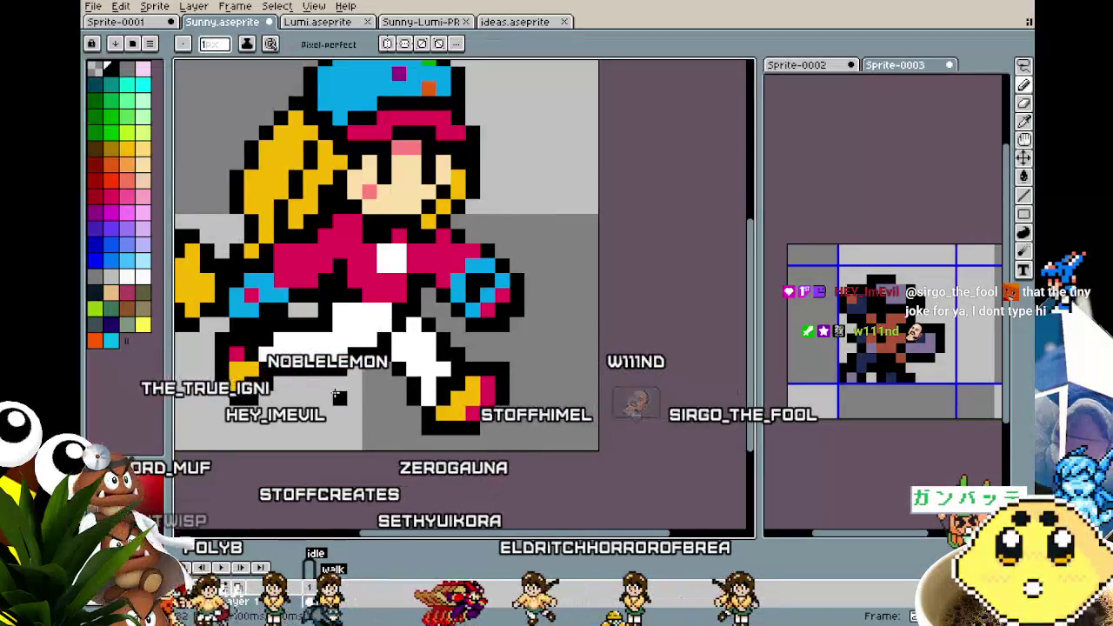
scroll(331, 393, "down", 1)
scroll(332, 393, "up", 3)
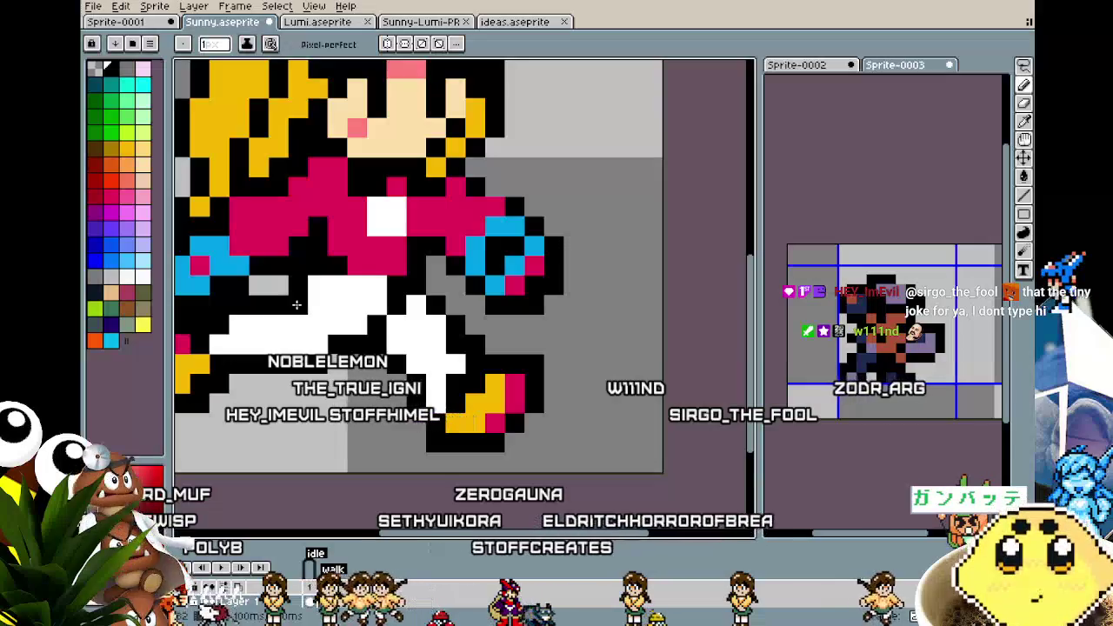
scroll(296, 304, "down", 3)
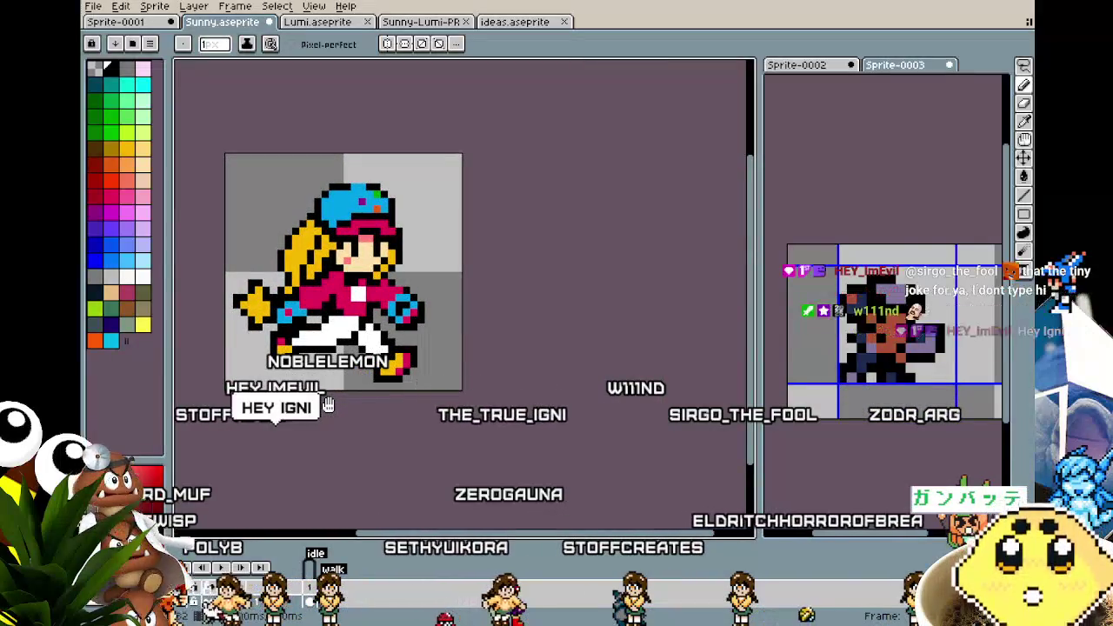
scroll(329, 403, "up", 2)
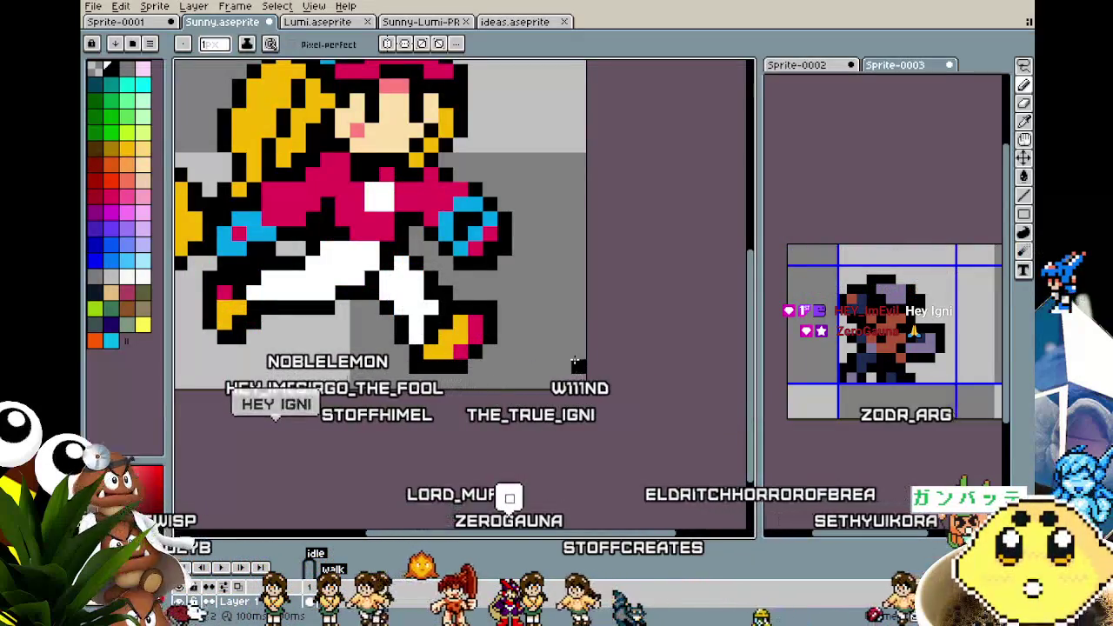
scroll(574, 361, "up", 1)
scroll(514, 320, "up", 2)
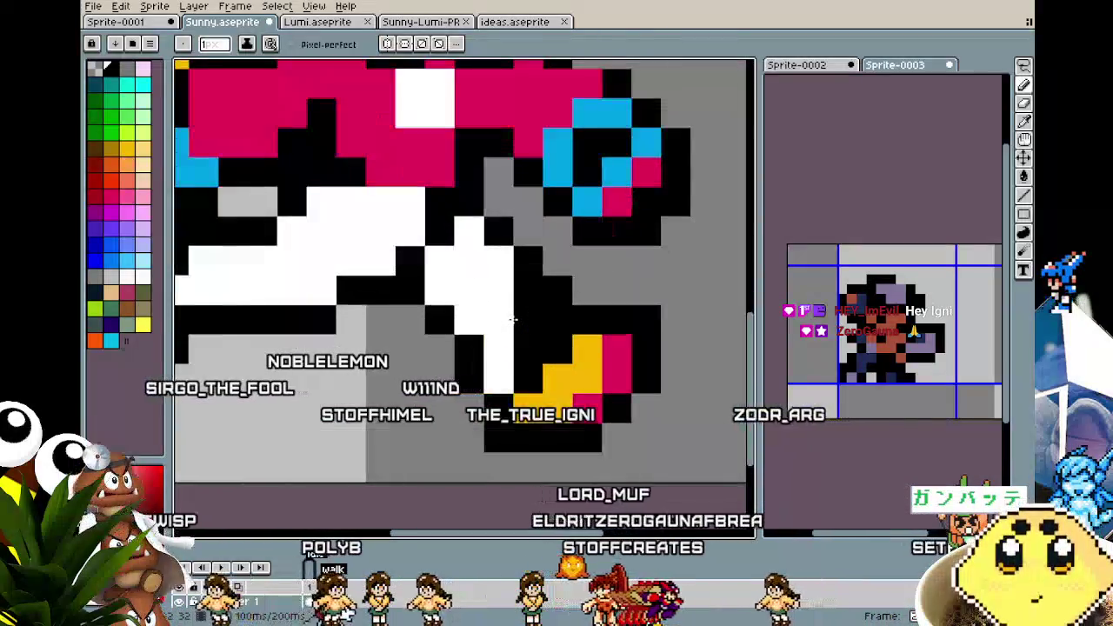
left_click_drag(513, 320, 550, 320)
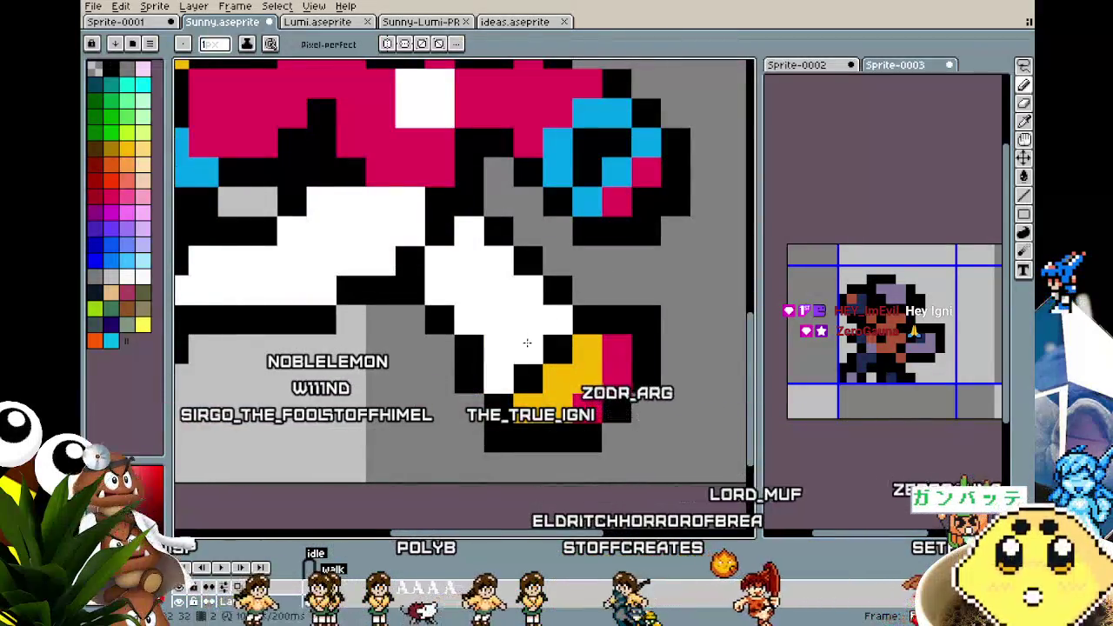
scroll(528, 342, "down", 3)
scroll(489, 447, "down", 2)
scroll(488, 448, "up", 3)
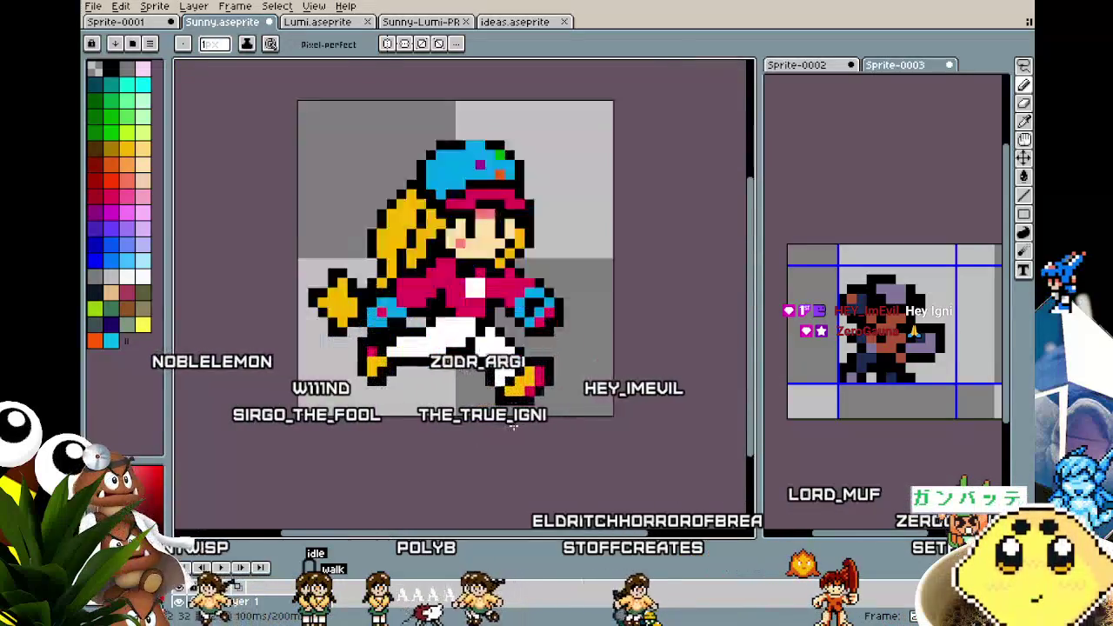
scroll(484, 348, "up", 2)
scroll(492, 348, "down", 2)
scroll(465, 391, "down", 1)
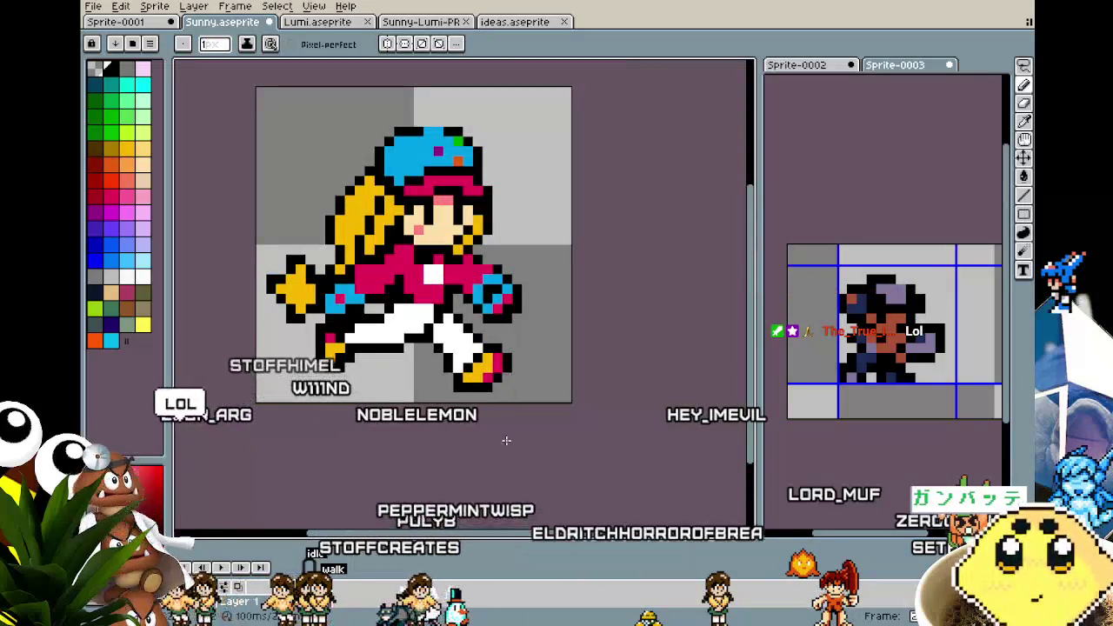
scroll(502, 443, "down", 1)
scroll(469, 422, "up", 3)
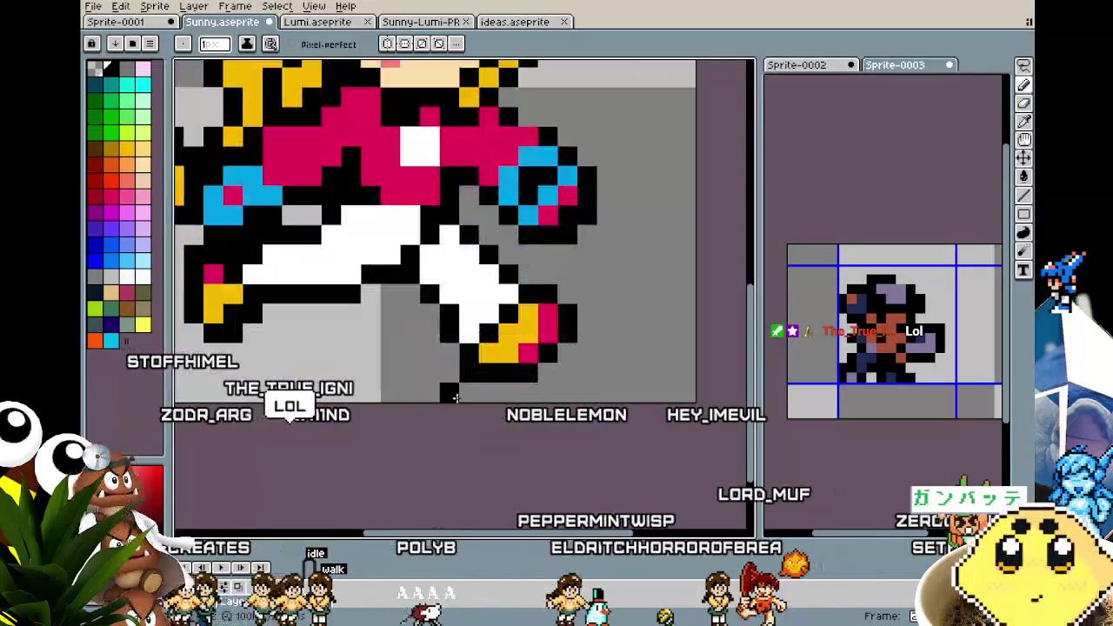
Sample black from the sprite with the eyedropper to make it the drawing colour
key("alt")
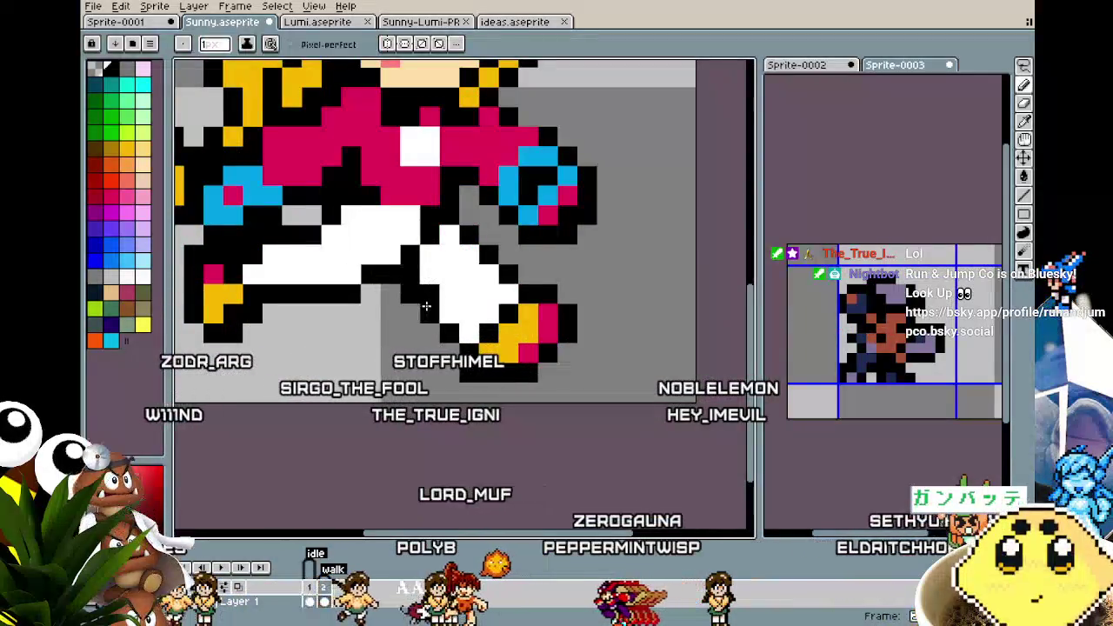
scroll(427, 307, "down", 6)
scroll(388, 402, "down", 2)
scroll(388, 401, "up", 1)
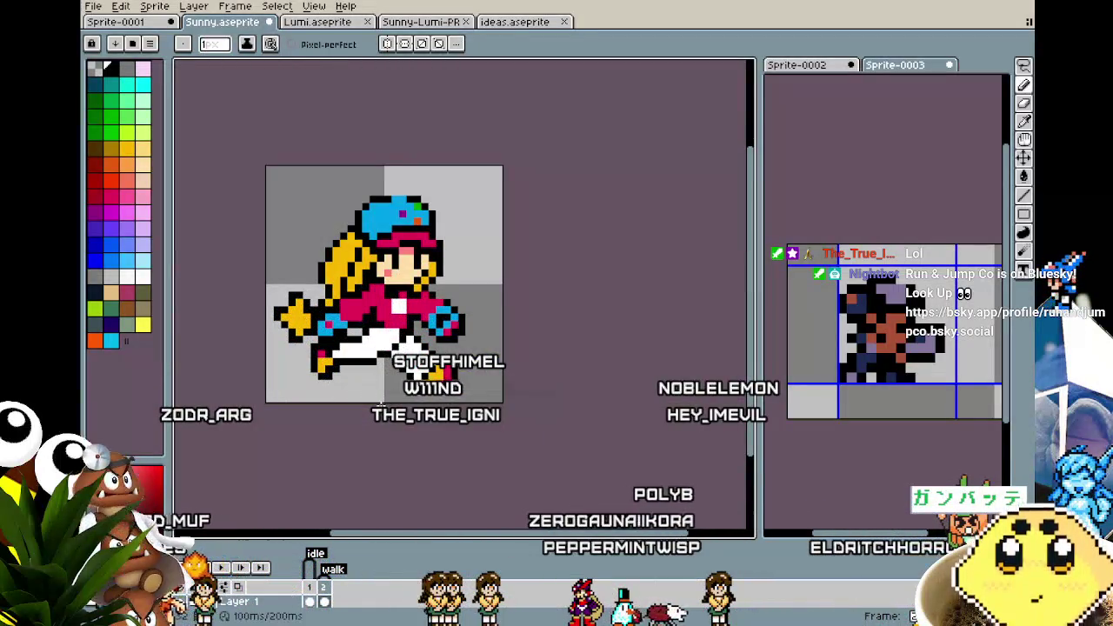
scroll(381, 402, "down", 2)
scroll(415, 389, "up", 1)
scroll(396, 409, "up", 2)
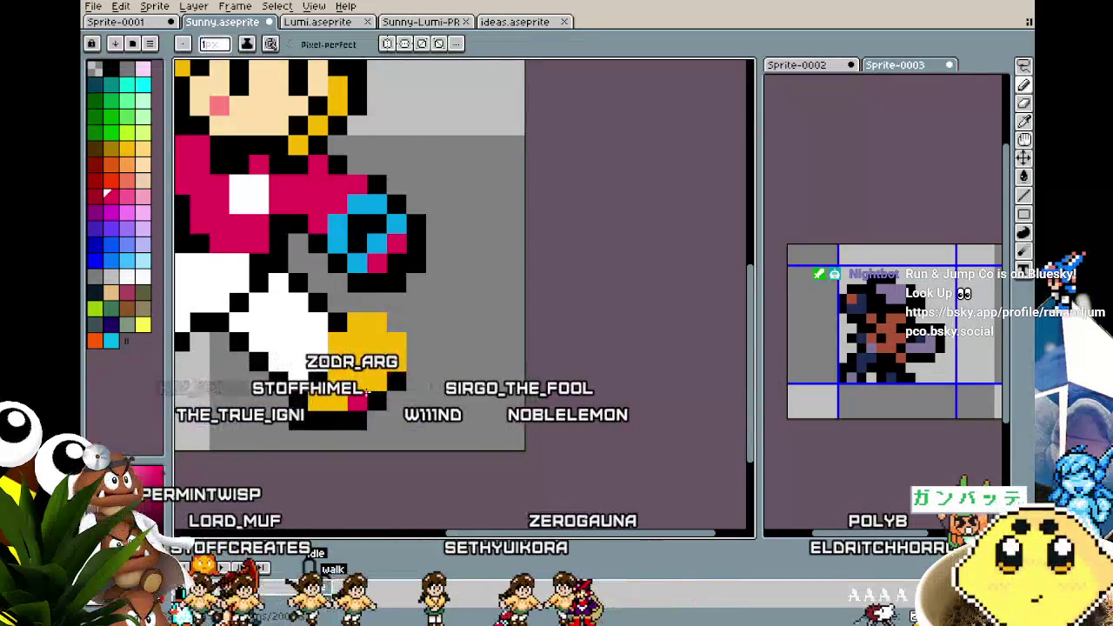
left_click(345, 321, "alt")
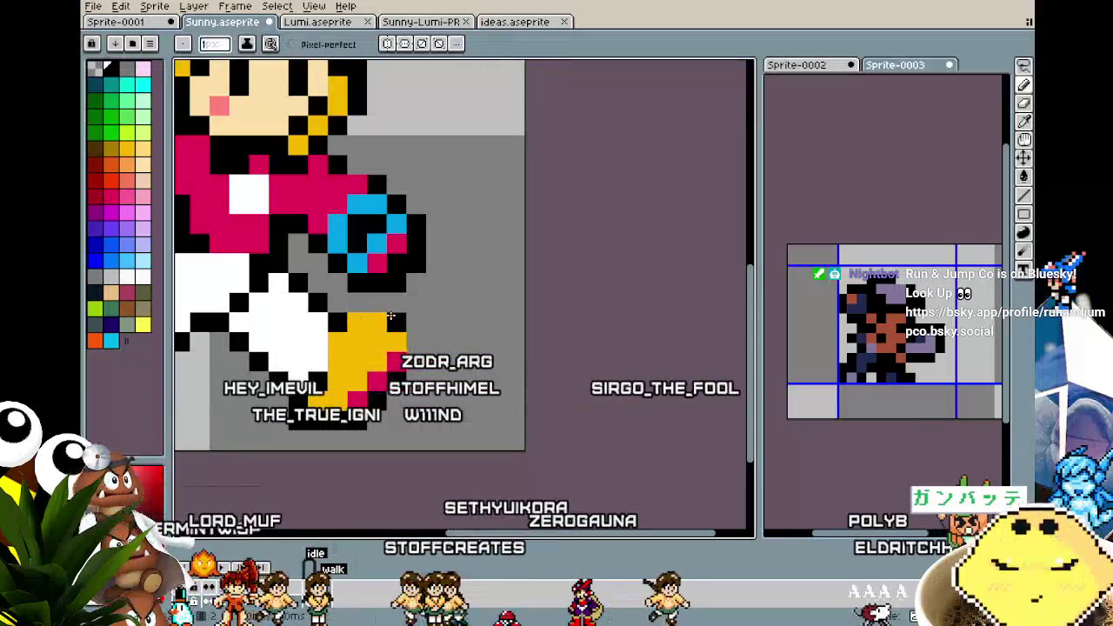
scroll(383, 395, "down", 4)
scroll(383, 394, "up", 1)
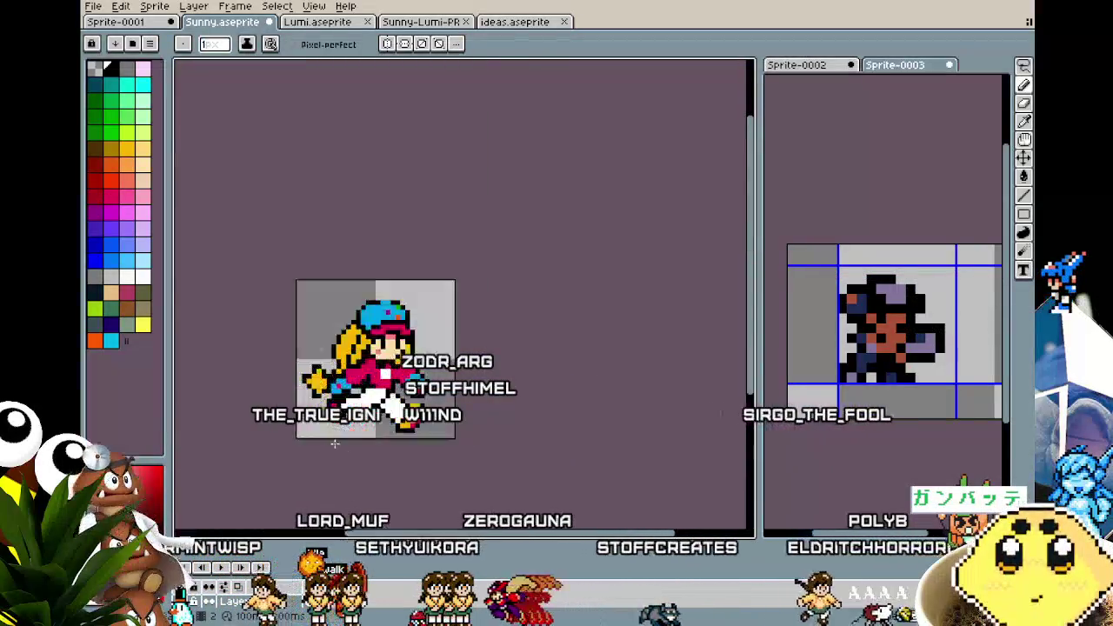
scroll(391, 392, "up", 1)
scroll(402, 389, "up", 1)
scroll(391, 474, "down", 1)
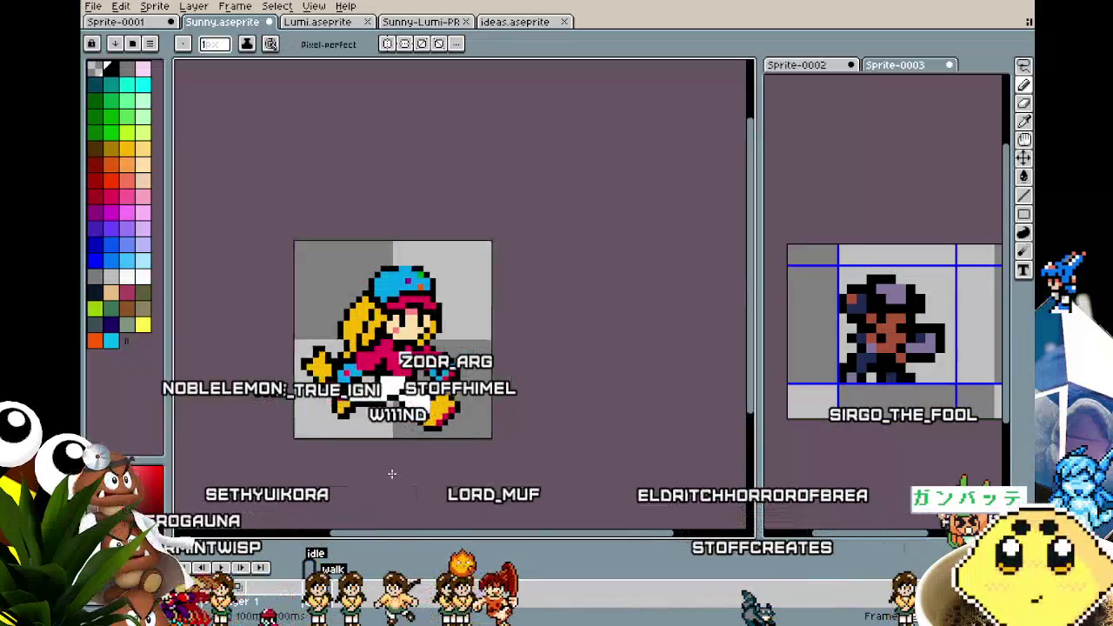
scroll(392, 474, "down", 1)
scroll(392, 462, "up", 1)
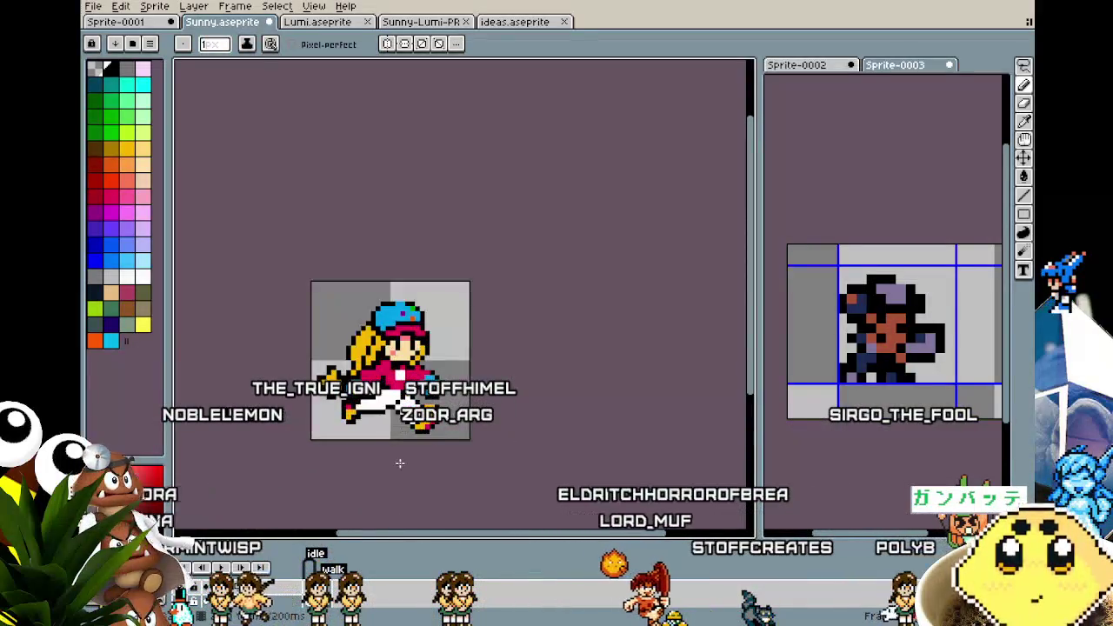
scroll(397, 461, "up", 1)
scroll(334, 435, "up", 2)
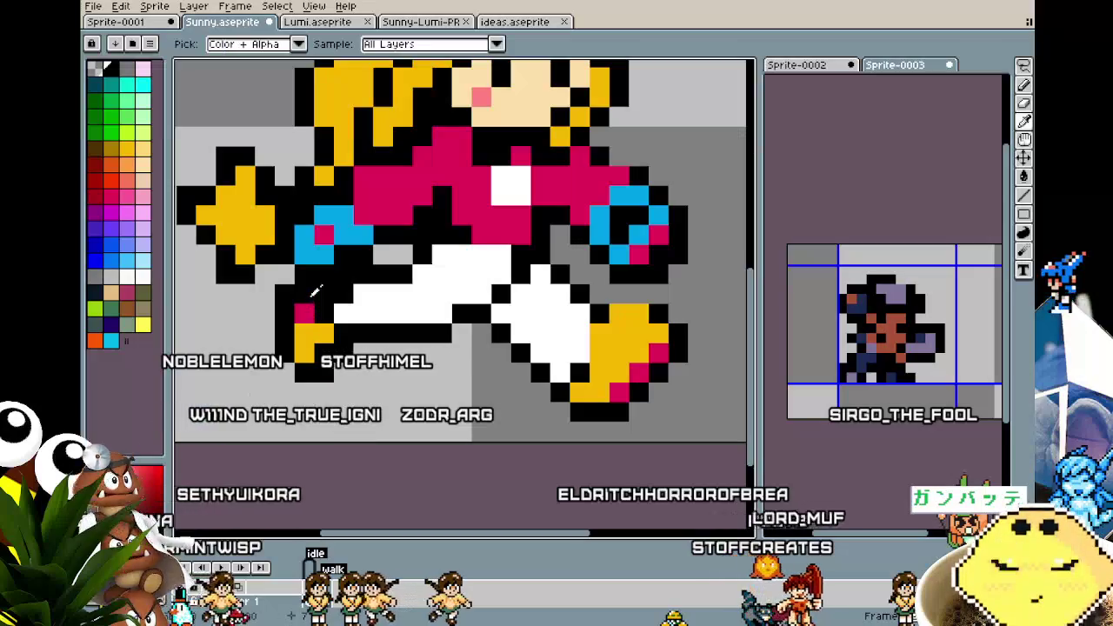
Recolour the black pixel beside the back shoe pink and inspect the legs up close
left_click(283, 335)
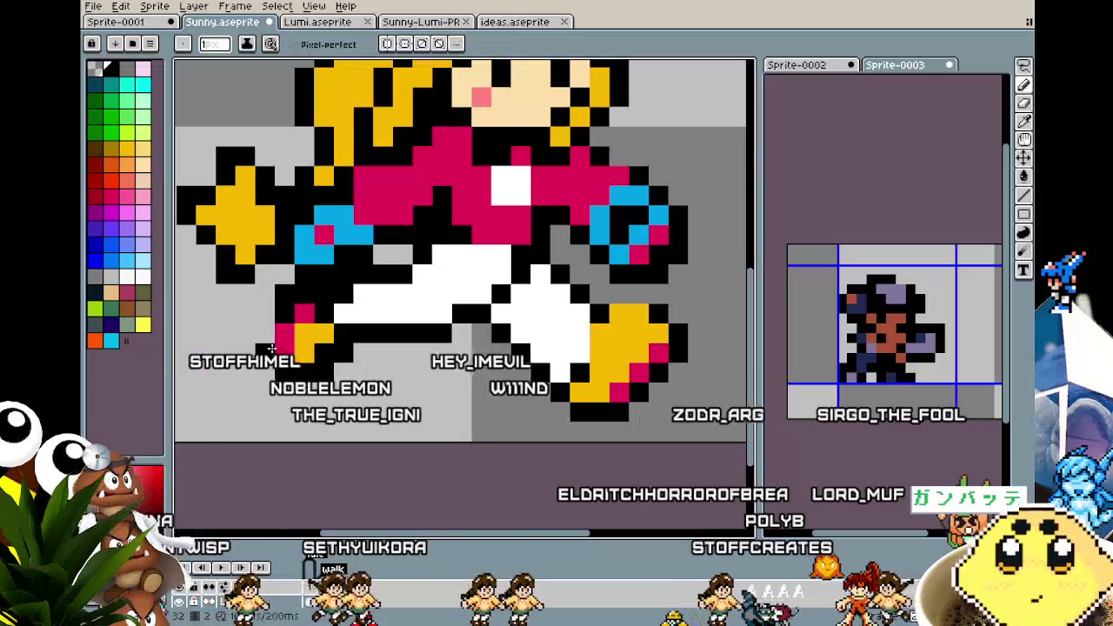
scroll(241, 412, "down", 3)
scroll(241, 411, "down", 1)
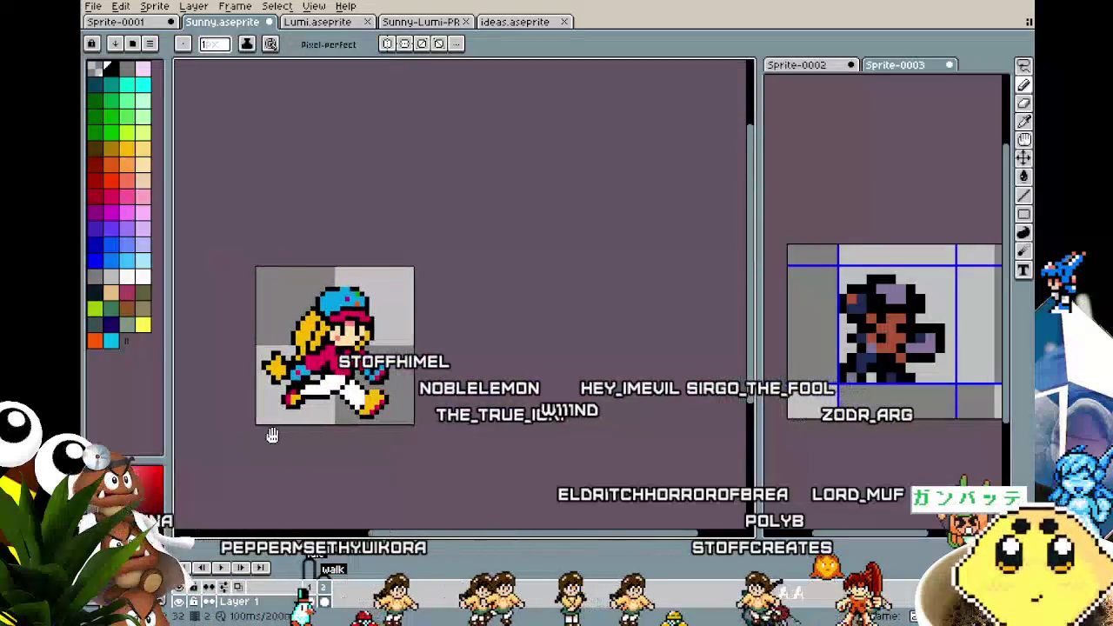
scroll(261, 427, "up", 1)
key("alt")
scroll(317, 398, "up", 1)
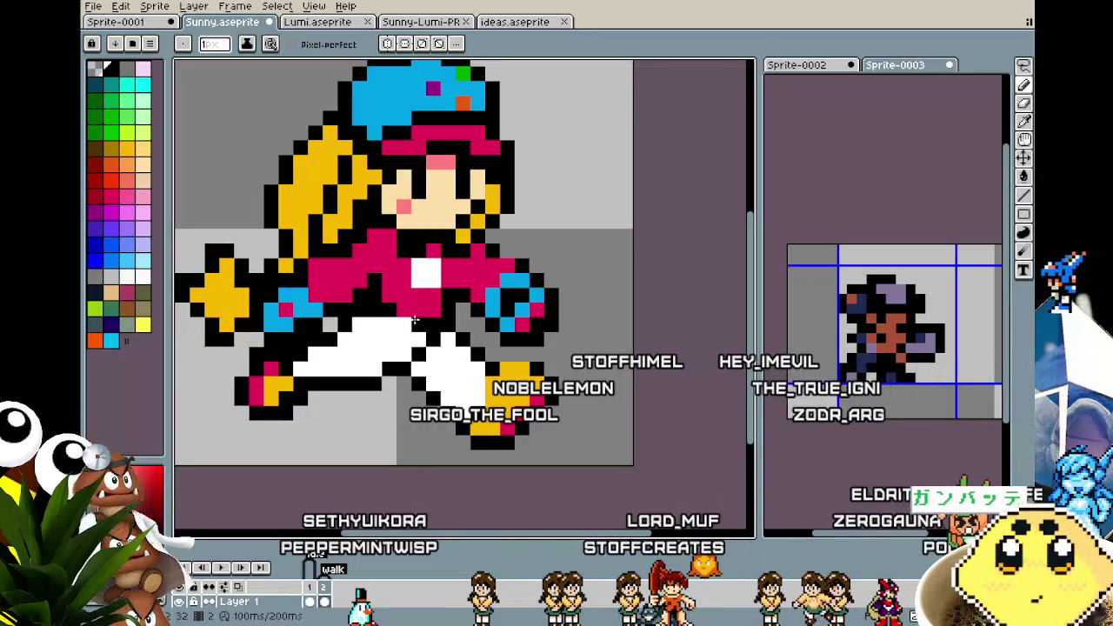
scroll(416, 320, "down", 1)
scroll(391, 340, "down", 1)
scroll(365, 339, "up", 1)
scroll(344, 331, "up", 1)
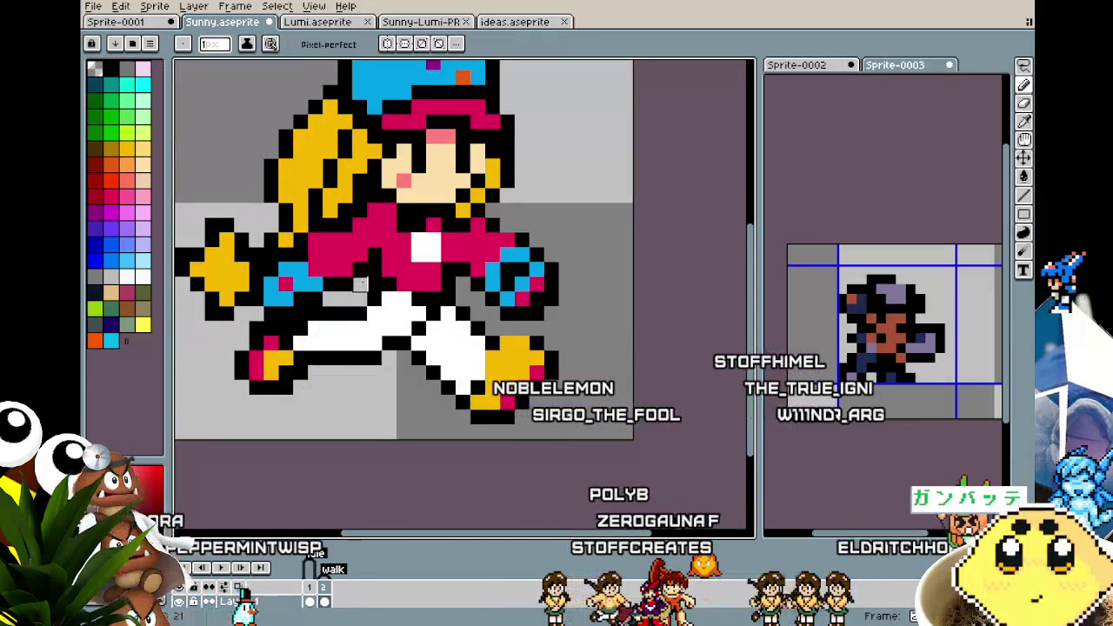
scroll(359, 285, "down", 2)
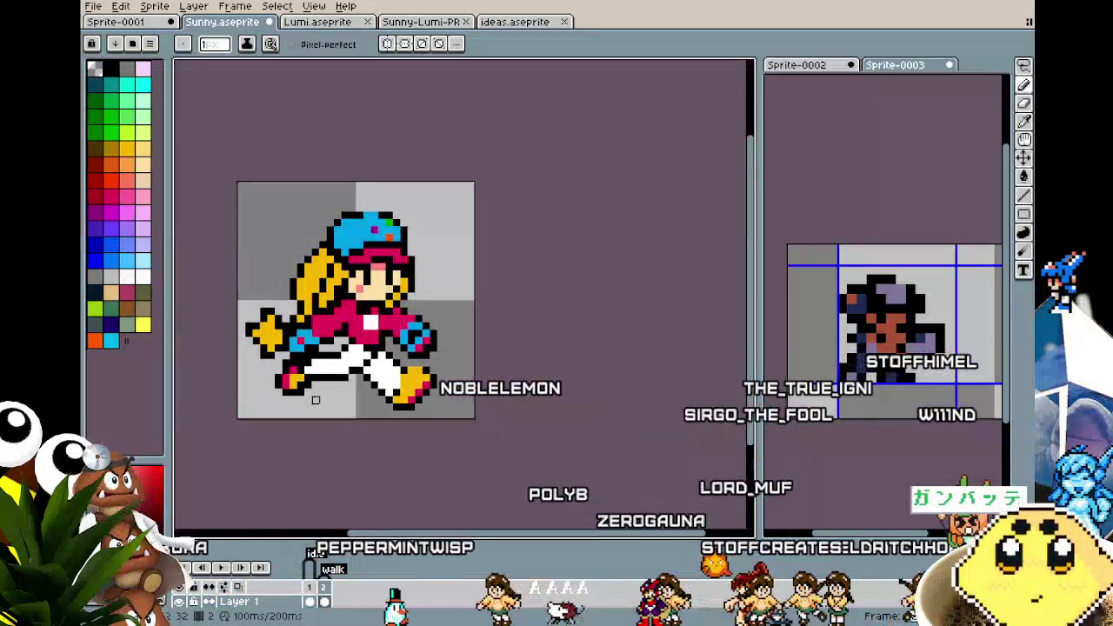
scroll(316, 400, "down", 1)
scroll(348, 335, "up", 3)
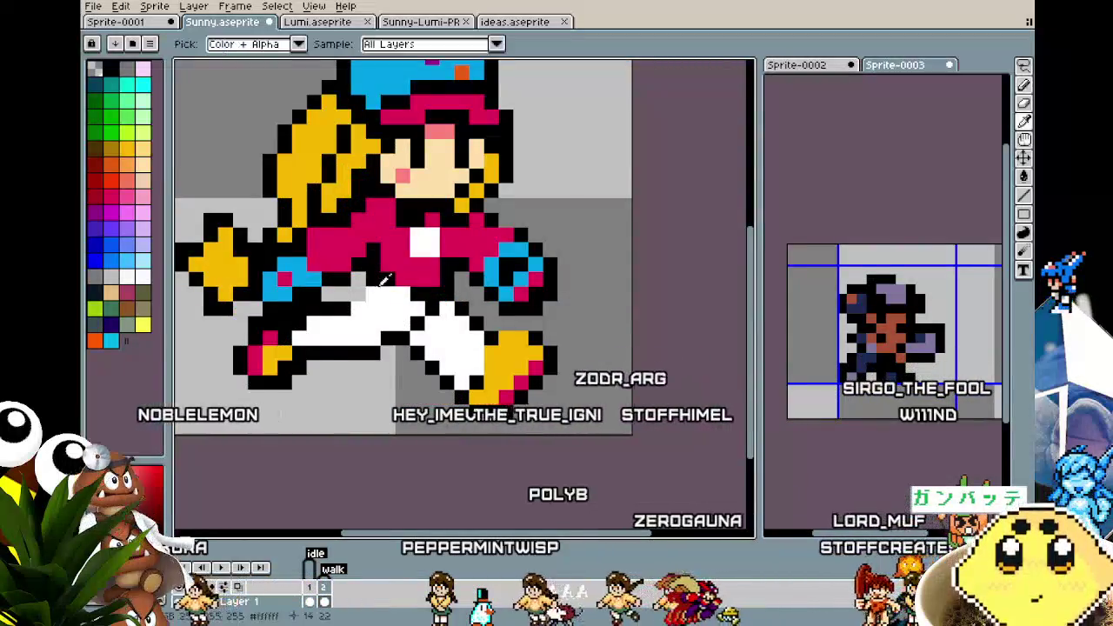
scroll(359, 291, "down", 2)
scroll(313, 408, "down", 3)
scroll(301, 432, "up", 1)
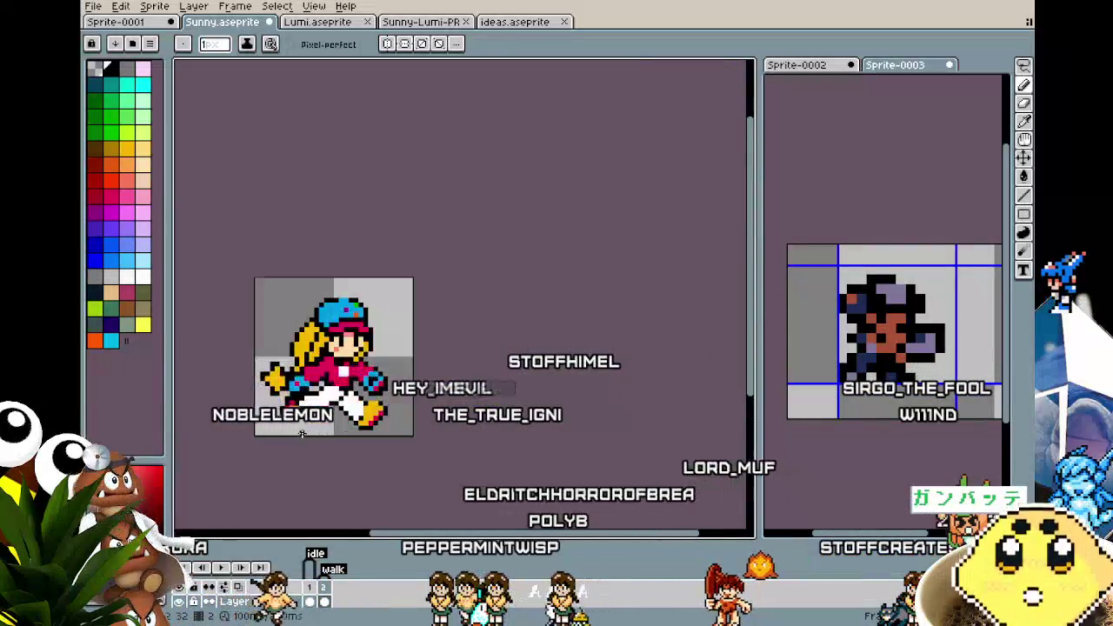
scroll(301, 433, "up", 5)
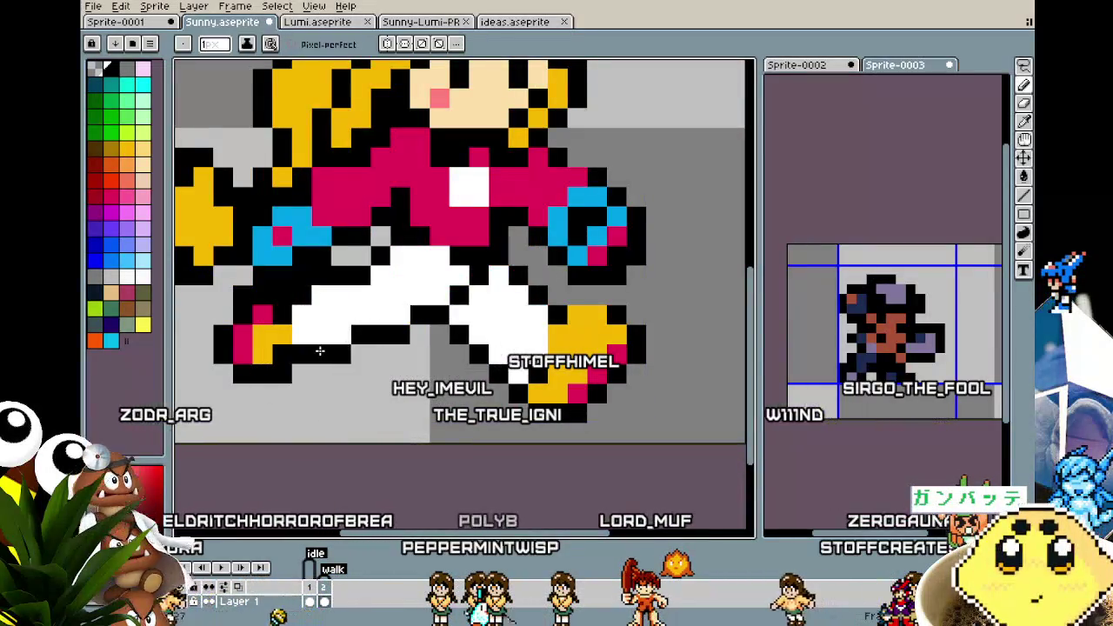
scroll(320, 350, "down", 3)
scroll(296, 426, "down", 3)
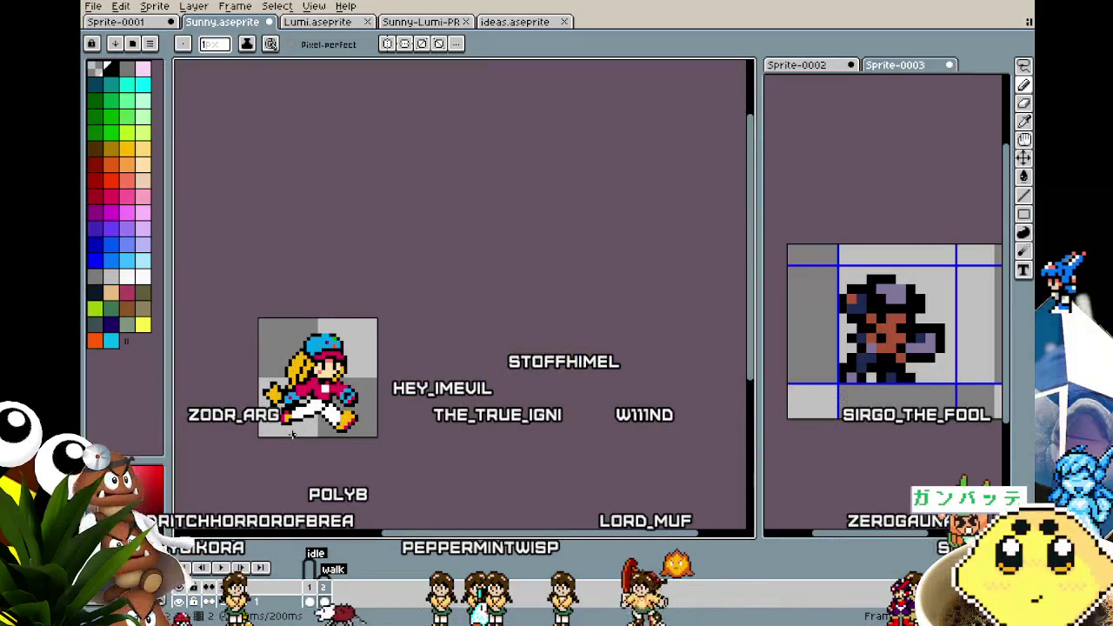
scroll(293, 435, "up", 1)
scroll(300, 422, "up", 1)
scroll(309, 405, "up", 1)
scroll(320, 382, "up", 2)
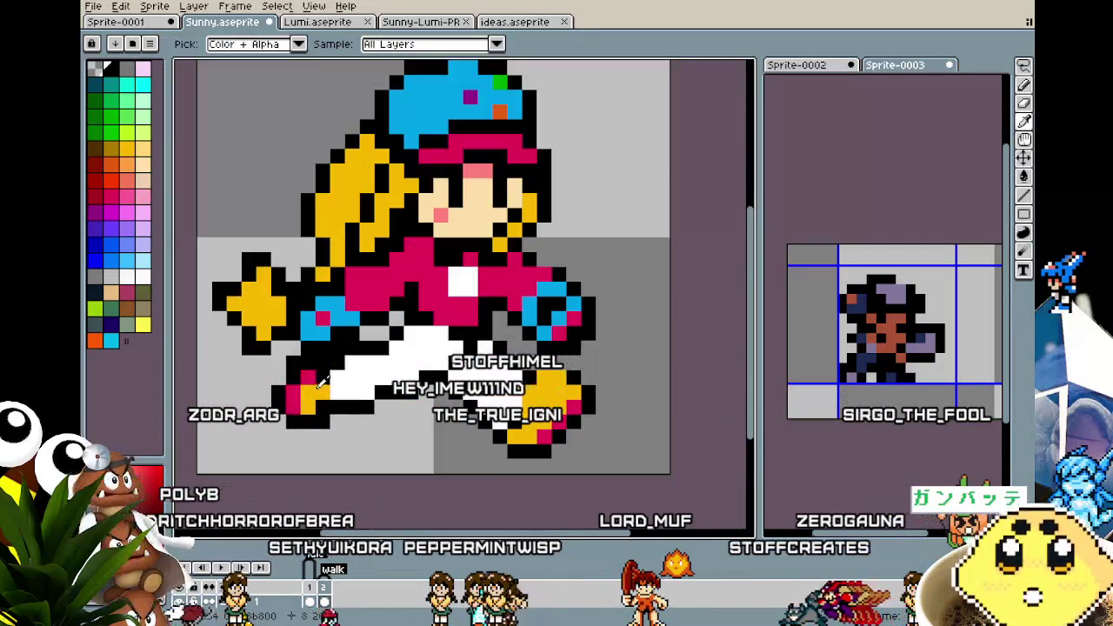
Sample the shoe colours and paint the back shoe's tip pixel magenta
left_click(309, 399, "alt")
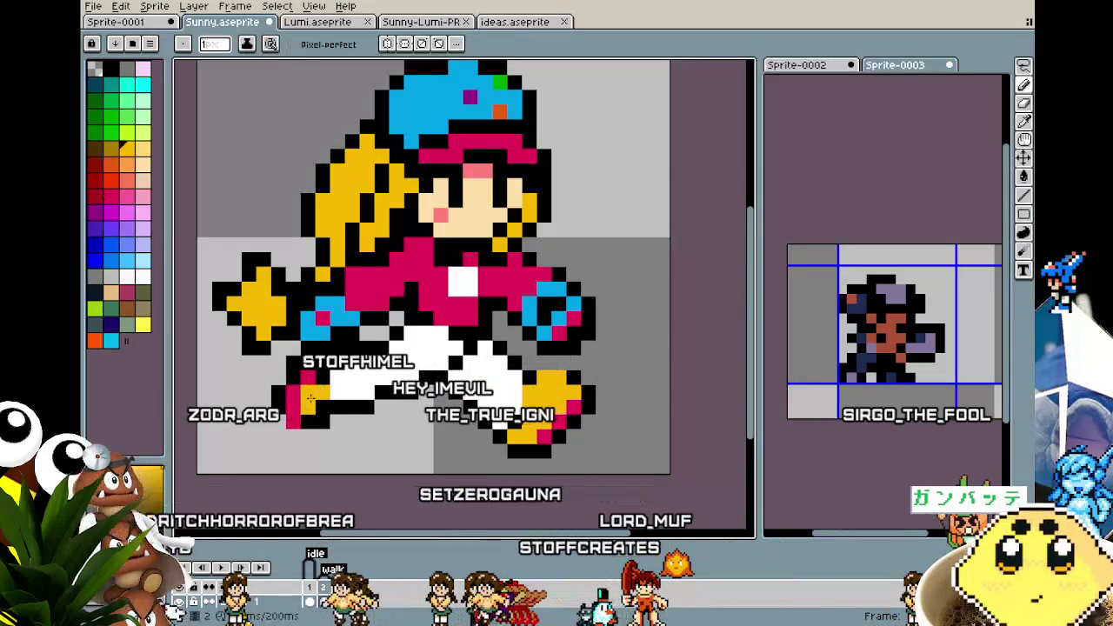
left_click(307, 419, "alt")
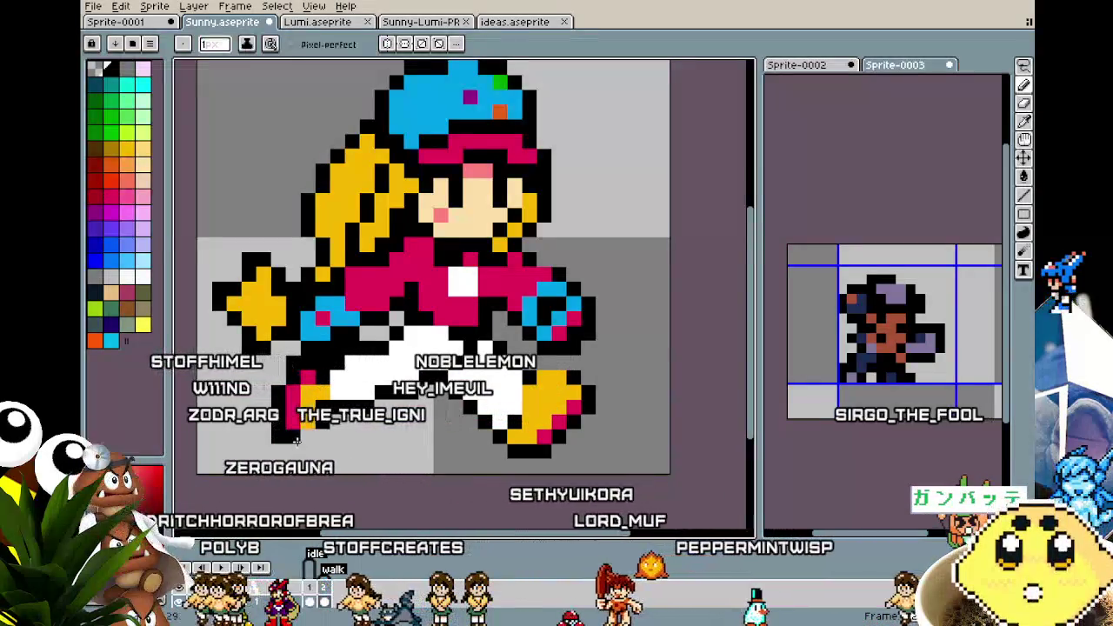
scroll(306, 442, "down", 2)
scroll(307, 442, "down", 2)
scroll(309, 452, "up", 2)
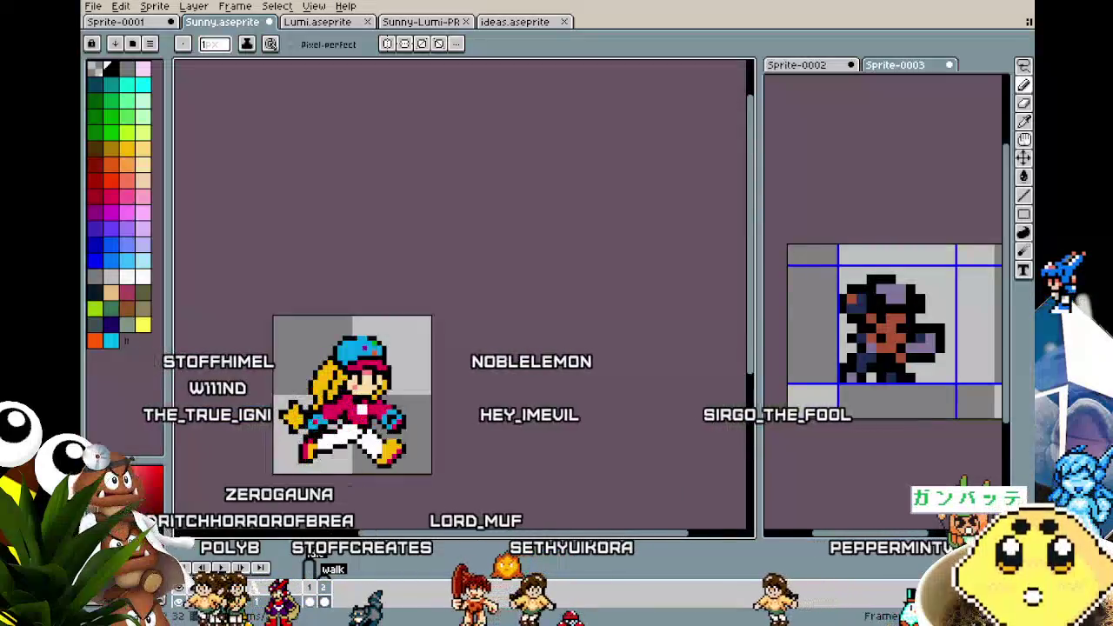
scroll(310, 464, "up", 4)
left_click(300, 419, "alt")
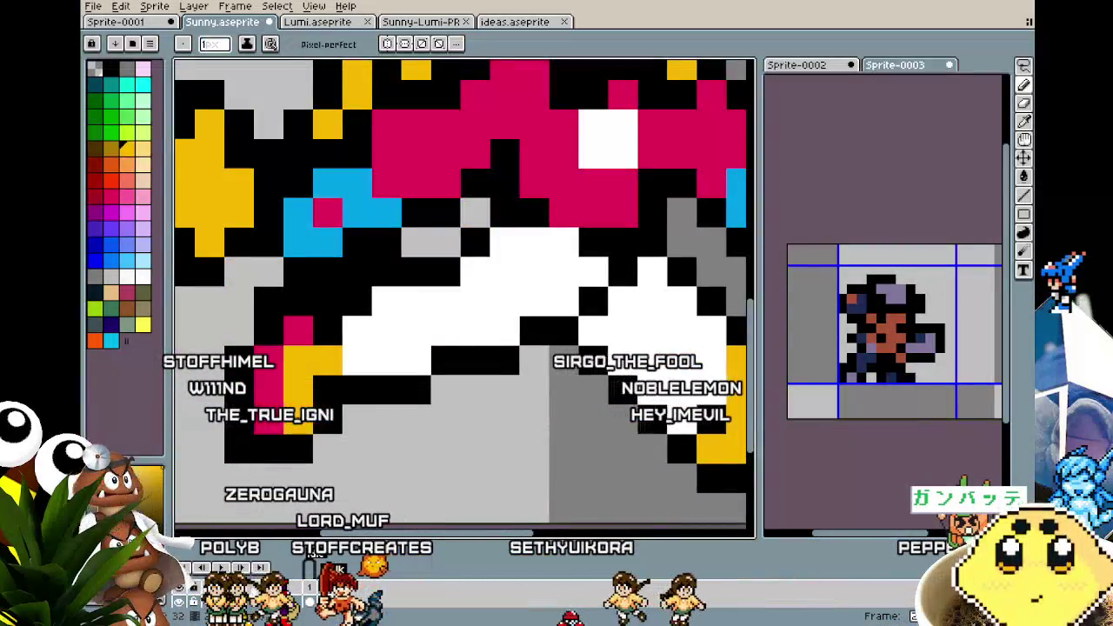
left_click(265, 383, "alt")
left_click(240, 428)
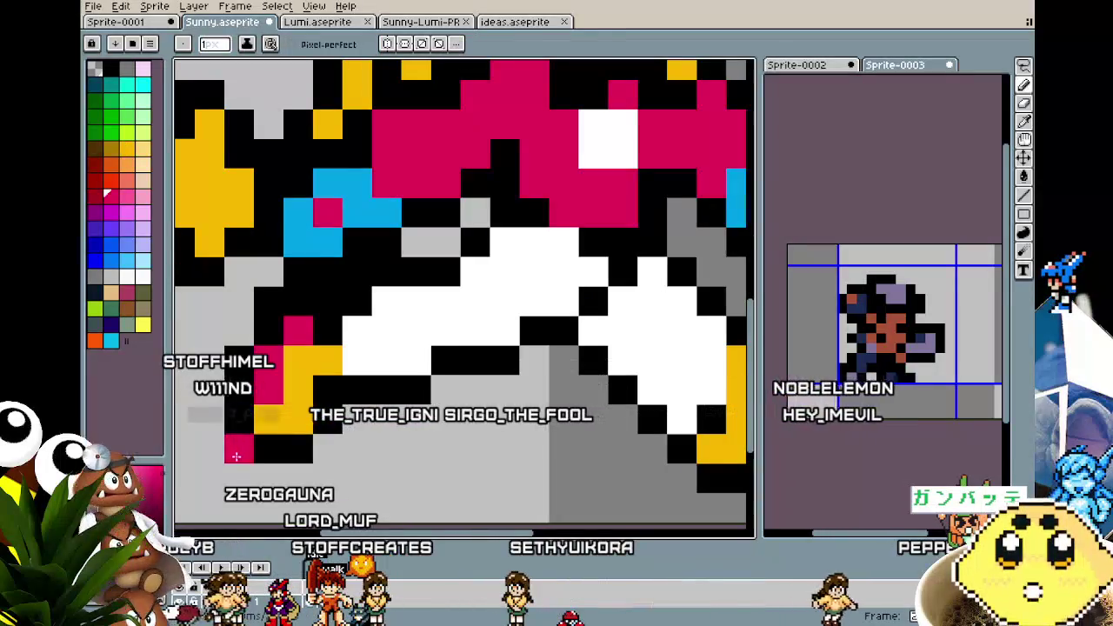
scroll(236, 457, "down", 4)
scroll(340, 449, "up", 1)
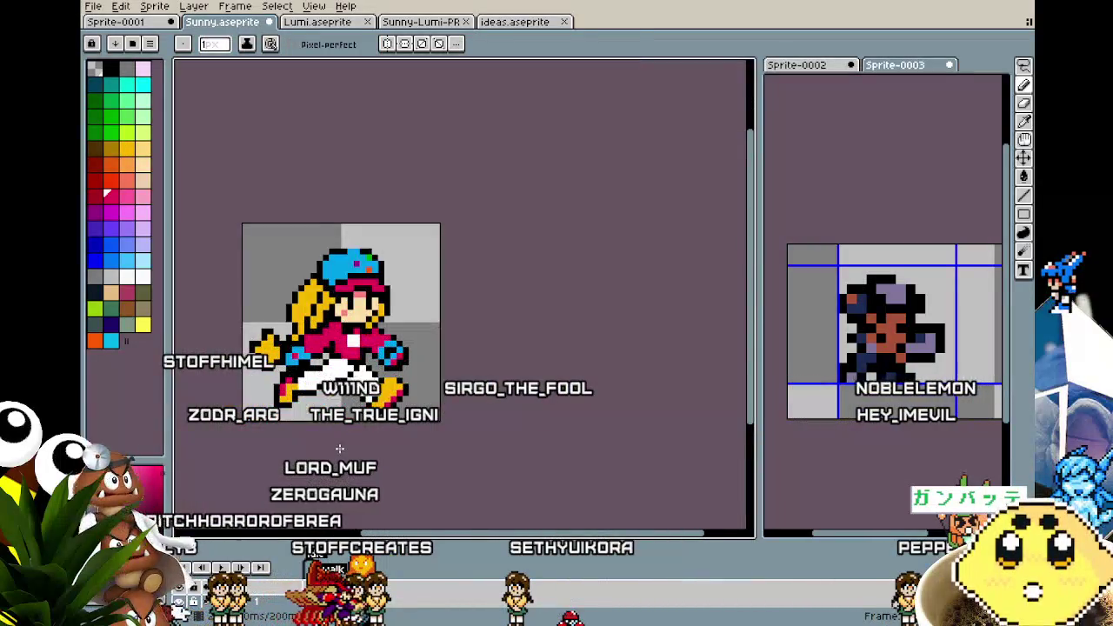
scroll(340, 449, "up", 1)
scroll(279, 395, "up", 1)
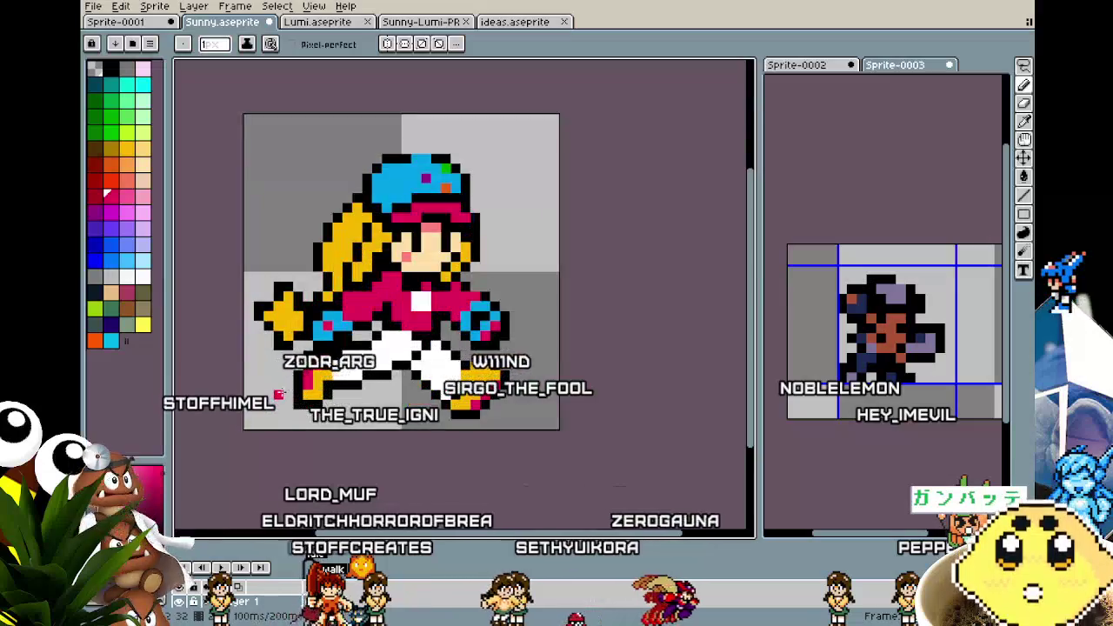
key("m")
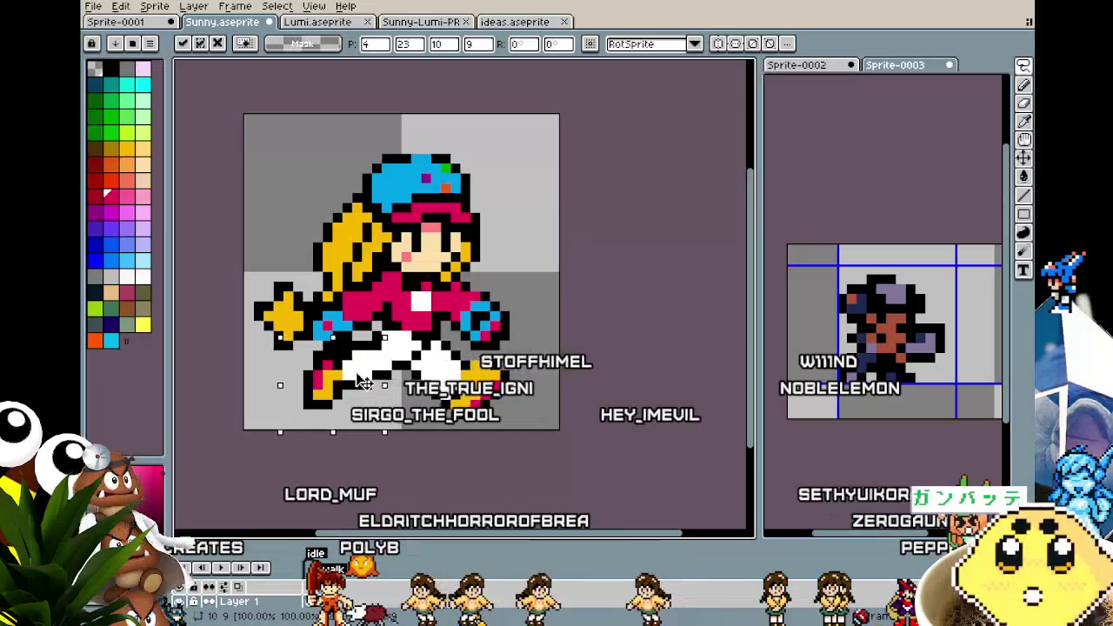
Move the back leg and boot about a pixel higher, with transparent background, and commit
left_click(322, 447)
scroll(346, 471, "down", 2)
scroll(346, 466, "down", 1)
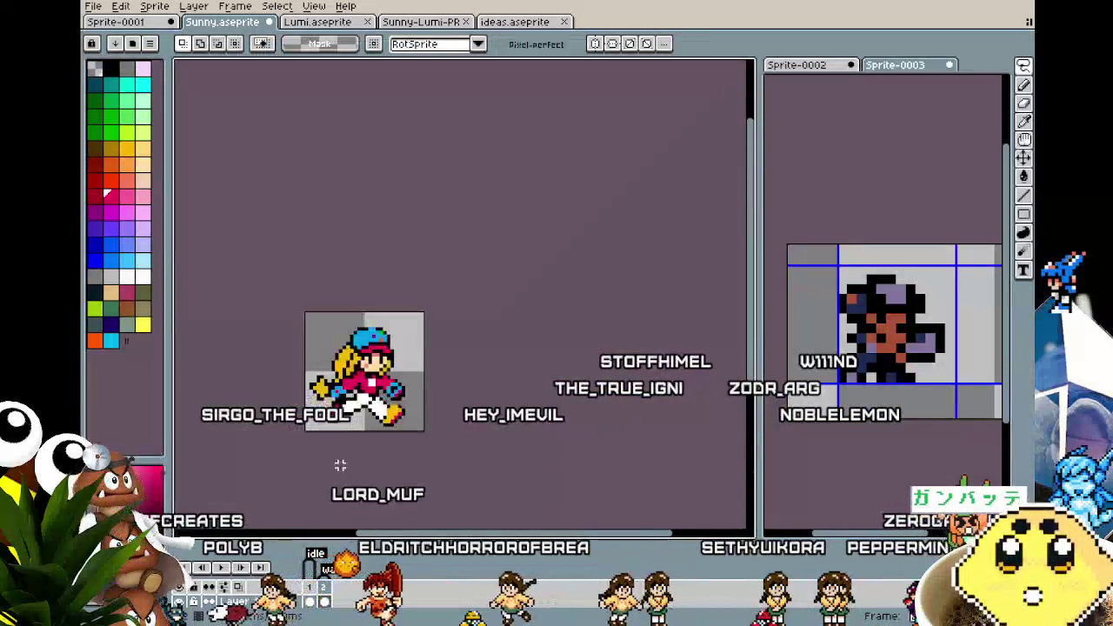
scroll(343, 457, "up", 3)
scroll(343, 453, "up", 2)
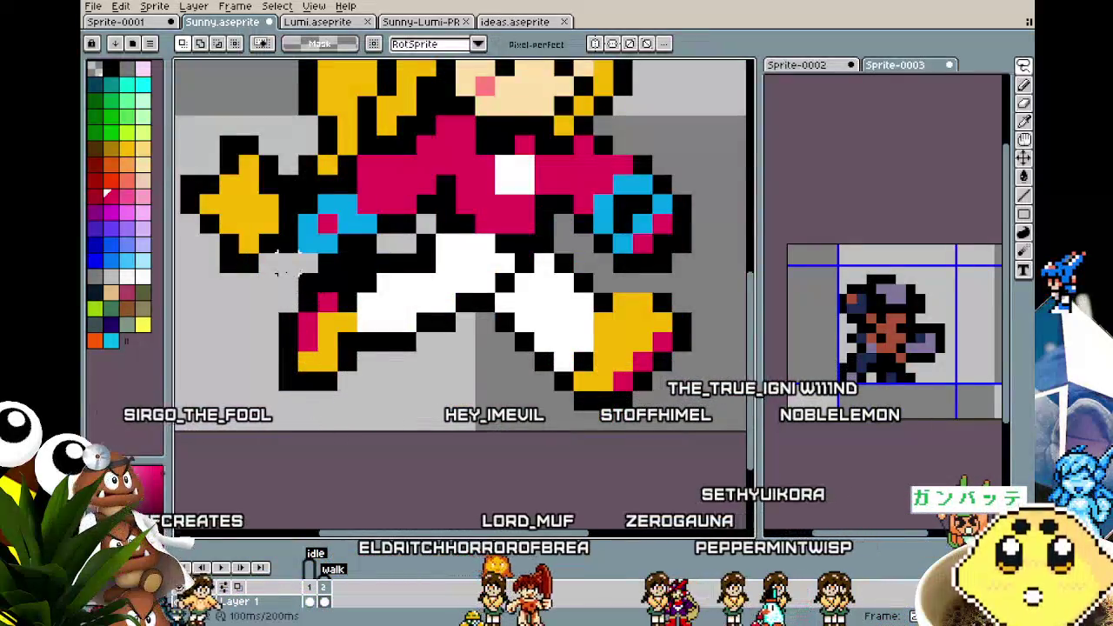
left_click(339, 271, "alt")
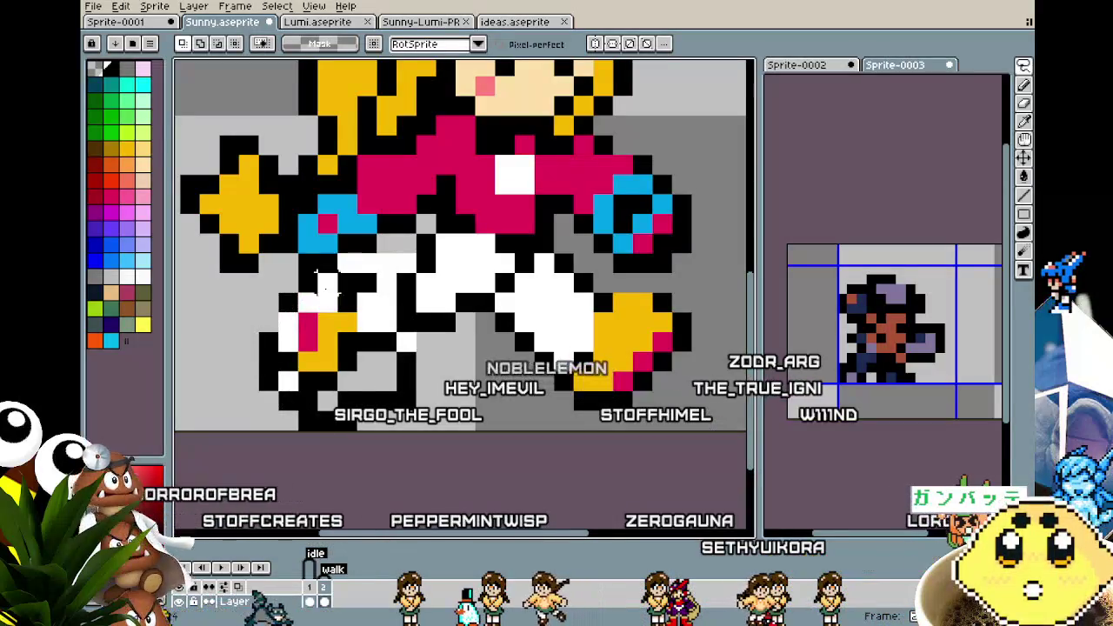
mouse_move(261, 227)
left_mouse_down()
mouse_move(372, 348)
mouse_move(376, 333)
mouse_move(346, 338)
left_mouse_up()
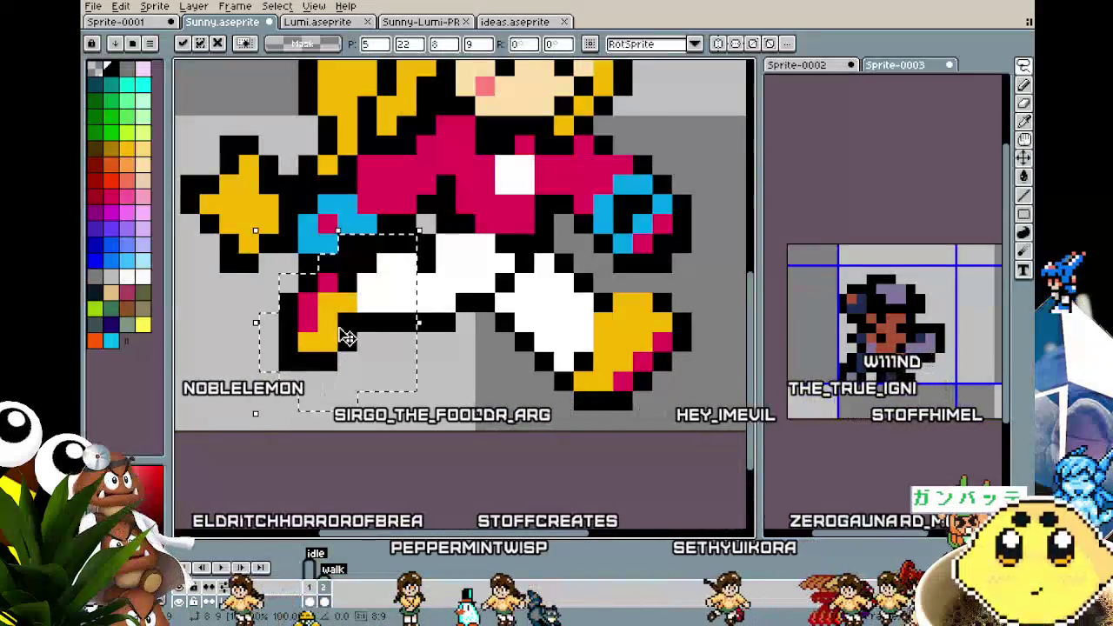
key("Return")
key("minus")
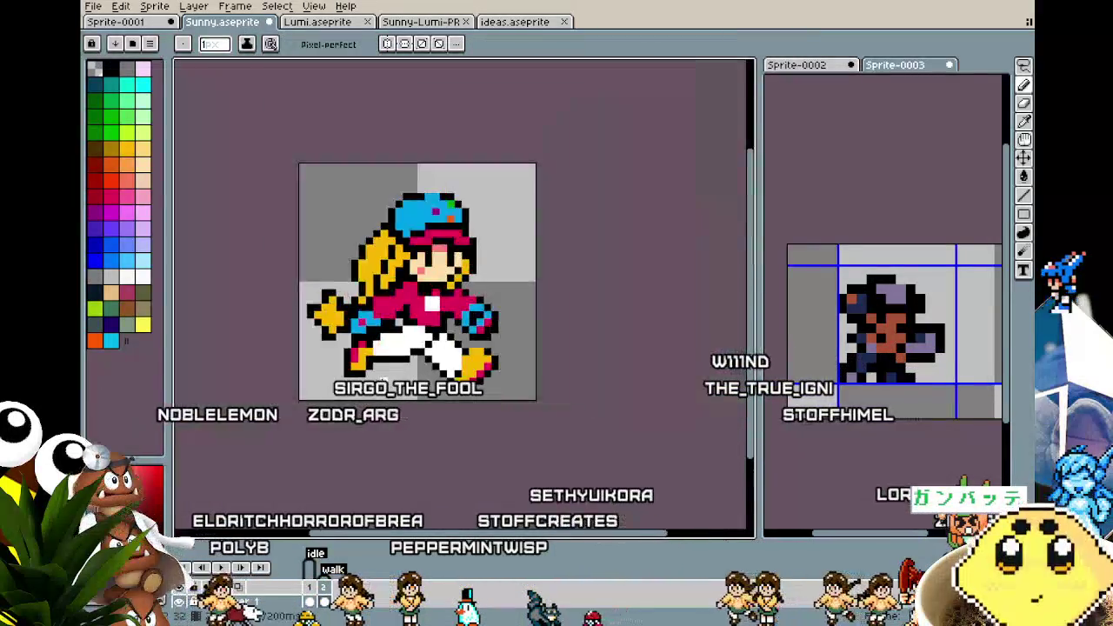
key("minus")
scroll(359, 407, "up", 3)
scroll(359, 407, "up", 2)
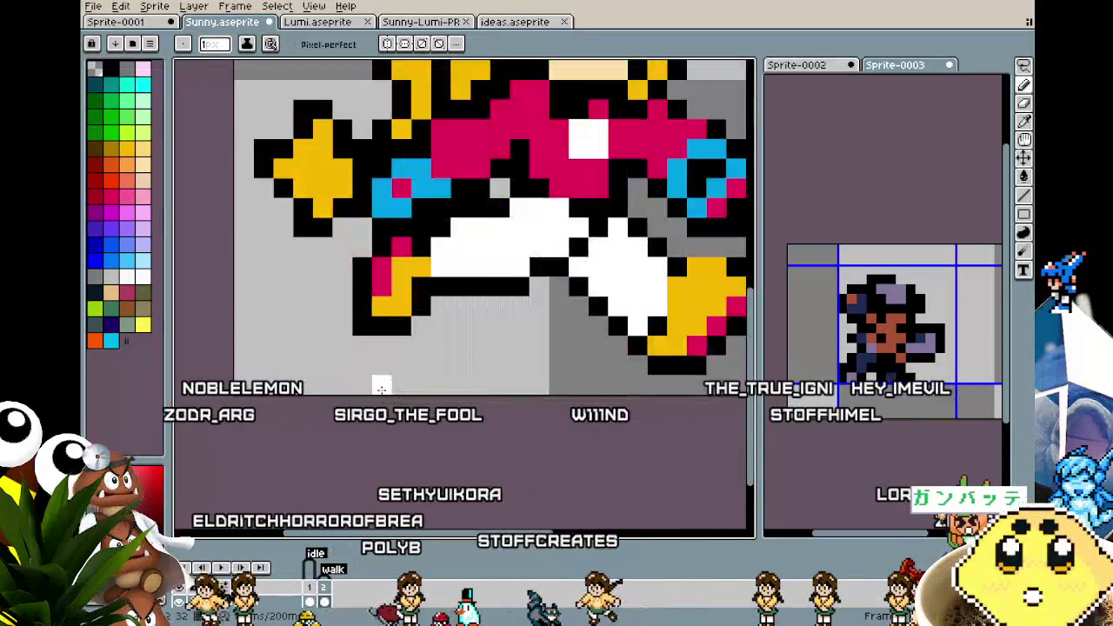
scroll(418, 265, "up", 3)
key("alt")
scroll(433, 235, "down", 2)
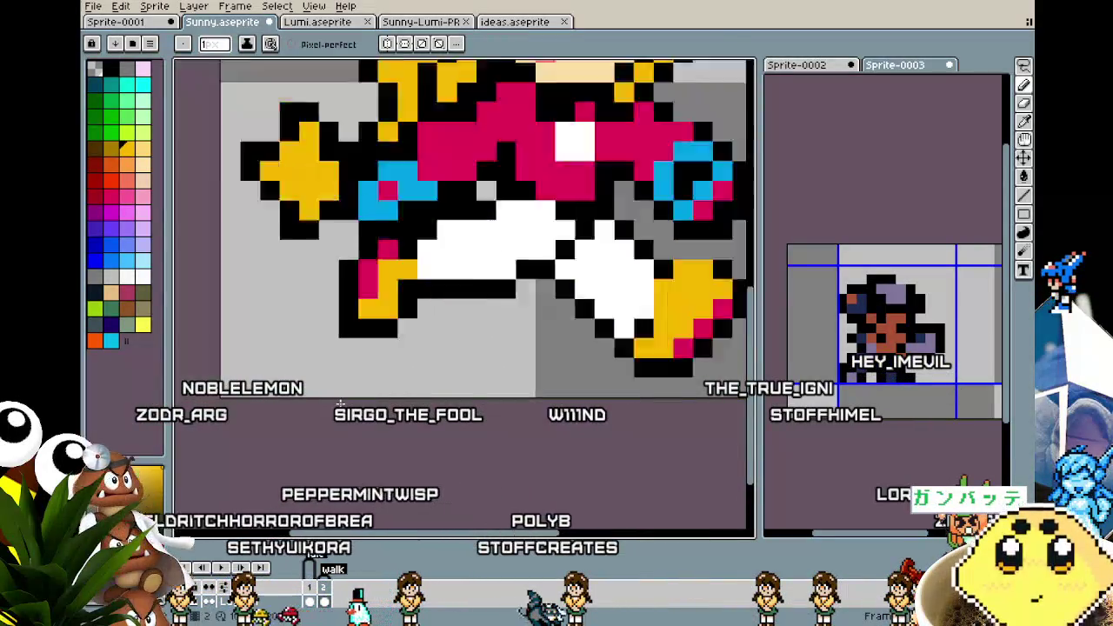
scroll(341, 403, "down", 2)
scroll(347, 377, "up", 2)
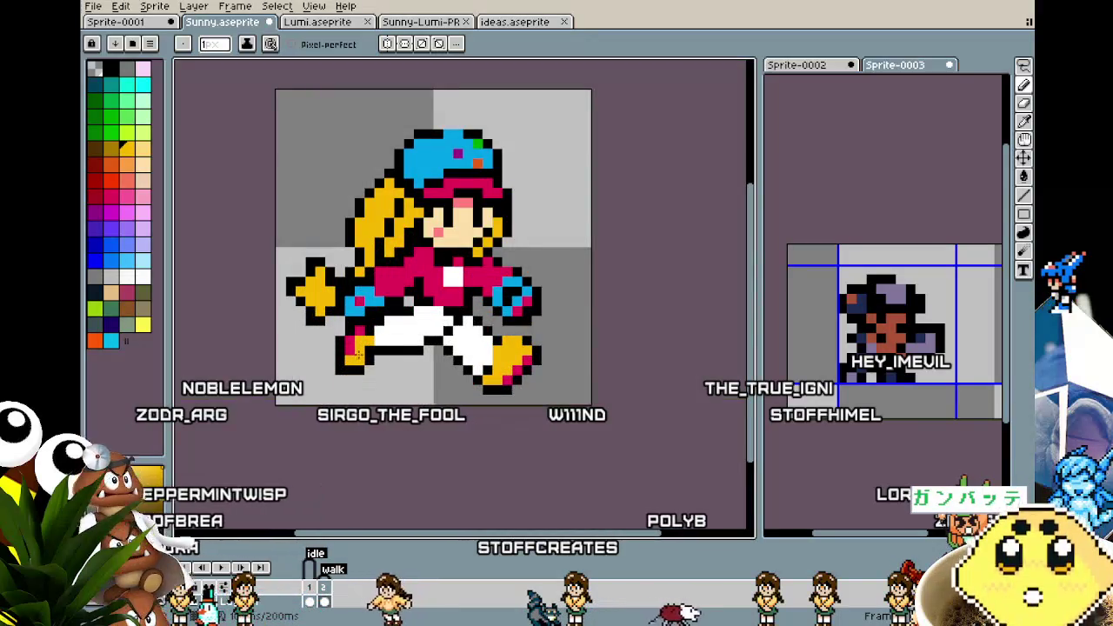
scroll(344, 383, "down", 2)
scroll(340, 391, "up", 1)
scroll(362, 409, "up", 1)
mouse_move(380, 423)
left_mouse_down()
mouse_move(368, 424)
mouse_move(364, 452)
left_mouse_up()
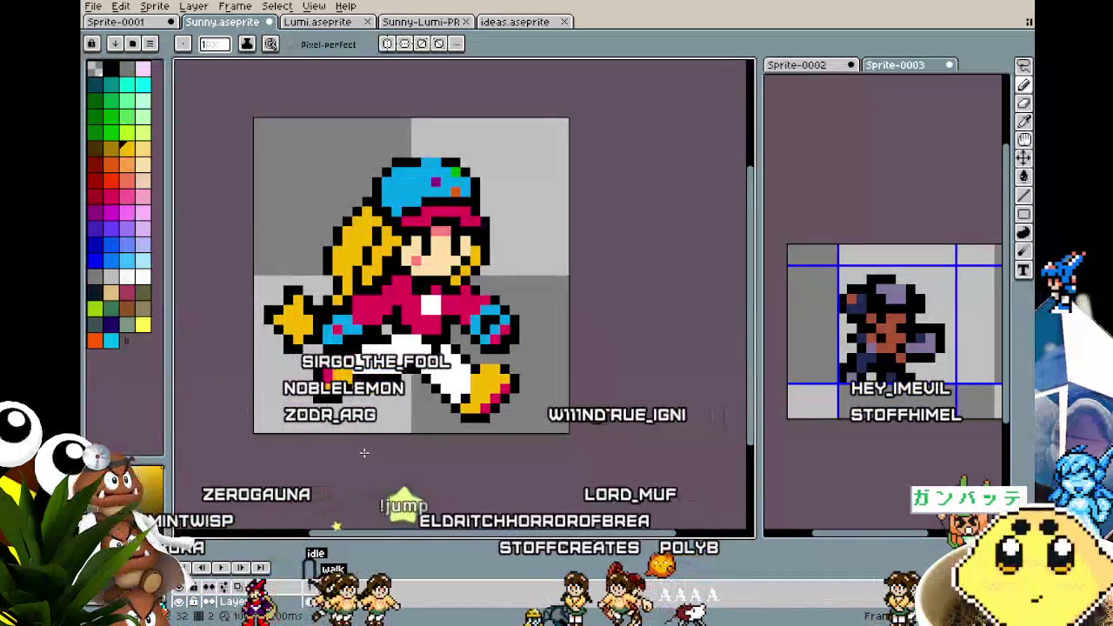
scroll(365, 452, "up", 2)
scroll(365, 453, "down", 1)
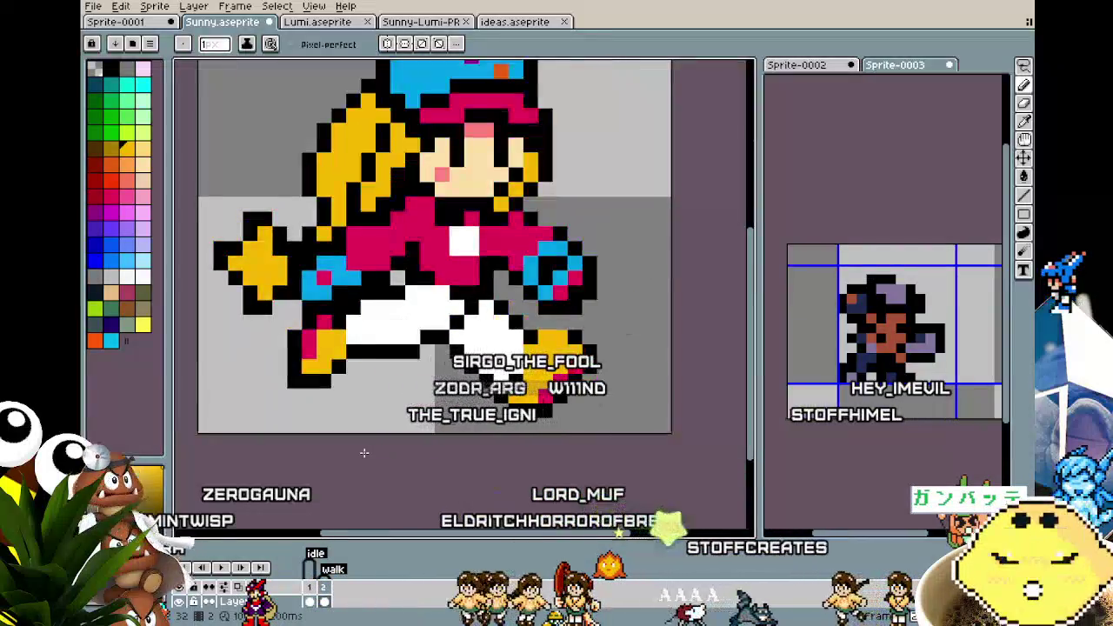
scroll(365, 452, "down", 1)
left_click_drag(425, 301, 355, 286)
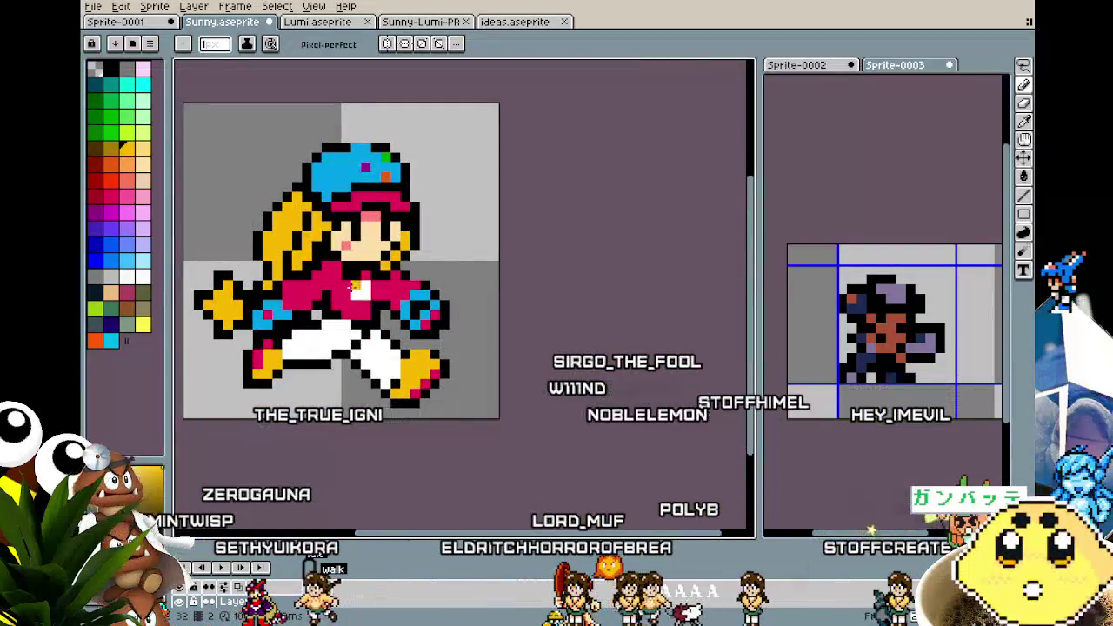
left_click(370, 305, "alt")
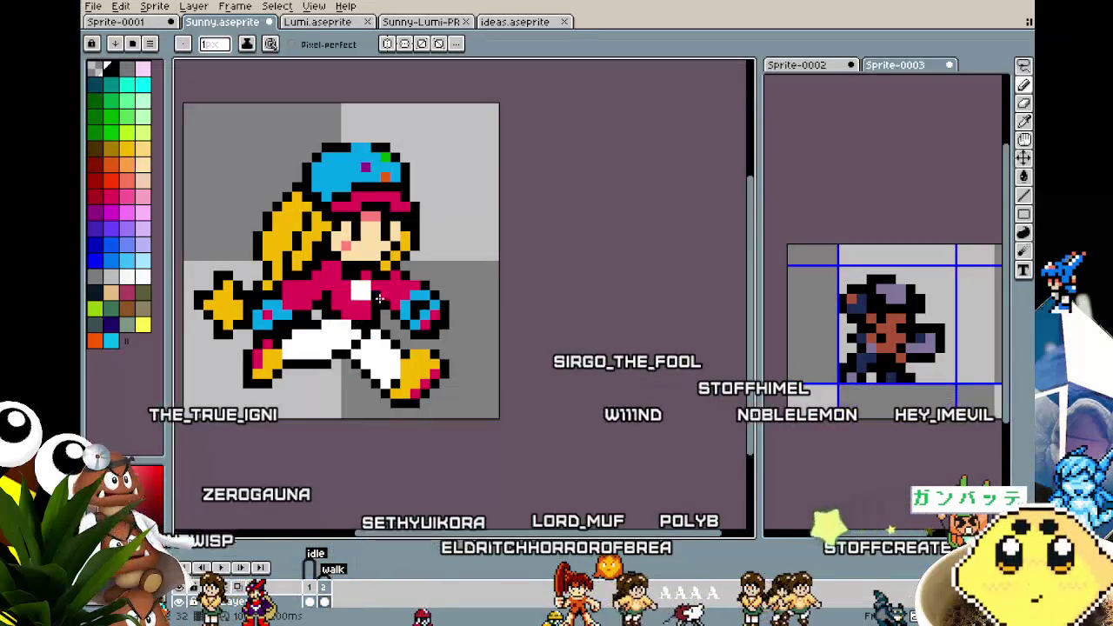
key("alt")
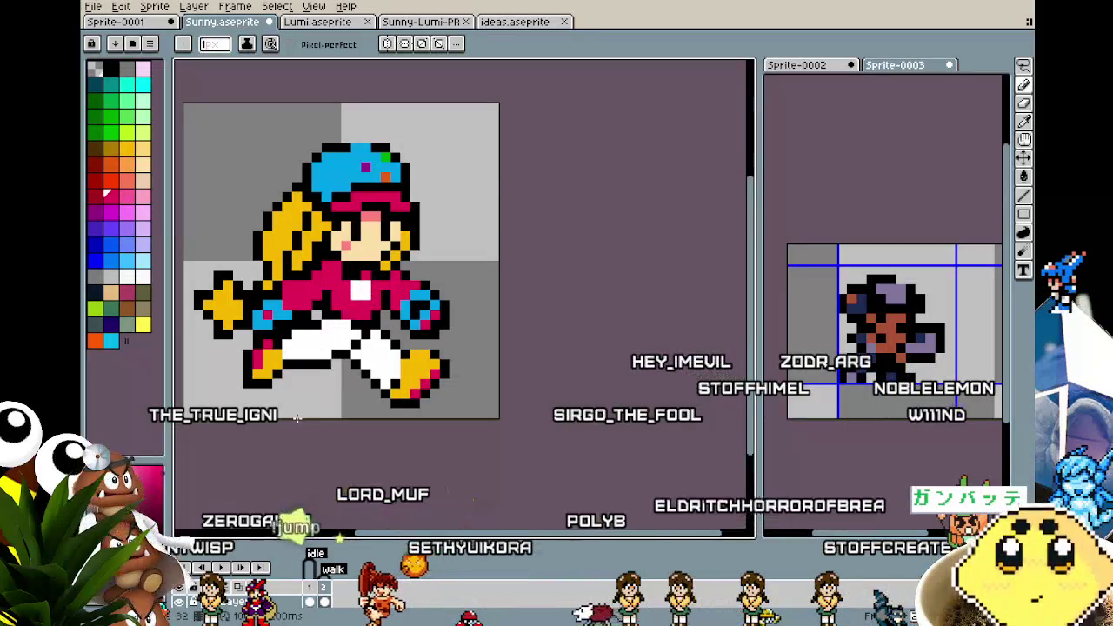
scroll(297, 420, "down", 4)
scroll(297, 419, "up", 3)
key("alt")
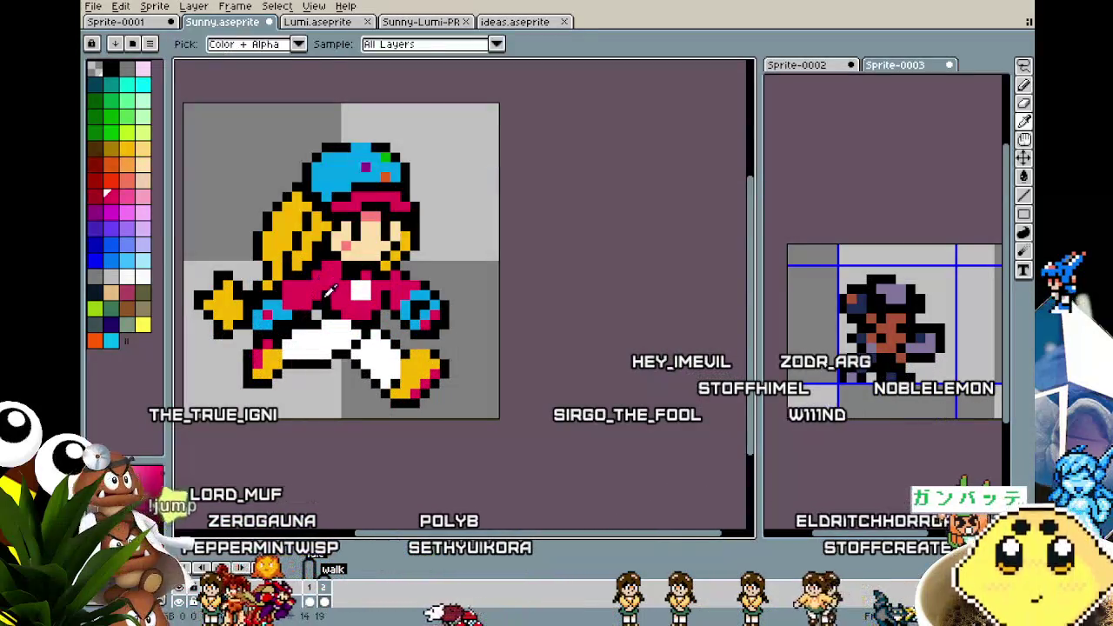
scroll(293, 359, "down", 1)
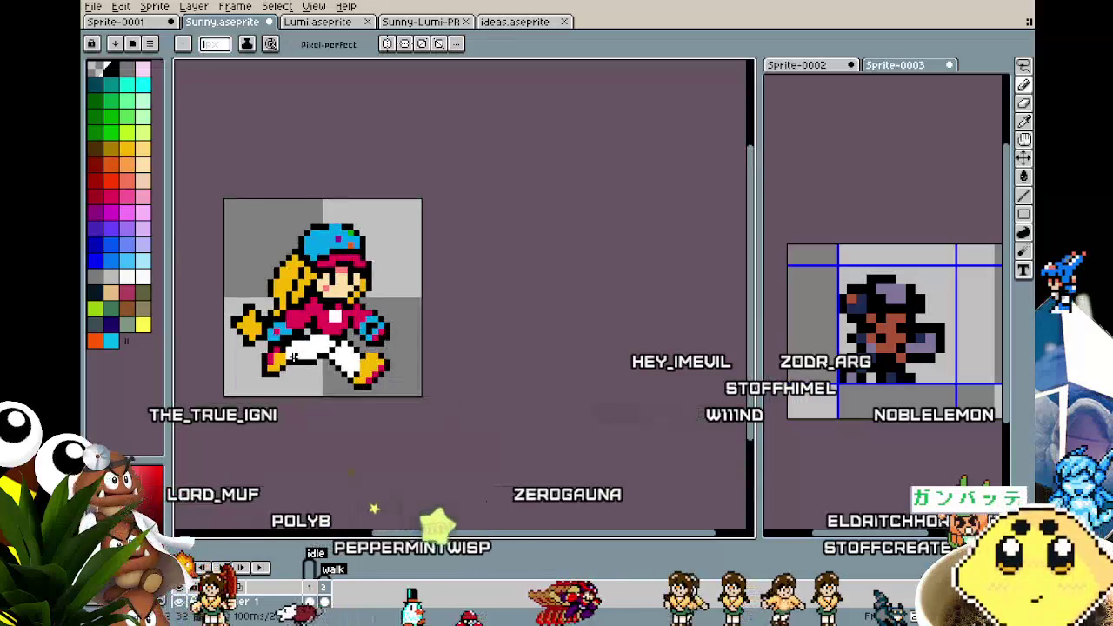
scroll(292, 358, "down", 1)
scroll(292, 358, "down", 1)
scroll(293, 358, "up", 1)
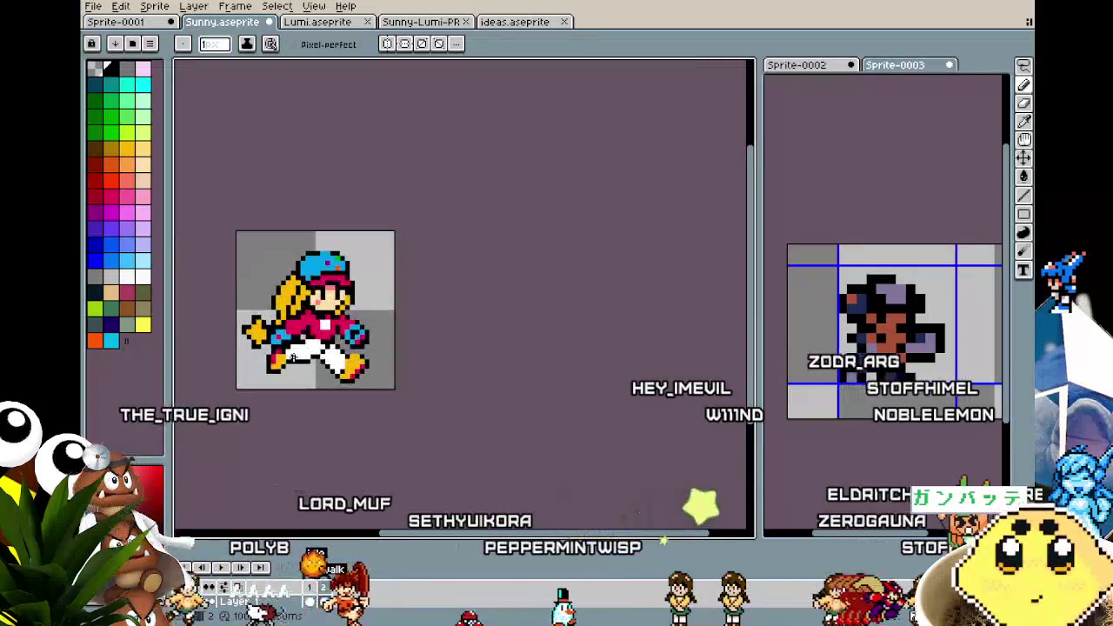
scroll(294, 358, "up", 1)
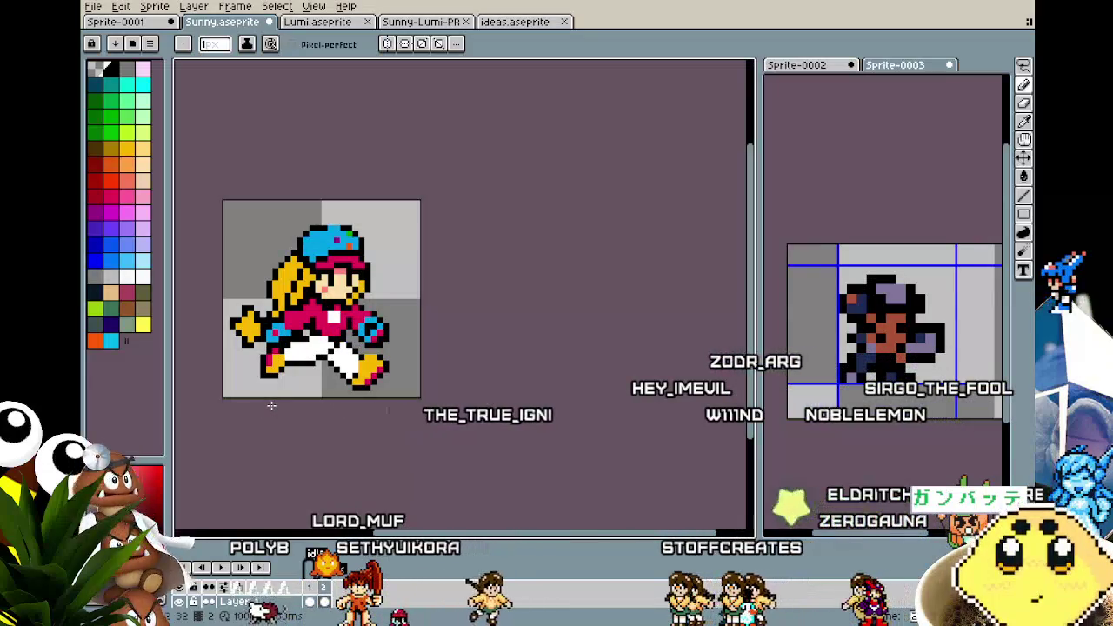
key("m")
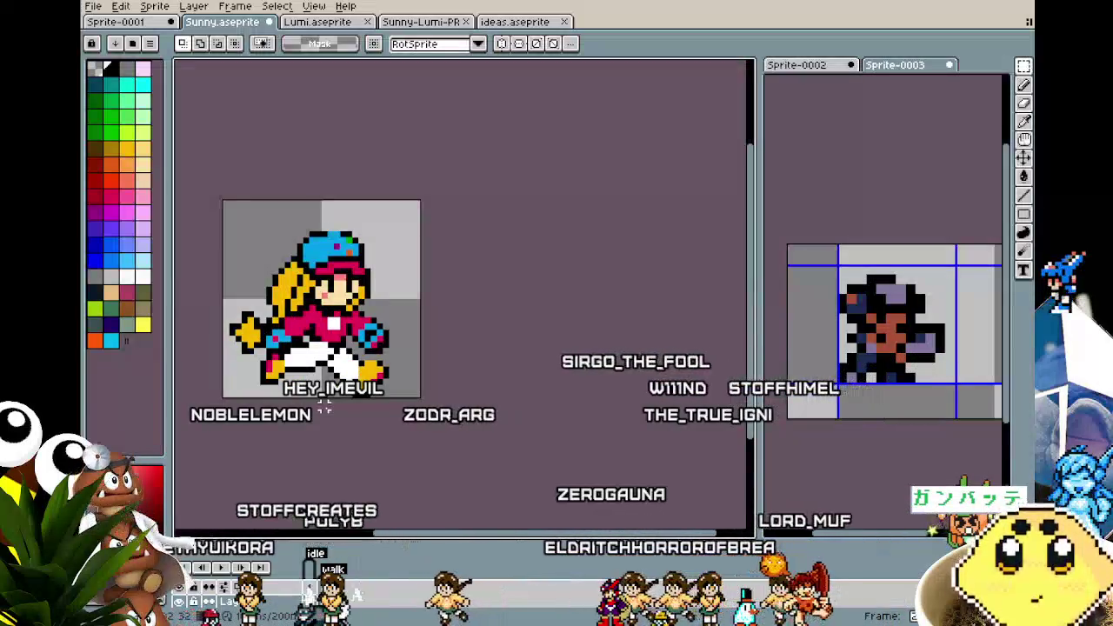
Try moving the white chest patch up a pixel, then undo to restore it
scroll(348, 357, "up", 4)
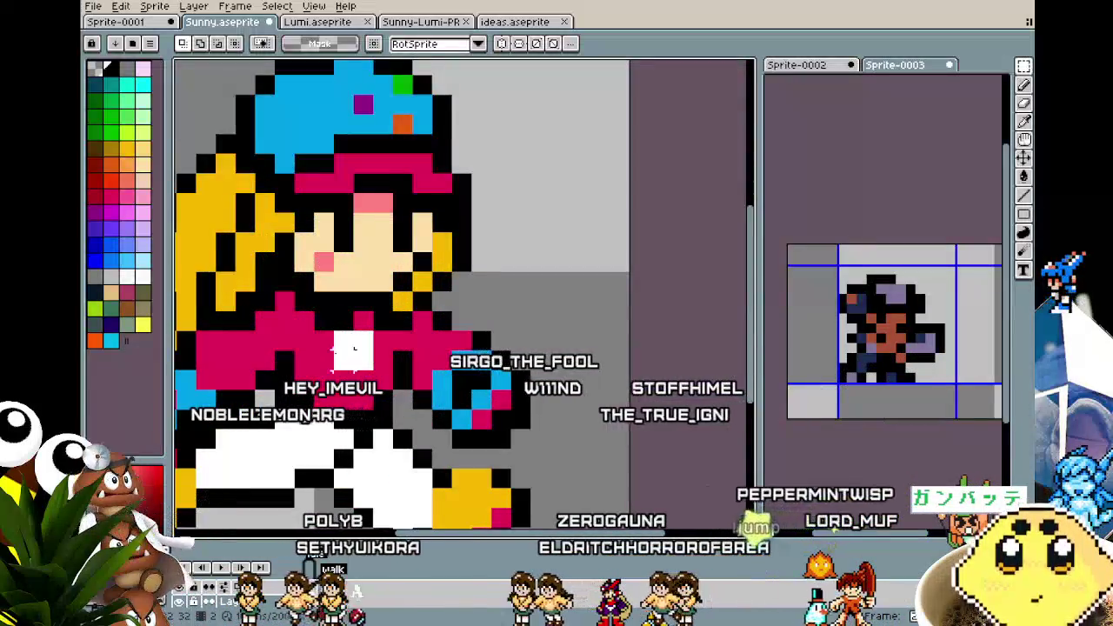
left_click_drag(374, 365, 365, 346)
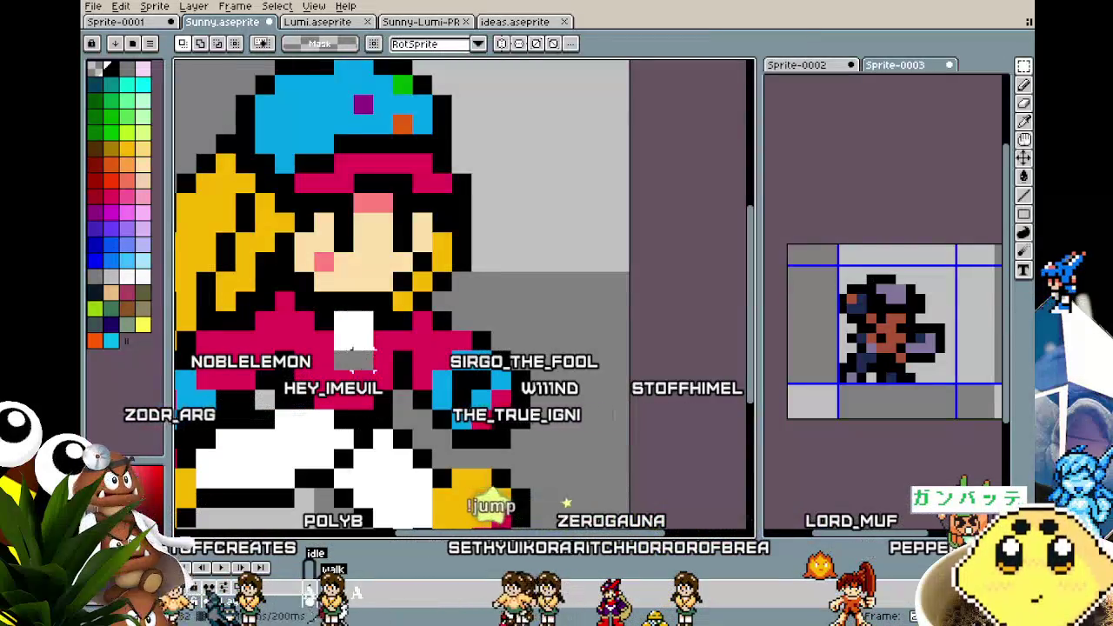
key("b")
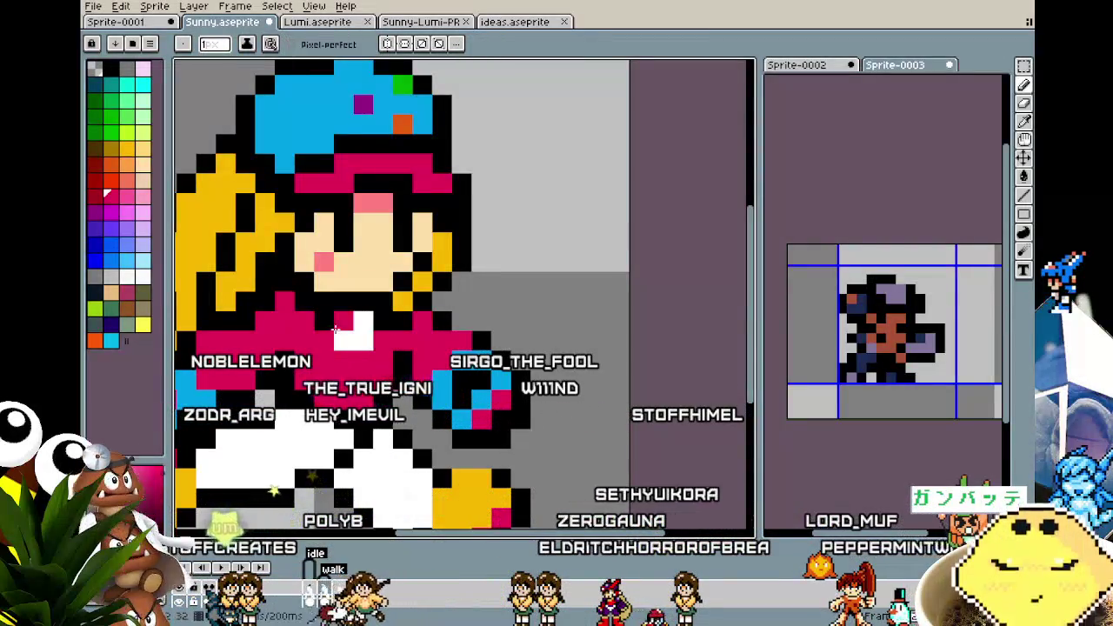
key("m")
key("ctrl+z")
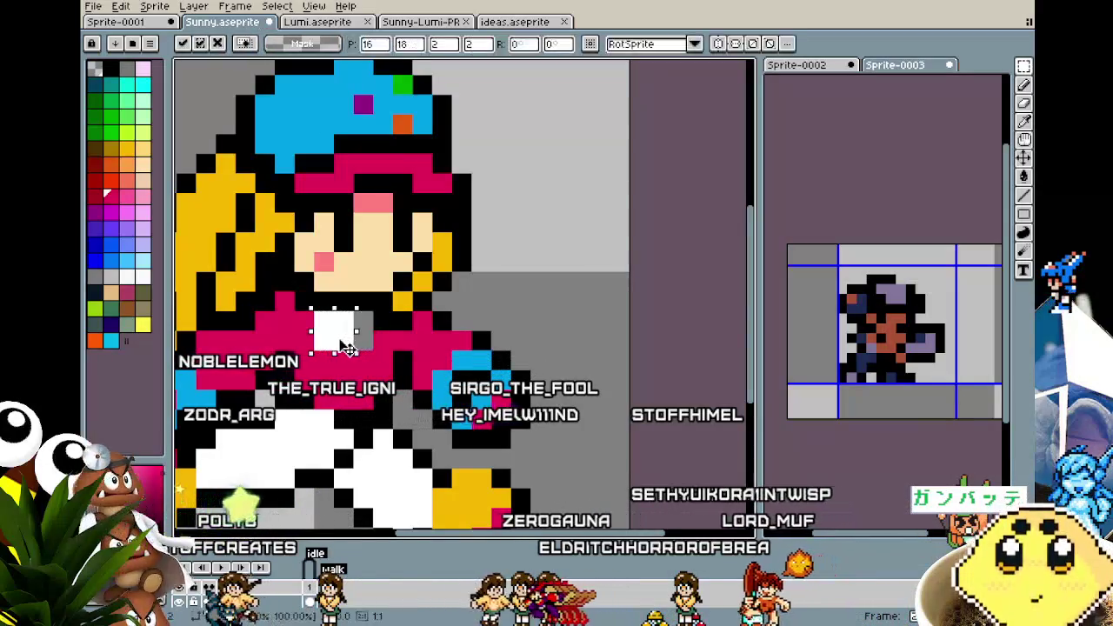
key("b")
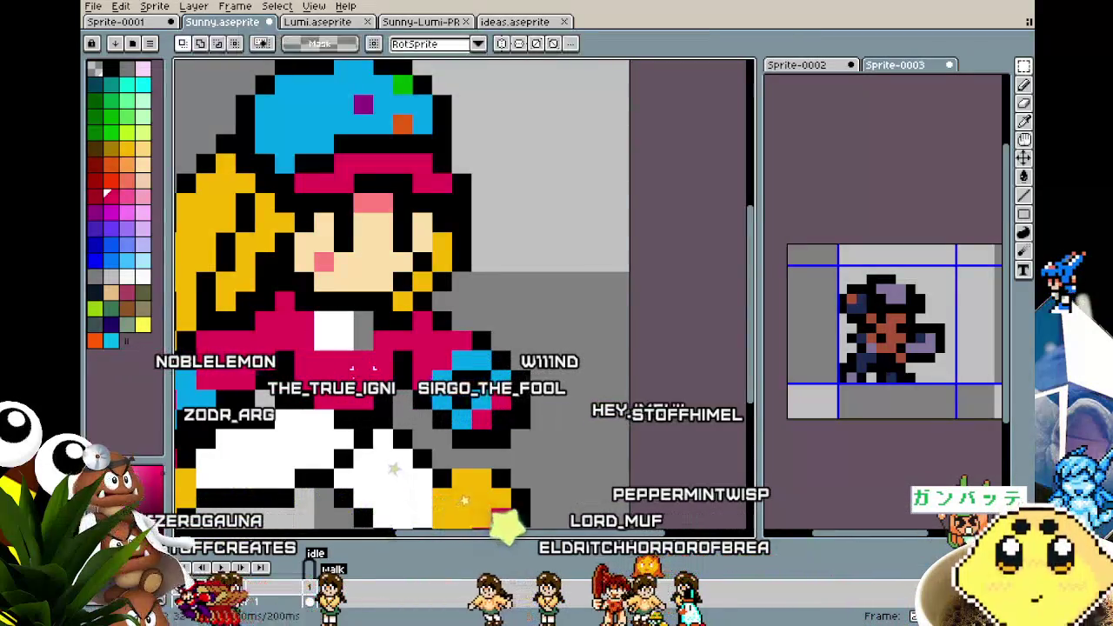
Preview the animation, centre the whole sprite in view, and undo the last edit
scroll(366, 471, "down", 3)
key("Return")
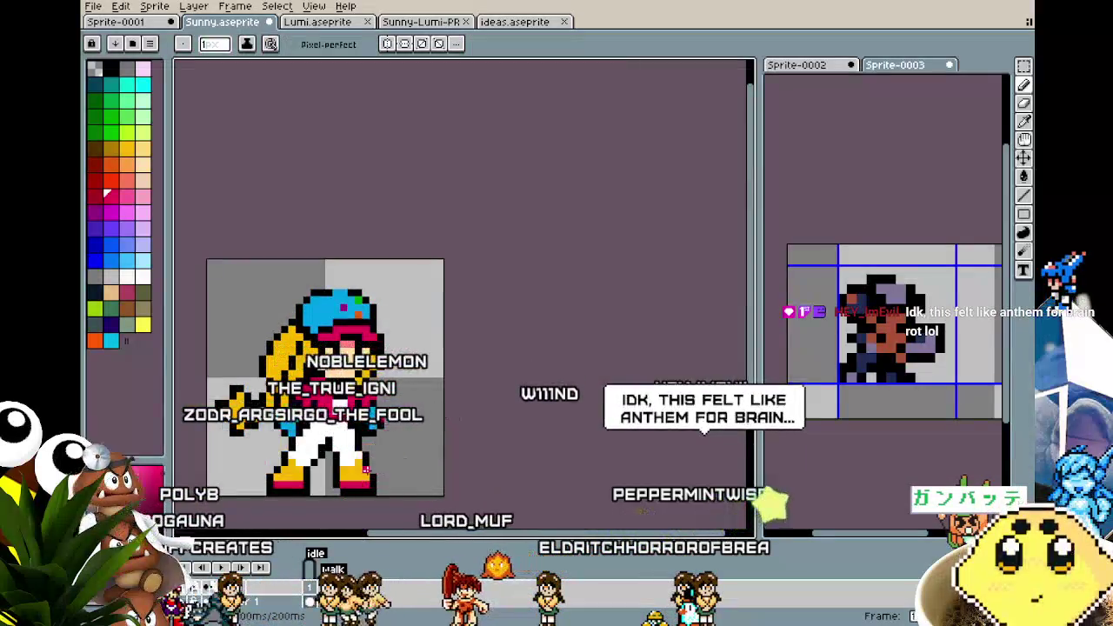
left_click_drag(367, 463, 414, 355)
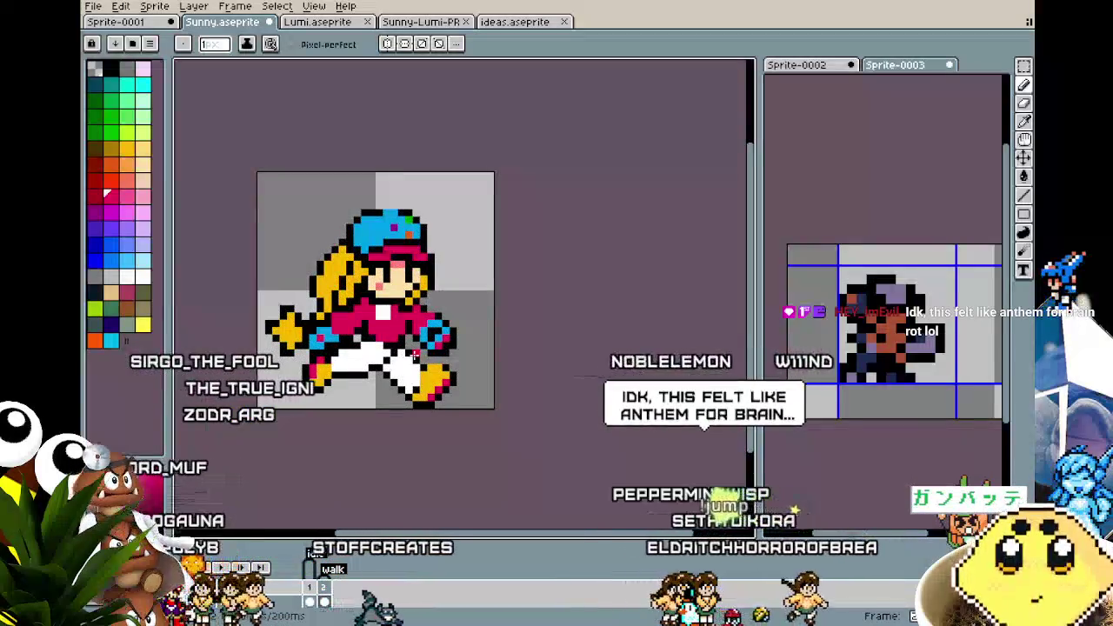
scroll(347, 421, "up", 1)
scroll(347, 421, "up", 1)
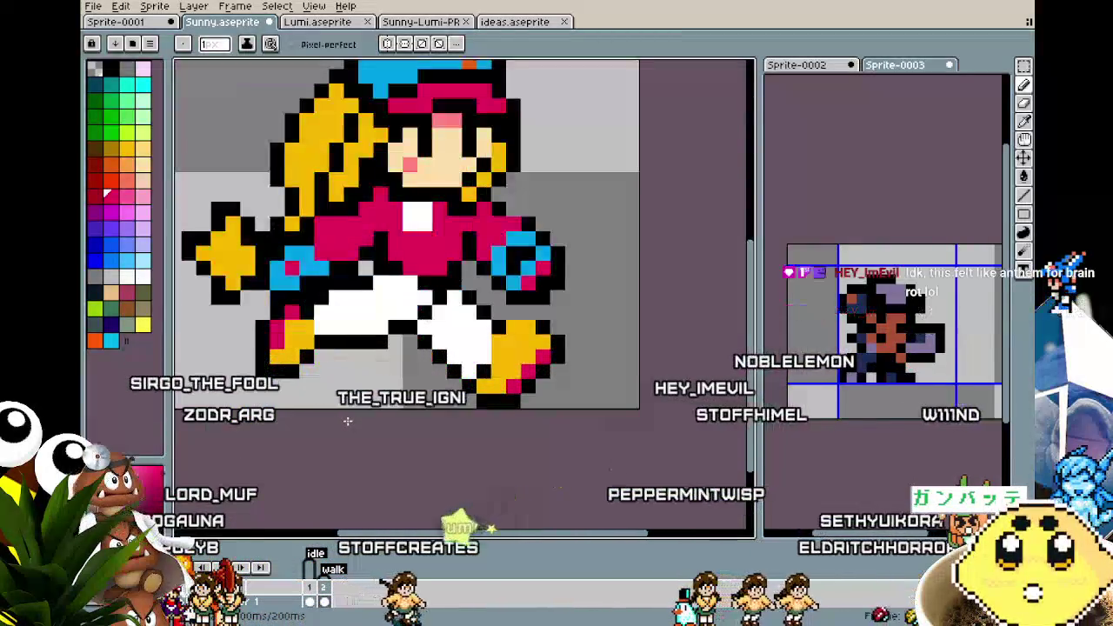
key("i")
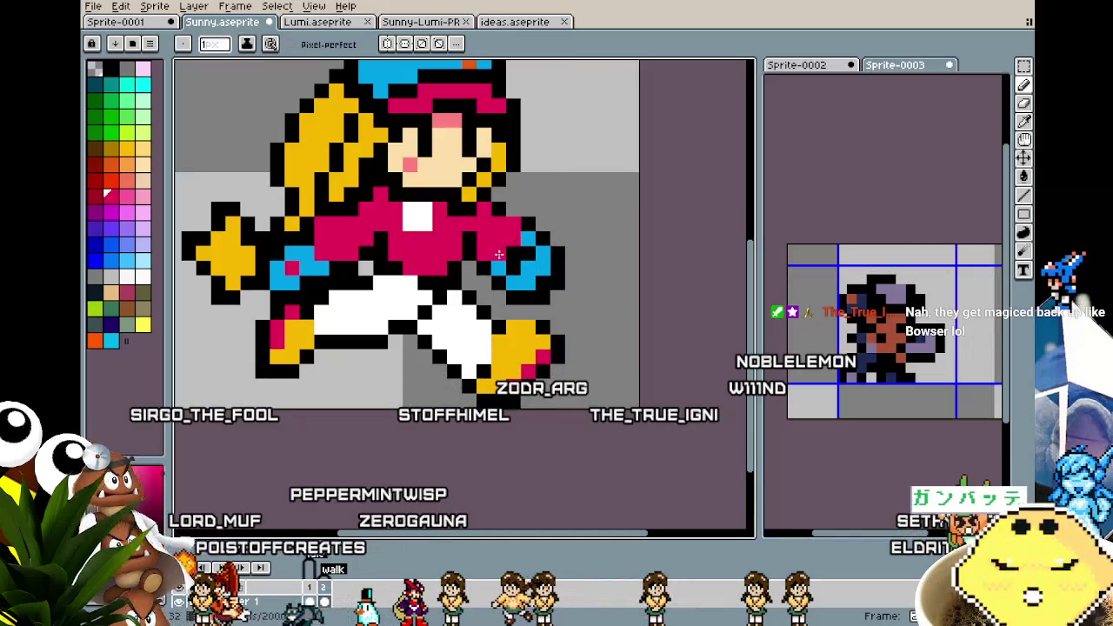
scroll(445, 366, "down", 3)
scroll(445, 366, "down", 1)
scroll(447, 364, "up", 3)
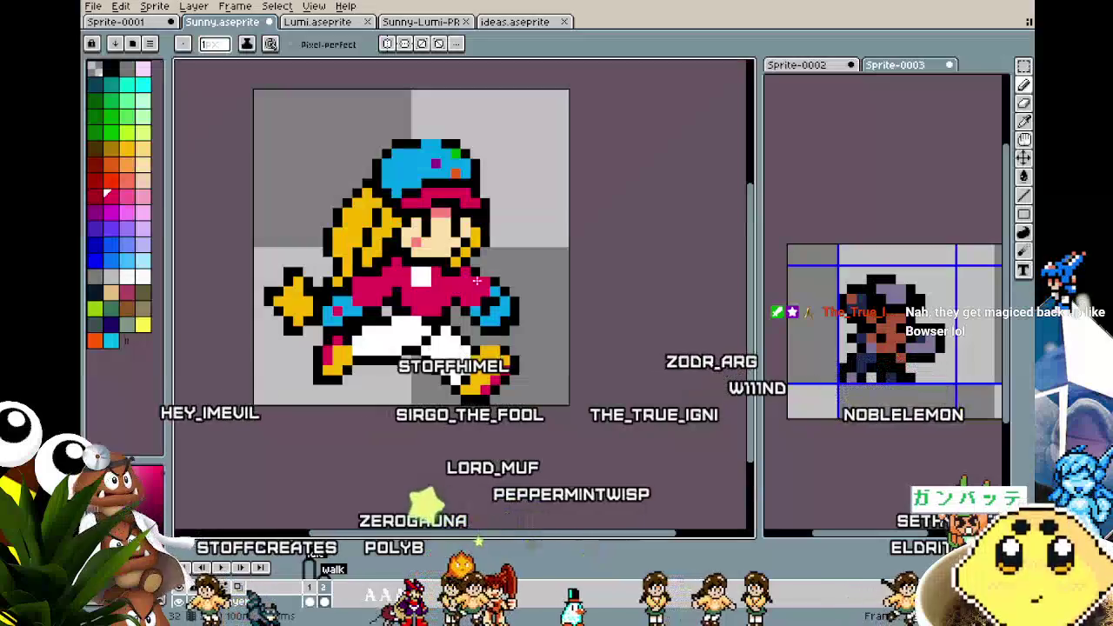
key("ctrl+z")
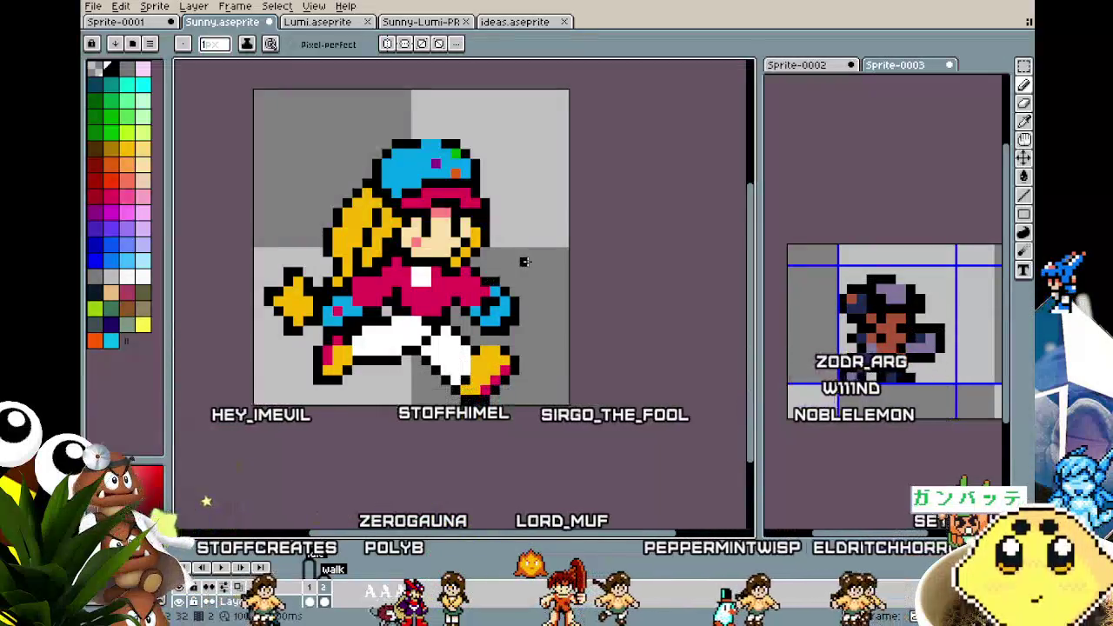
scroll(470, 368, "down", 1)
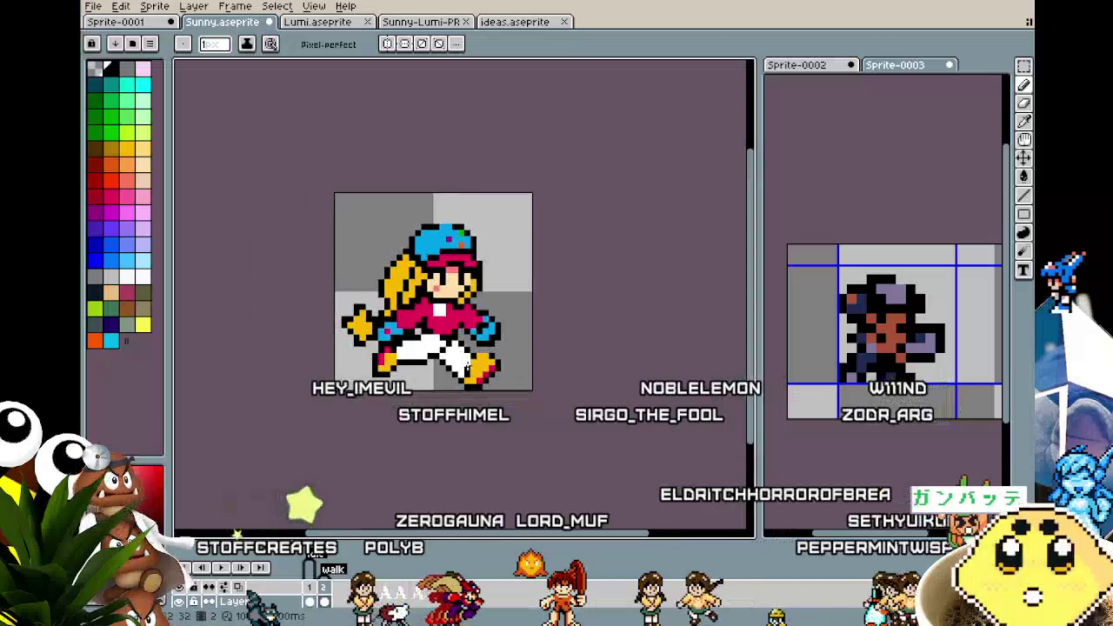
Paste a new hand block at the end of the front arm and sample black
scroll(465, 368, "up", 3)
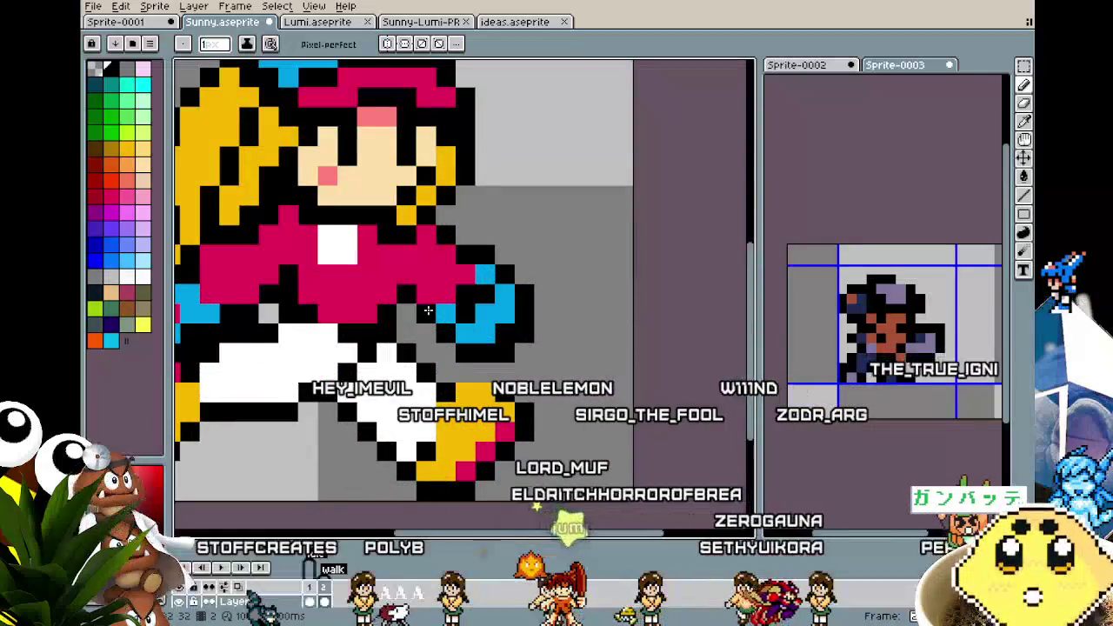
key("ctrl+v")
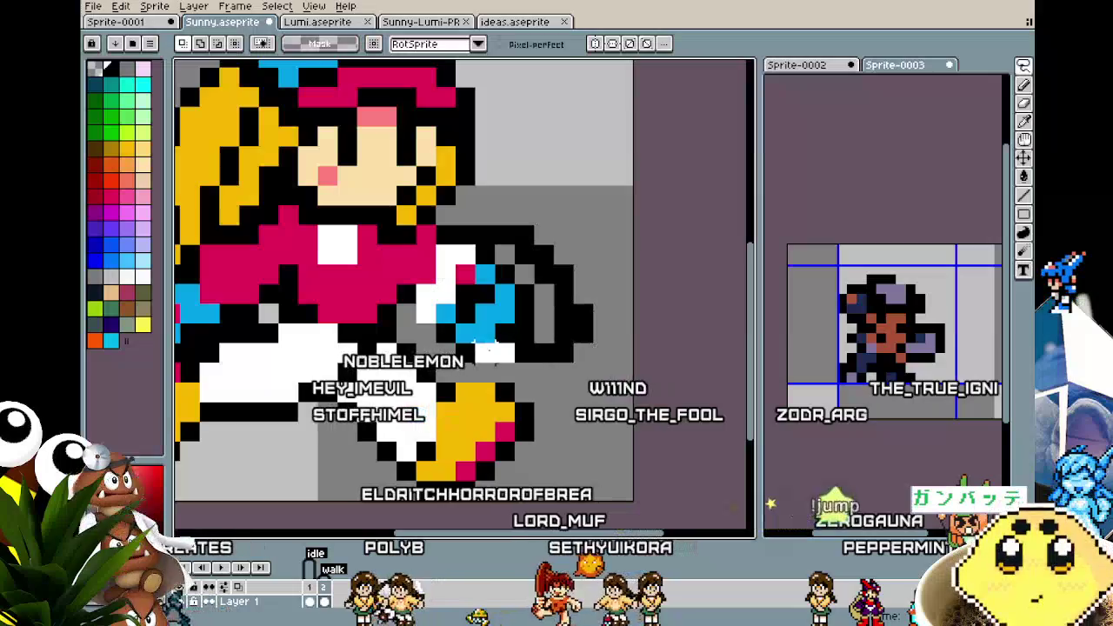
left_click_drag(444, 313, 469, 322)
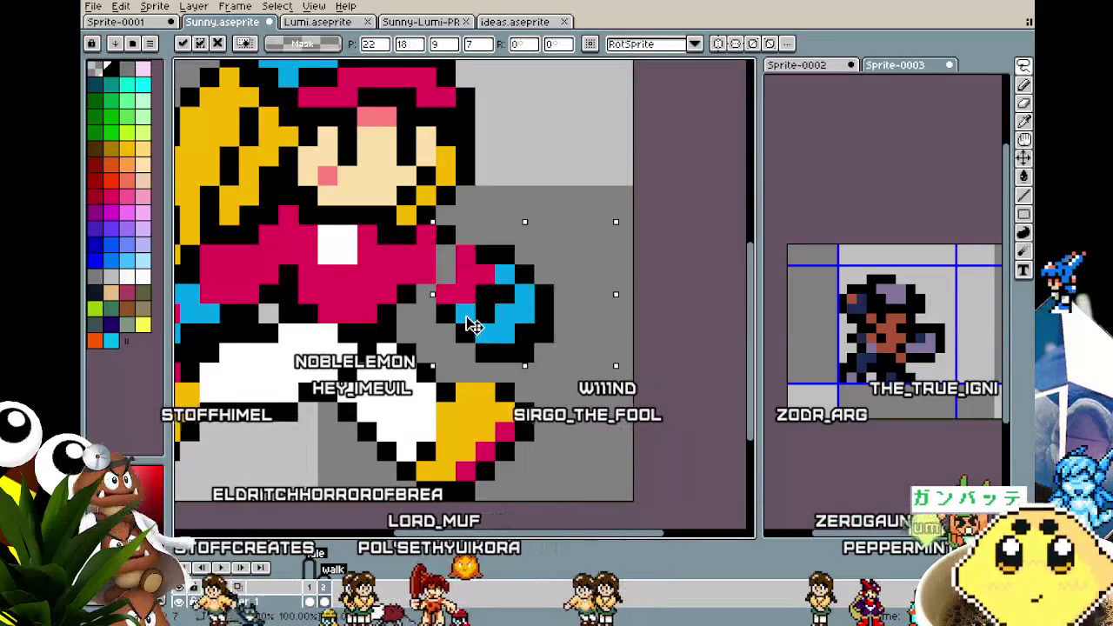
key("i")
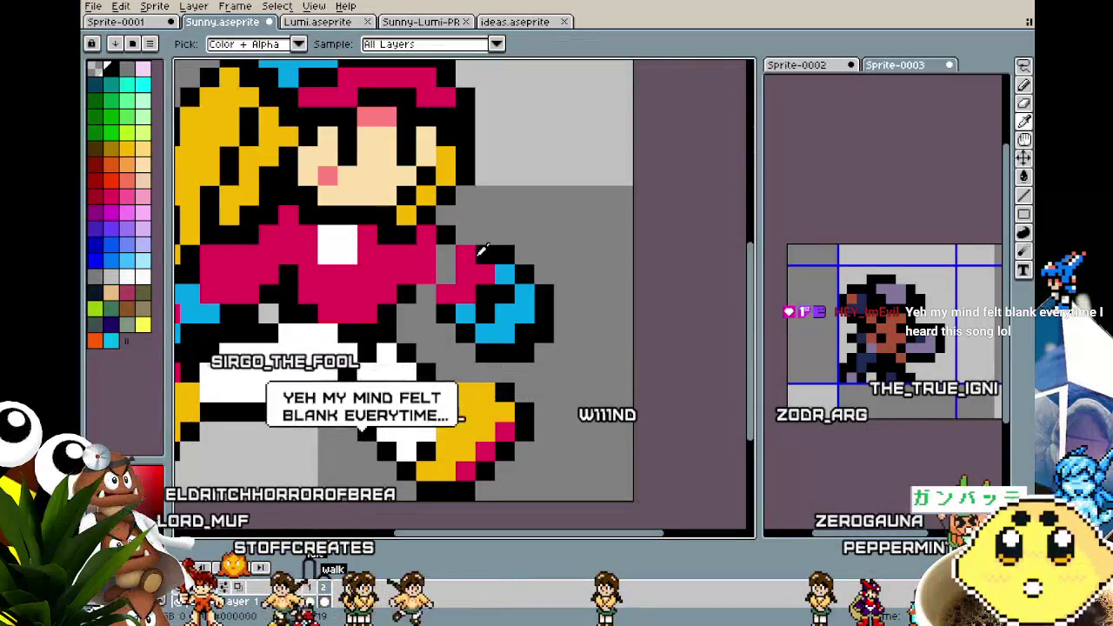
left_click(435, 320)
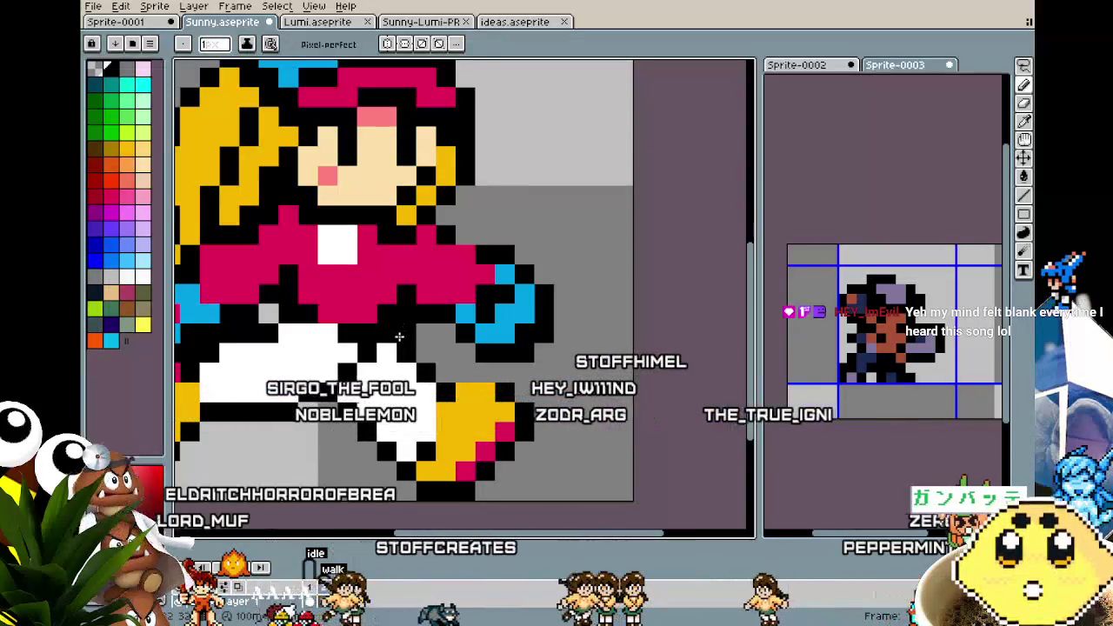
scroll(399, 337, "down", 1)
scroll(383, 356, "down", 1)
scroll(366, 374, "up", 1)
scroll(355, 390, "up", 1)
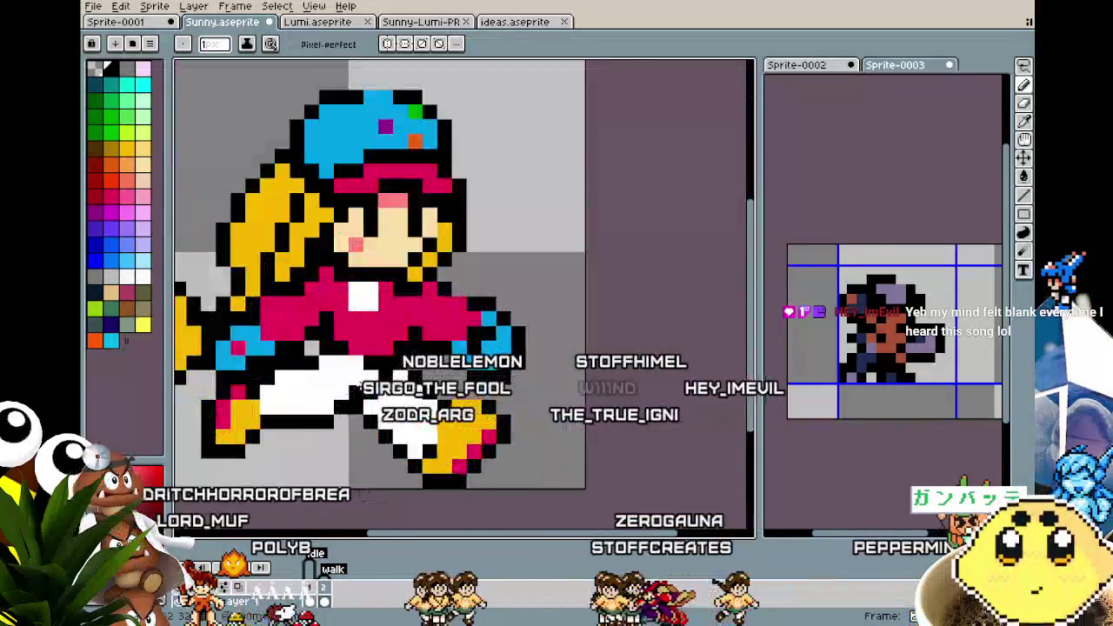
Lasso the front hand and move it 2 px left and 1 px up
key("q")
left_click_drag(483, 283, 521, 383)
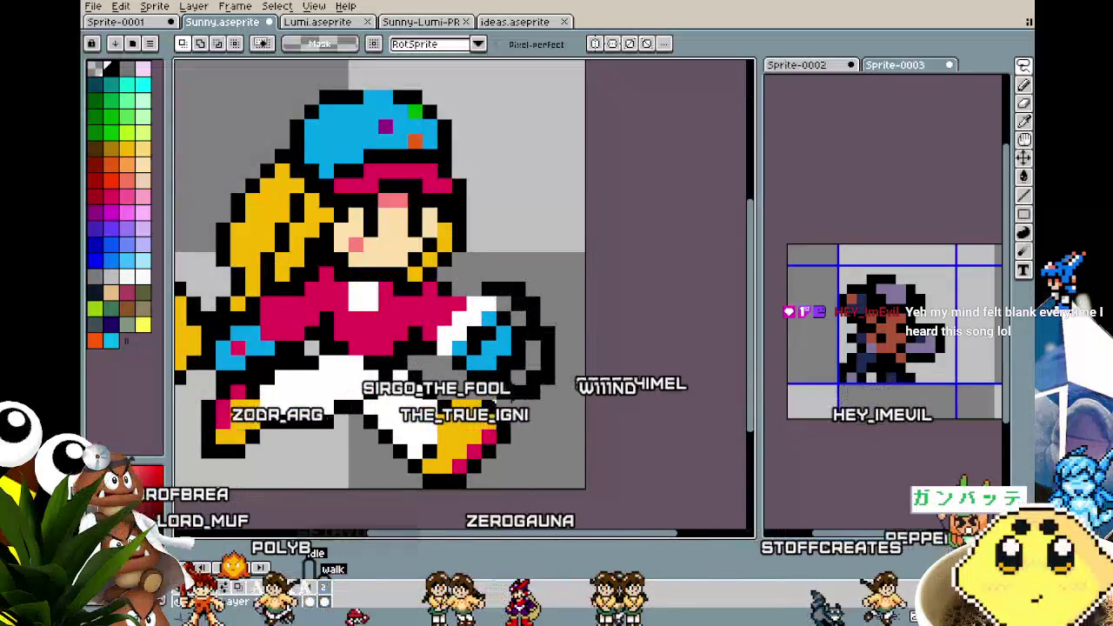
left_click_drag(451, 343, 421, 331)
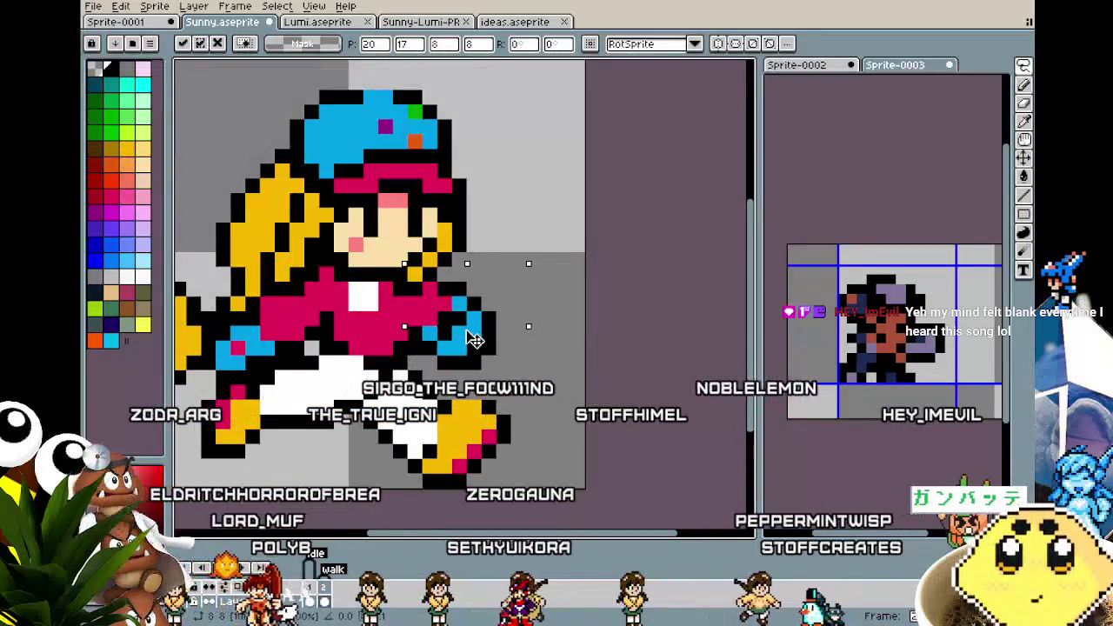
key("Return")
scroll(445, 419, "down", 4)
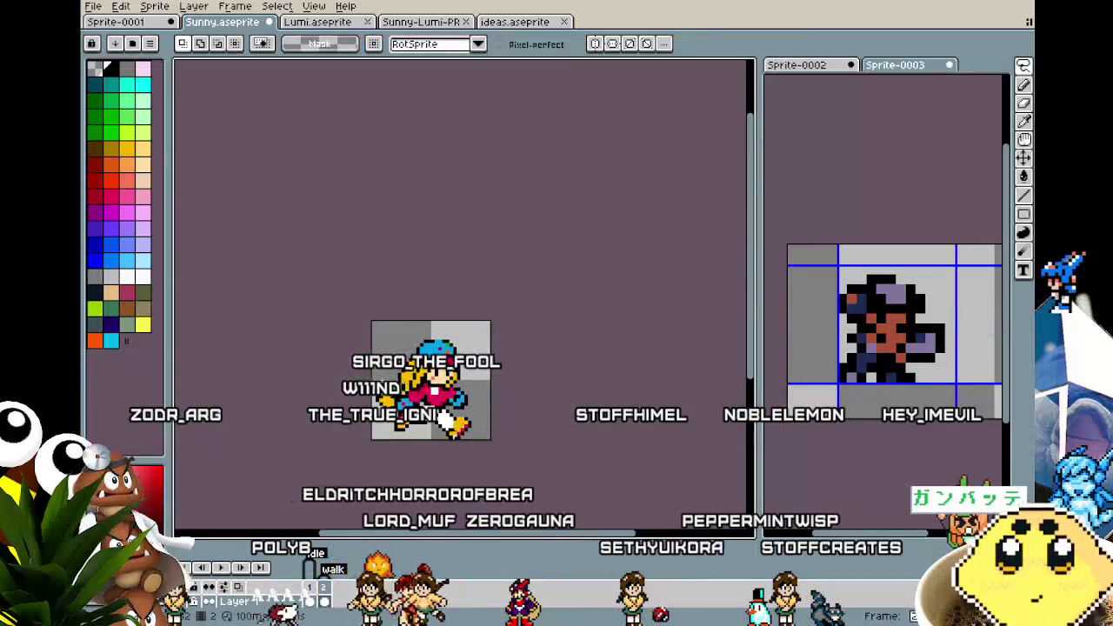
scroll(451, 425, "up", 4)
key("b")
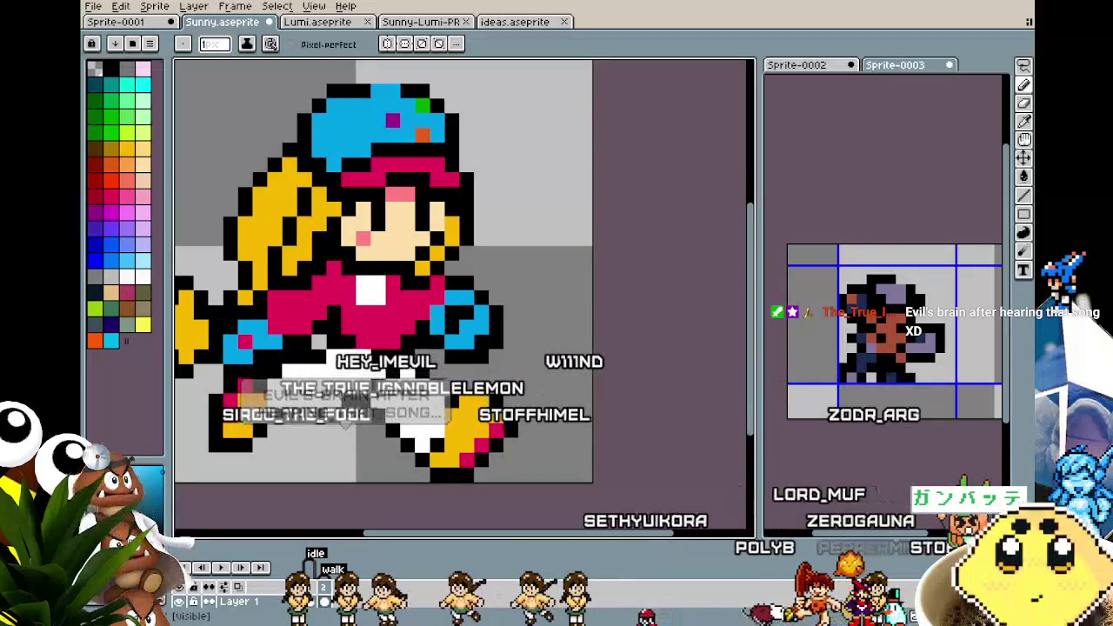
Recolour a few of Sunny's jacket pixels pink with the Pencil
scroll(428, 430, "left", 2)
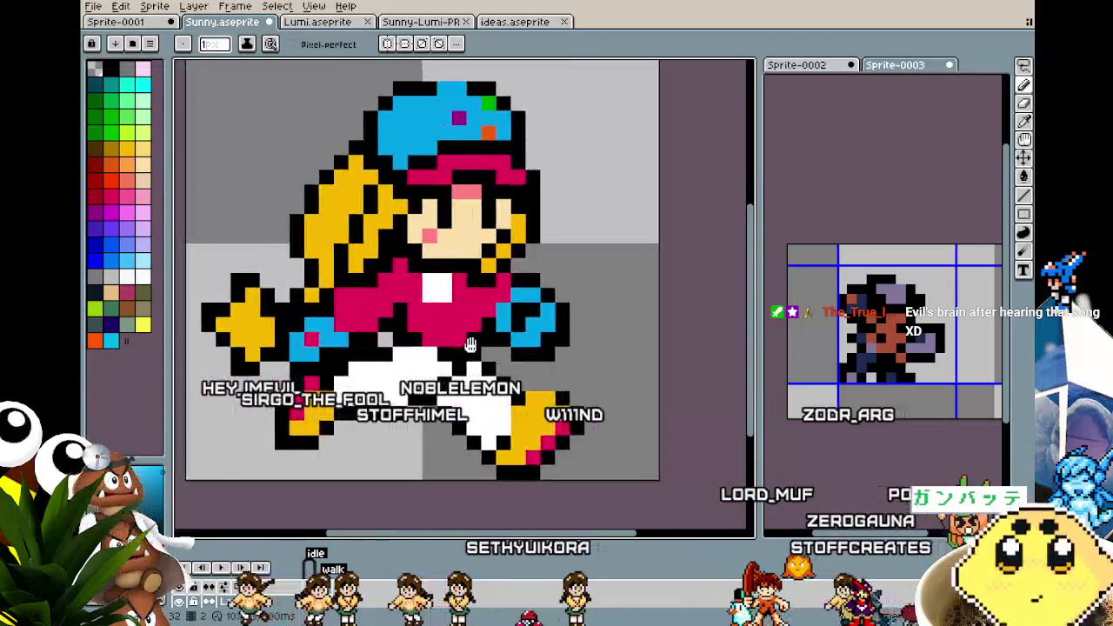
key("b")
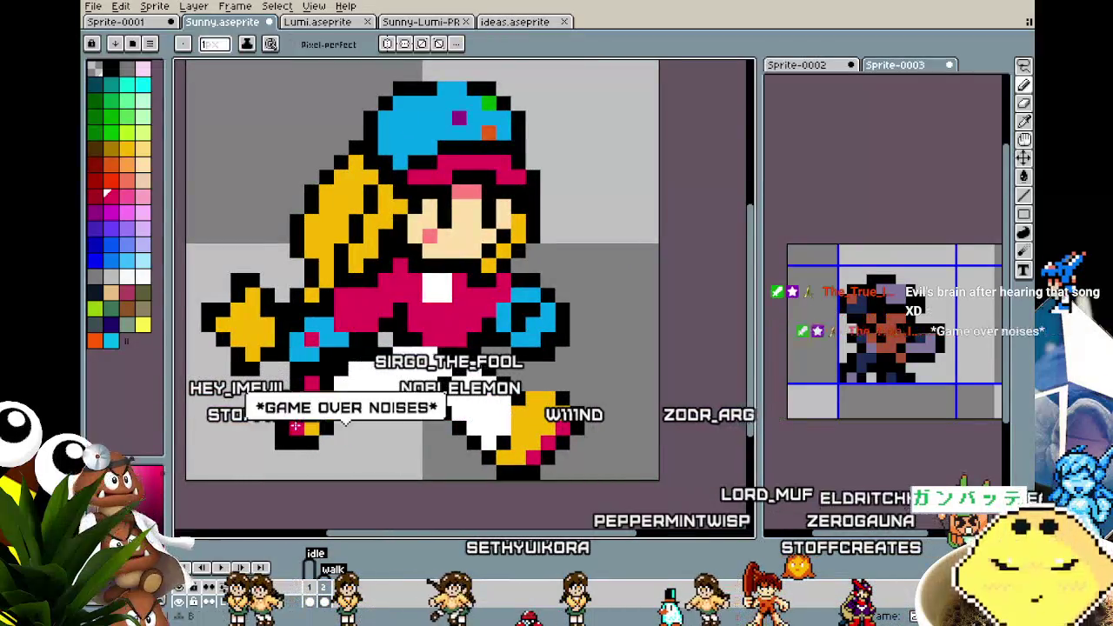
scroll(254, 478, "down", 4)
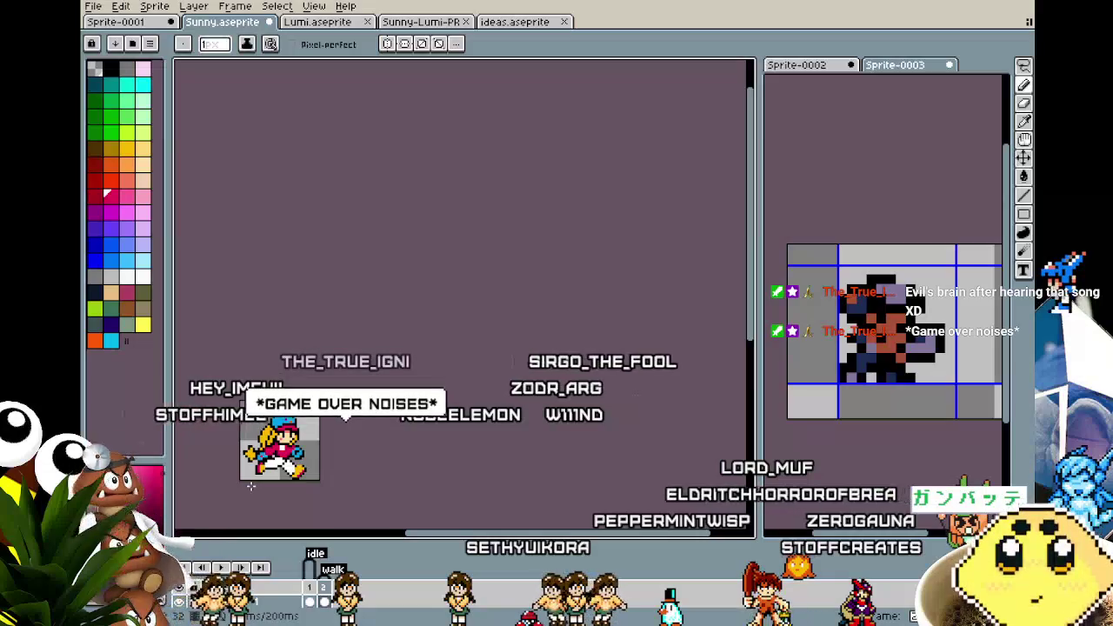
scroll(261, 483, "left", 2)
scroll(302, 478, "up", 1)
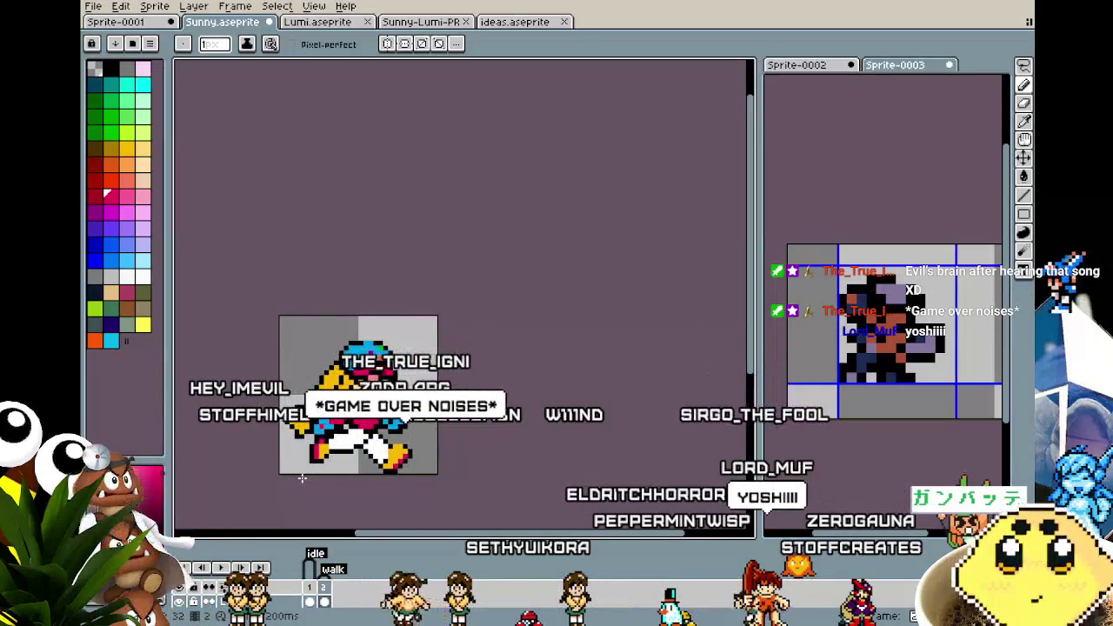
scroll(302, 478, "up", 1)
scroll(374, 461, "up", 1)
scroll(442, 446, "up", 2)
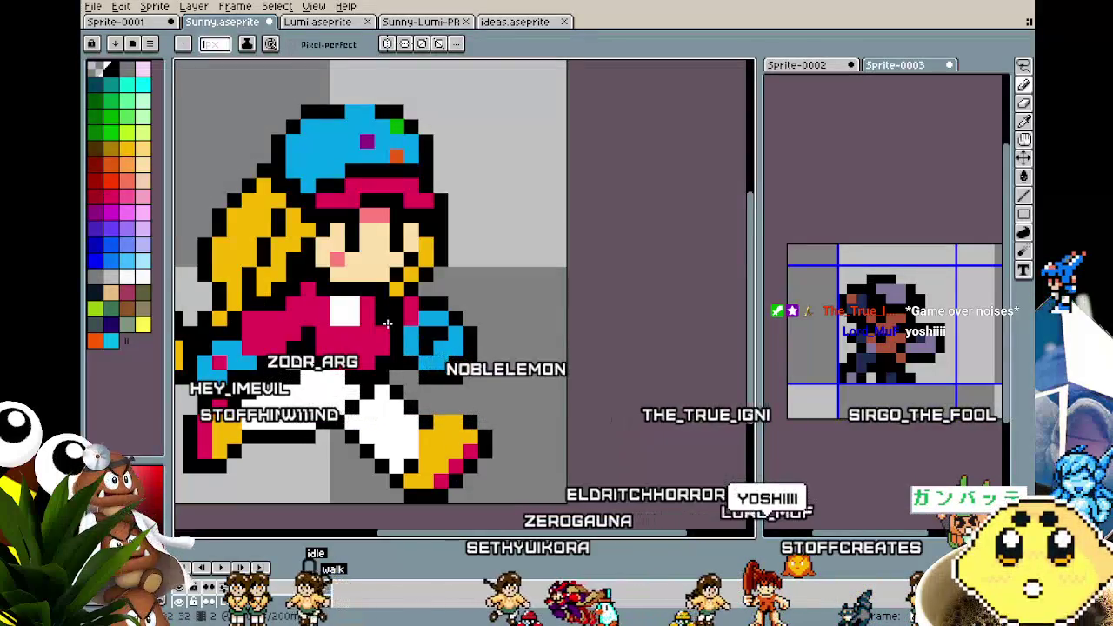
left_click(417, 308, "alt")
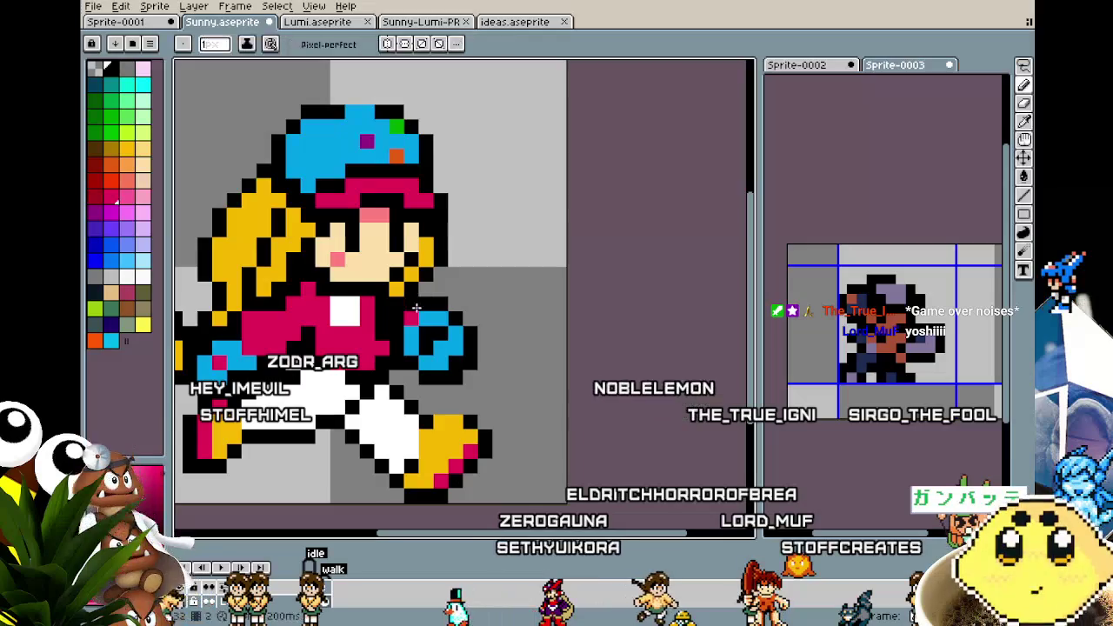
left_click(388, 306, "alt")
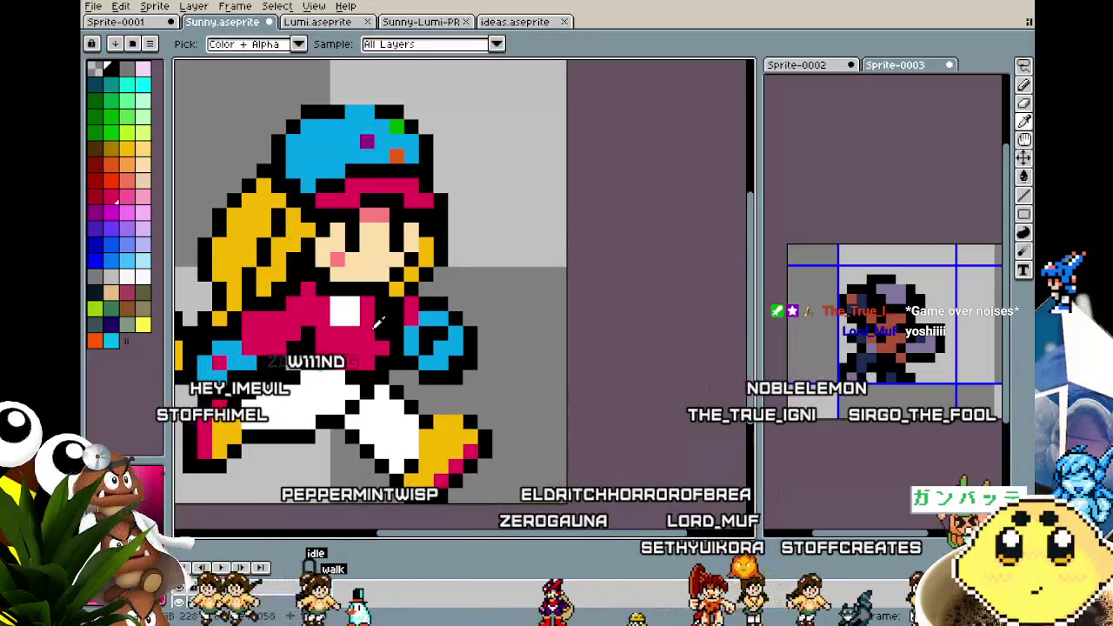
left_click_drag(382, 320, 386, 304)
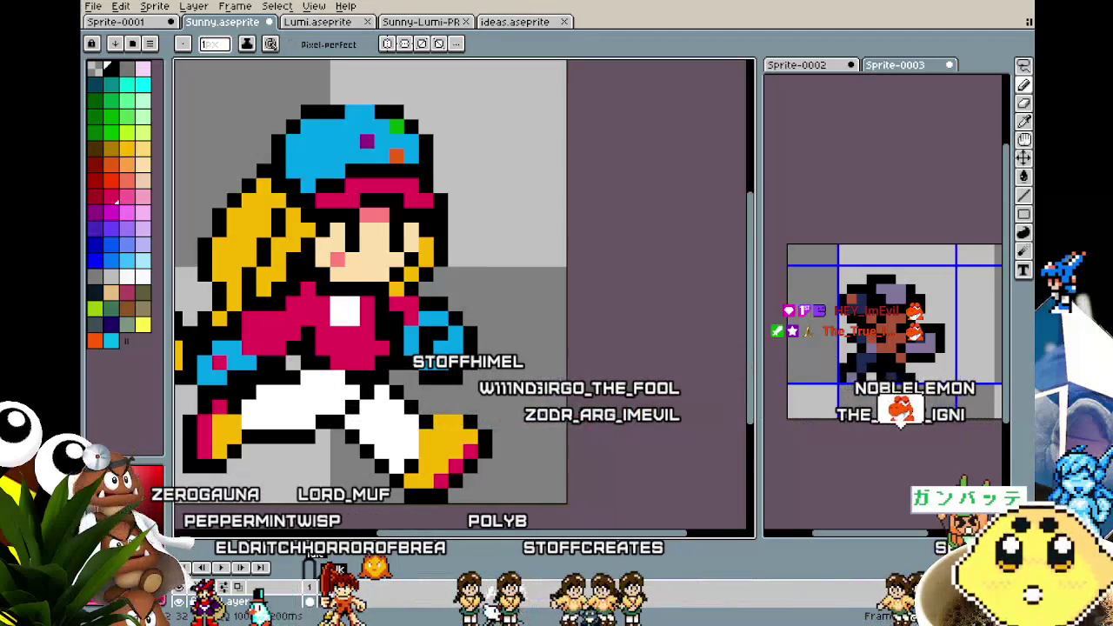
Pan and zoom around the sprite to bring its left side into view
left_click_drag(272, 474, 348, 478)
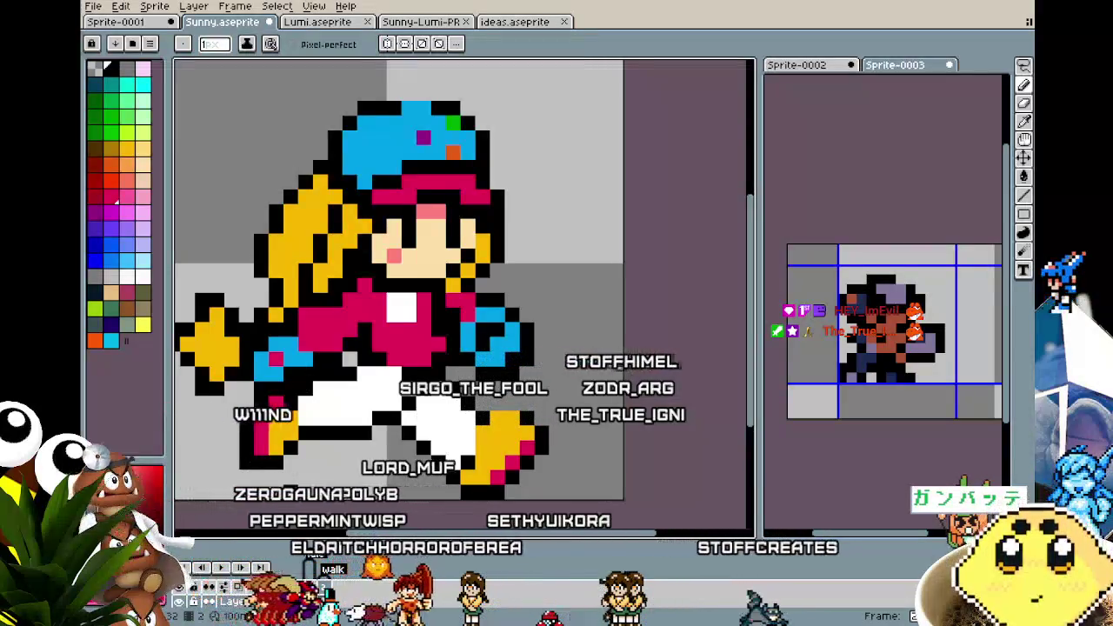
left_click_drag(282, 449, 335, 424)
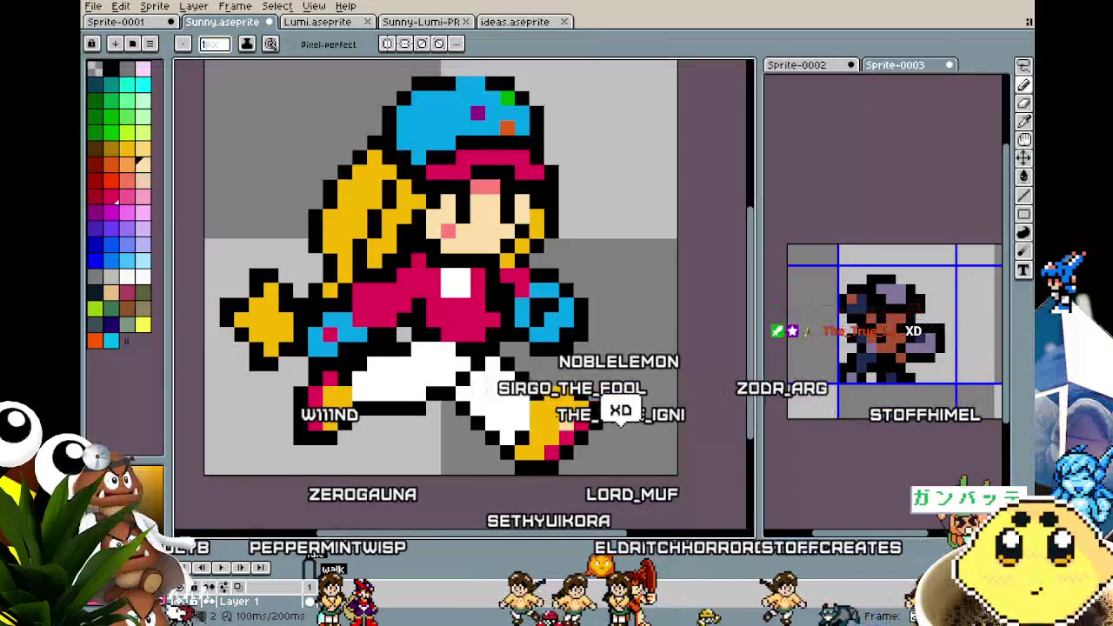
scroll(461, 426, "down", 2)
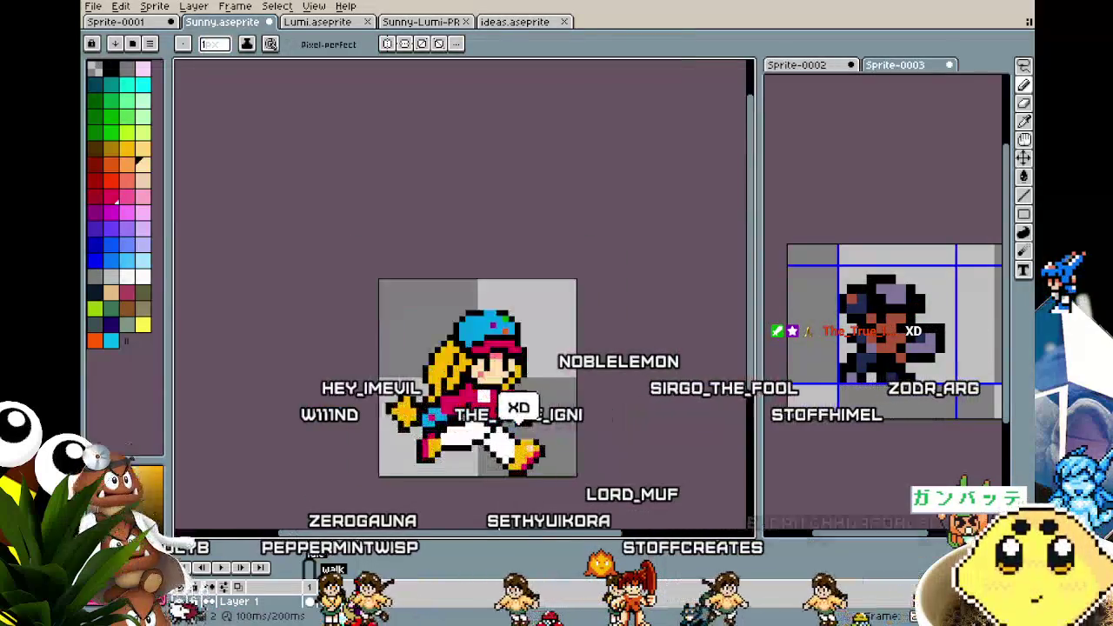
scroll(461, 426, "up", 3)
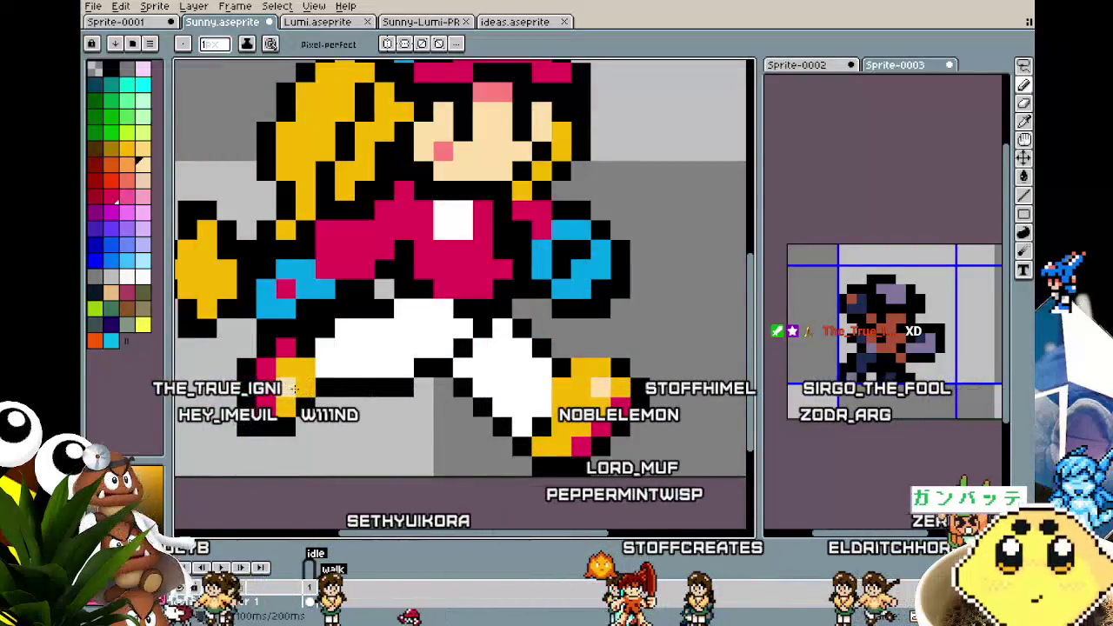
scroll(268, 472, "down", 4)
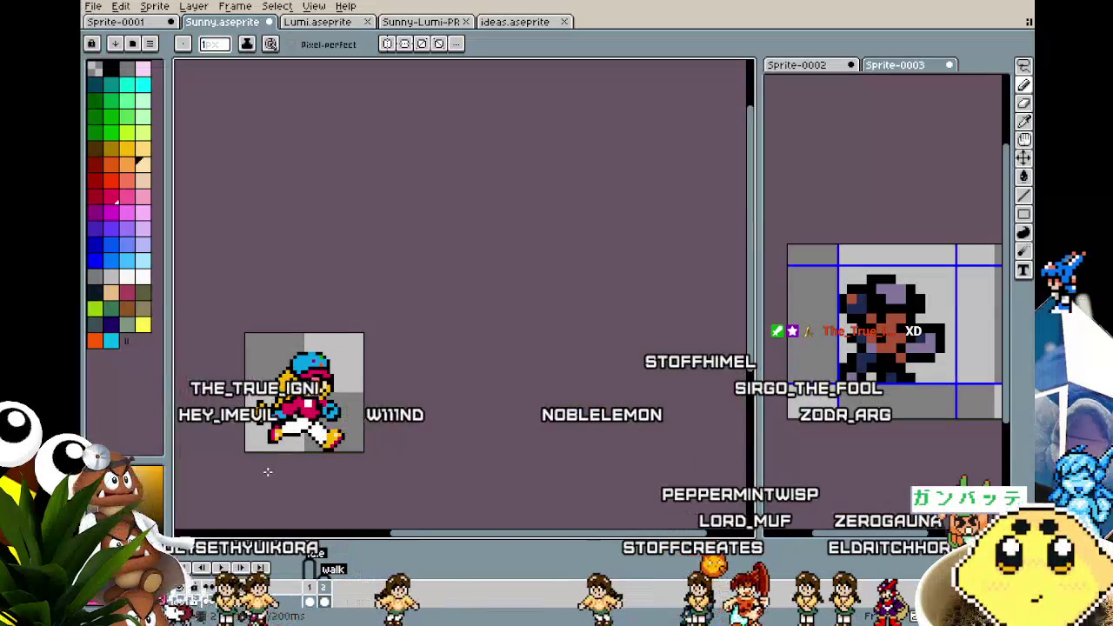
scroll(268, 472, "up", 3)
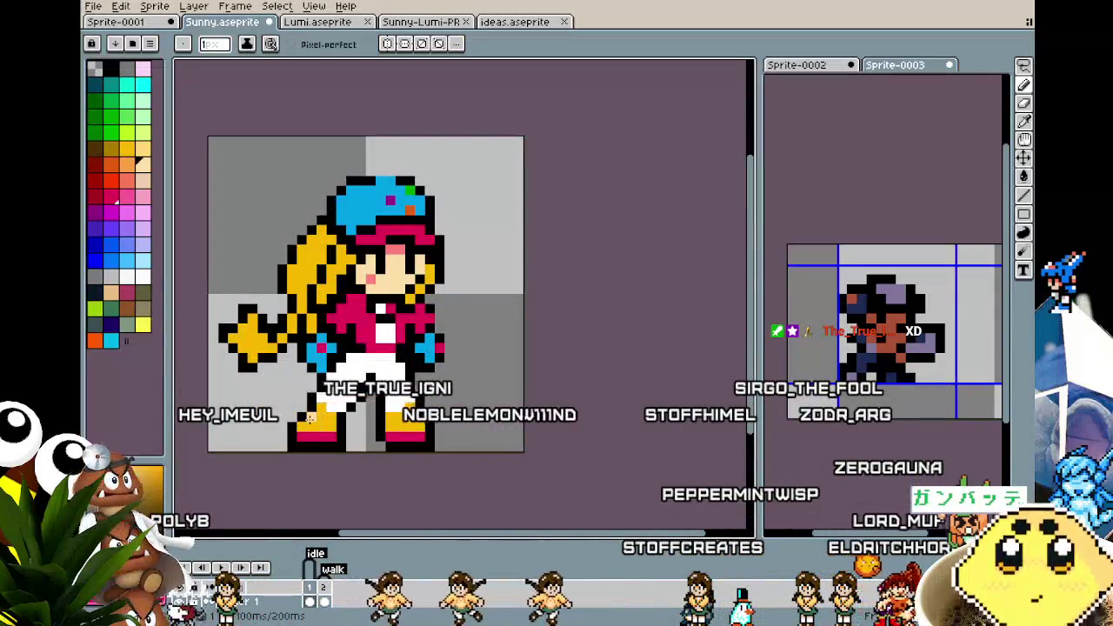
scroll(403, 468, "down", 2)
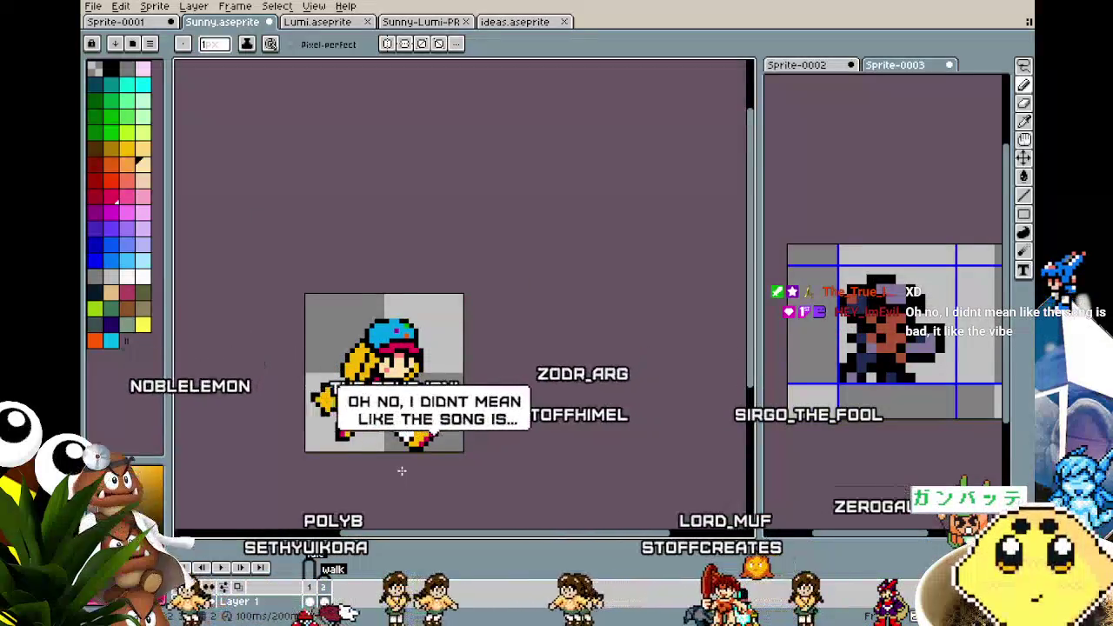
scroll(310, 387, "up", 3)
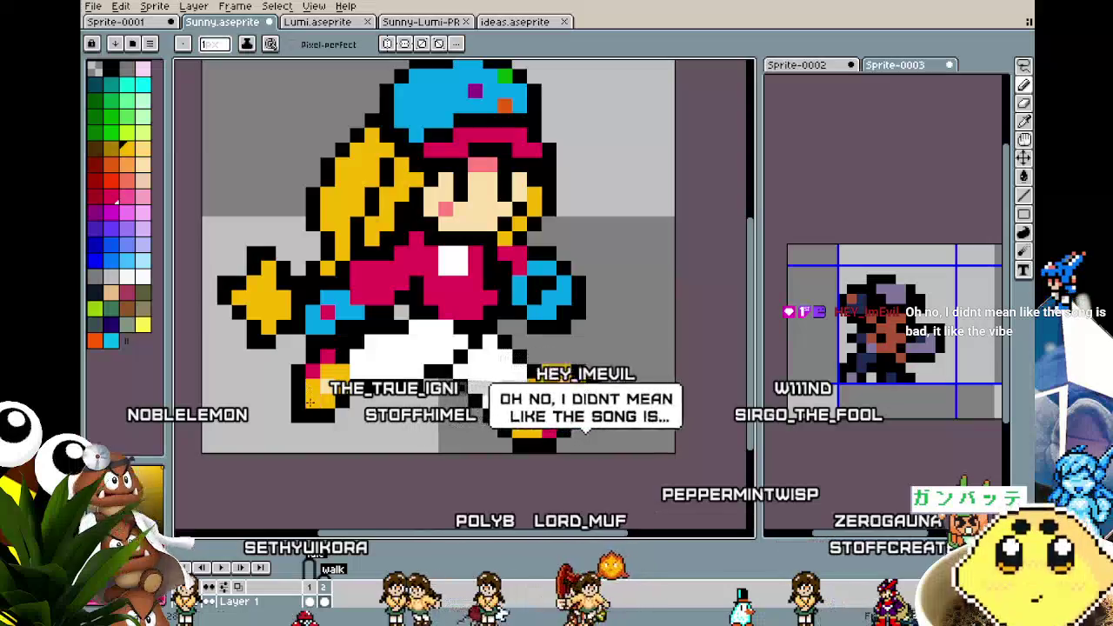
Sample a black outline pixel so black becomes the drawing colour
key("alt")
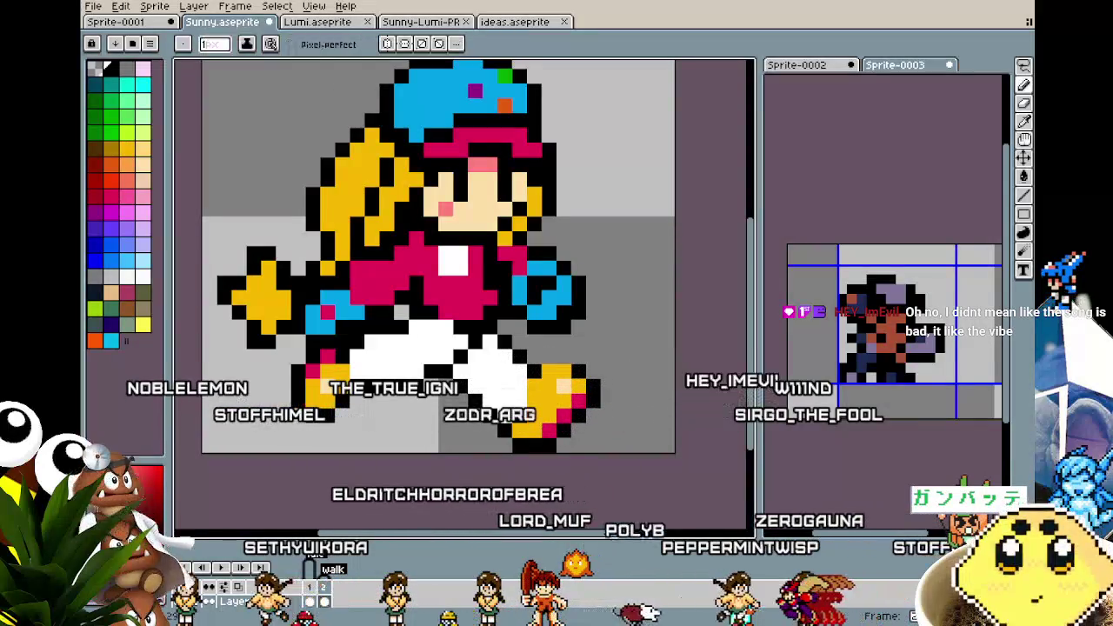
scroll(262, 461, "down", 2)
left_click_drag(254, 474, 319, 429)
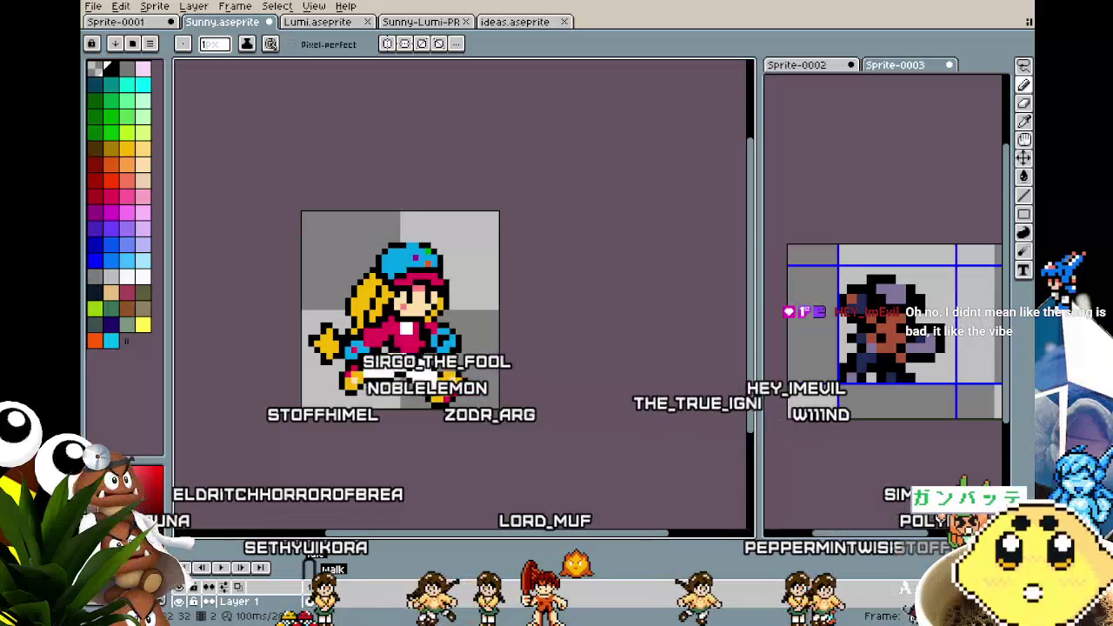
scroll(429, 348, "up", 2)
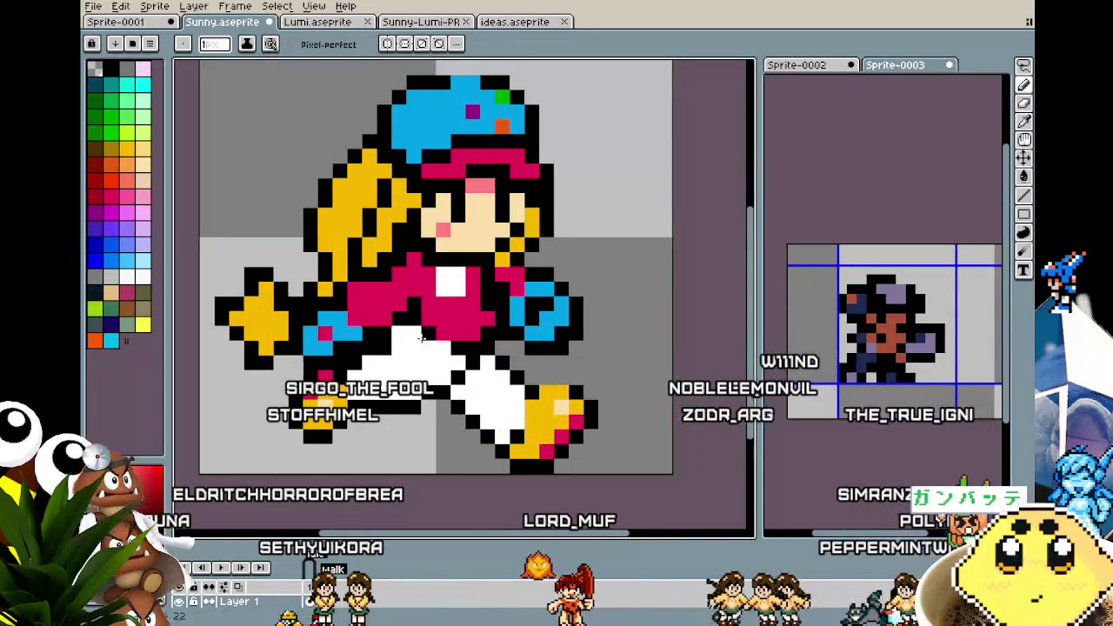
left_click(396, 352, "alt")
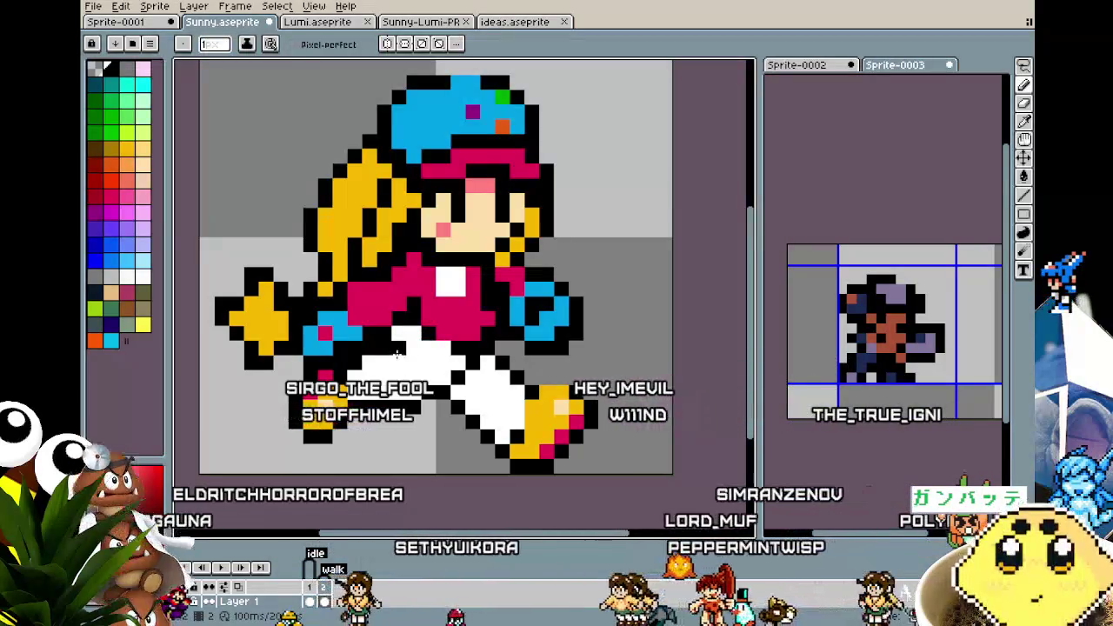
scroll(374, 403, "down", 4)
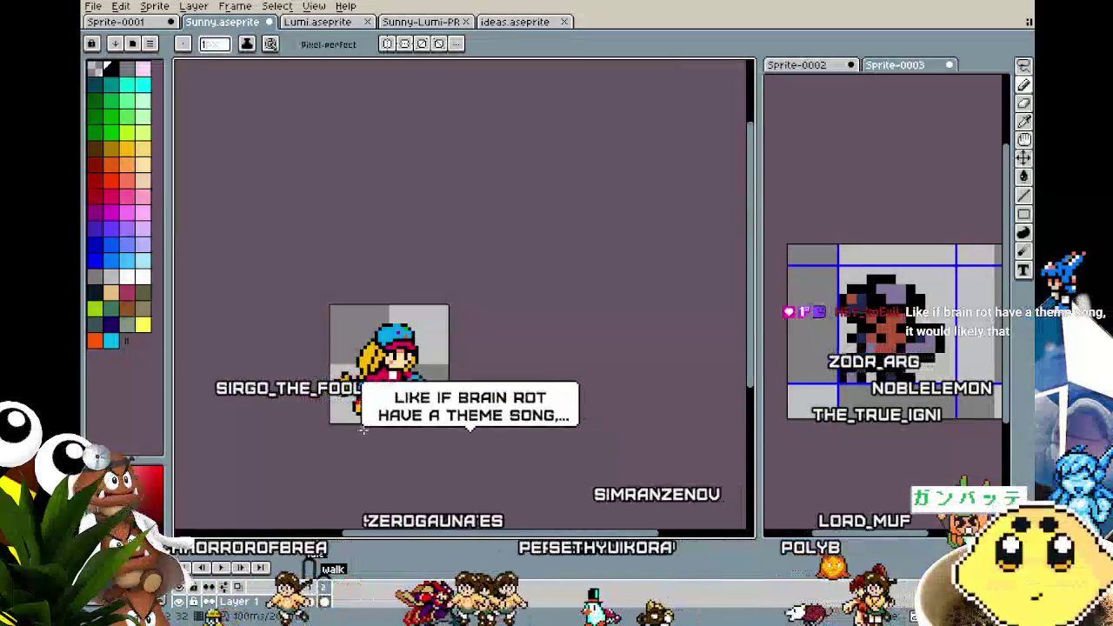
scroll(363, 430, "up", 2)
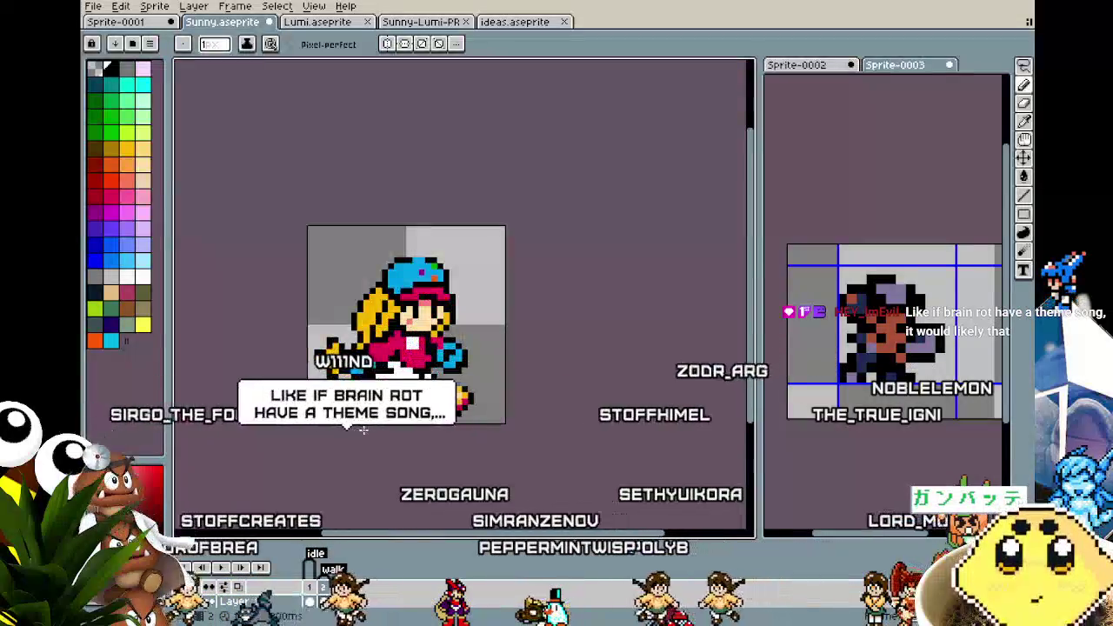
scroll(364, 430, "up", 1)
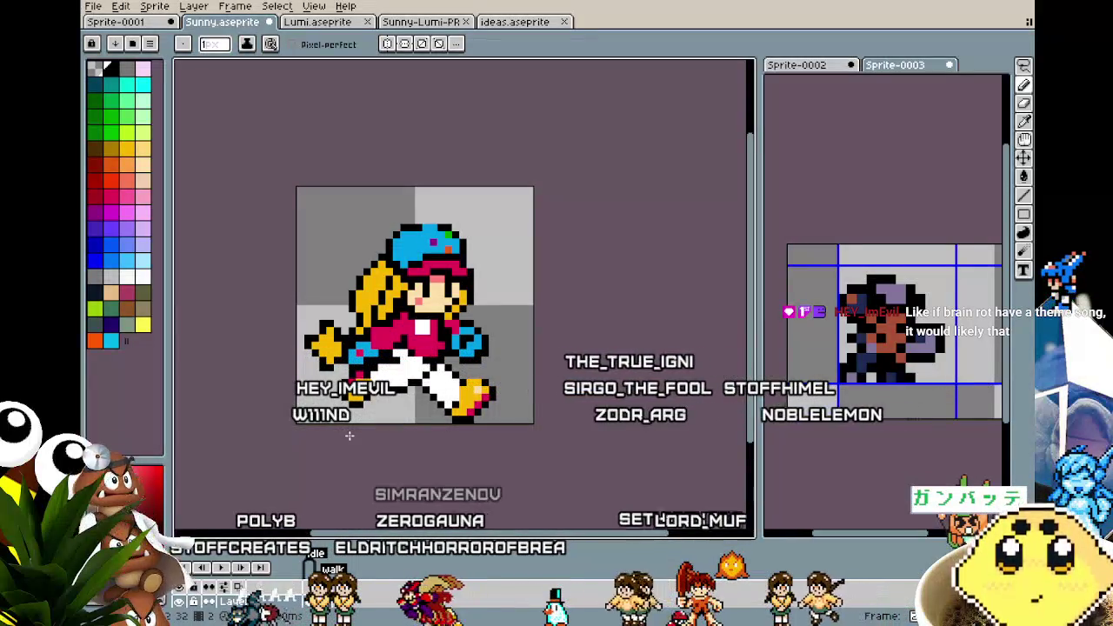
scroll(349, 435, "up", 3)
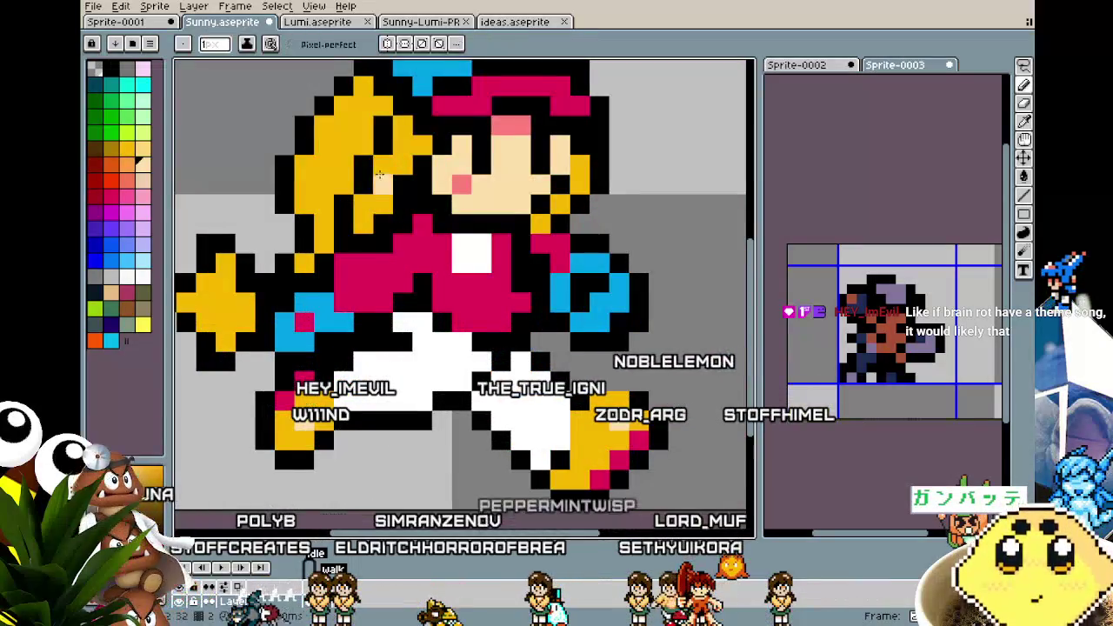
Touch up the tan highlights on Sunny's extended hand in a close-up view
left_click_drag(379, 175, 418, 199)
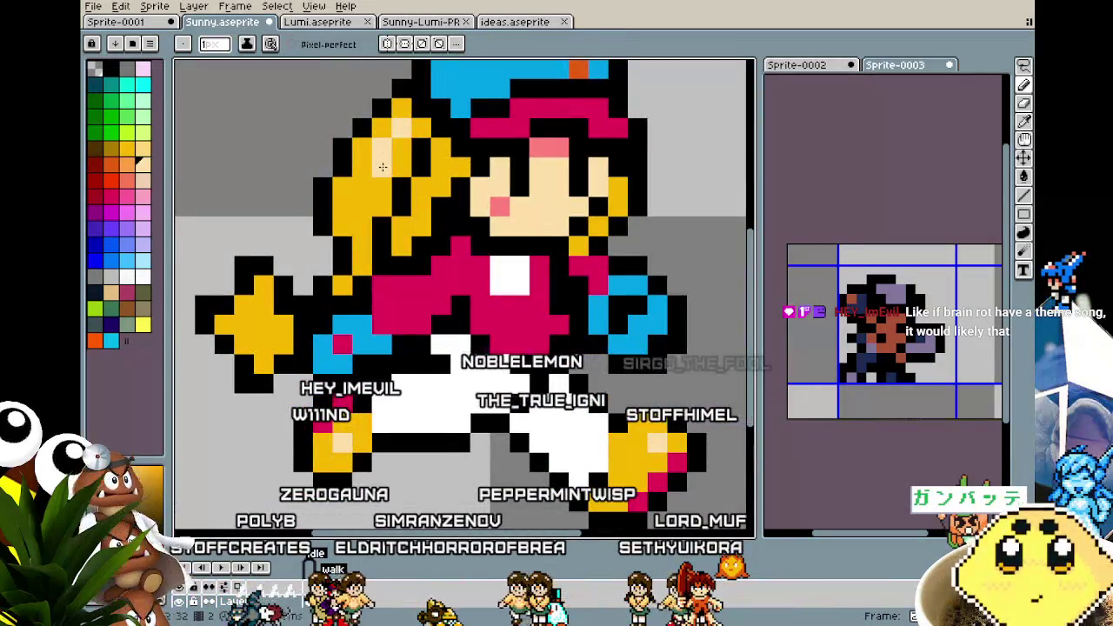
scroll(360, 205, "down", 3)
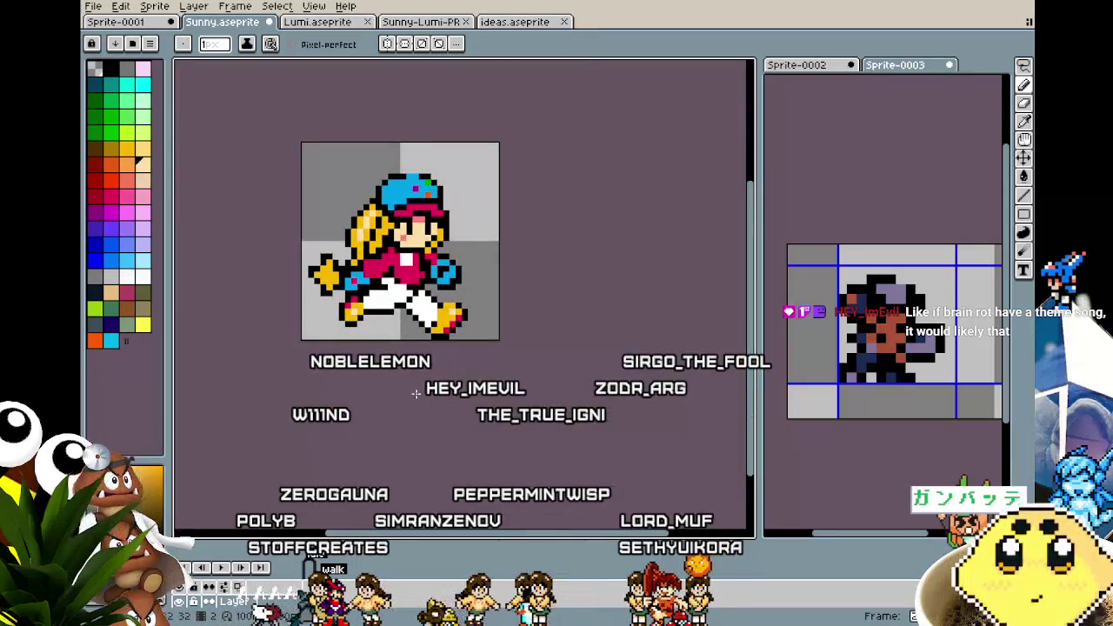
scroll(348, 312, "up", 3)
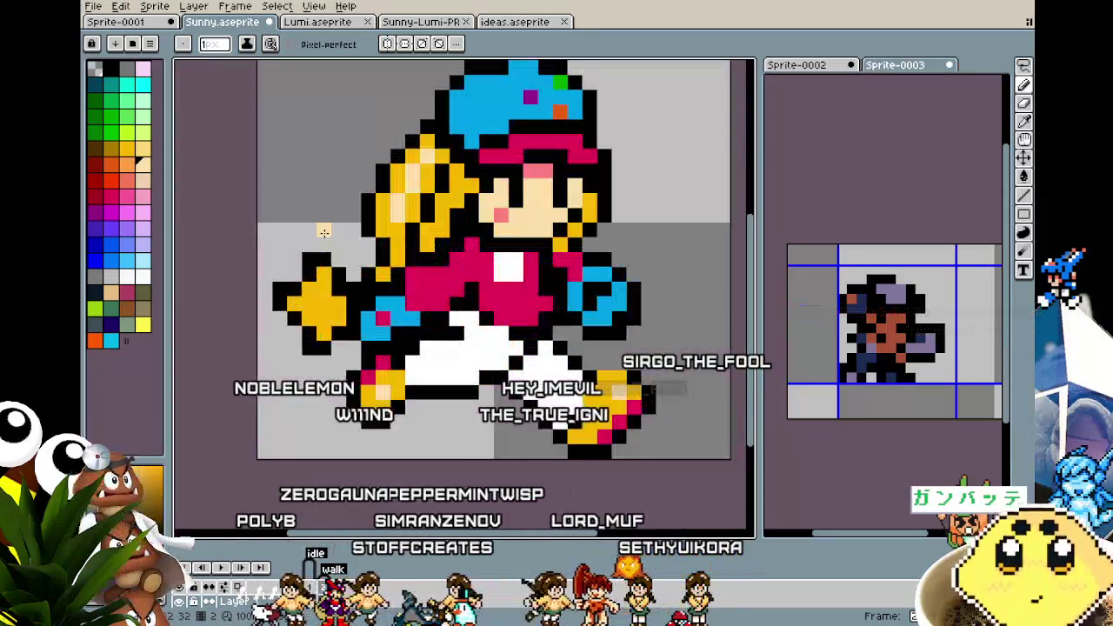
left_click(310, 288)
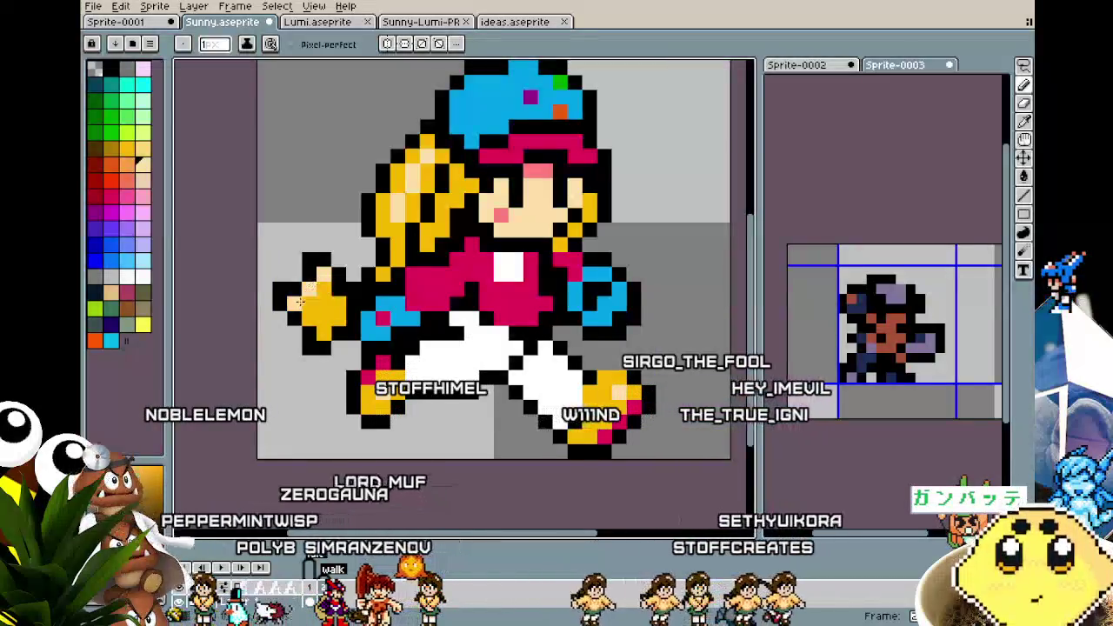
scroll(294, 304, "down", 2)
scroll(294, 304, "down", 1)
scroll(348, 300, "up", 2)
scroll(356, 297, "up", 1)
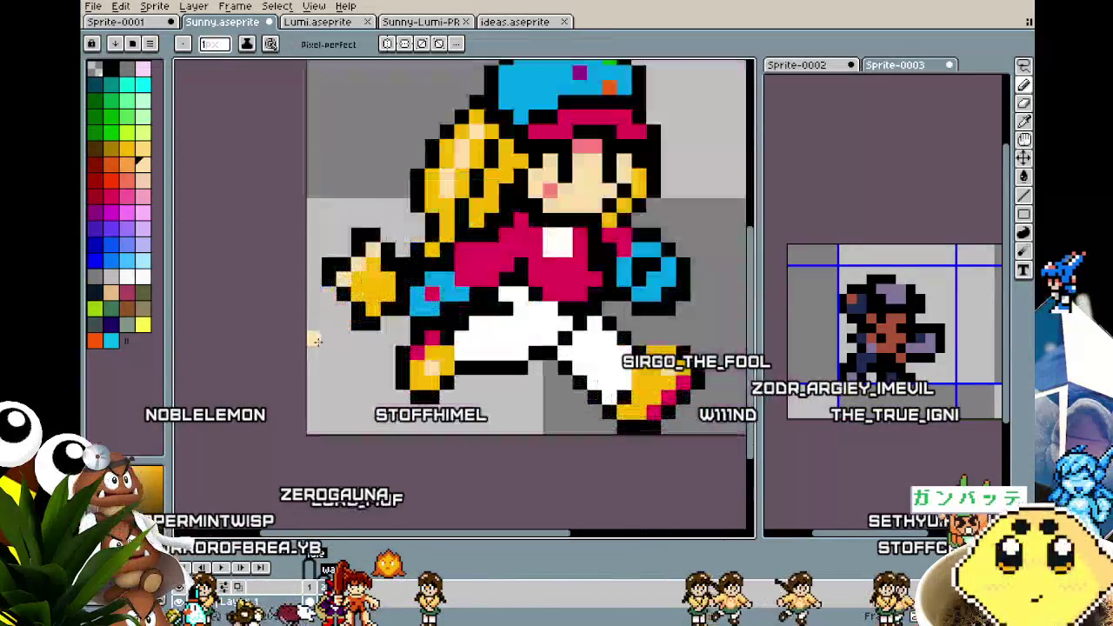
scroll(327, 351, "down", 2)
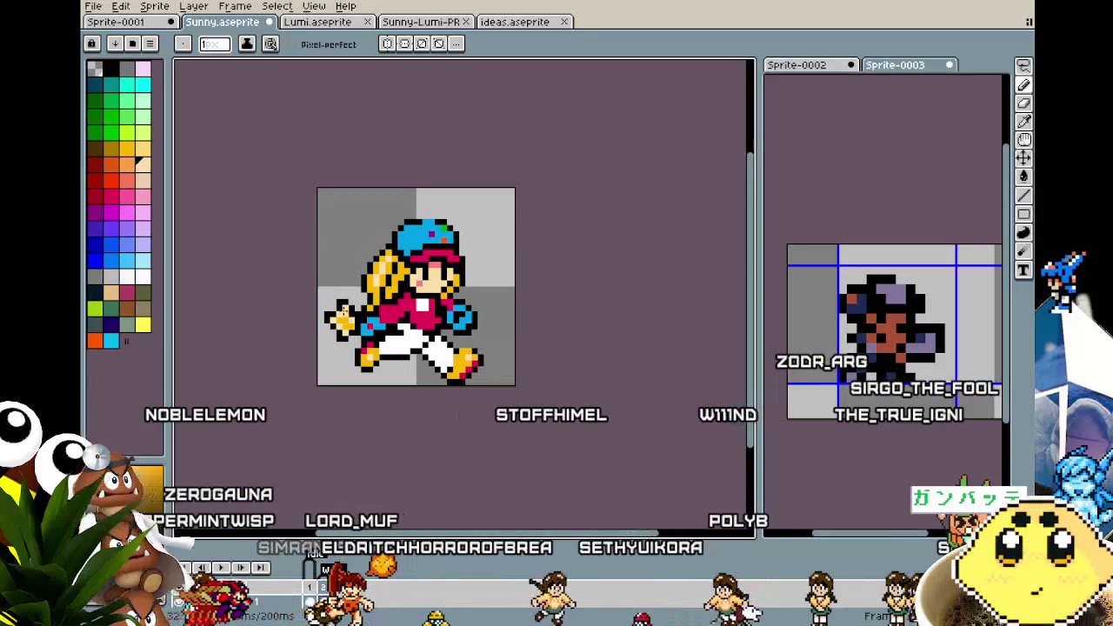
scroll(318, 379, "down", 2)
Try the Move tool, then return to the Pencil and draw a short horizontal stroke
key("v")
key("b")
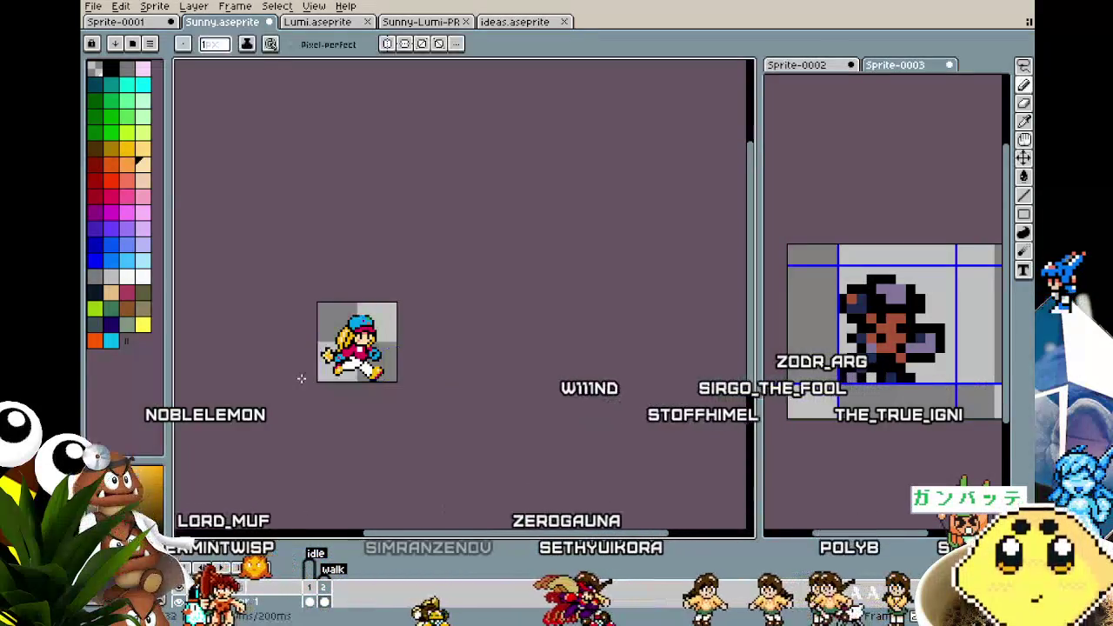
scroll(298, 377, "up", 2)
scroll(298, 378, "up", 1)
left_click_drag(299, 378, 258, 381)
scroll(417, 176, "up", 2)
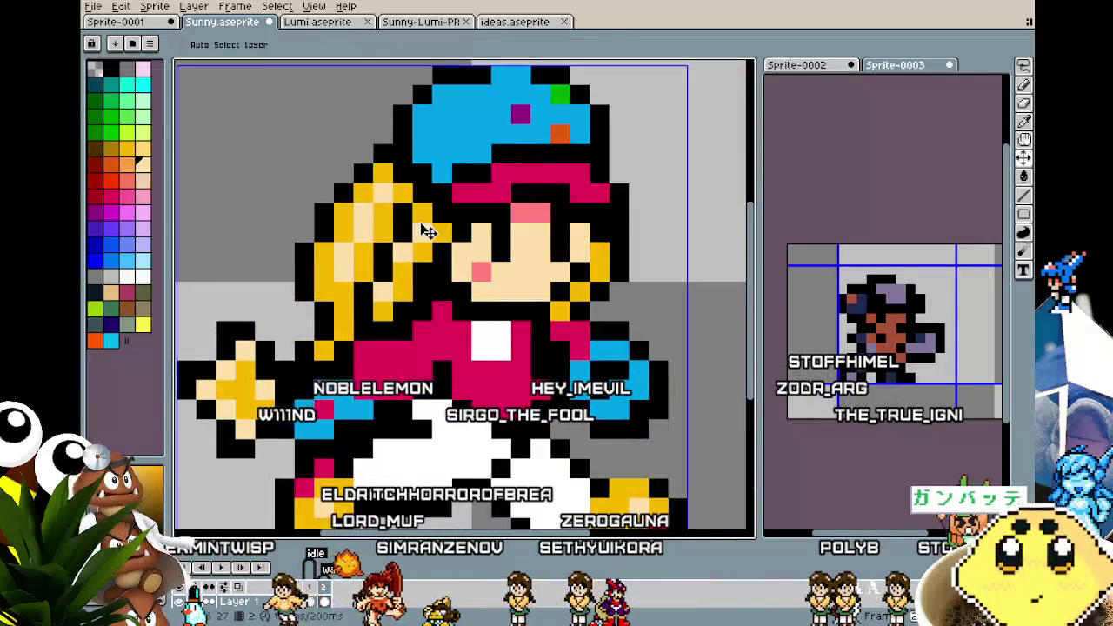
scroll(419, 221, "down", 3)
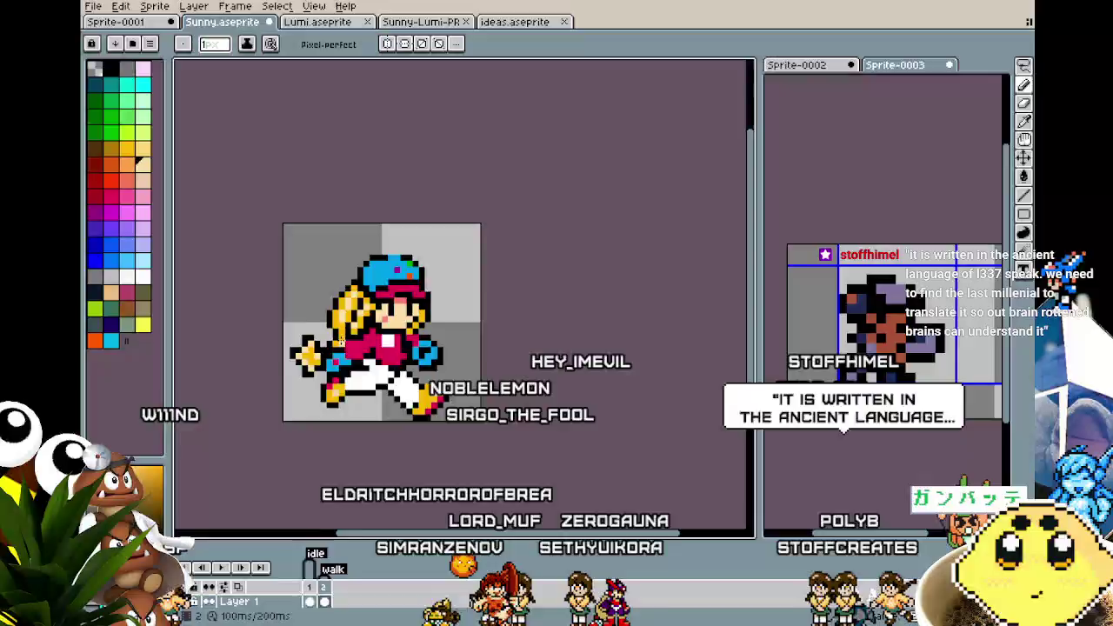
scroll(452, 331, "up", 2)
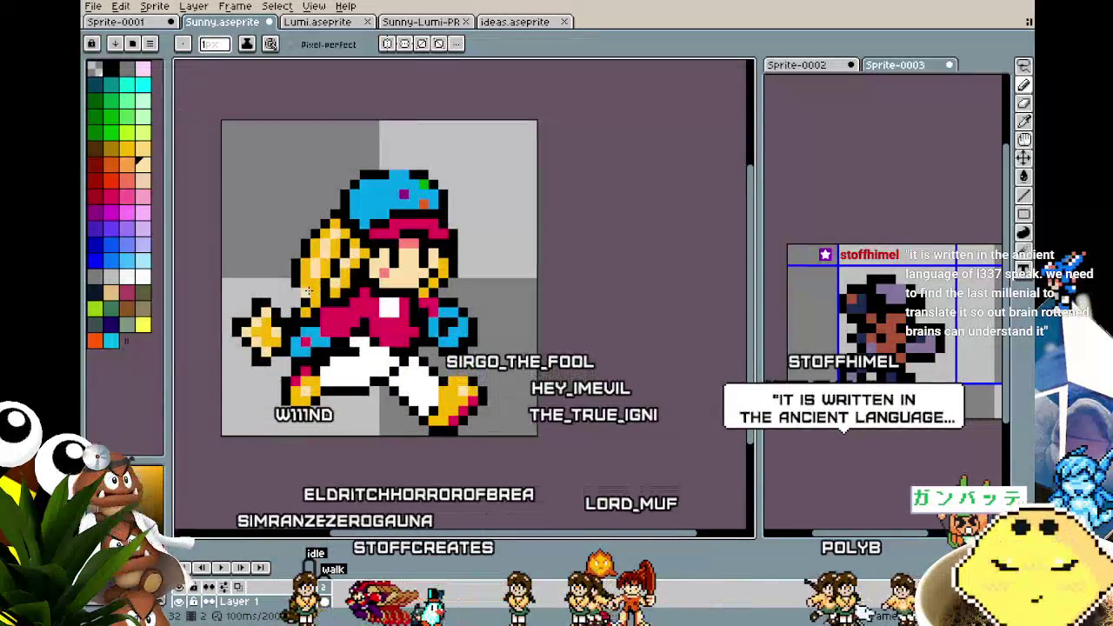
Flip between the standing and running animation frames to compare the poses
key("Left")
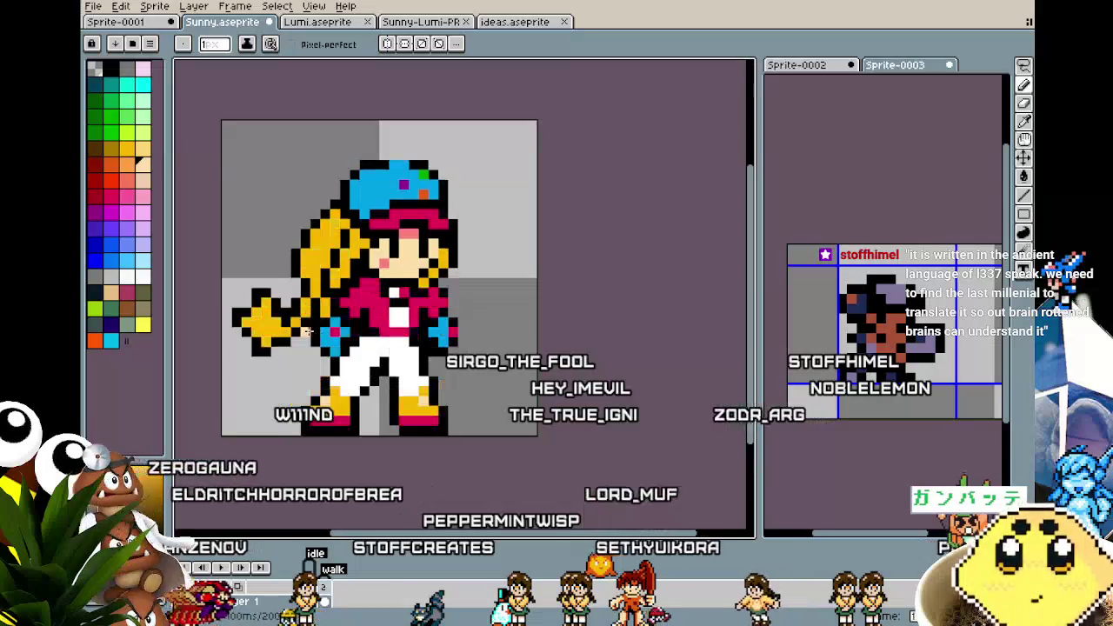
scroll(309, 312, "up", 2)
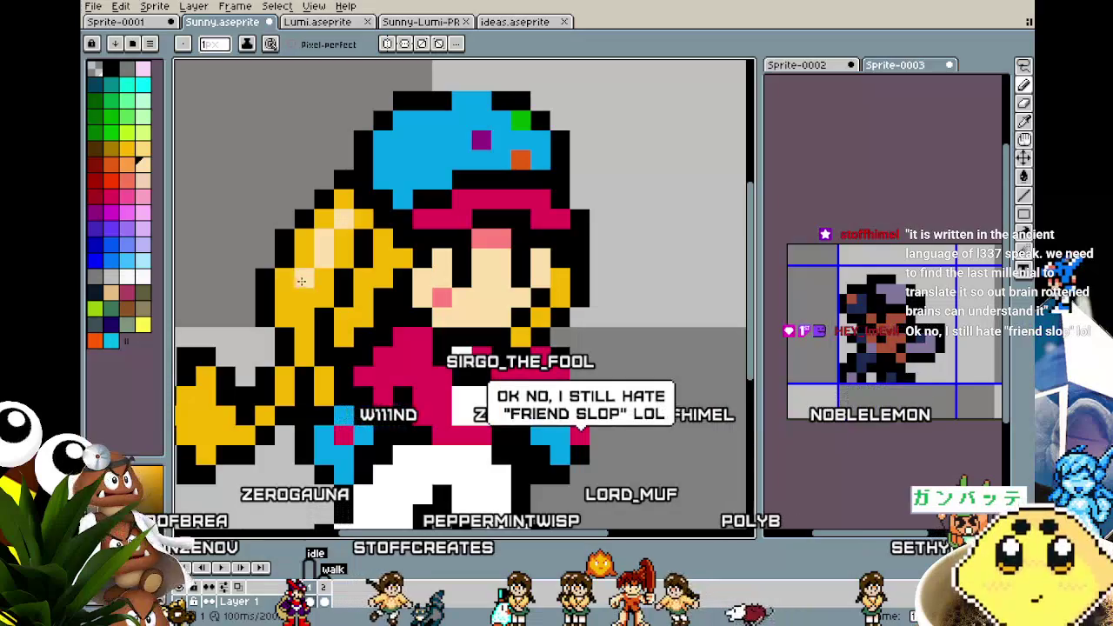
key("Right")
key("Left")
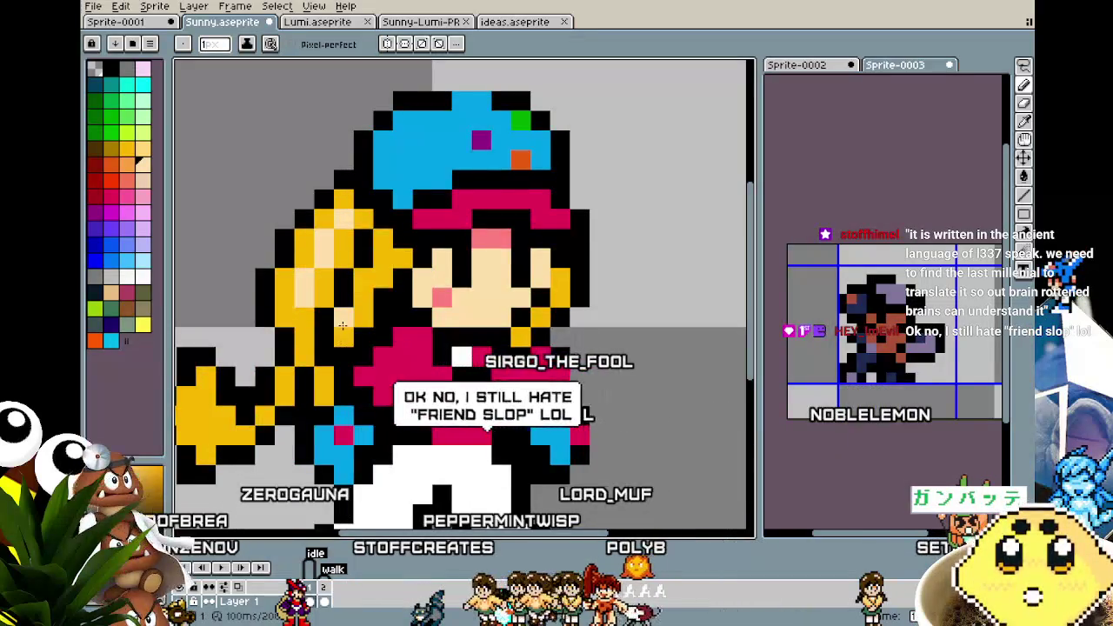
scroll(349, 303, "down", 1)
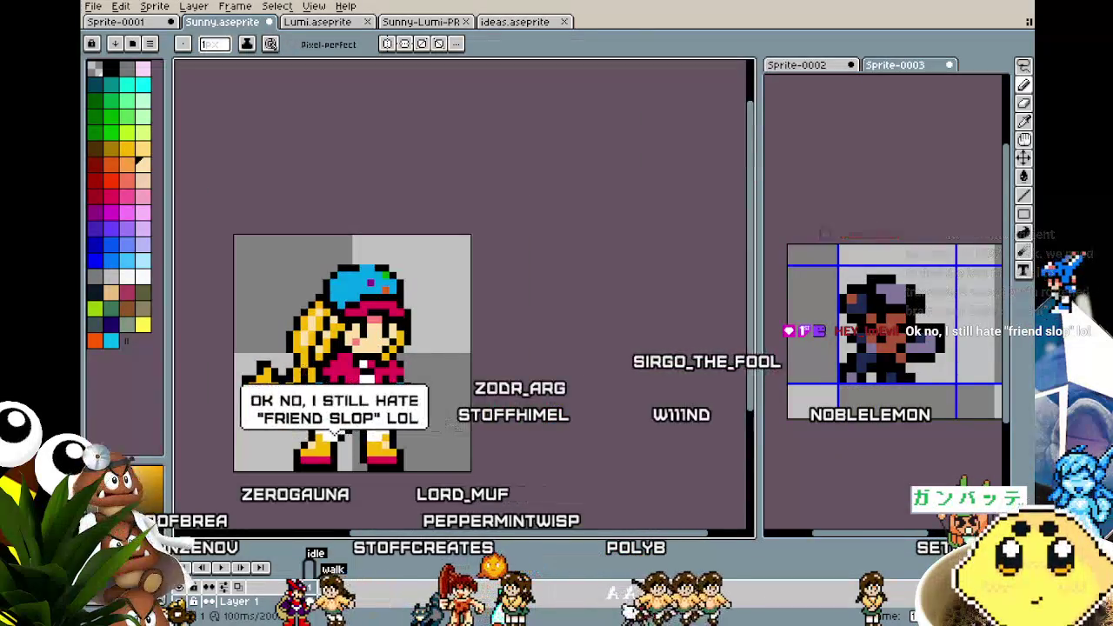
scroll(350, 302, "down", 1)
scroll(293, 366, "up", 1)
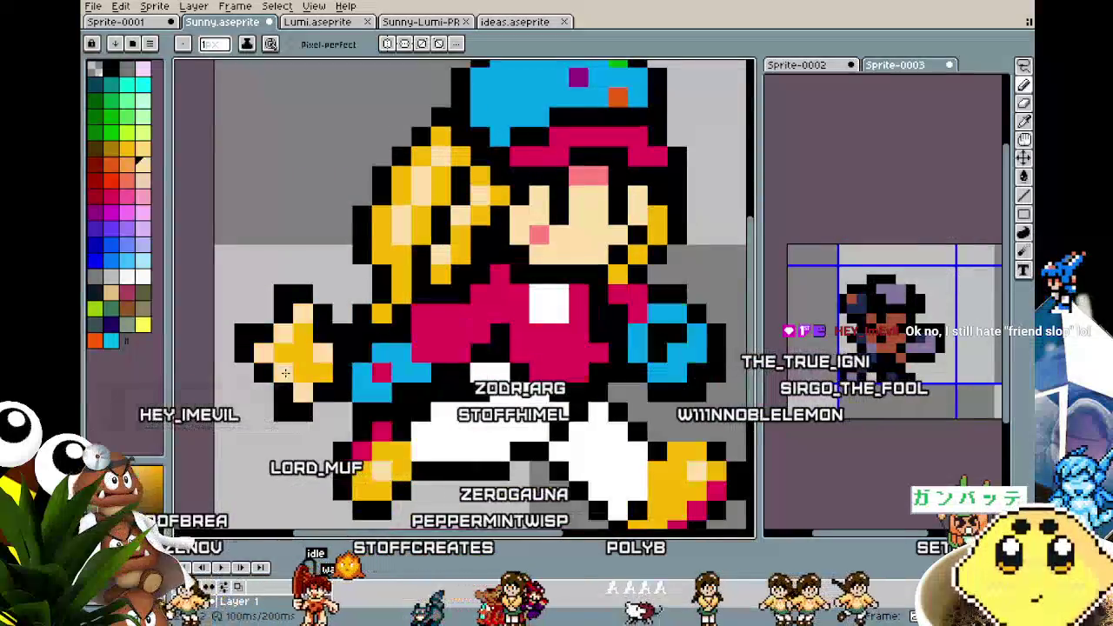
scroll(287, 405, "down", 2)
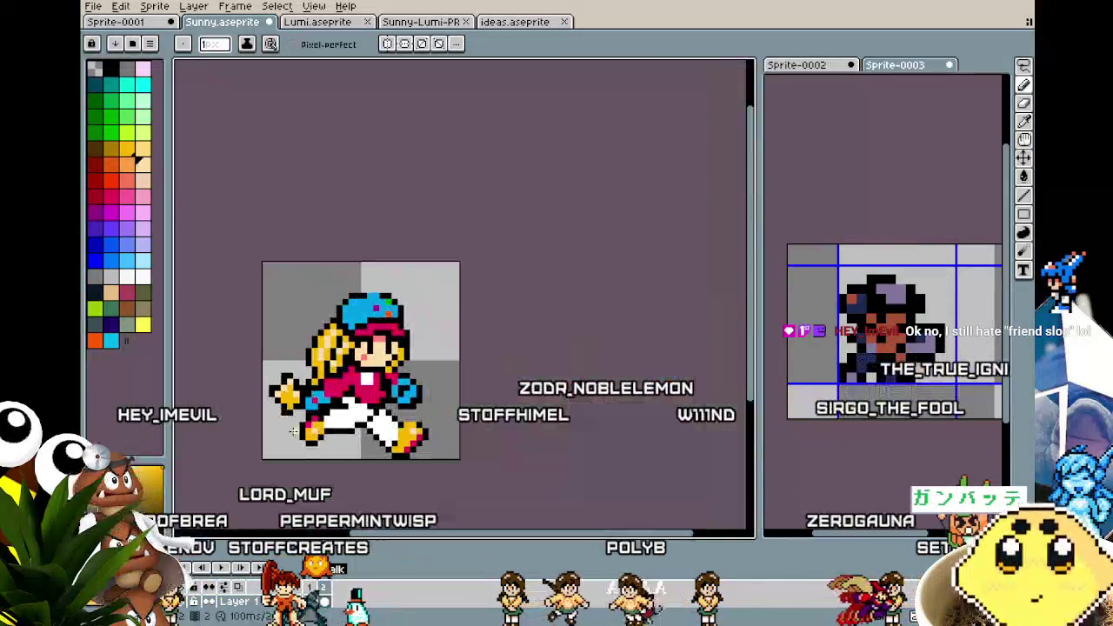
scroll(314, 455, "up", 1)
scroll(295, 430, "up", 1)
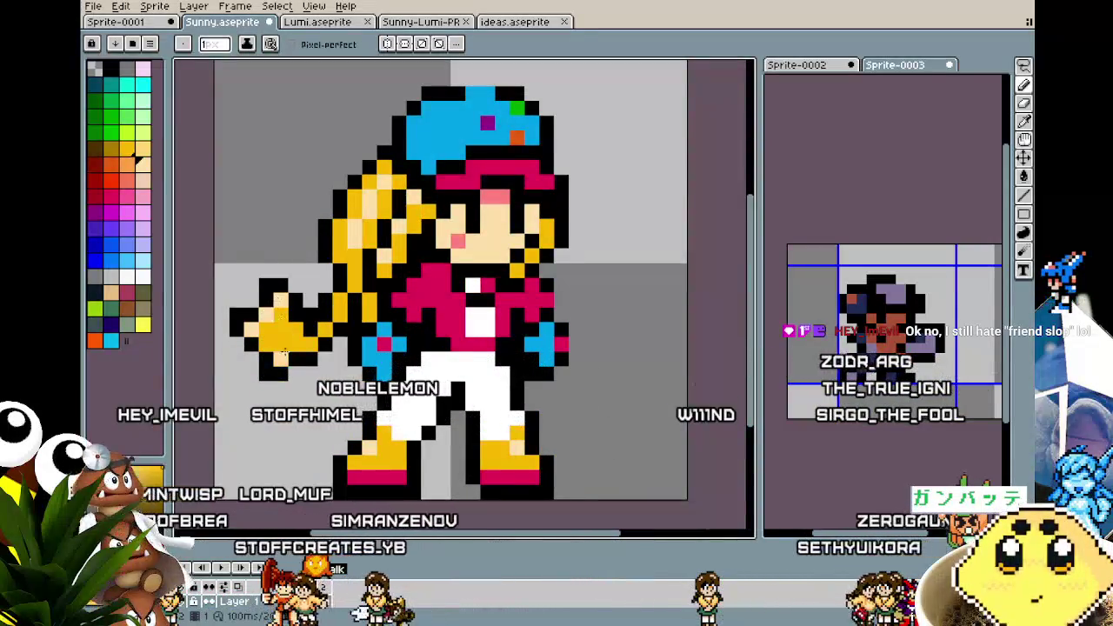
key("Right")
key("Left")
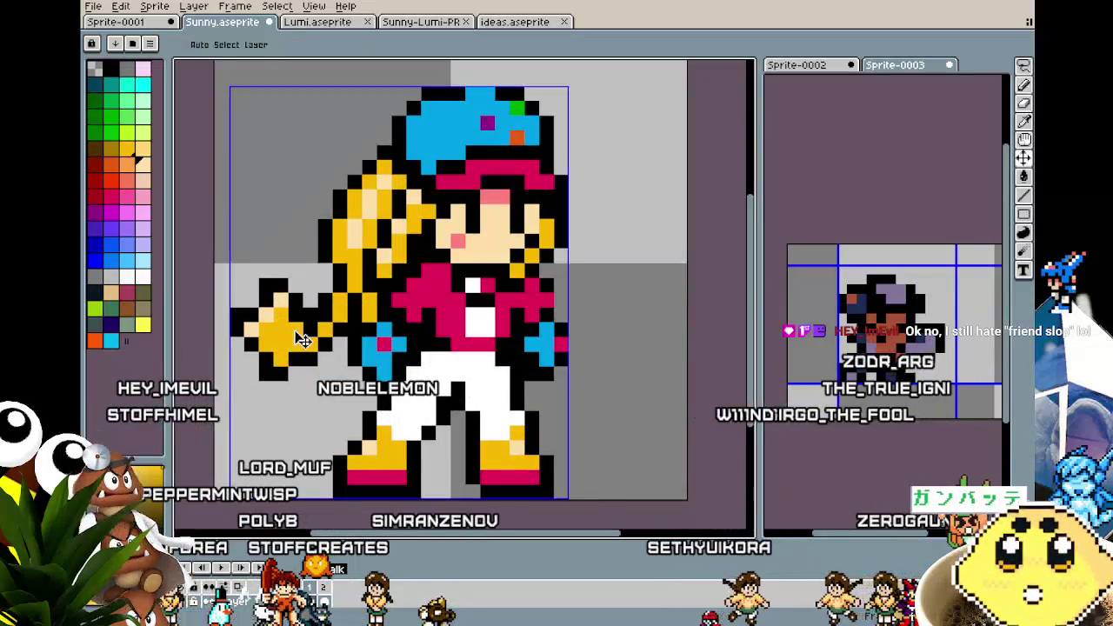
scroll(278, 432, "down", 3)
scroll(313, 437, "up", 1)
scroll(343, 441, "up", 1)
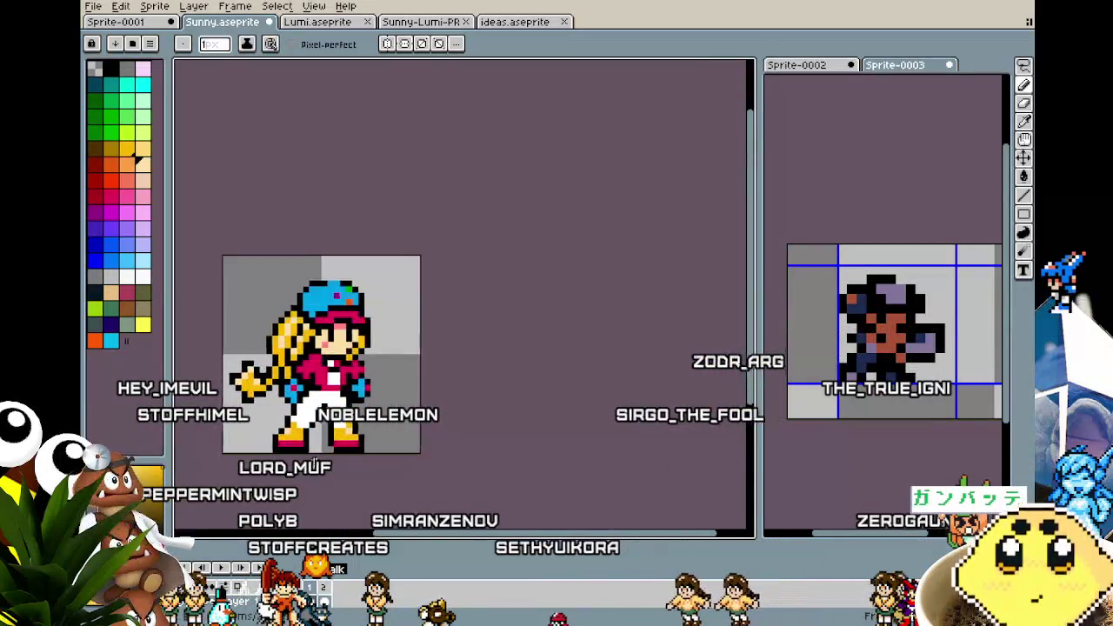
scroll(372, 444, "up", 1)
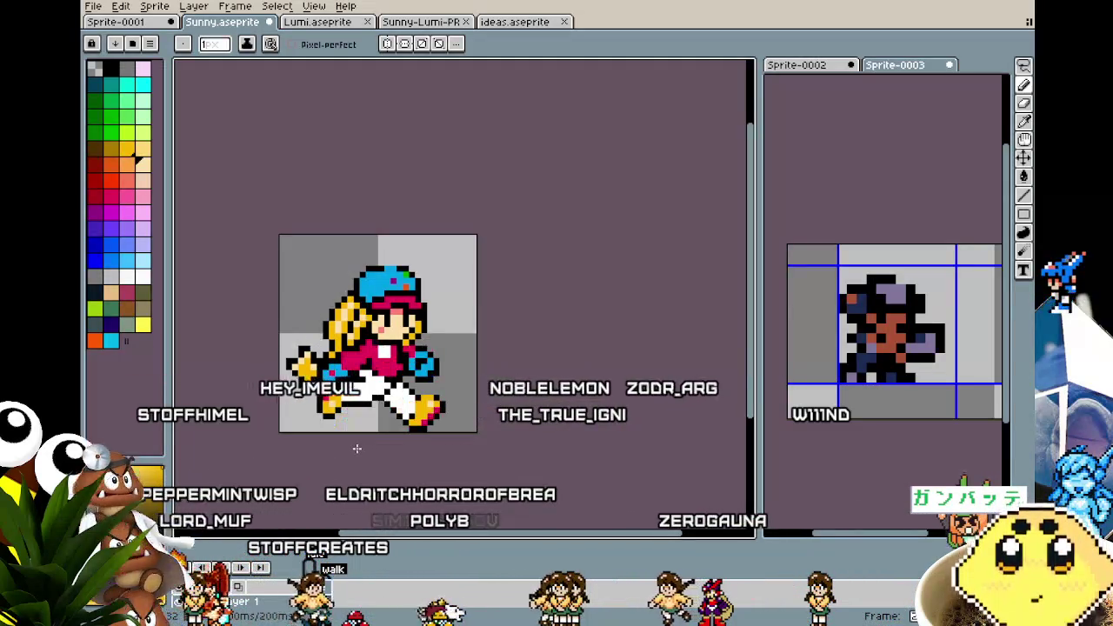
scroll(355, 423, "up", 2)
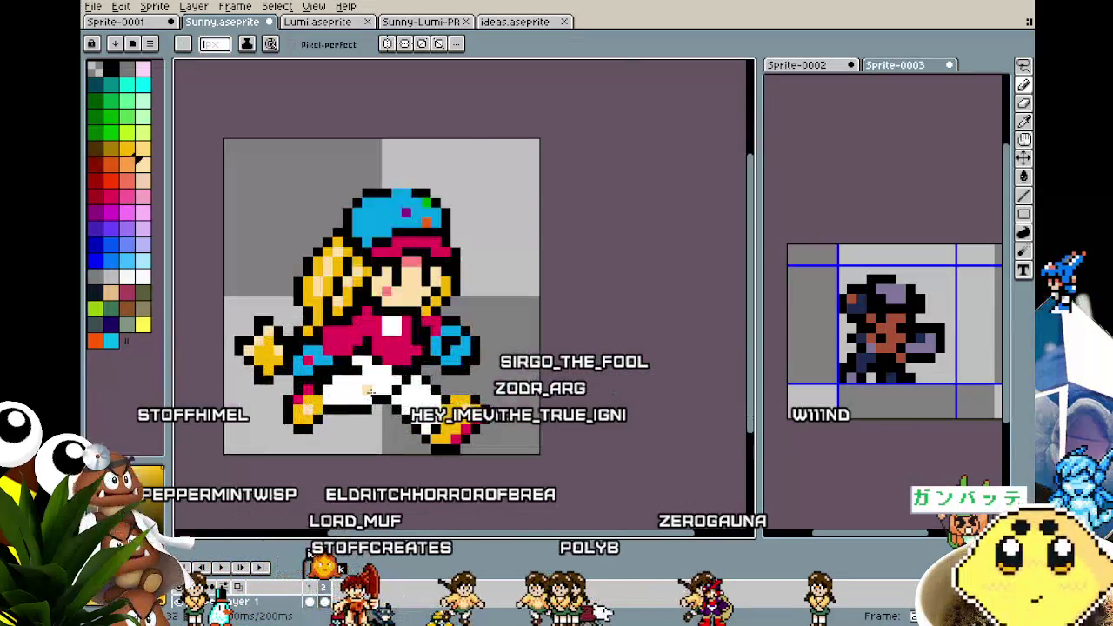
scroll(355, 400, "up", 1)
Sample black from the sprite outline as the drawing colour
key("alt")
left_click(355, 342)
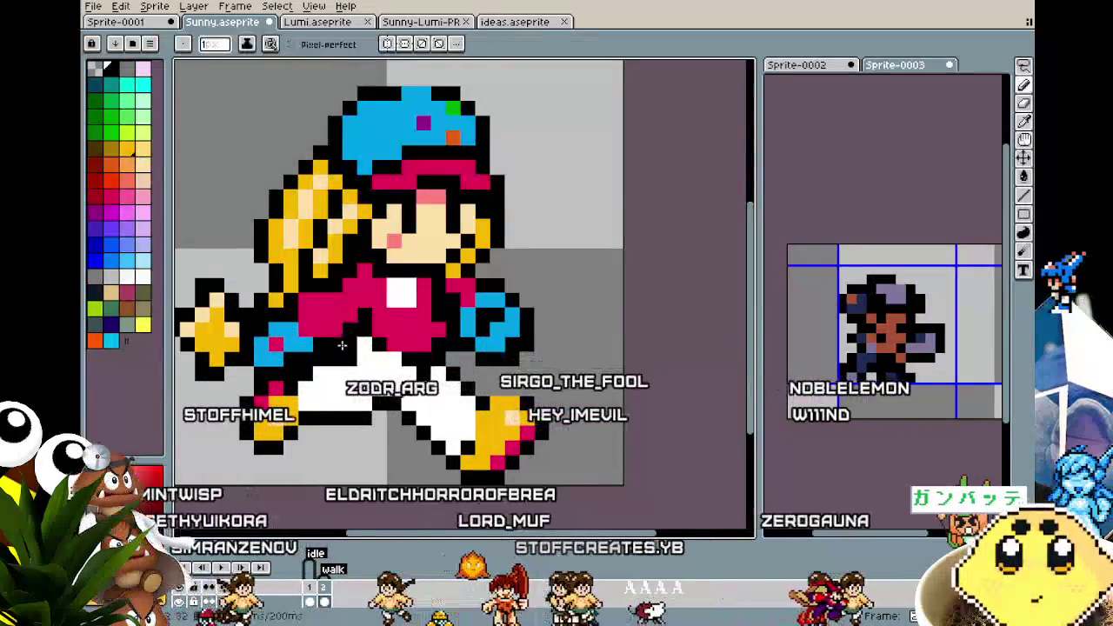
scroll(329, 424, "down", 4)
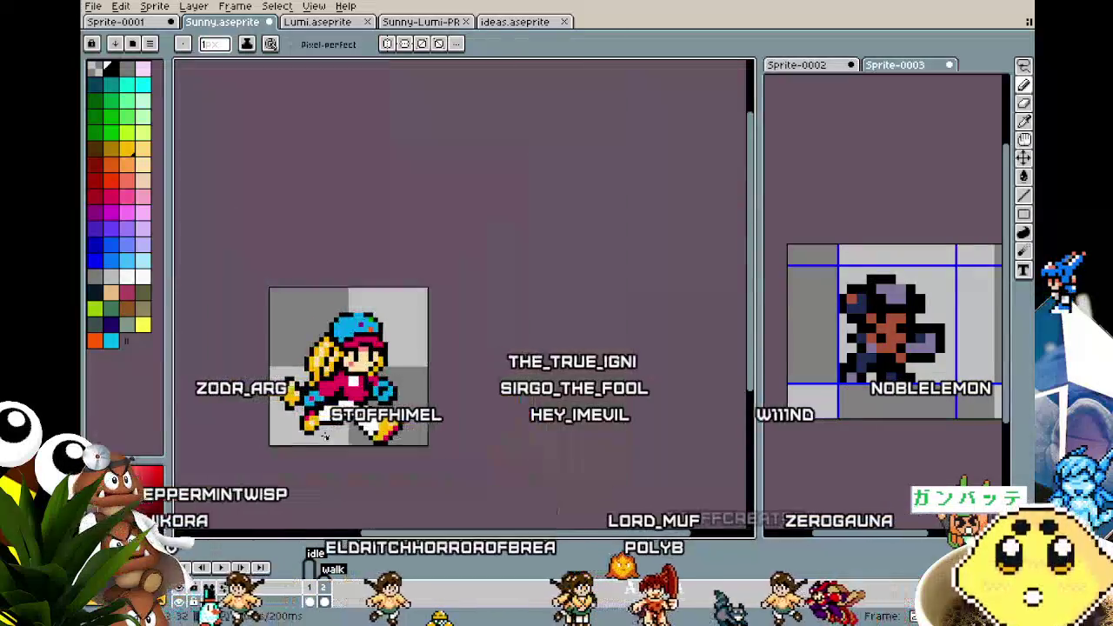
scroll(325, 439, "up", 3)
scroll(324, 439, "up", 1)
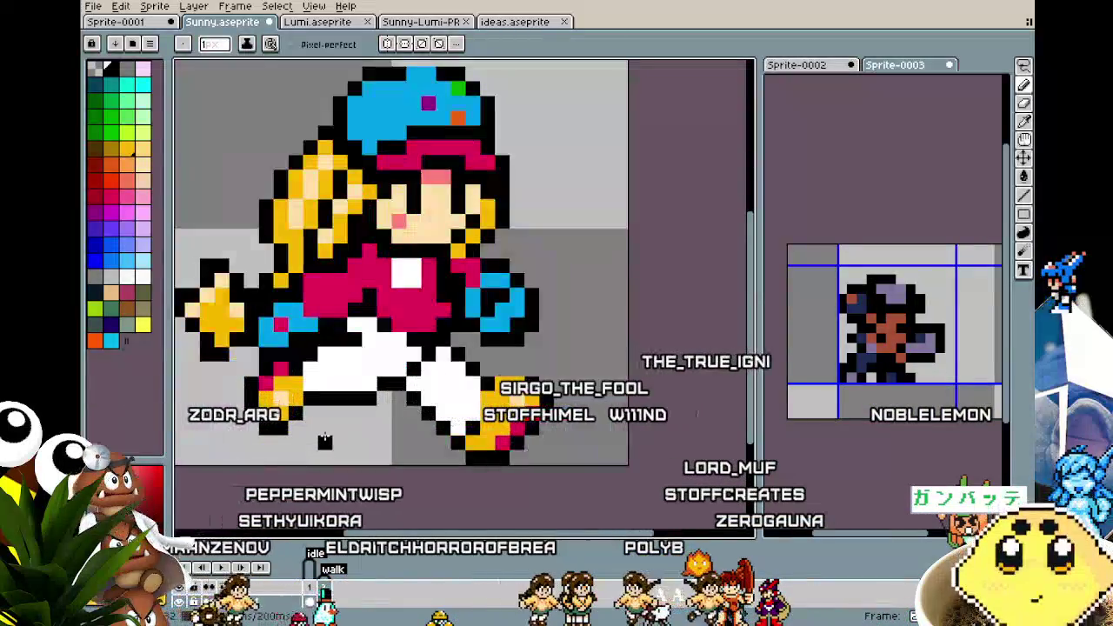
key("m")
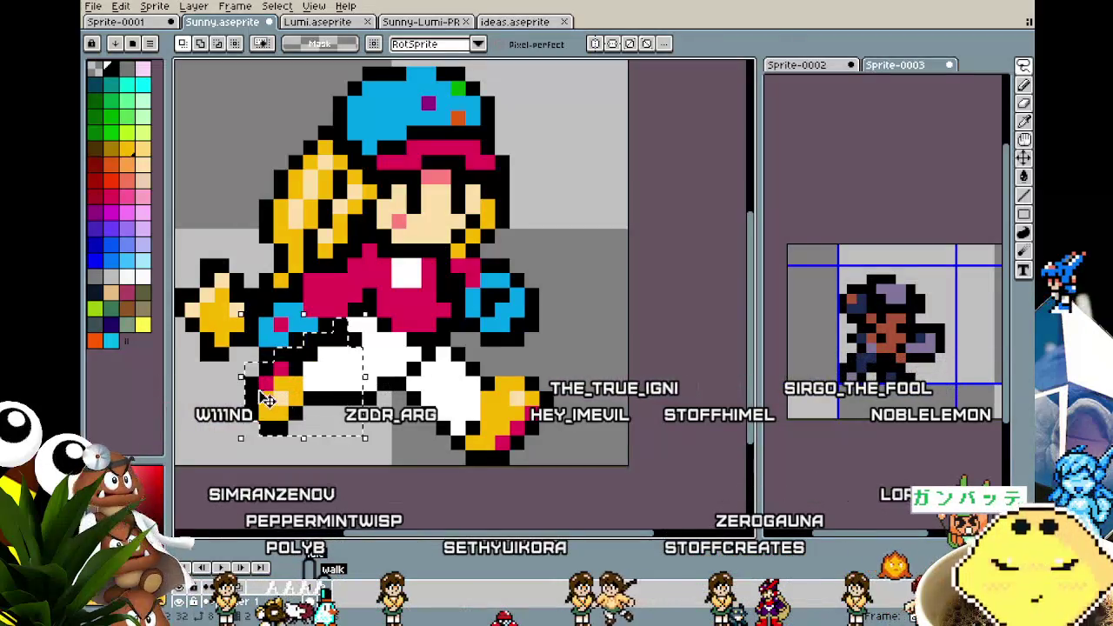
Try nudging the selected leg up and right, then undo the nudge
key("Up")
key("Right")
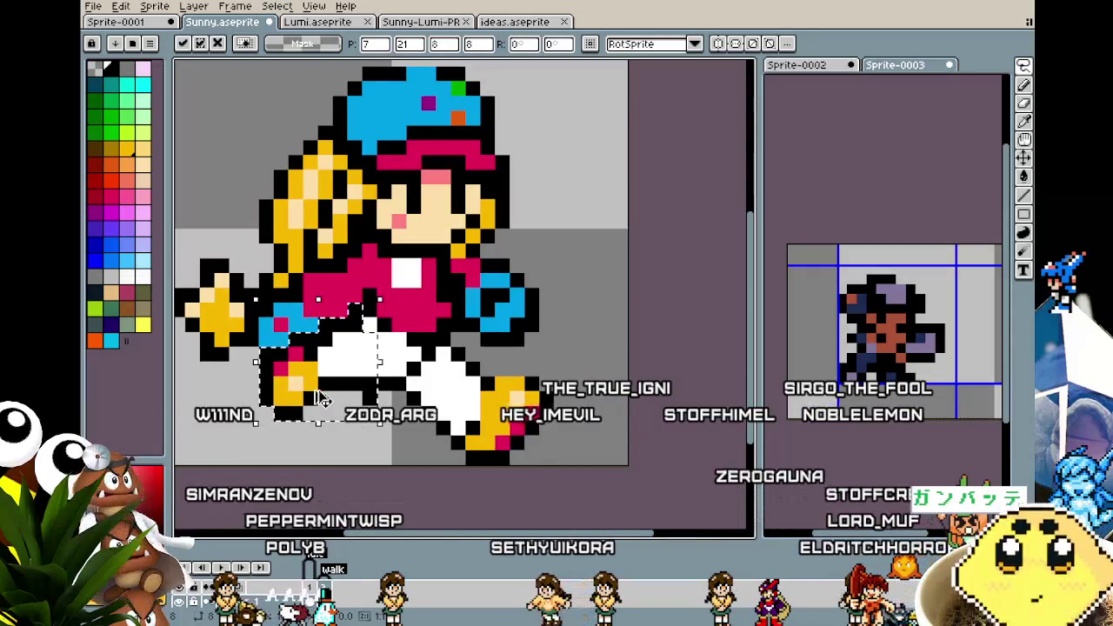
key("ctrl+z")
scroll(590, 351, "down", 3)
scroll(587, 349, "down", 1)
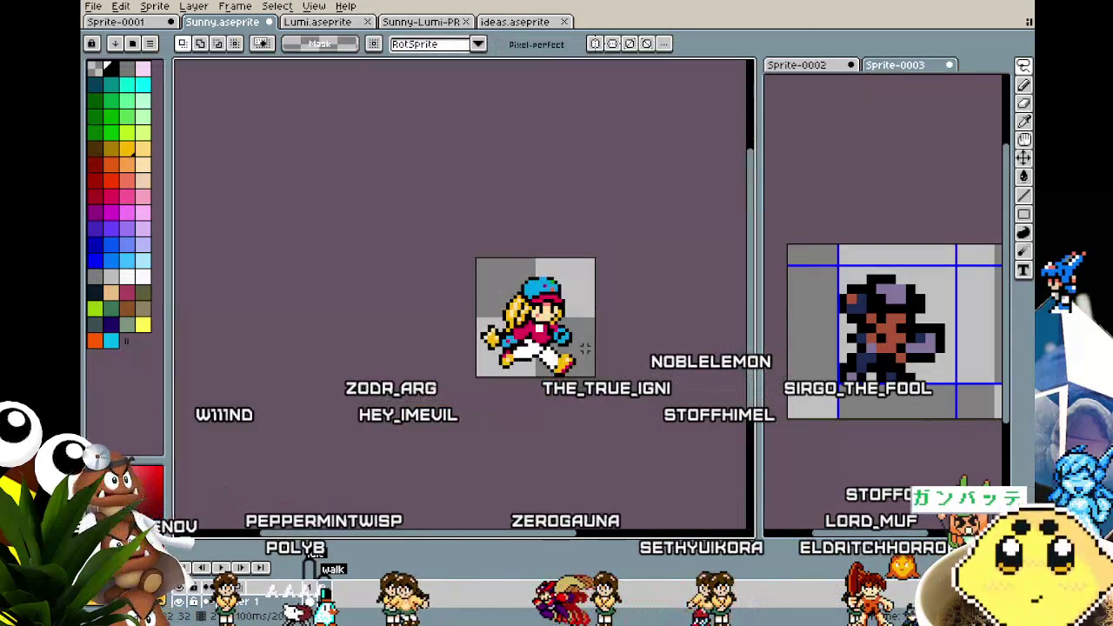
scroll(587, 350, "up", 1)
scroll(547, 397, "up", 1)
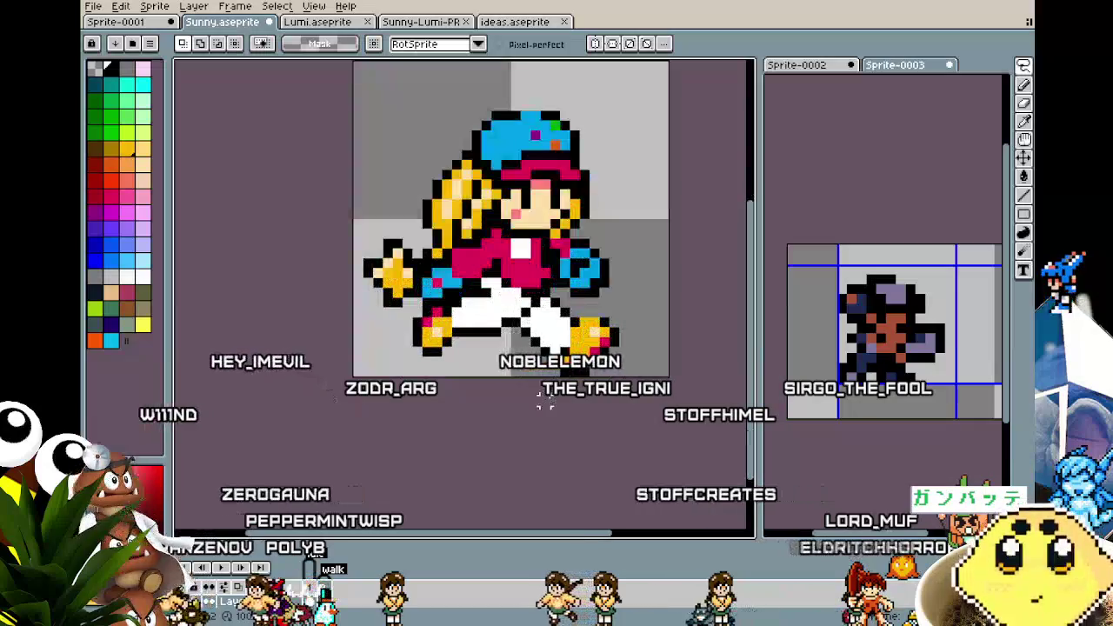
scroll(467, 397, "up", 1)
key("ctrl+z")
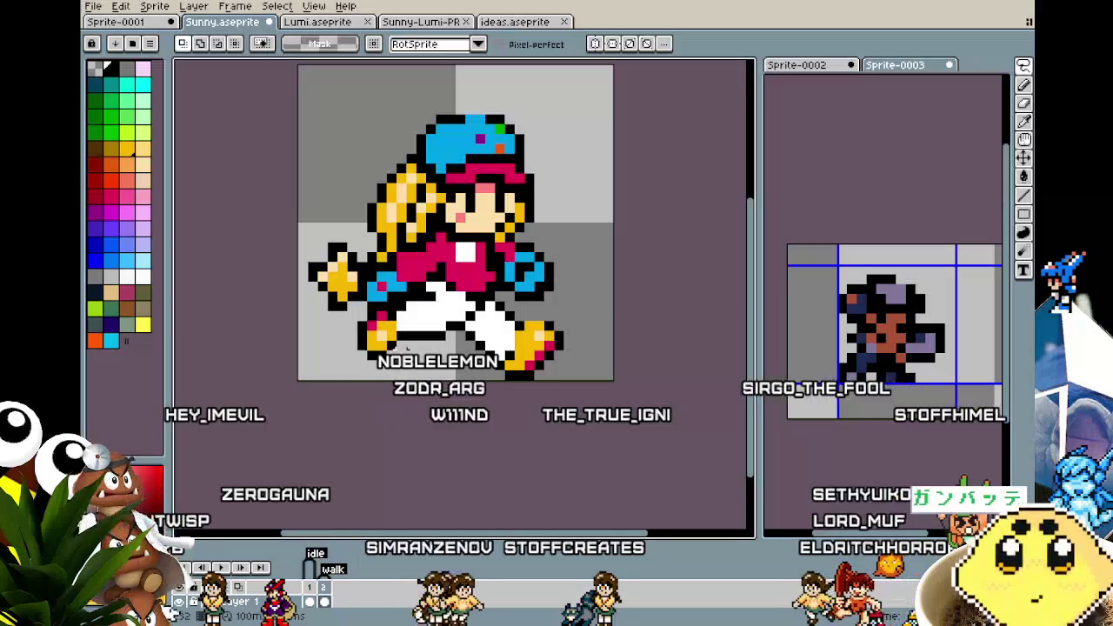
Compare the kicking frame against the standing-pose frame
key("Left")
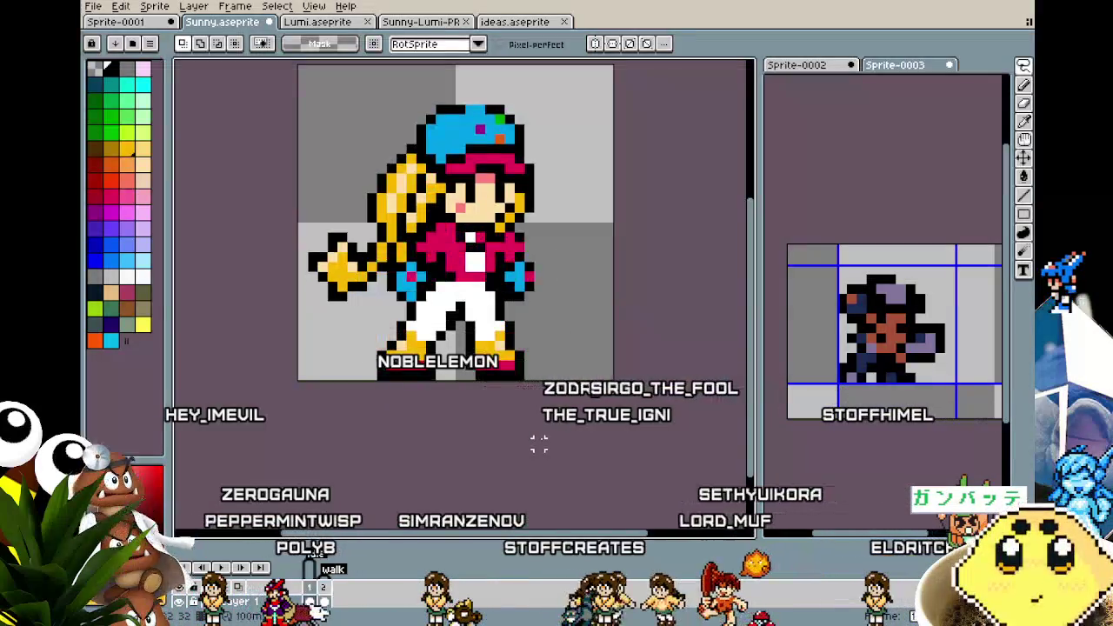
key("Right")
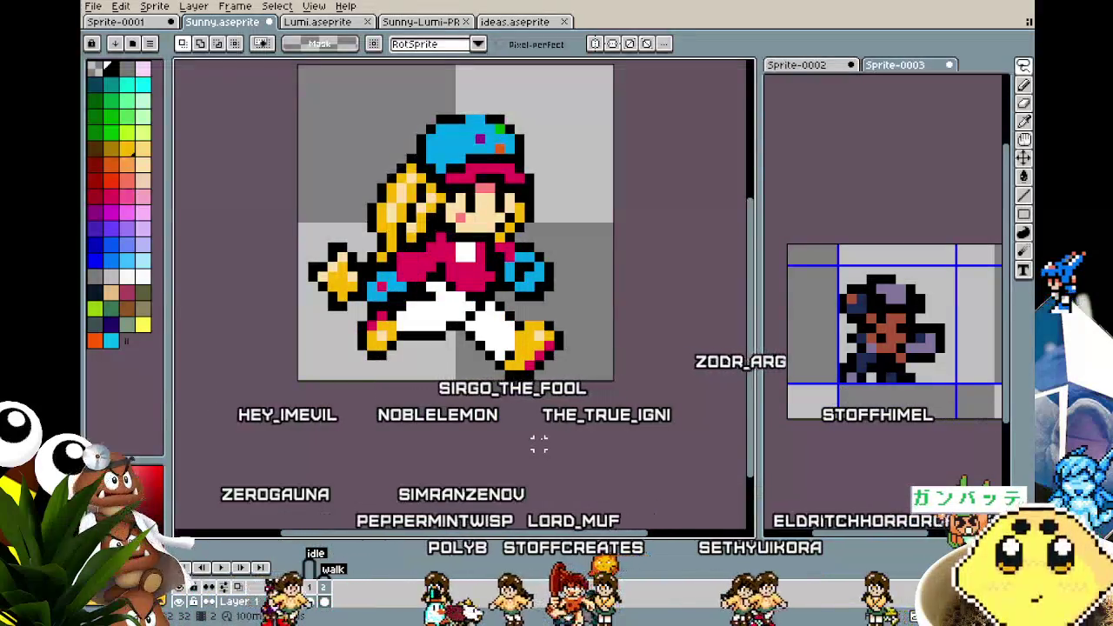
scroll(501, 381, "up", 1)
key("b")
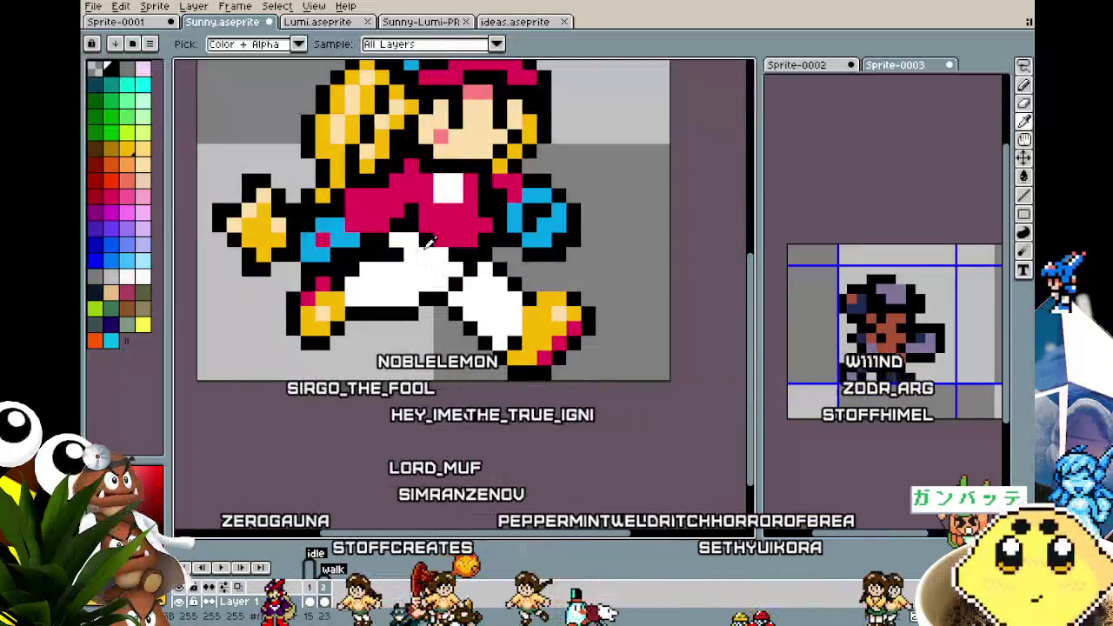
key("m")
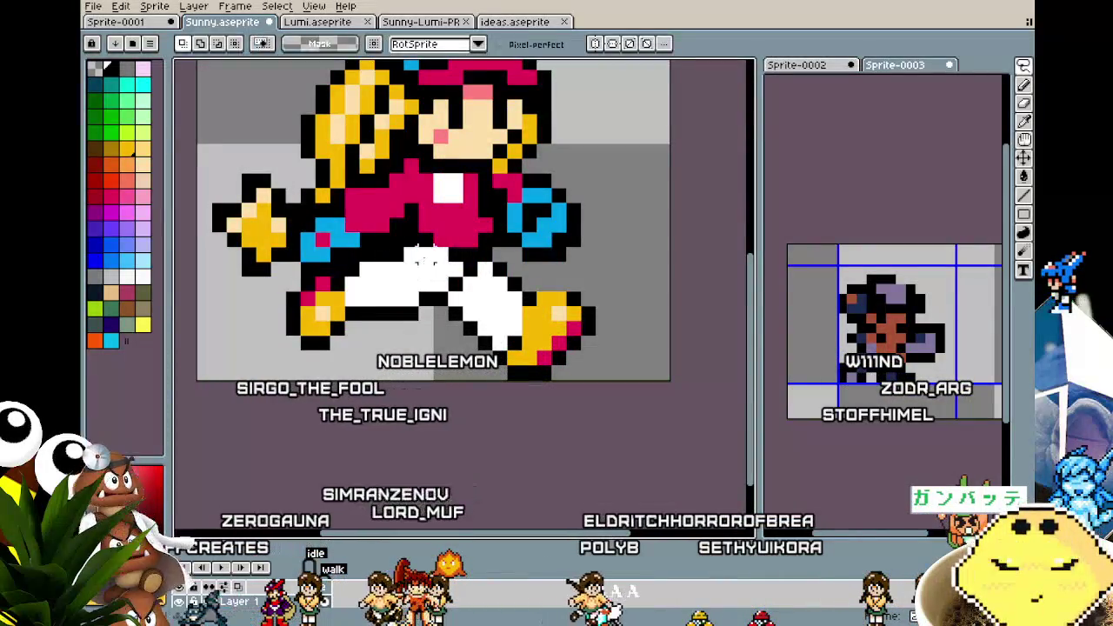
Select the back leg and shoe, raise them about two pixels, and deselect
left_click_drag(383, 329, 284, 351)
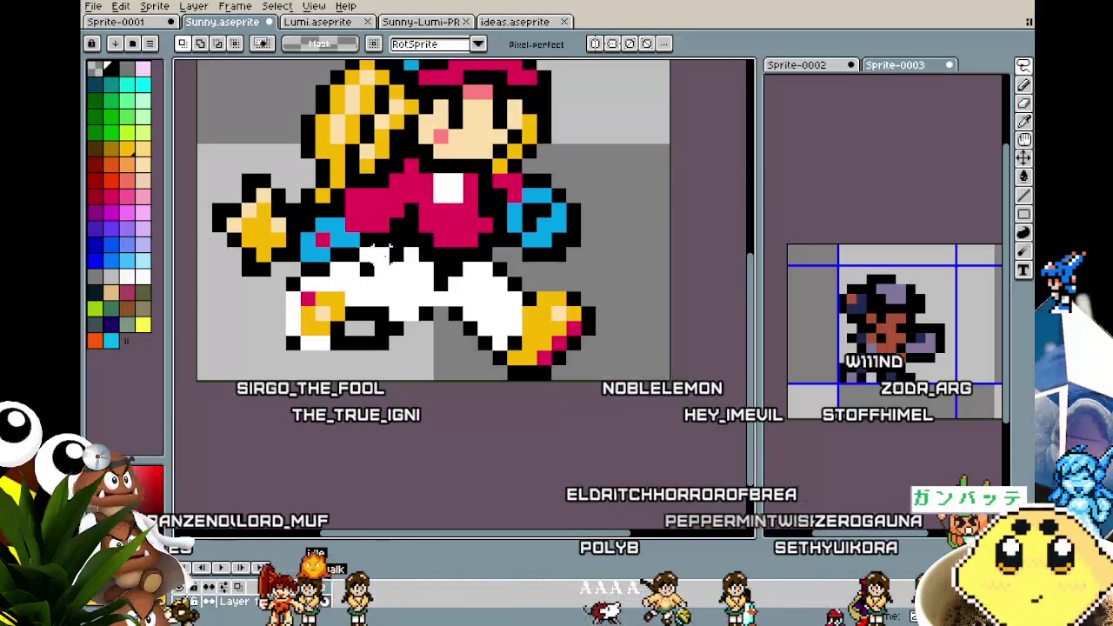
mouse_move(379, 338)
left_mouse_down()
mouse_move(379, 323)
mouse_move(347, 346)
mouse_move(356, 346)
left_mouse_up()
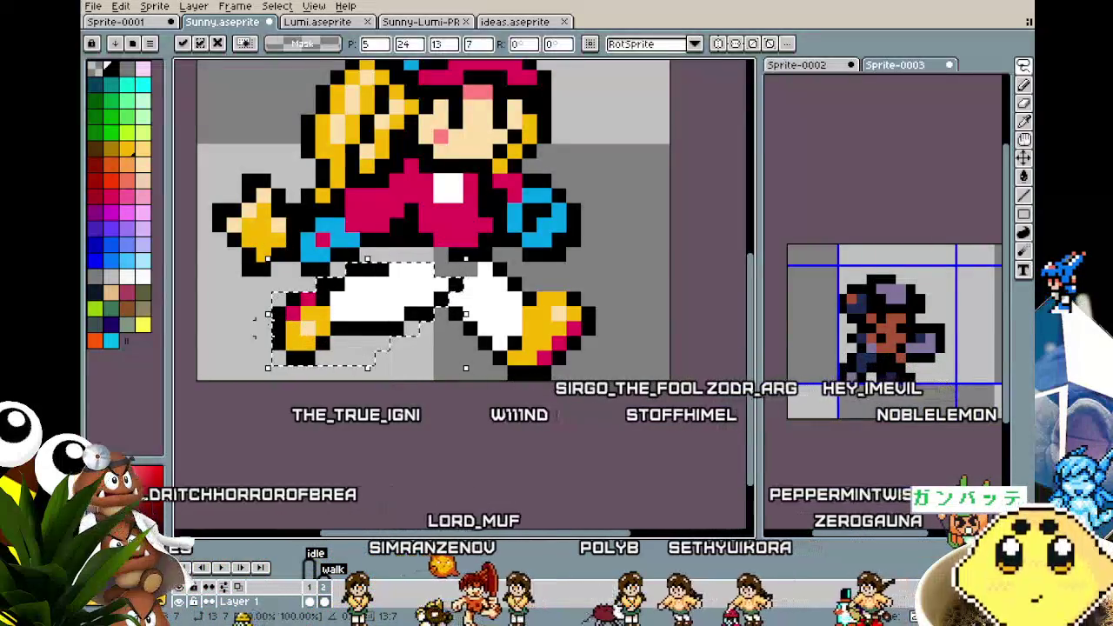
mouse_move(283, 329)
left_mouse_down()
mouse_move(317, 326)
mouse_move(278, 322)
left_mouse_up()
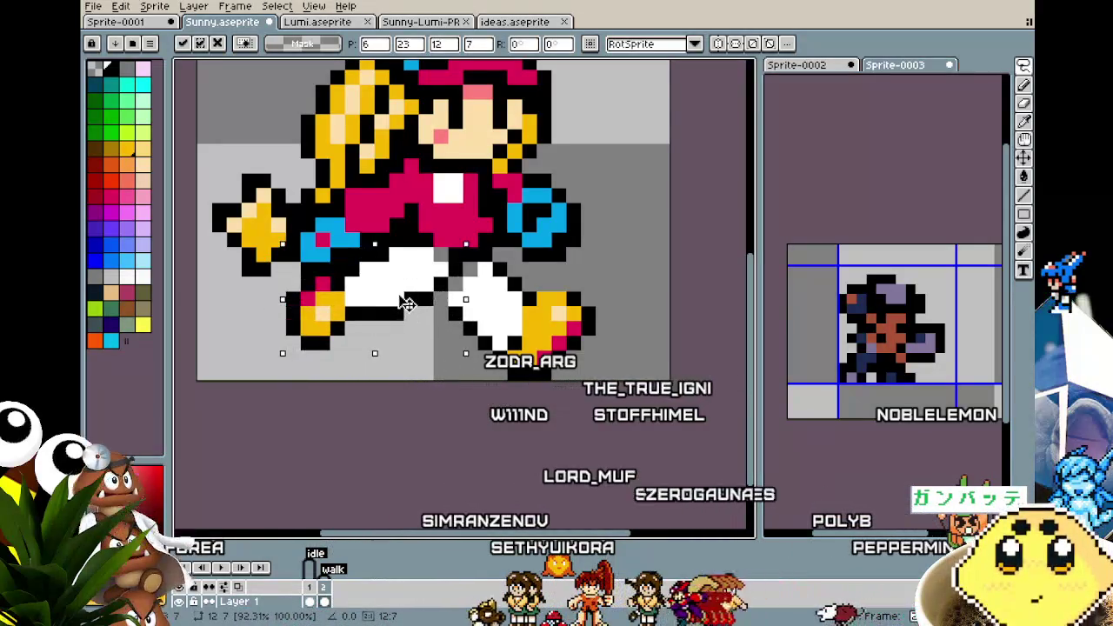
mouse_move(395, 322)
left_mouse_down()
mouse_move(390, 300)
mouse_move(417, 311)
mouse_move(383, 311)
mouse_move(390, 320)
left_mouse_up()
key("ctrl+d")
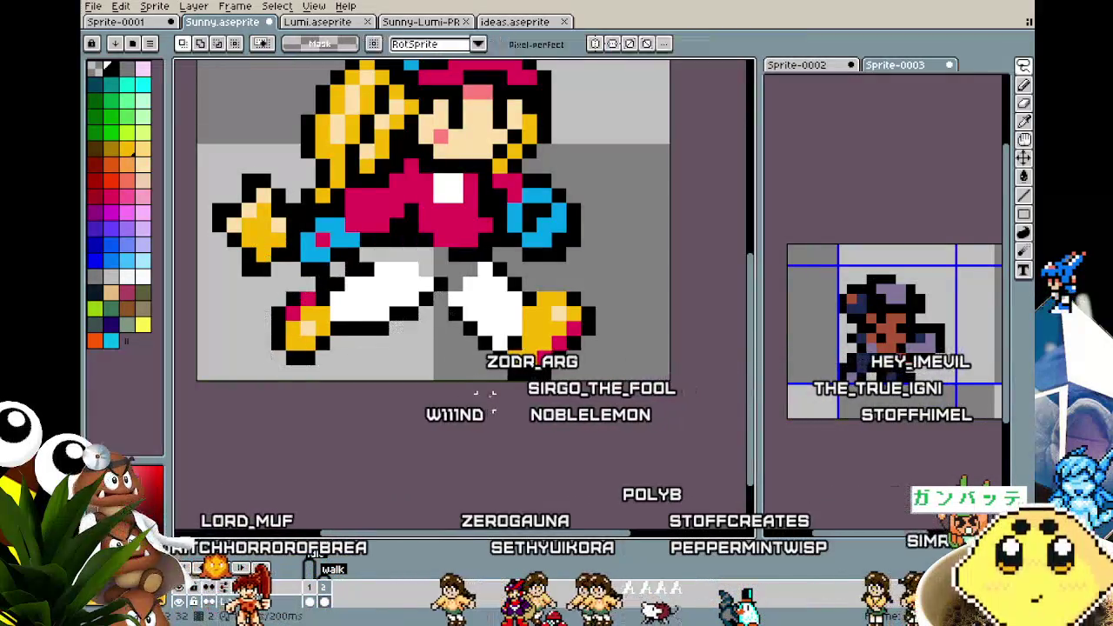
Drop the selection, sample a colour from the sprite, and briefly try the Fill tool
key("b")
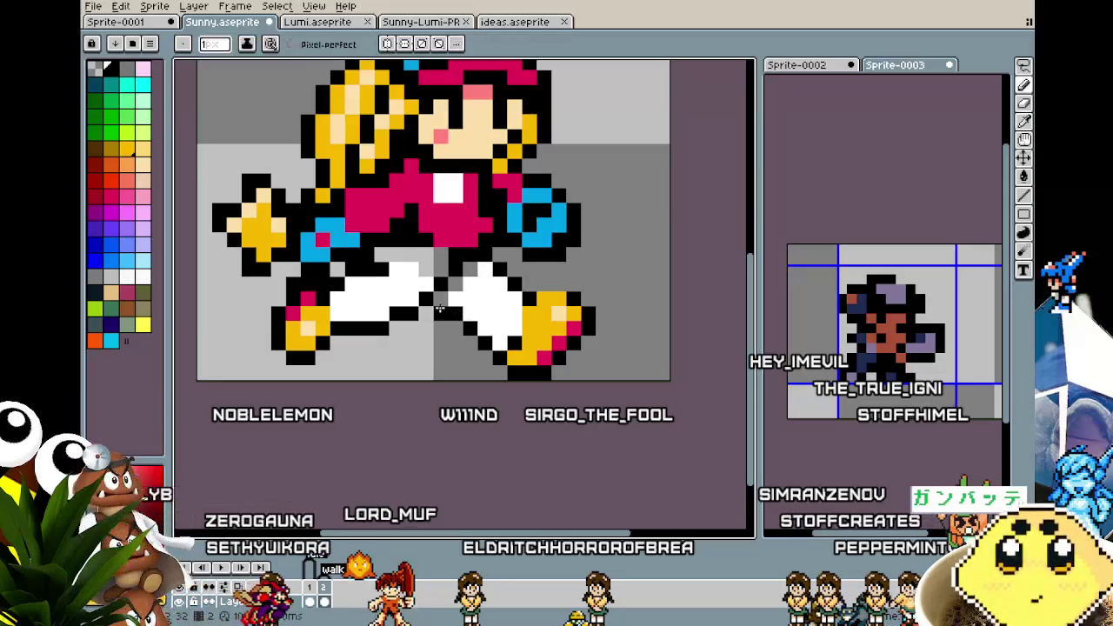
left_click(463, 293, "alt")
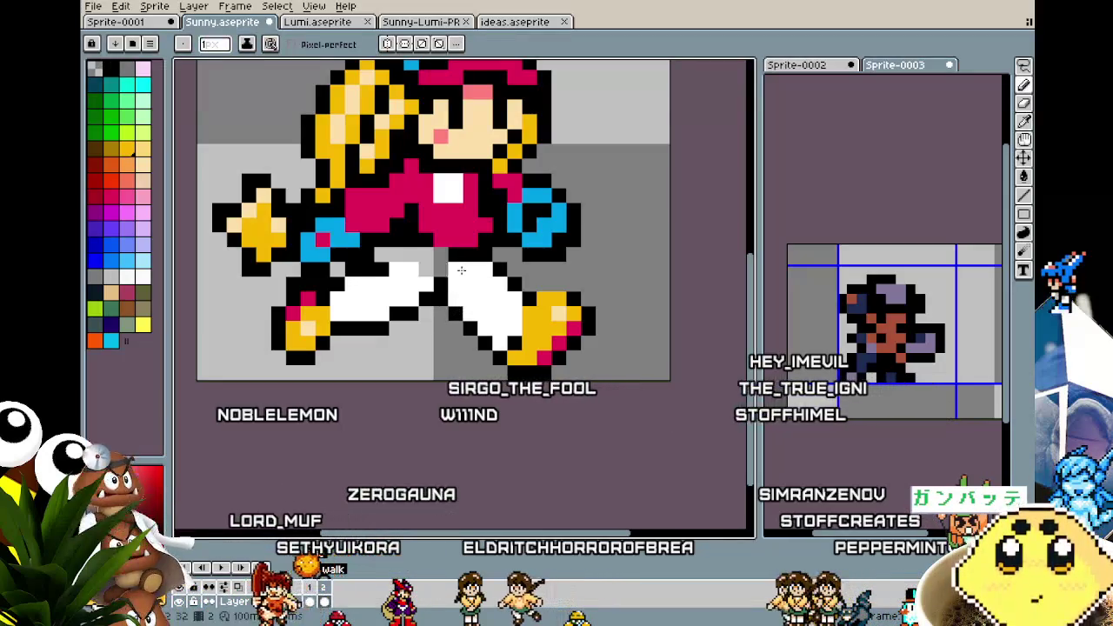
key("g")
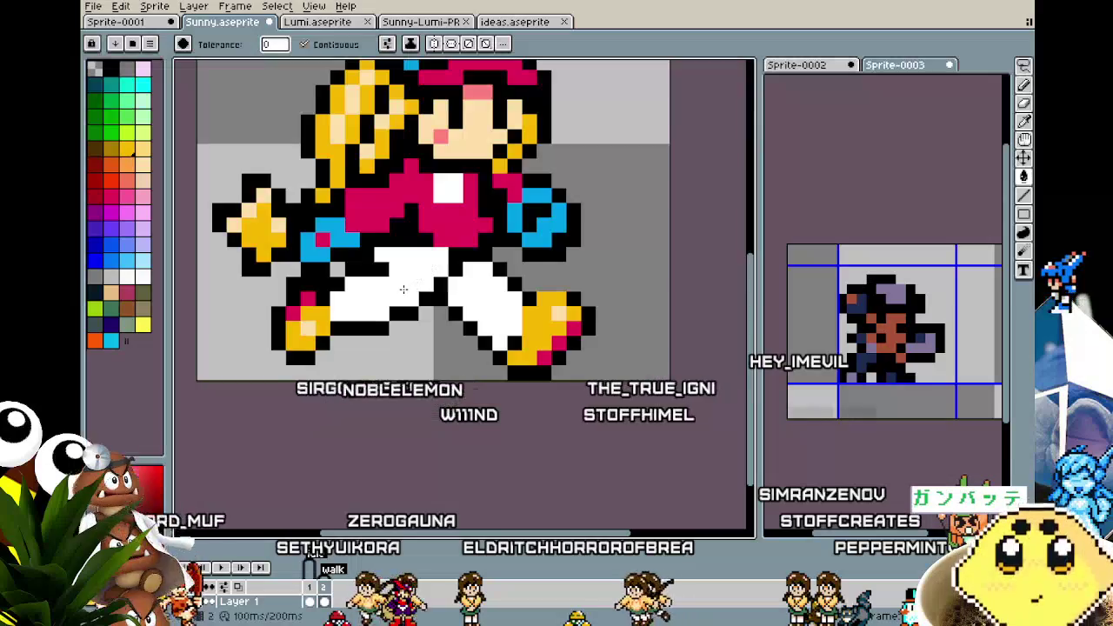
scroll(404, 289, "down", 3)
scroll(432, 270, "up", 3)
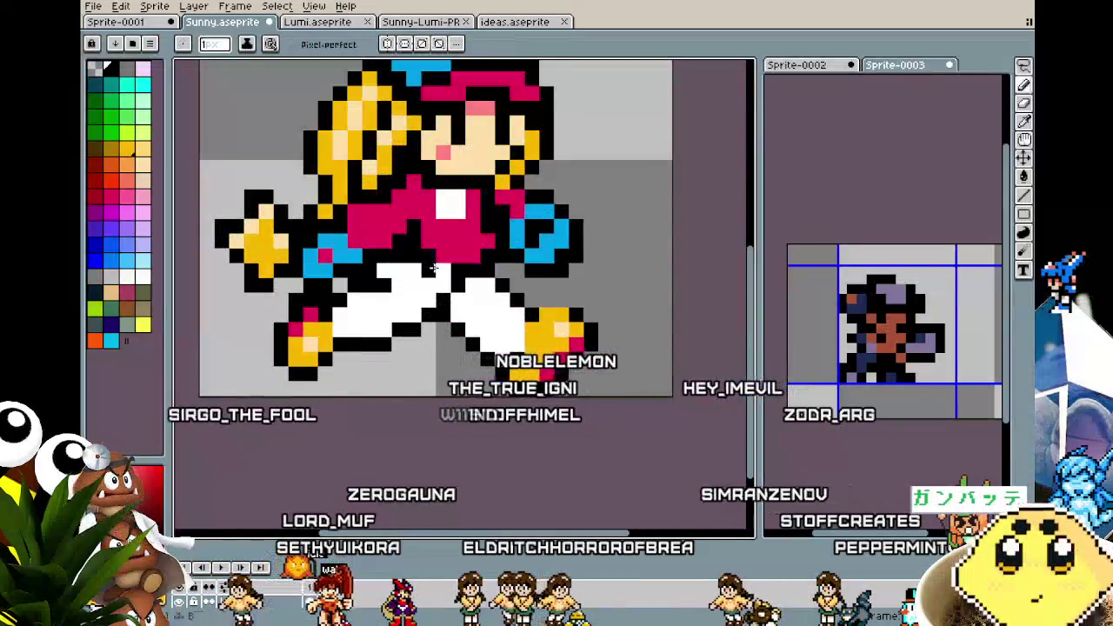
key("b")
scroll(400, 344, "down", 5)
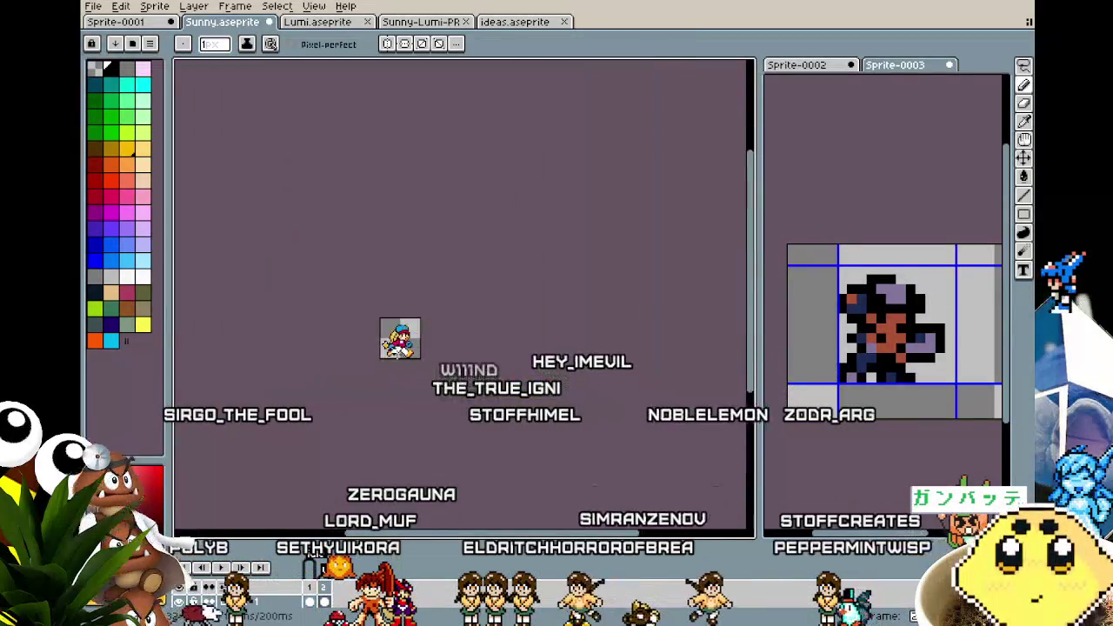
scroll(394, 357, "up", 3)
scroll(388, 357, "up", 2)
Sample sprite colours twice with the Eyedropper, returning to the Pencil each time
key("i")
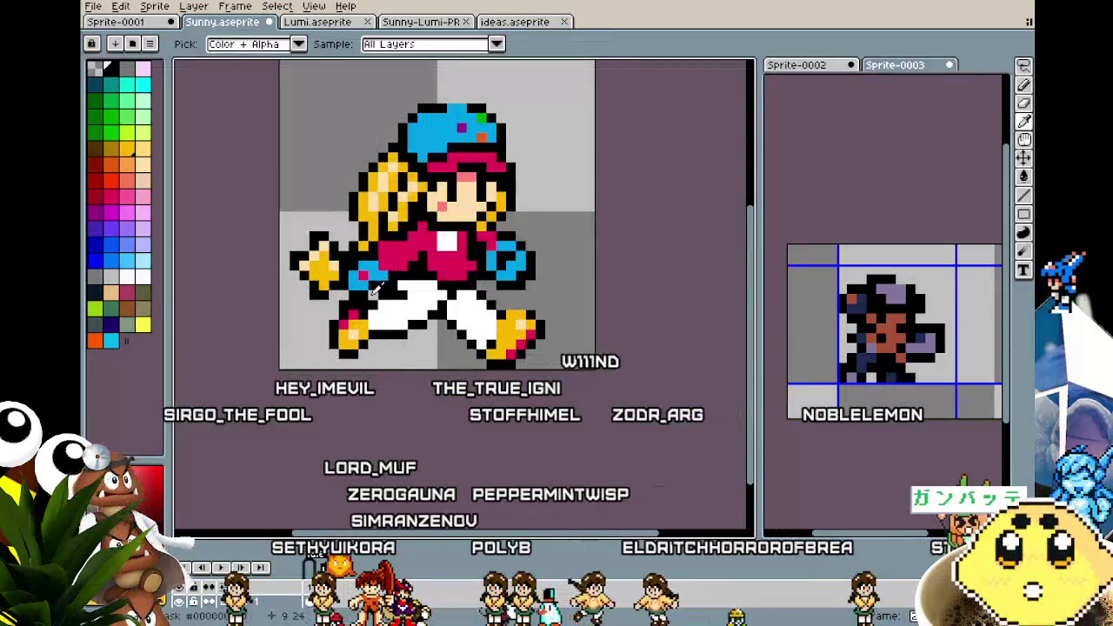
key("b")
scroll(327, 364, "down", 2)
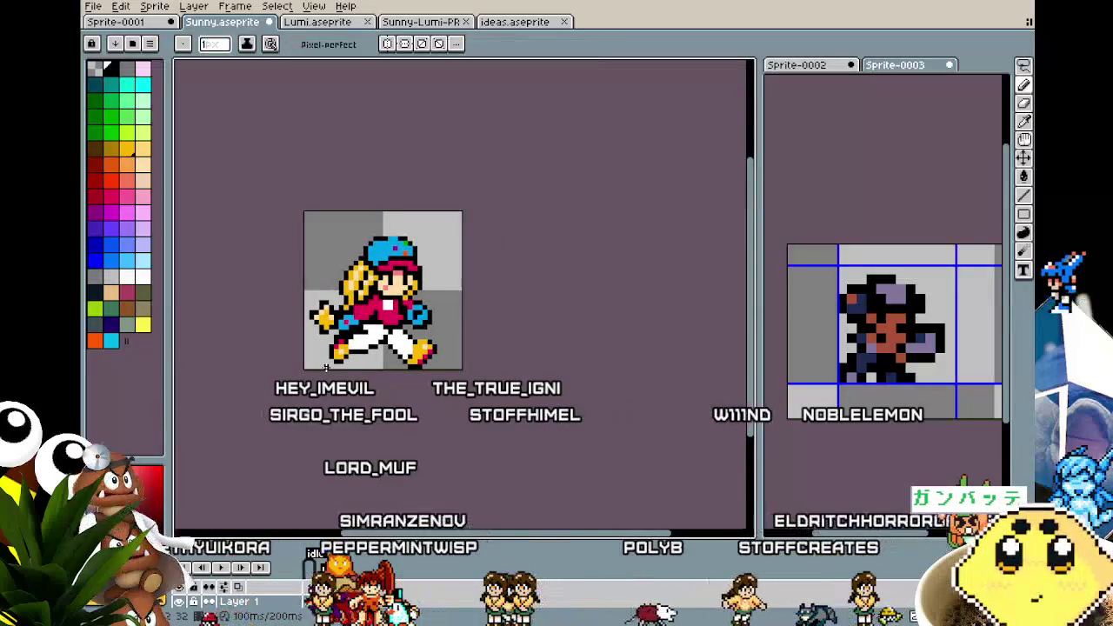
scroll(355, 374, "up", 2)
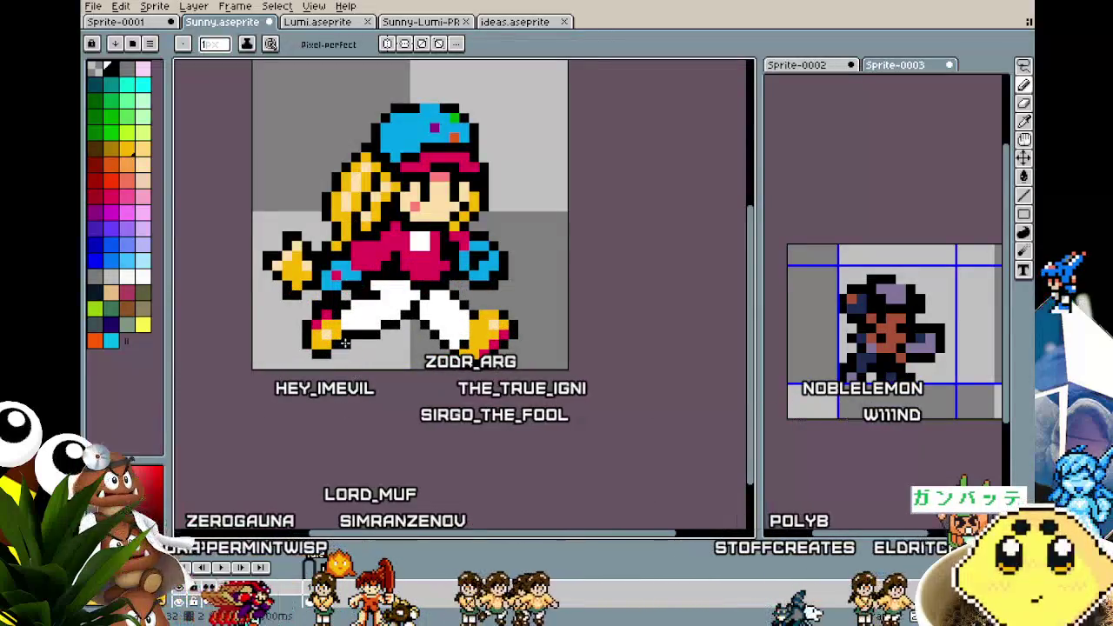
key("i")
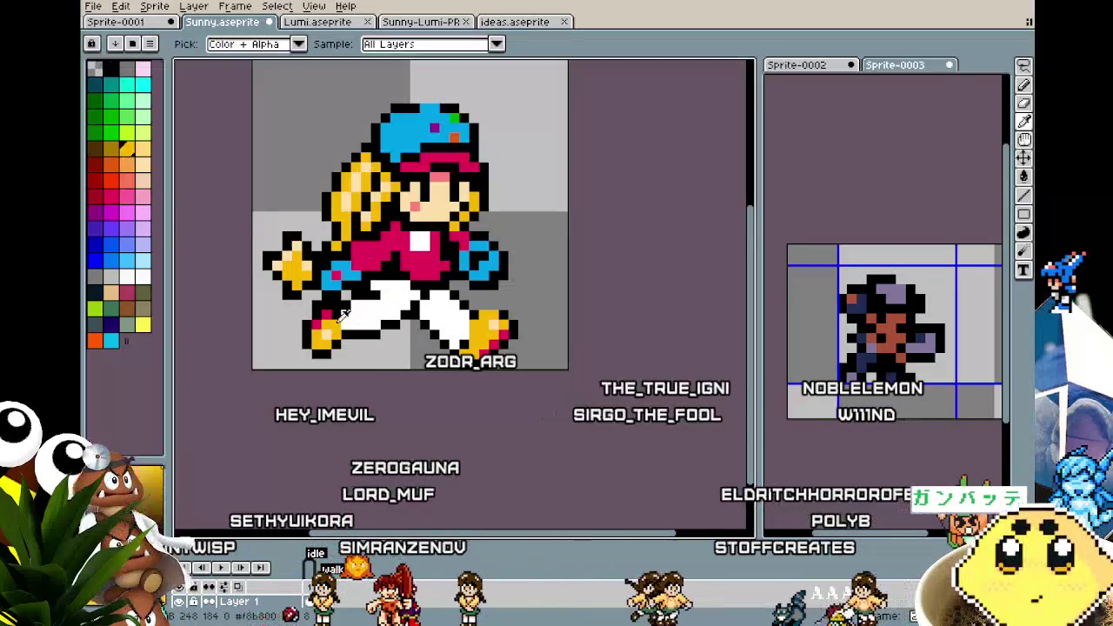
key("b")
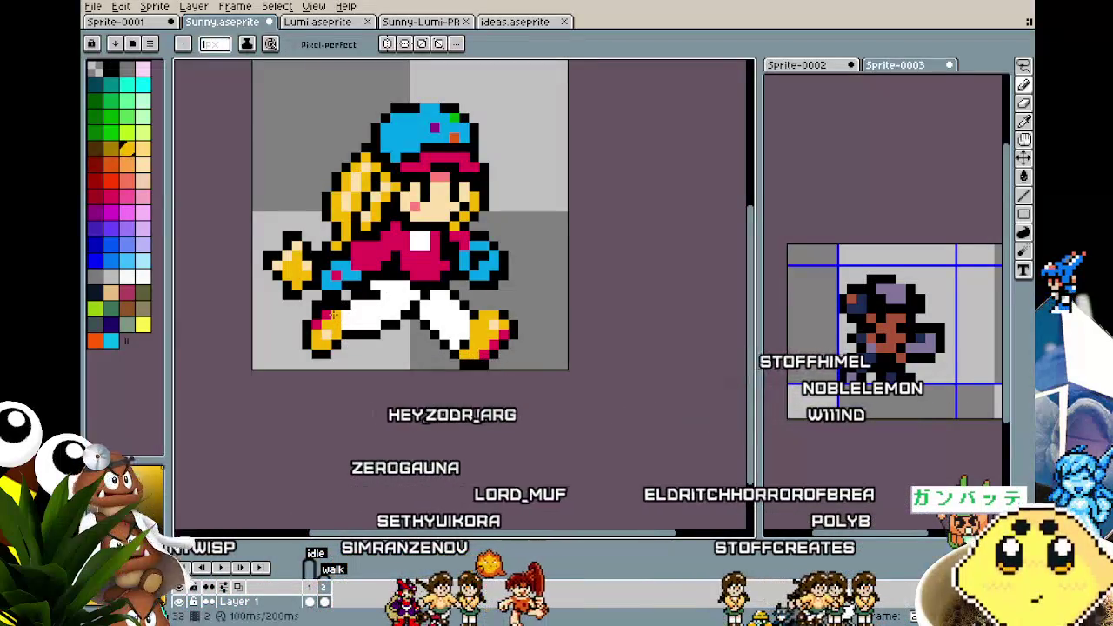
scroll(333, 315, "down", 3)
scroll(322, 357, "down", 1)
scroll(312, 370, "up", 3)
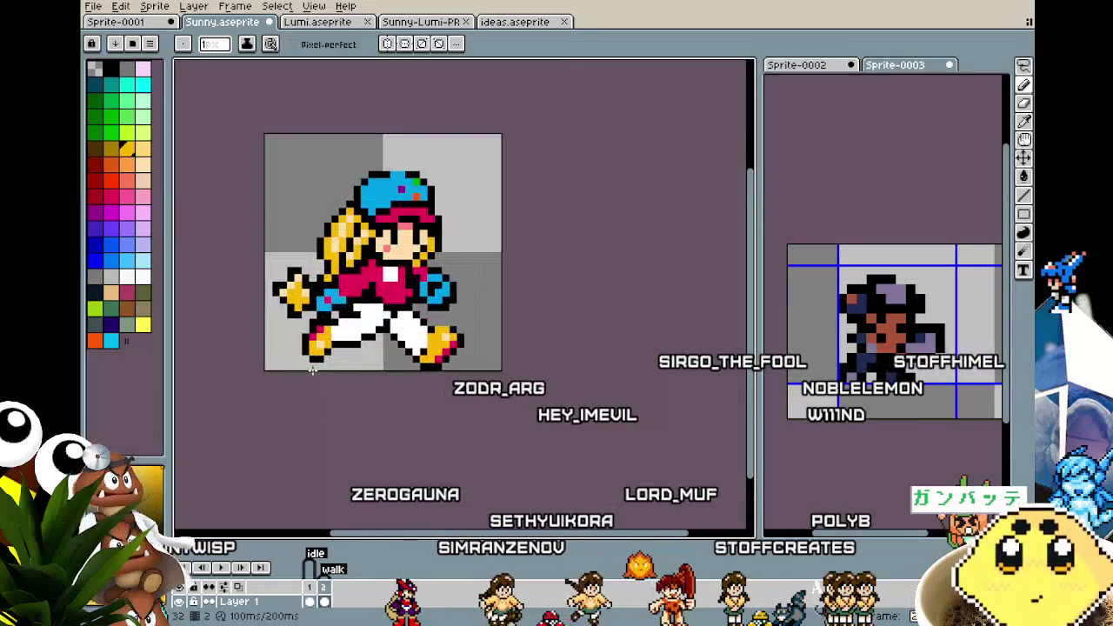
scroll(427, 300, "up", 2)
Eyedrop one more sprite colour and return to the Pencil while zooming in
key("i")
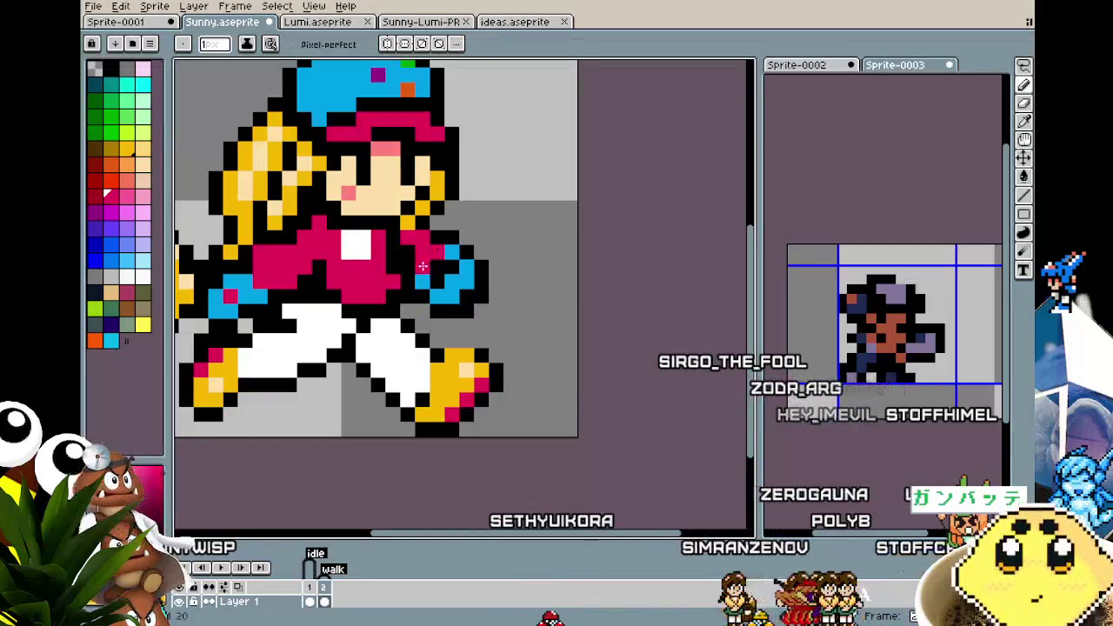
scroll(422, 265, "down", 3)
scroll(381, 365, "up", 1)
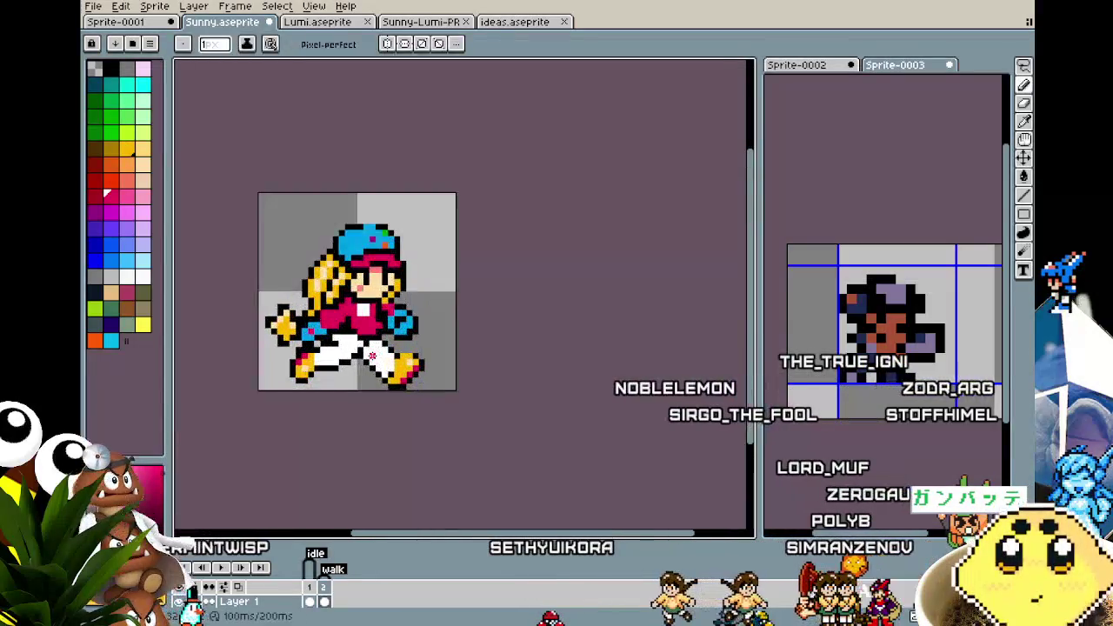
scroll(380, 339, "up", 1)
key("b")
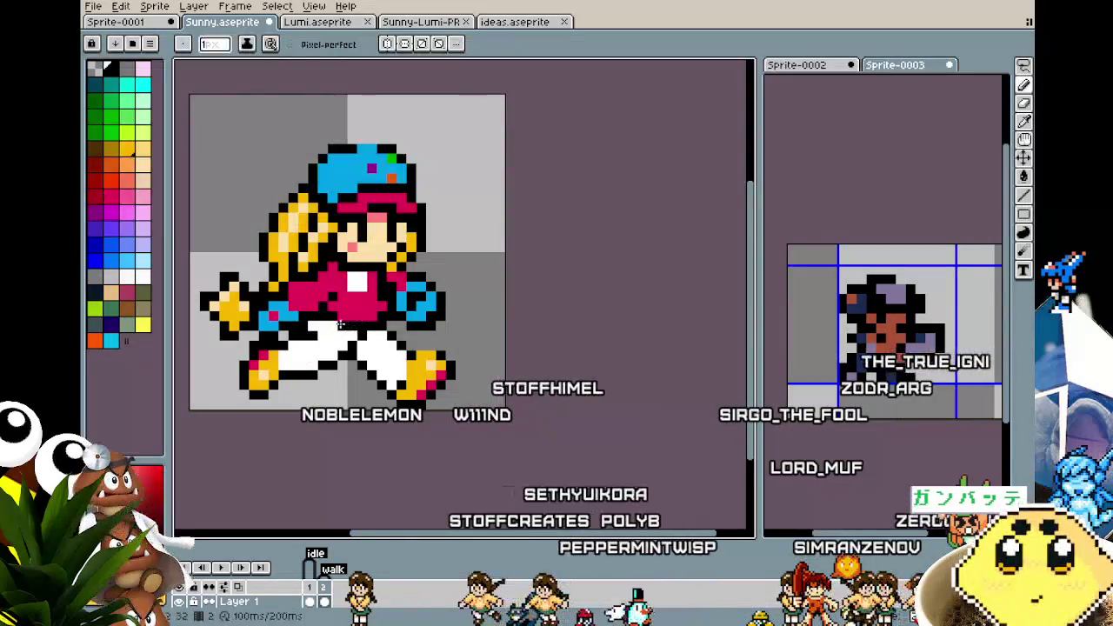
scroll(289, 386, "down", 2)
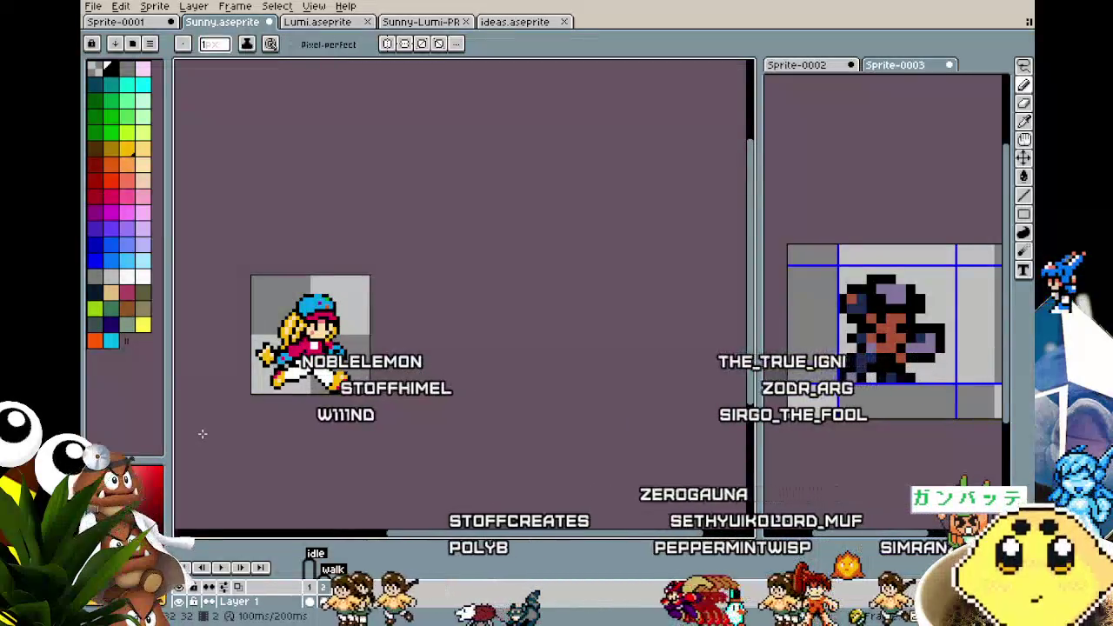
scroll(203, 433, "up", 1)
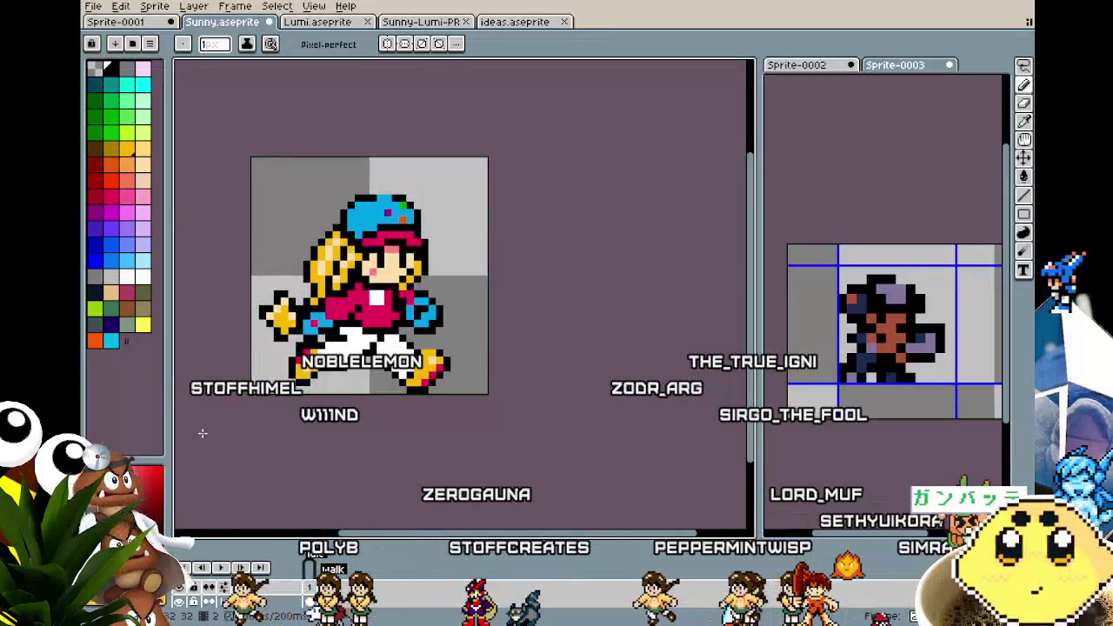
scroll(258, 324, "up", 2)
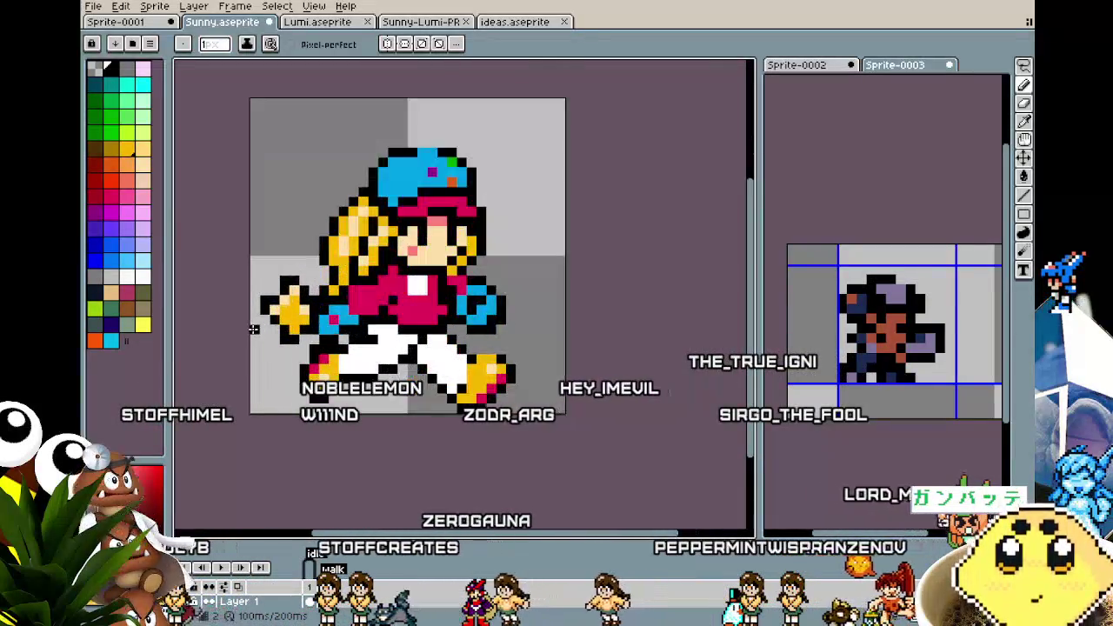
key("m")
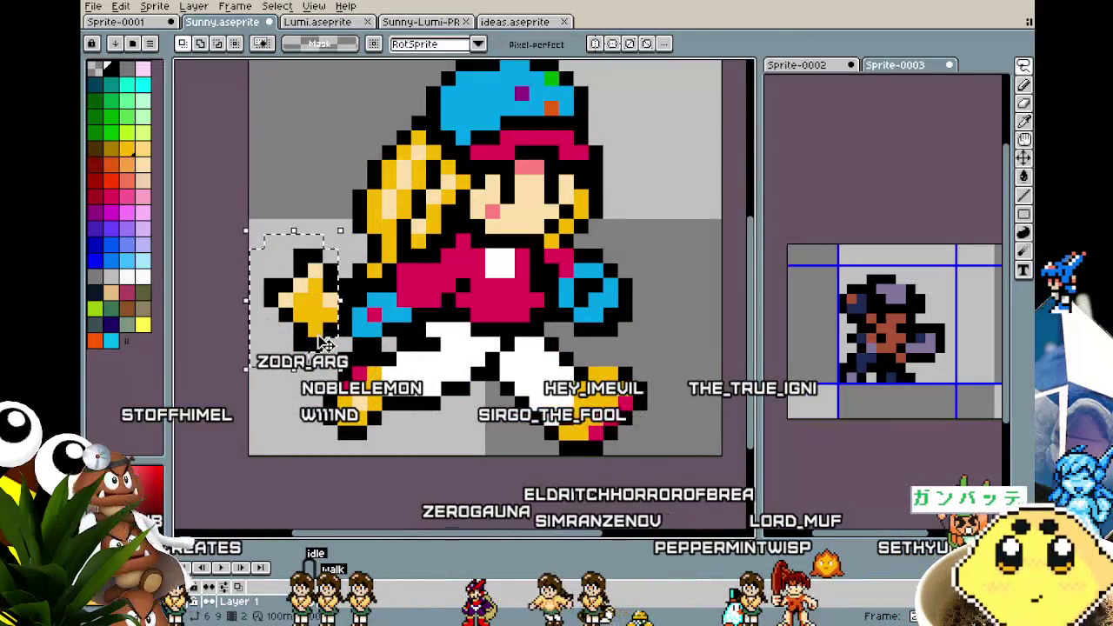
Move the selected front hand up, commit, and undo/redo to compare versions
left_click_drag(323, 341, 324, 332)
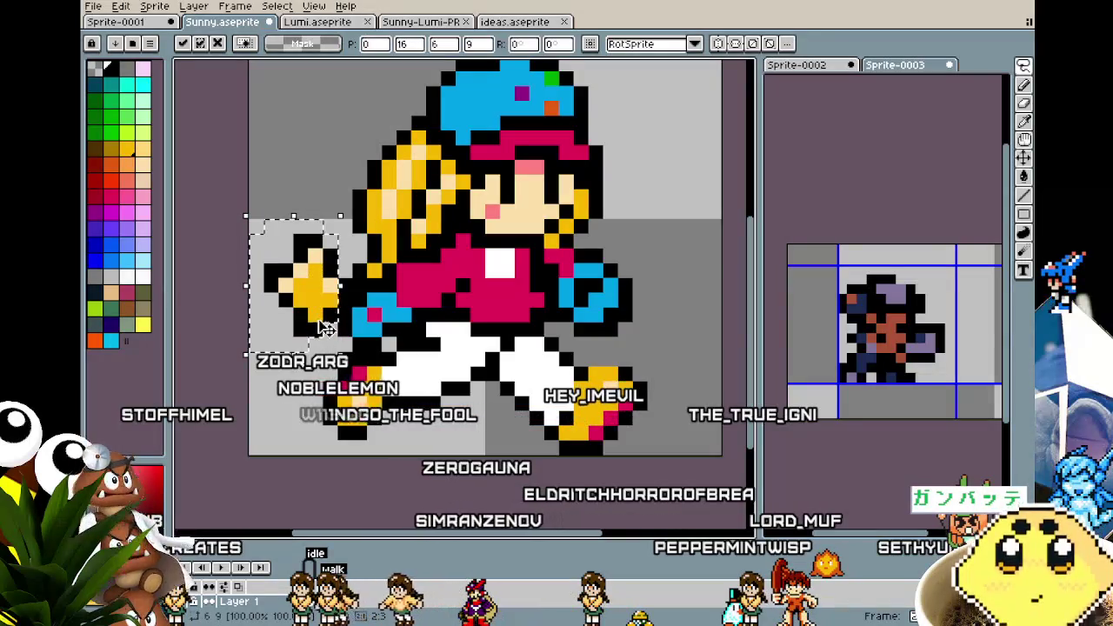
key("Return")
scroll(348, 288, "down", 1)
scroll(348, 287, "down", 1)
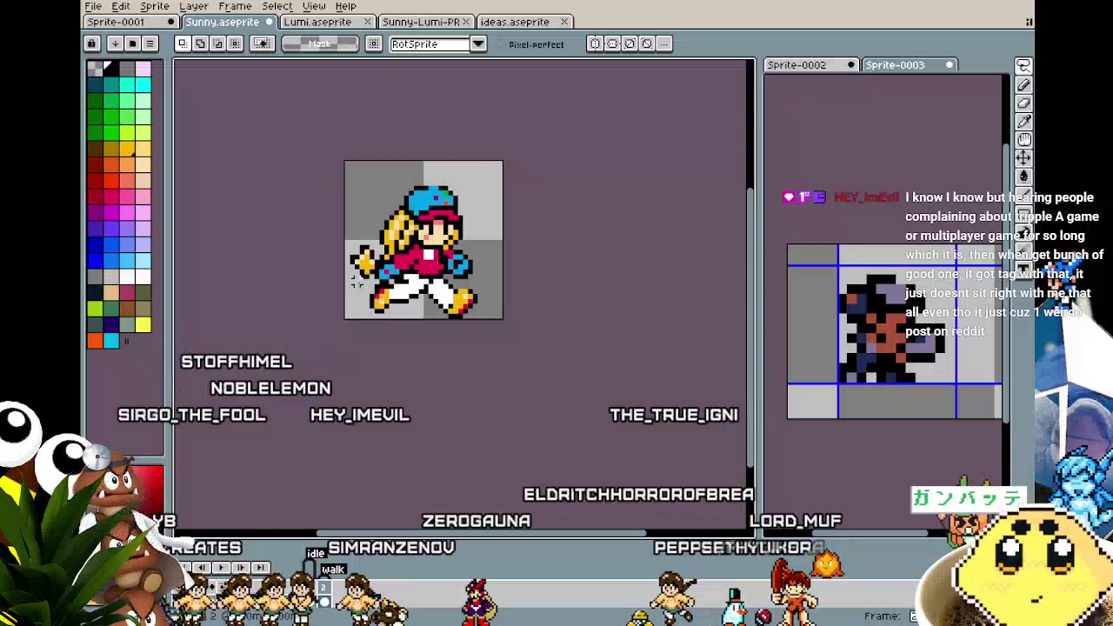
scroll(357, 282, "up", 2)
key("ctrl+z")
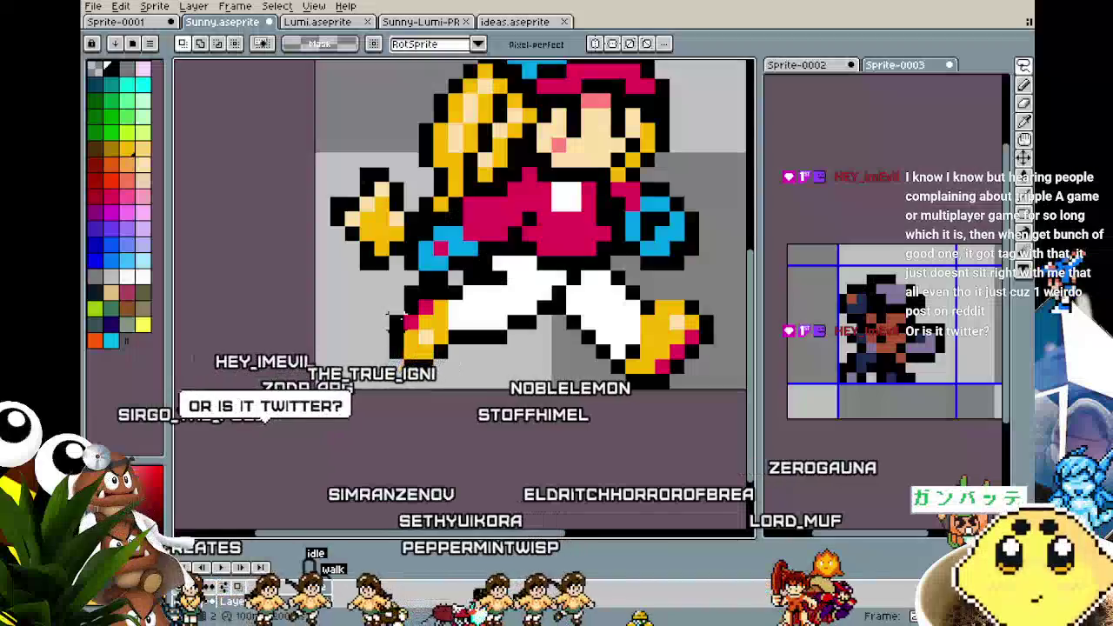
key("ctrl+z")
key("ctrl+z")
key("ctrl+y")
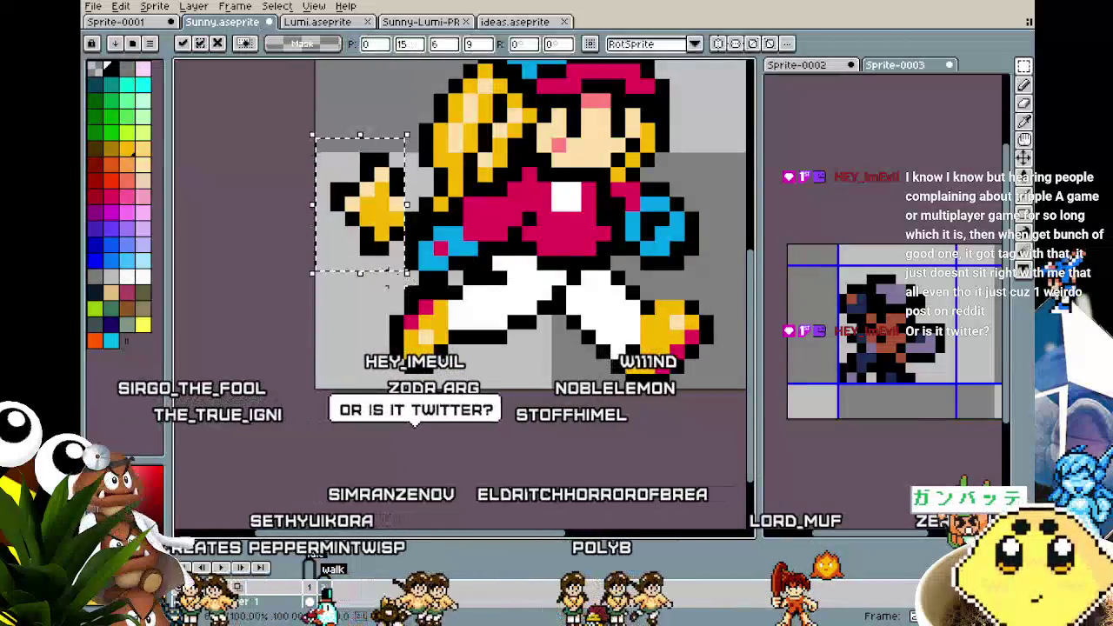
key("ctrl+y")
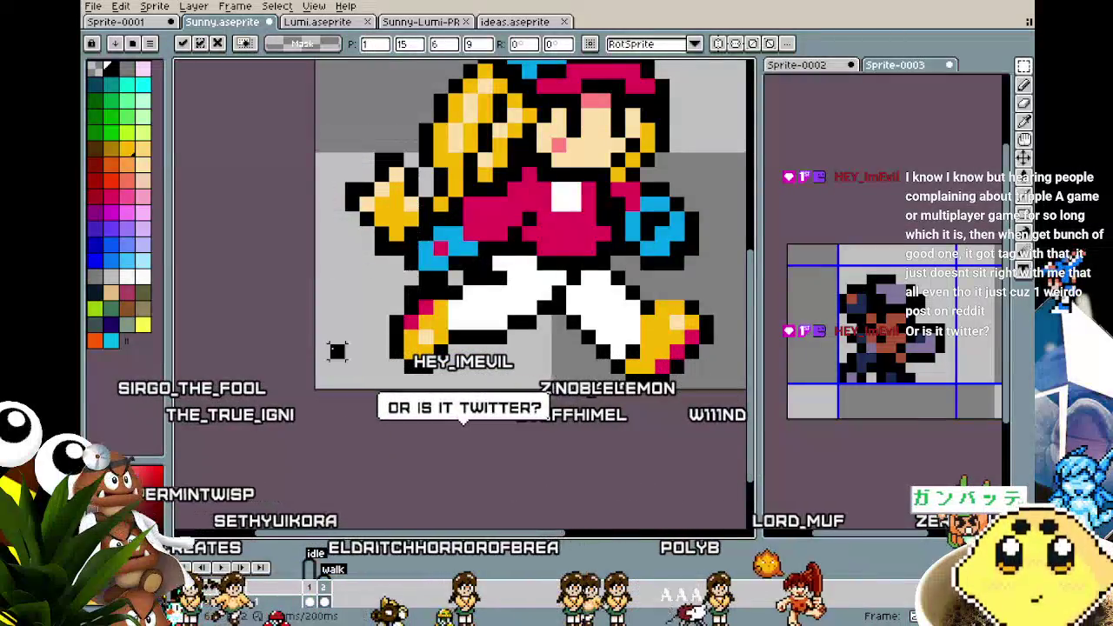
key("Return")
Reselect the front hand, drag it up and left twice, and deselect
scroll(348, 366, "down", 1)
scroll(365, 383, "down", 1)
scroll(382, 396, "down", 1)
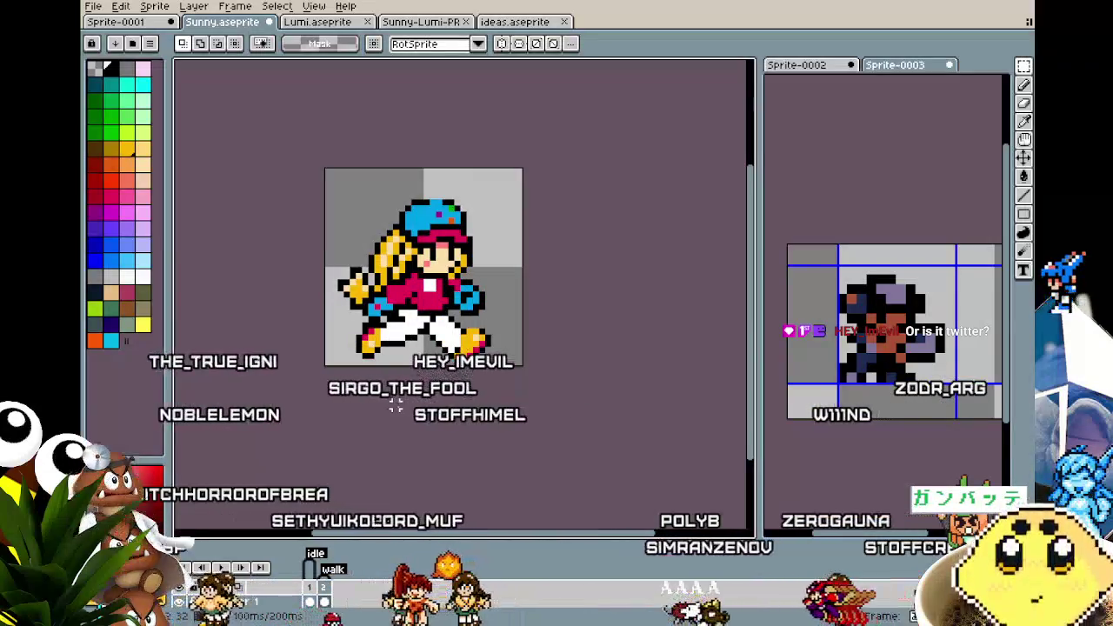
scroll(396, 405, "up", 1)
scroll(396, 405, "up", 1)
left_click_drag(263, 190, 327, 311)
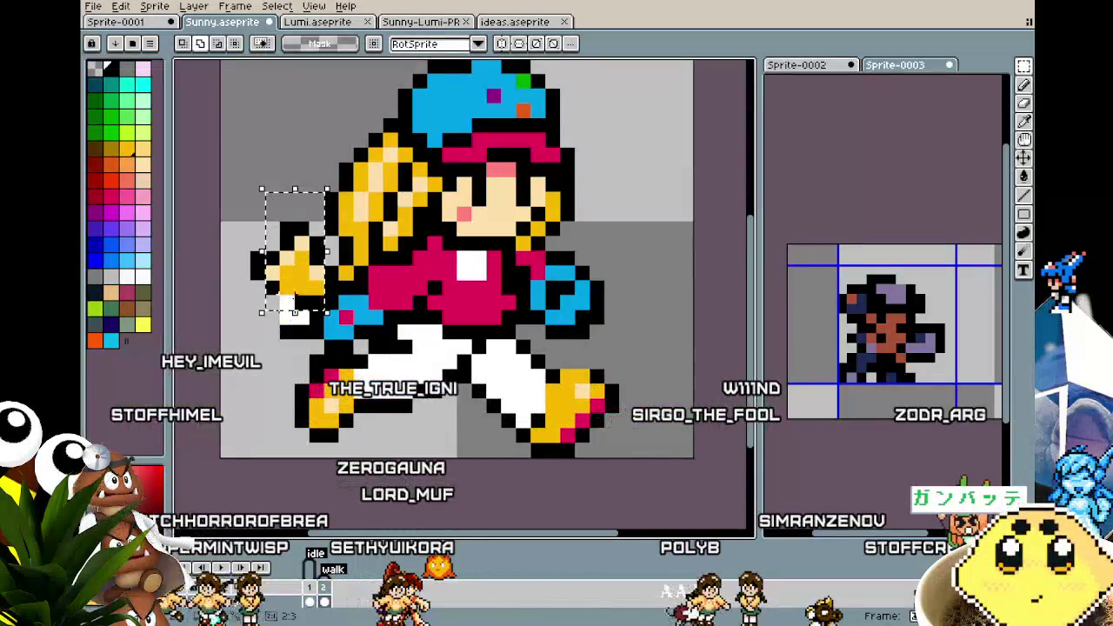
left_click_drag(313, 279, 285, 226)
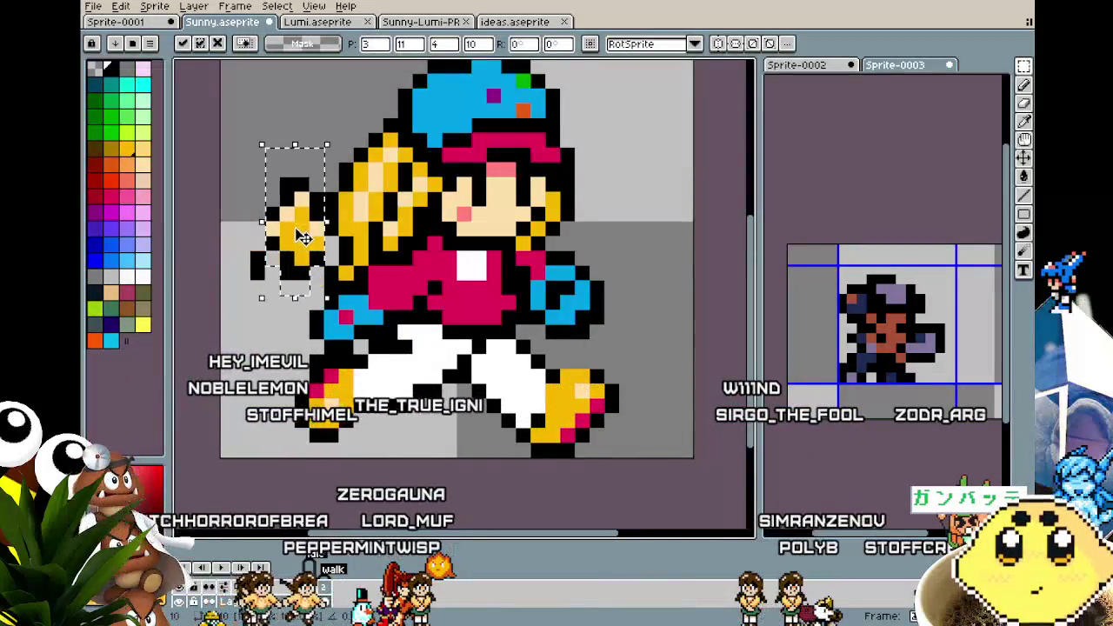
key("Return")
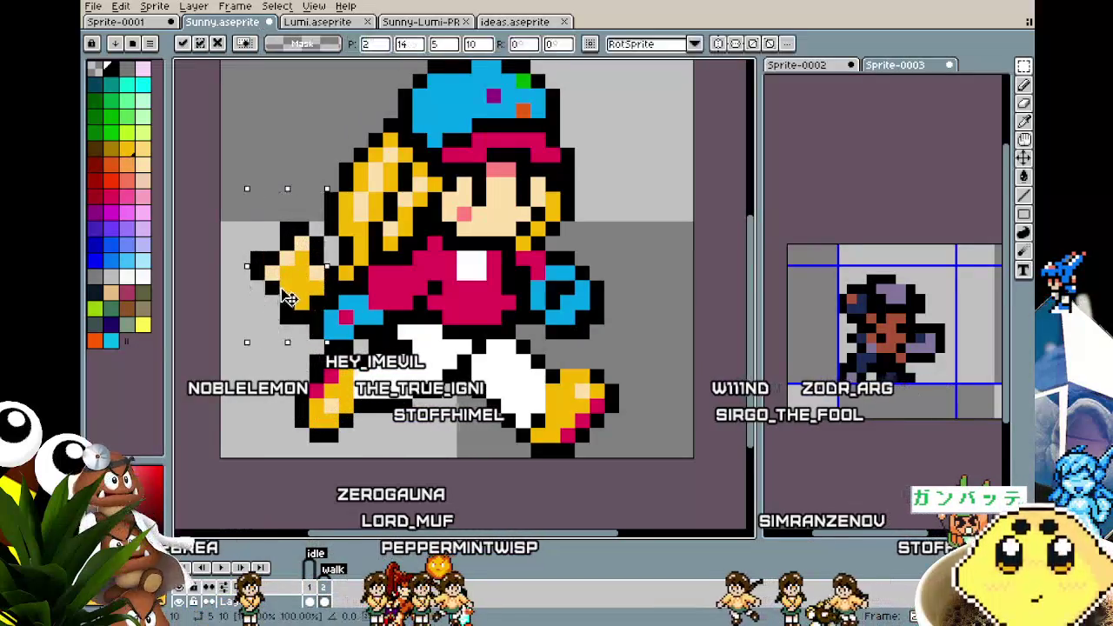
left_click_drag(305, 300, 274, 254)
key("ctrl+d")
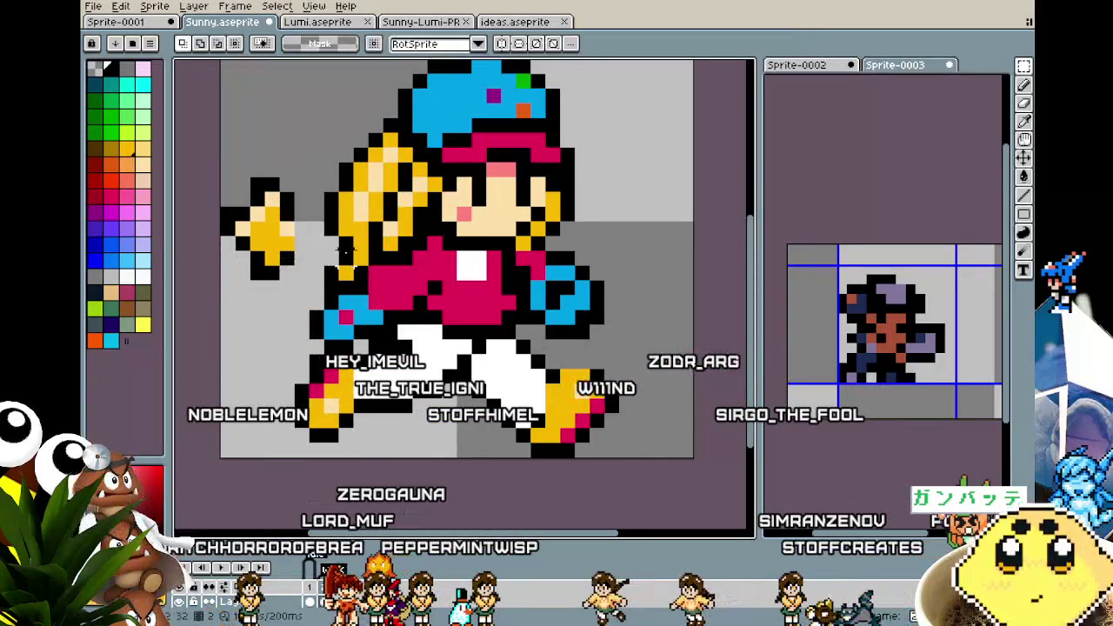
key("b")
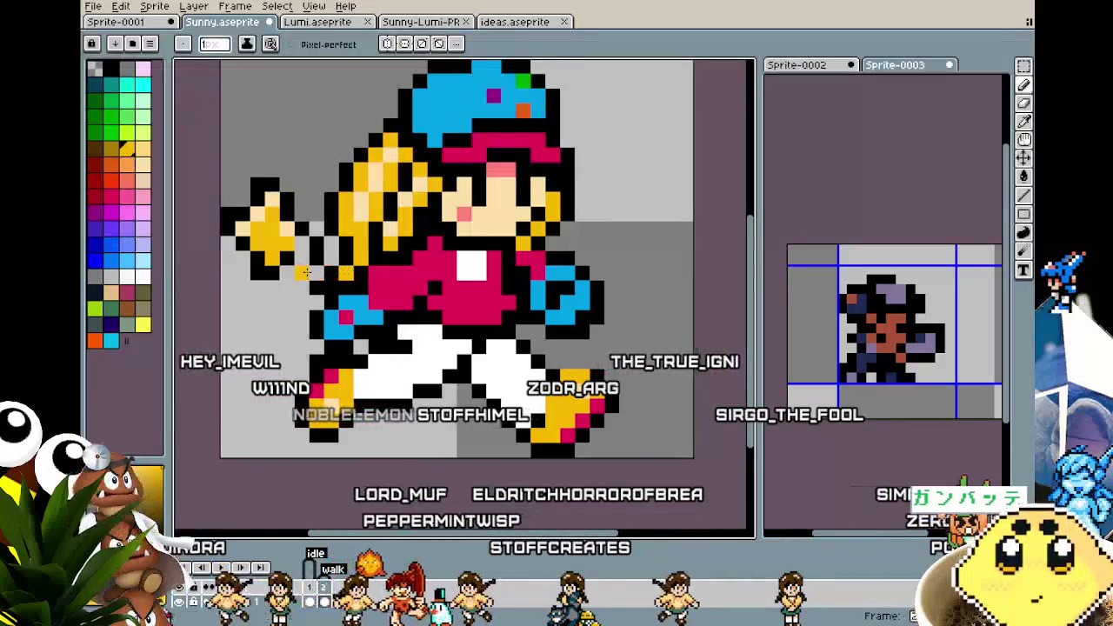
Draw a line of yellow pixels bridging Sunny's raised hand to her arm
left_click_drag(319, 283, 302, 262)
scroll(303, 262, "down", 3)
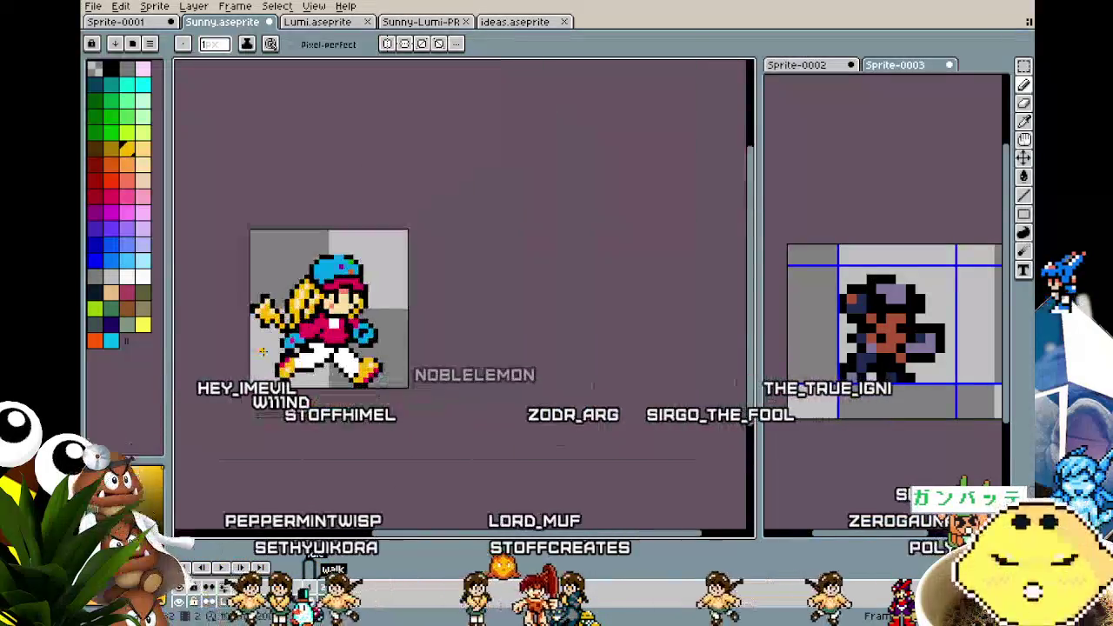
scroll(303, 304, "up", 3)
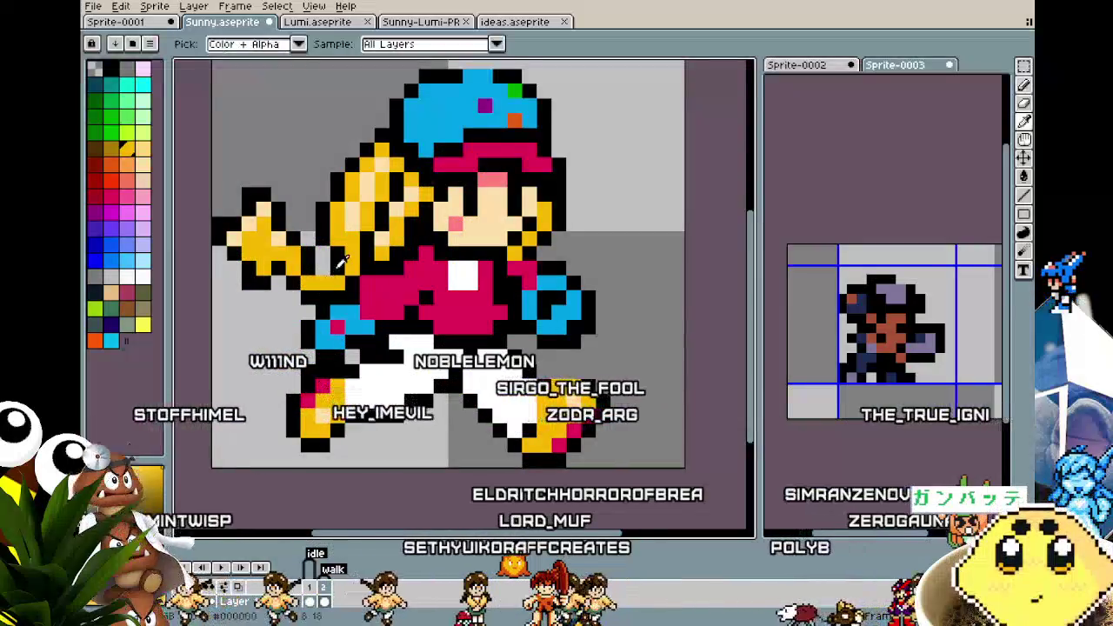
Sample a drawing colour from the sprite and zoom around to review the reconnected arm
left_click(338, 327, "alt")
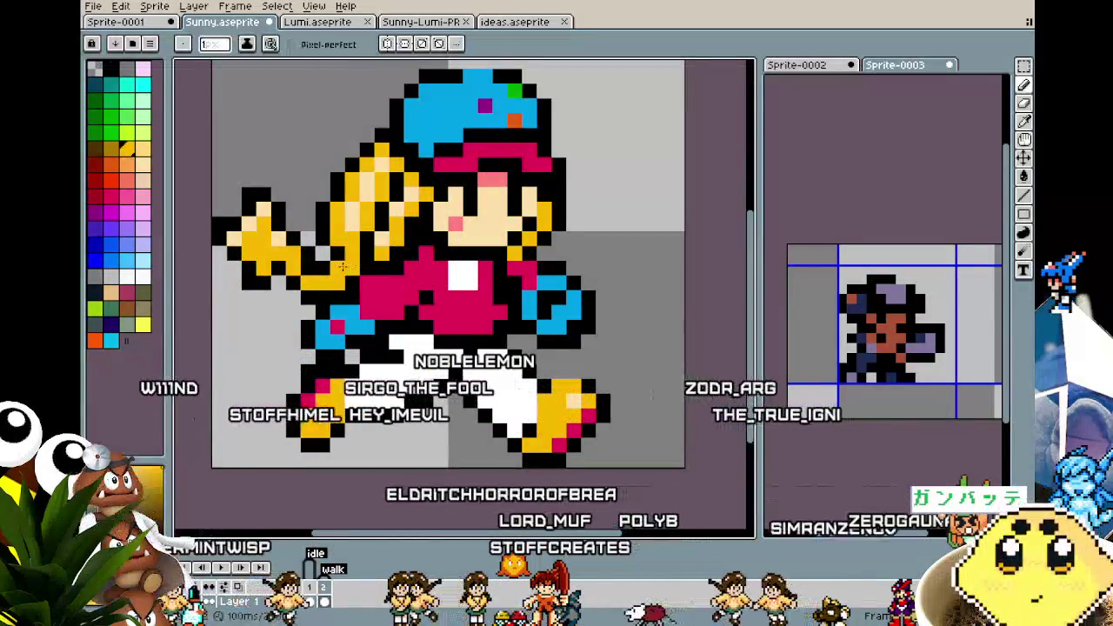
scroll(272, 368, "down", 5)
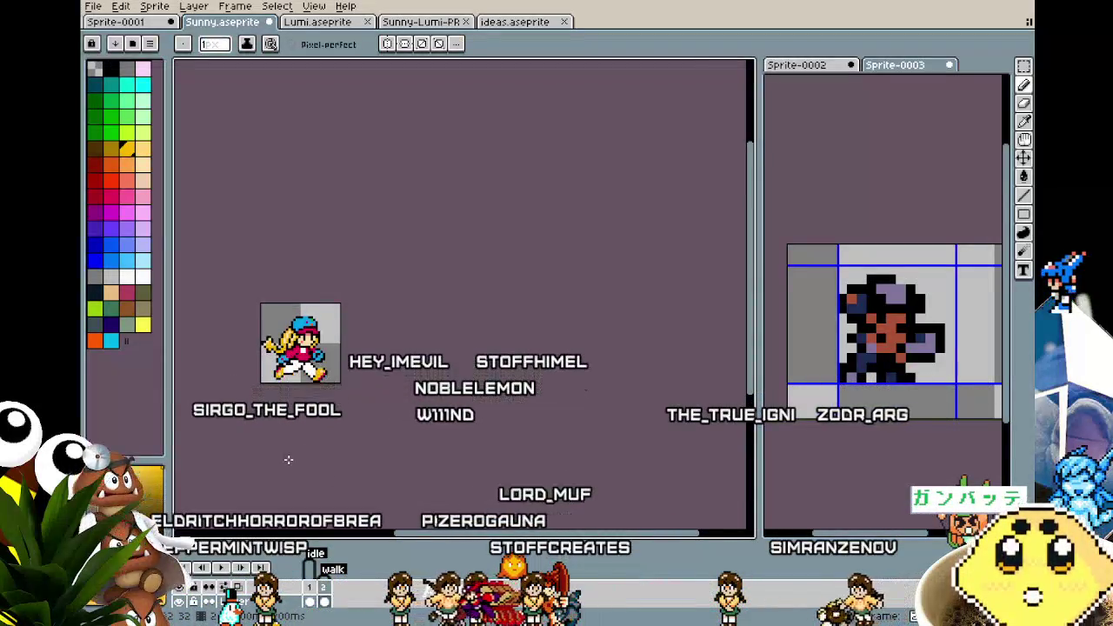
scroll(262, 382, "up", 3)
scroll(268, 396, "up", 1)
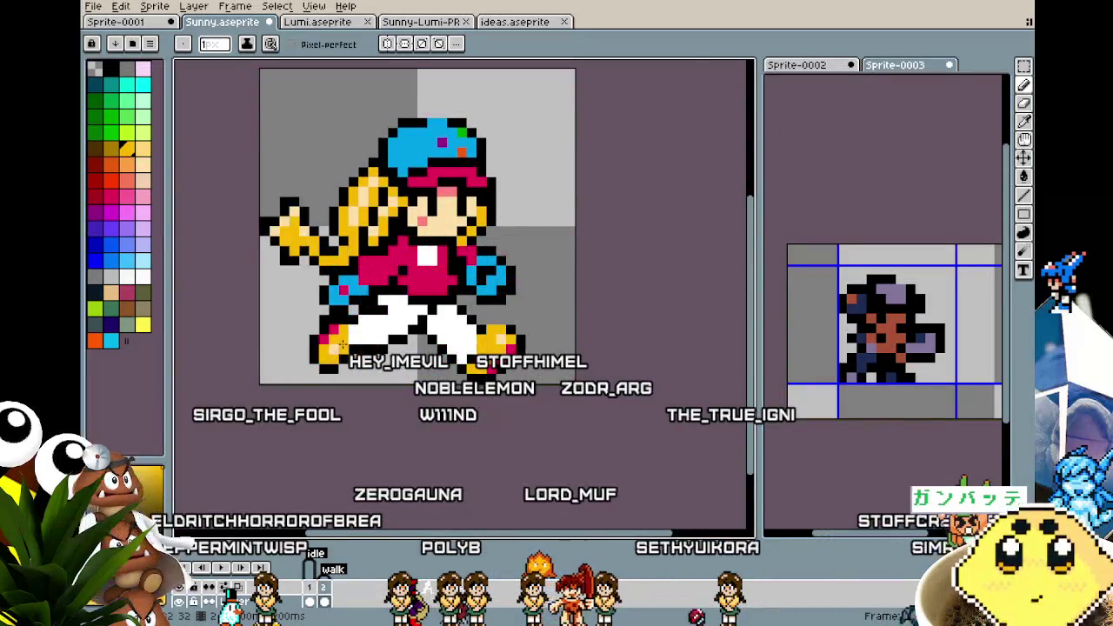
scroll(343, 345, "up", 1)
scroll(354, 389, "down", 2)
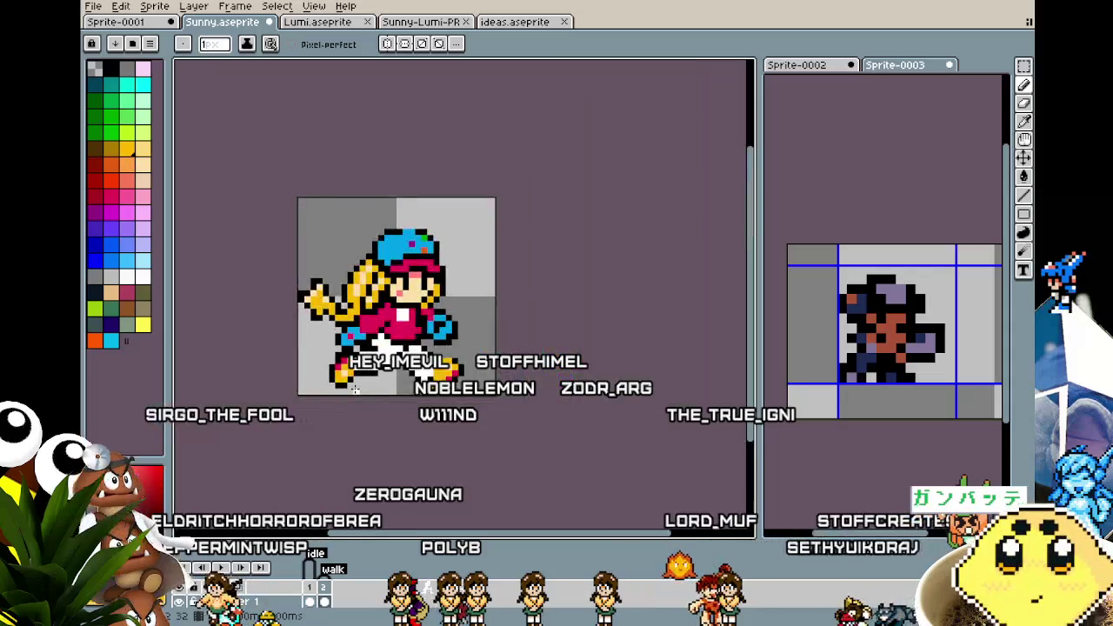
scroll(356, 396, "down", 1)
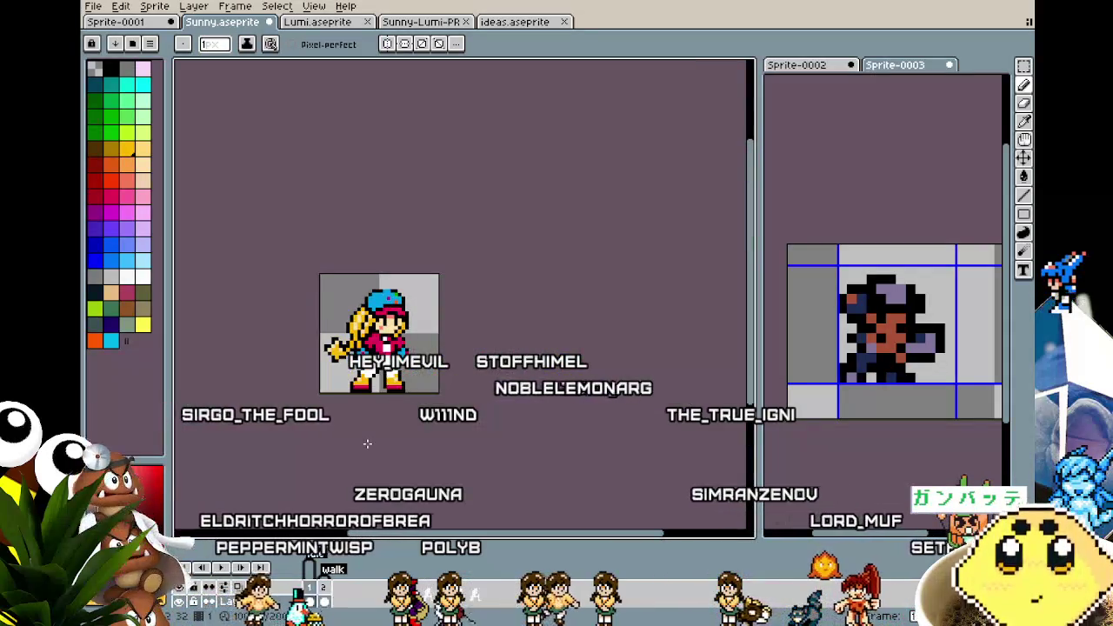
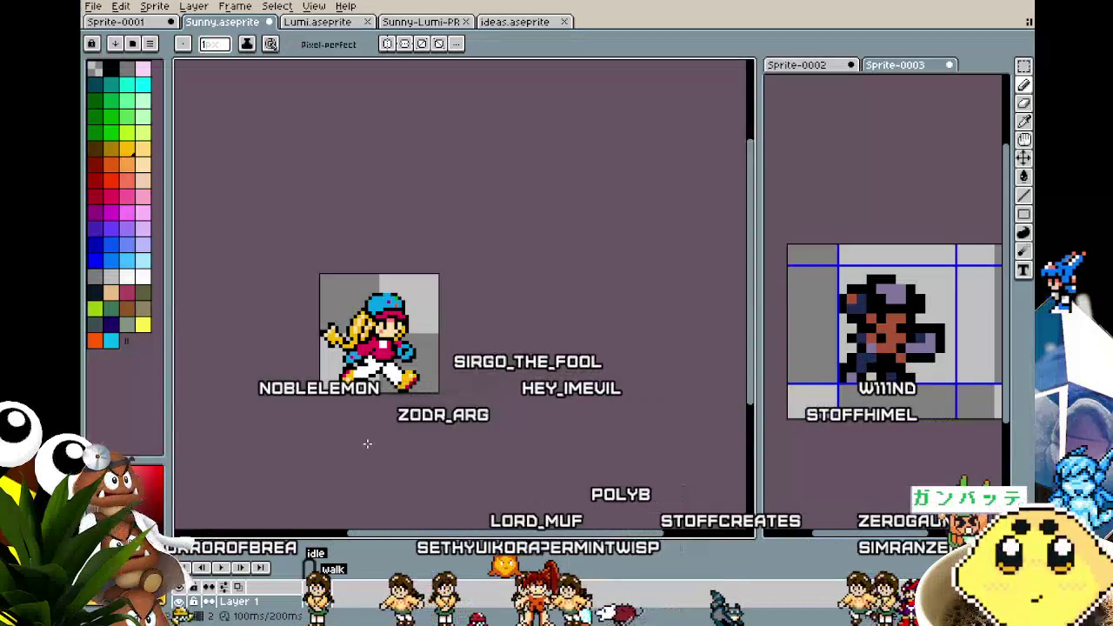
Sample black from the sprite's outline with the eyedropper
scroll(367, 444, "up", 2)
scroll(367, 444, "down", 1)
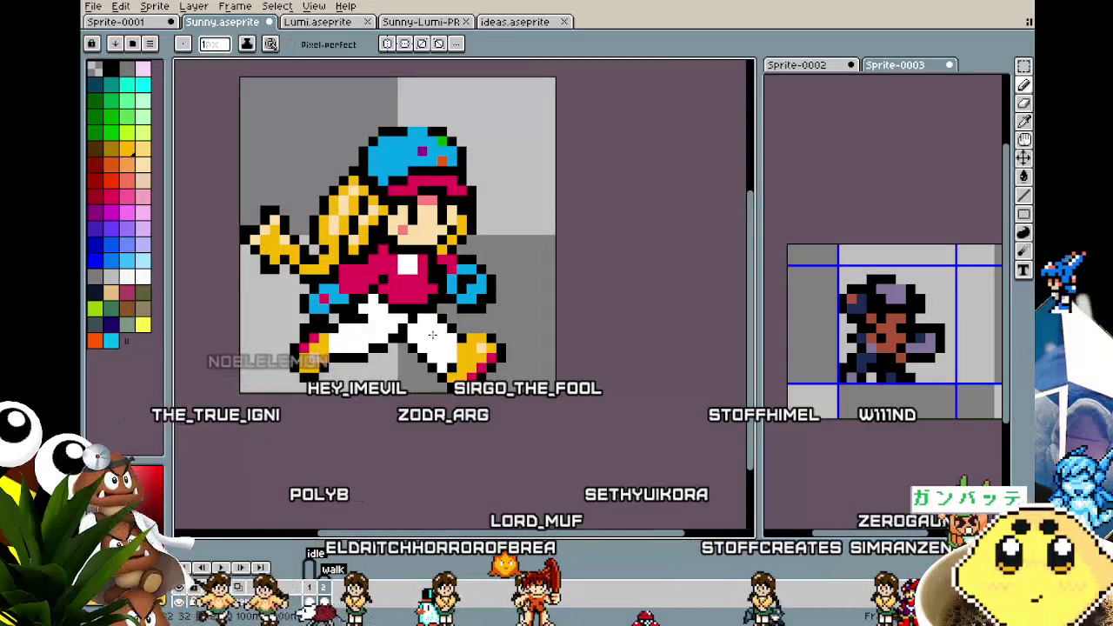
key("i")
left_click(450, 376, "alt")
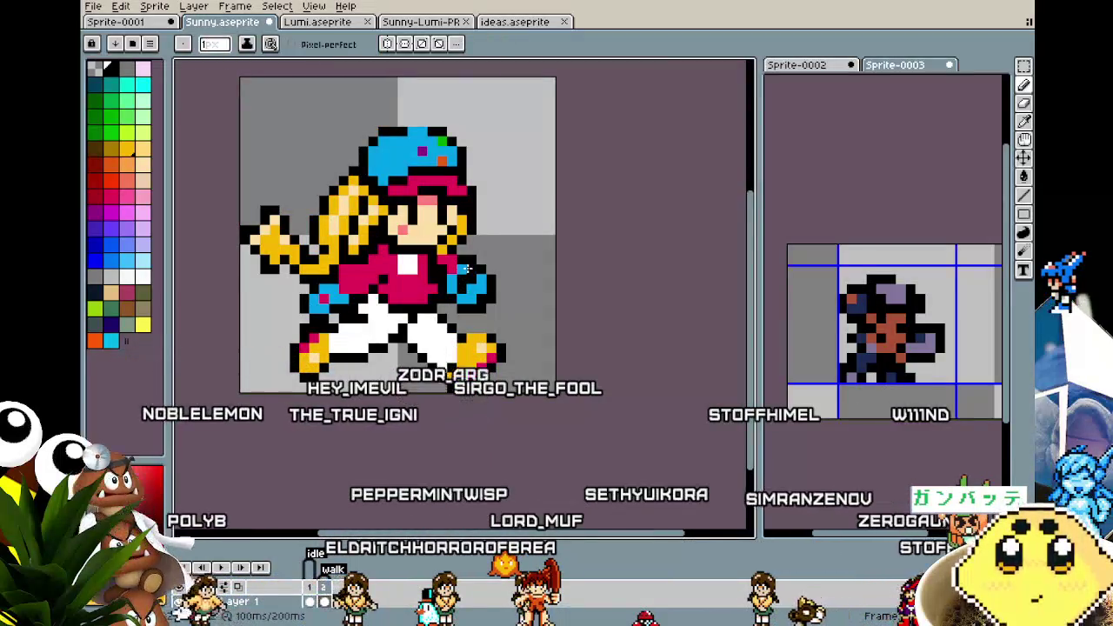
key("alt")
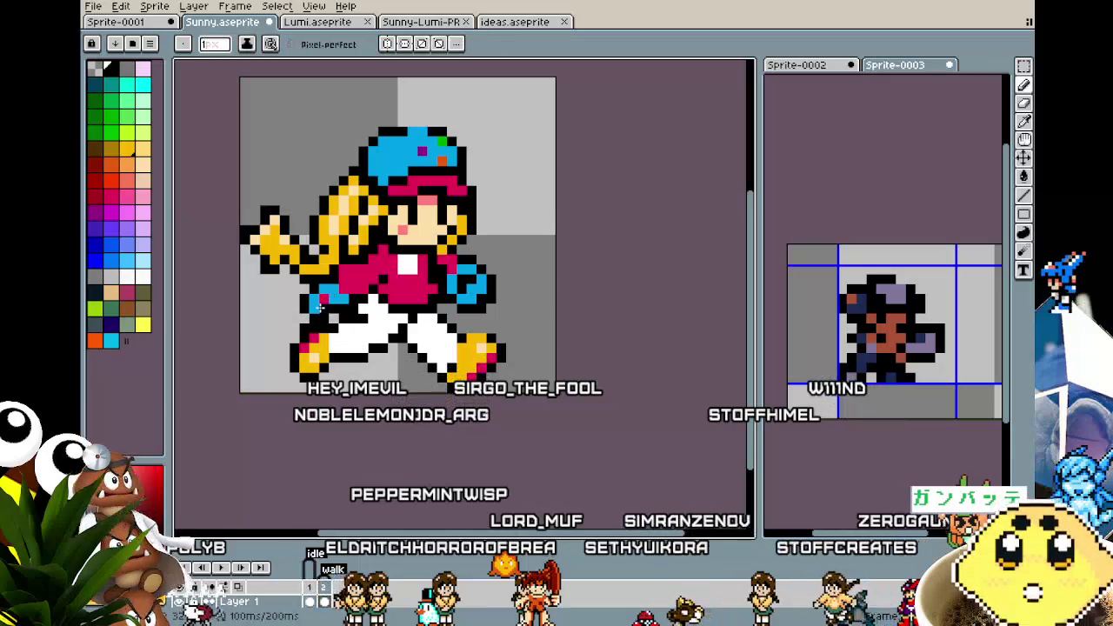
Pick red from the palette and pencil a red pixel on the blue glove's outer edge
scroll(274, 336, "up", 1)
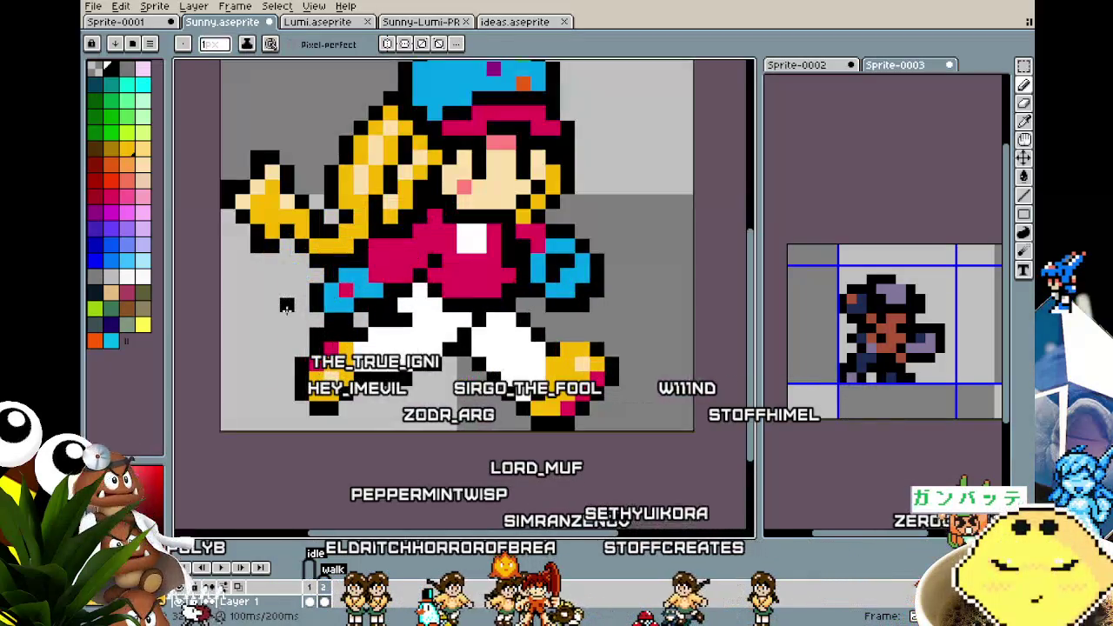
left_click(350, 281, "alt")
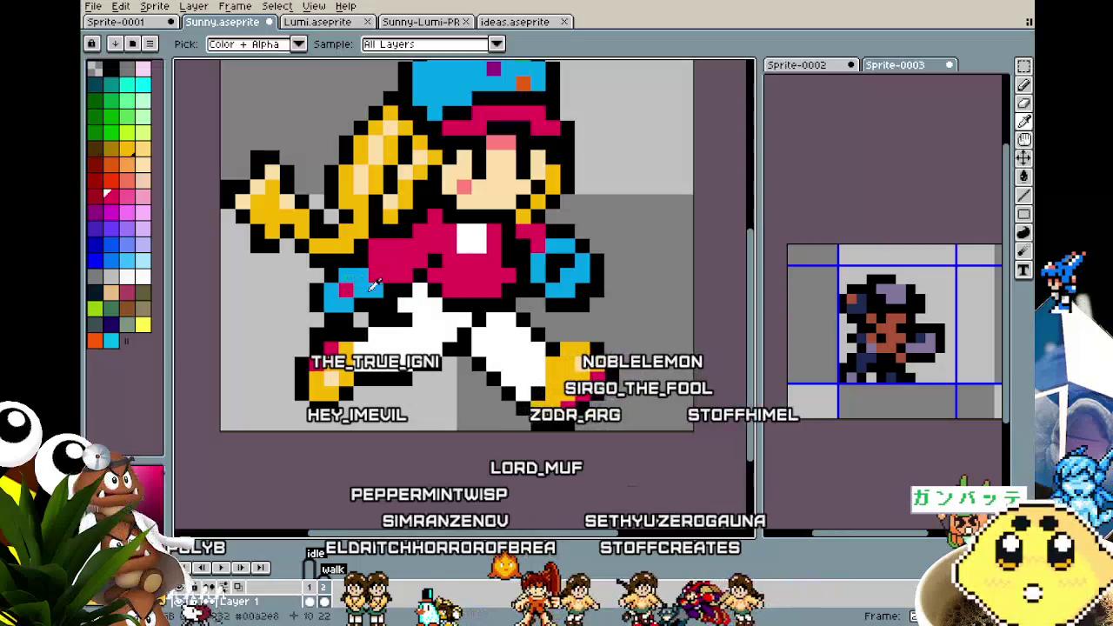
left_click(597, 275)
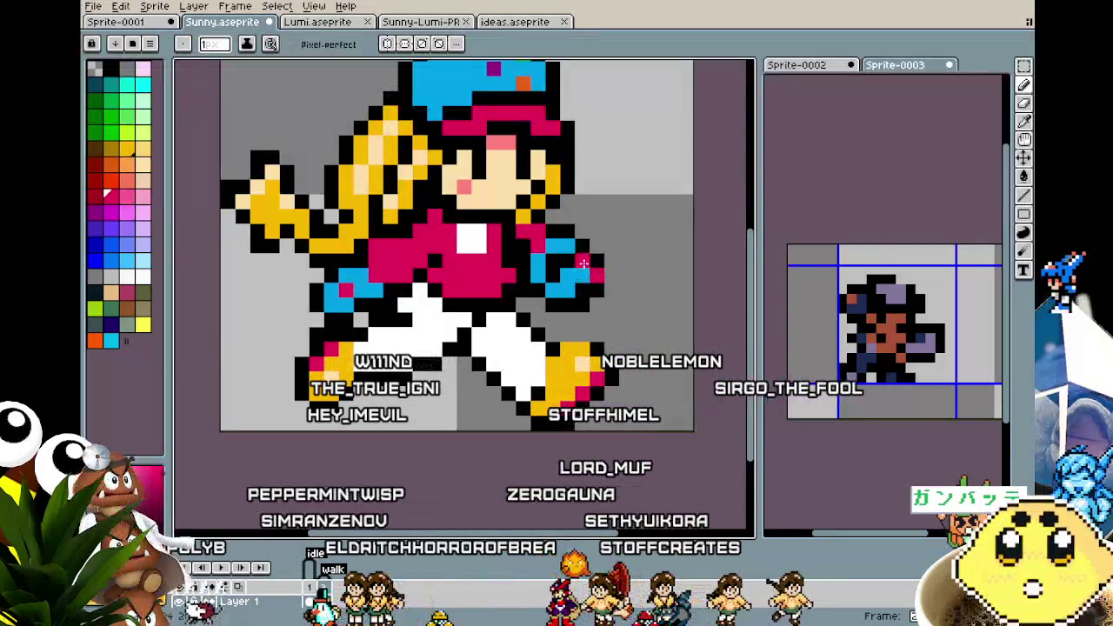
scroll(532, 383, "down", 3)
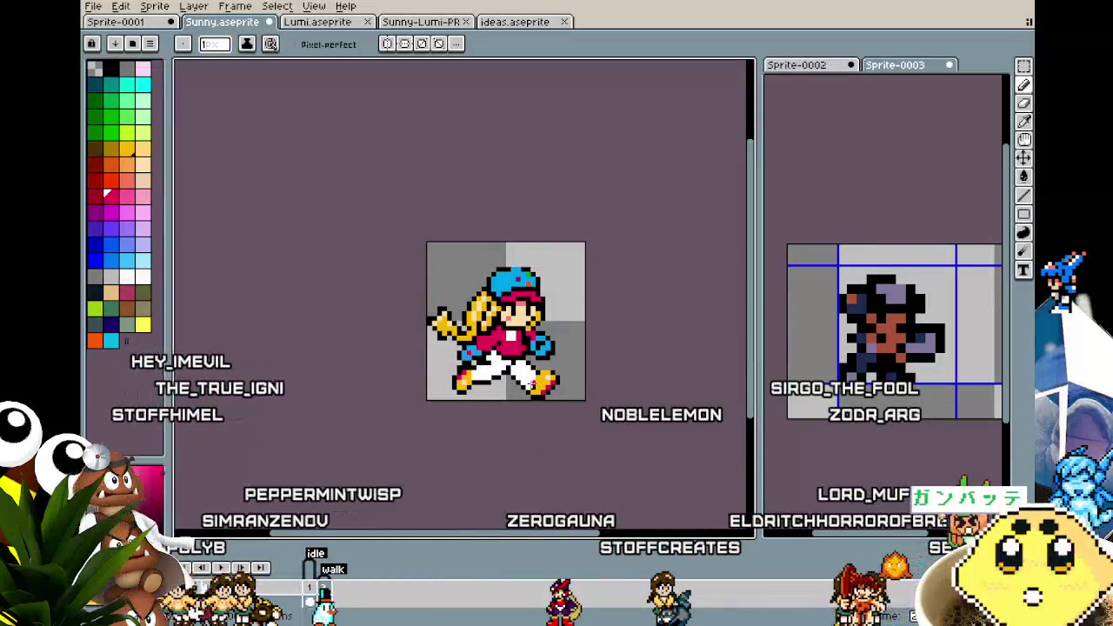
scroll(522, 353, "up", 1)
Zoom out and back in, then recentre the view on the sprite
key("alt")
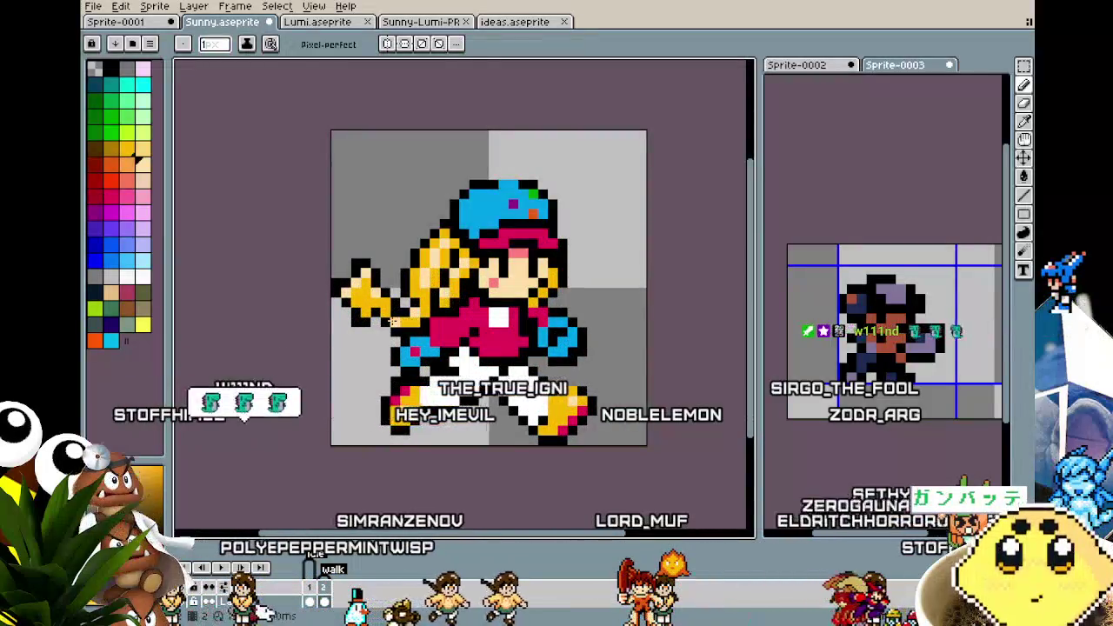
scroll(341, 451, "down", 1)
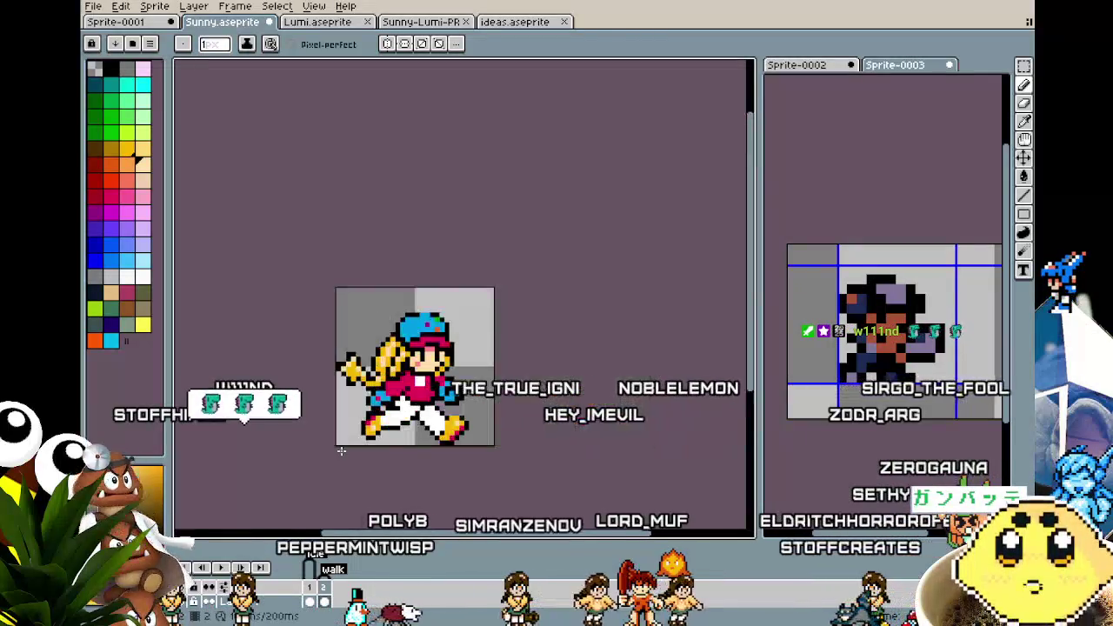
scroll(341, 451, "down", 1)
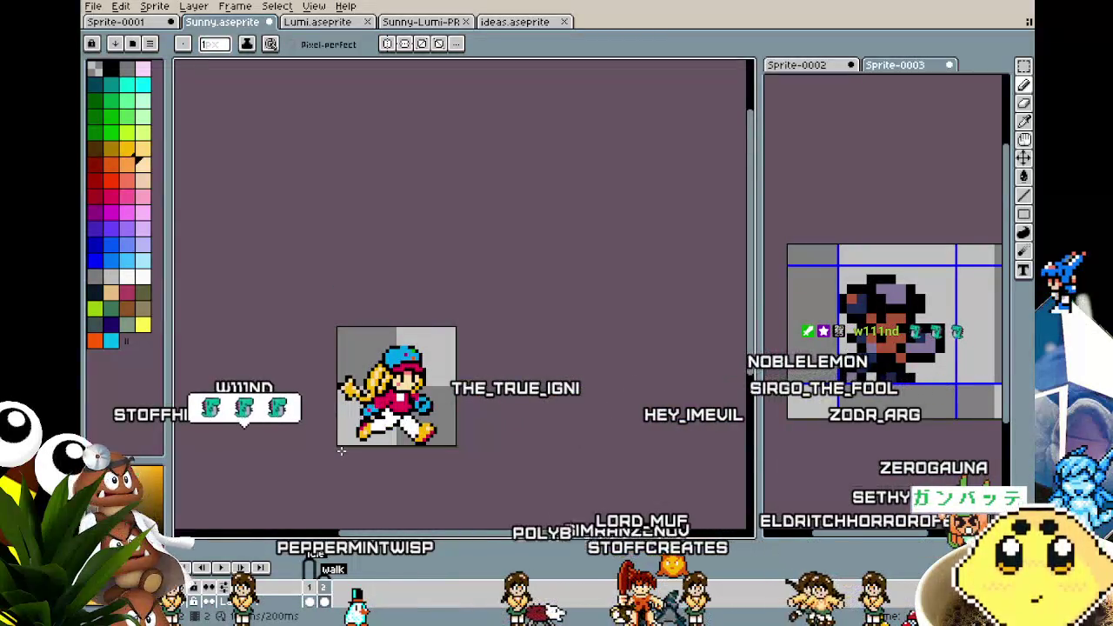
scroll(339, 396, "up", 1)
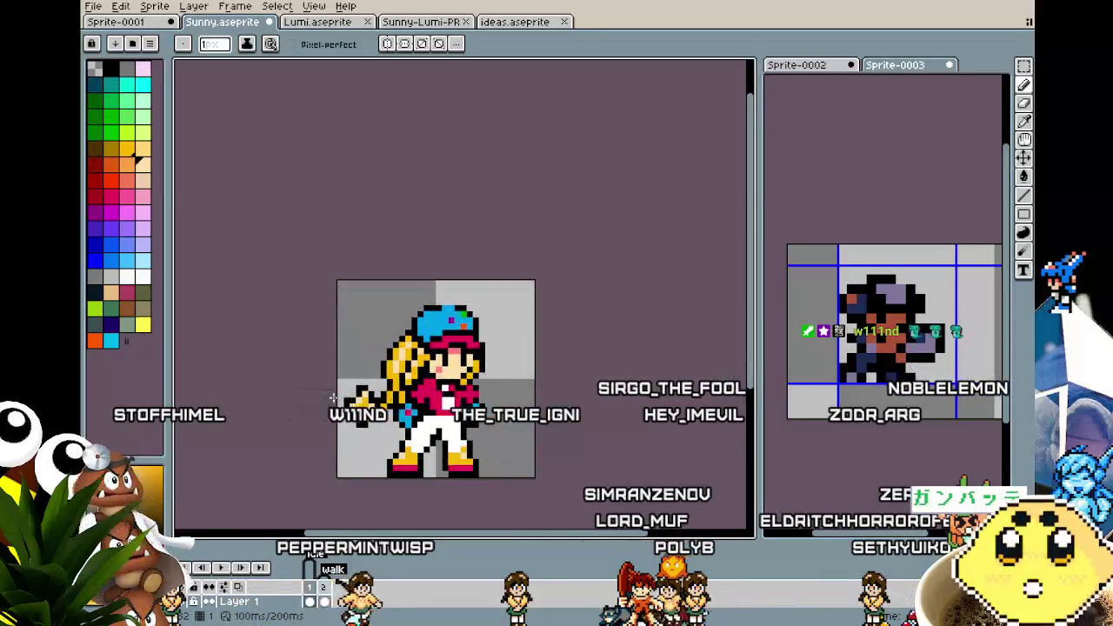
scroll(339, 396, "up", 1)
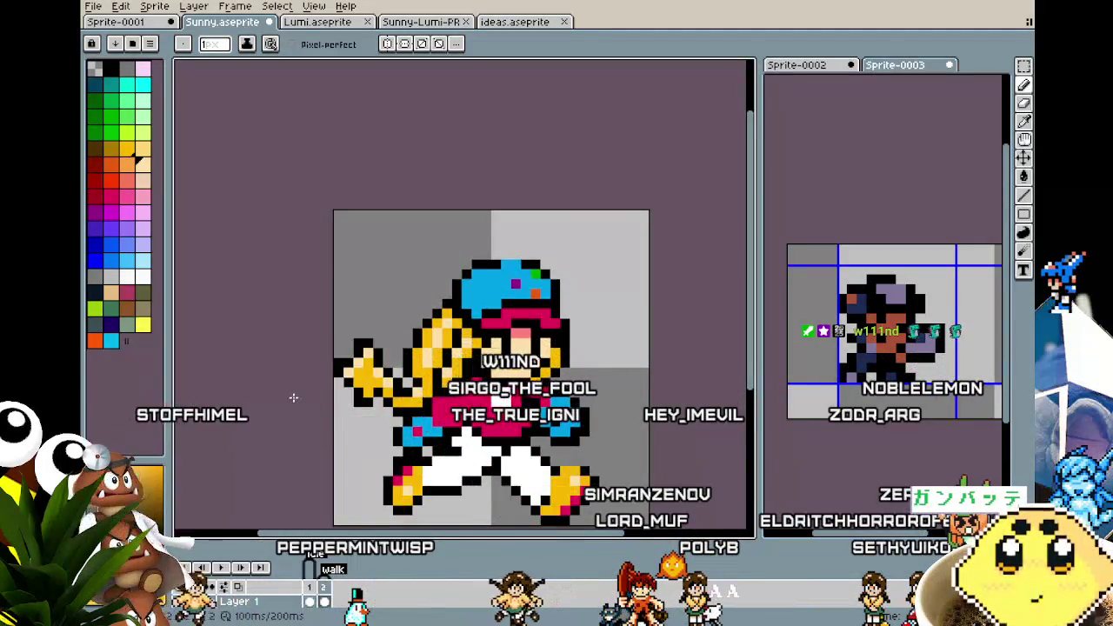
left_click_drag(295, 402, 242, 340)
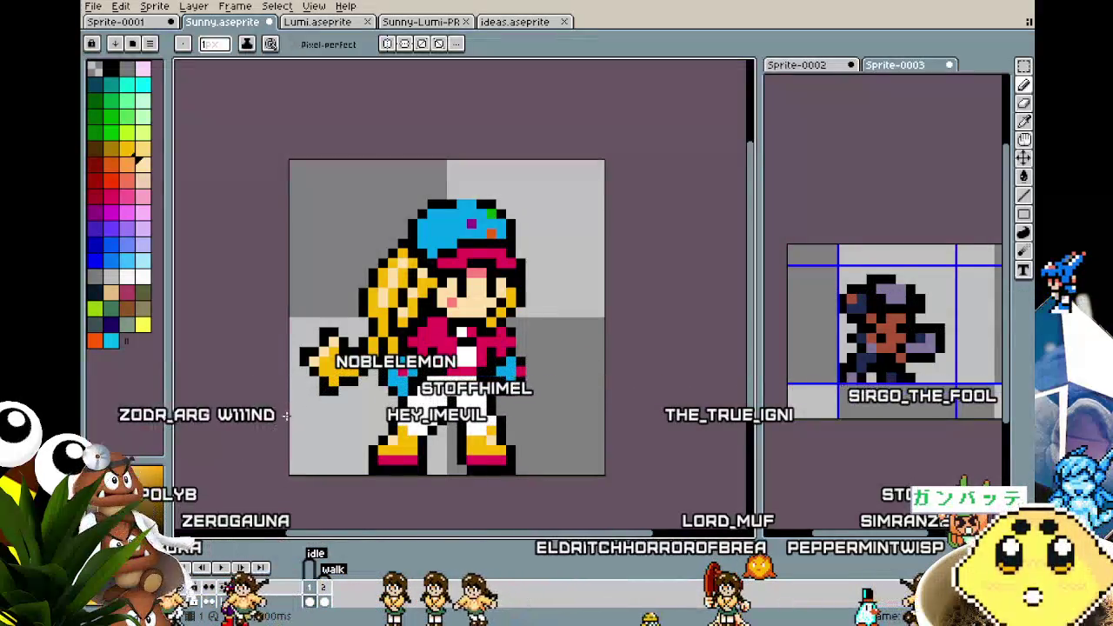
scroll(278, 376, "down", 2)
scroll(279, 376, "up", 1)
scroll(209, 376, "up", 1)
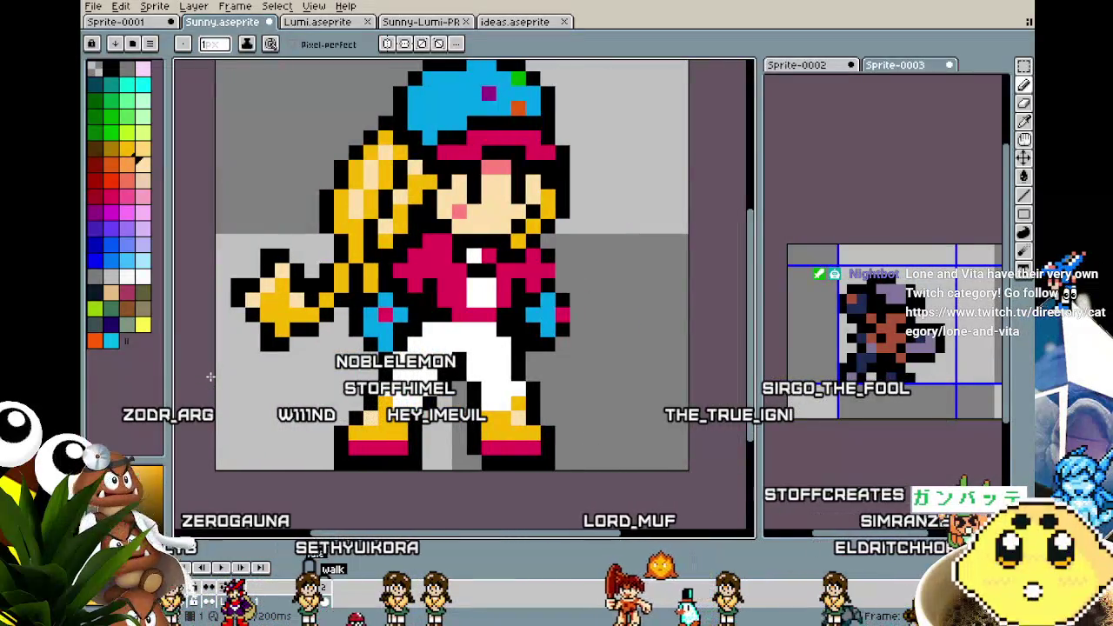
scroll(213, 376, "down", 1)
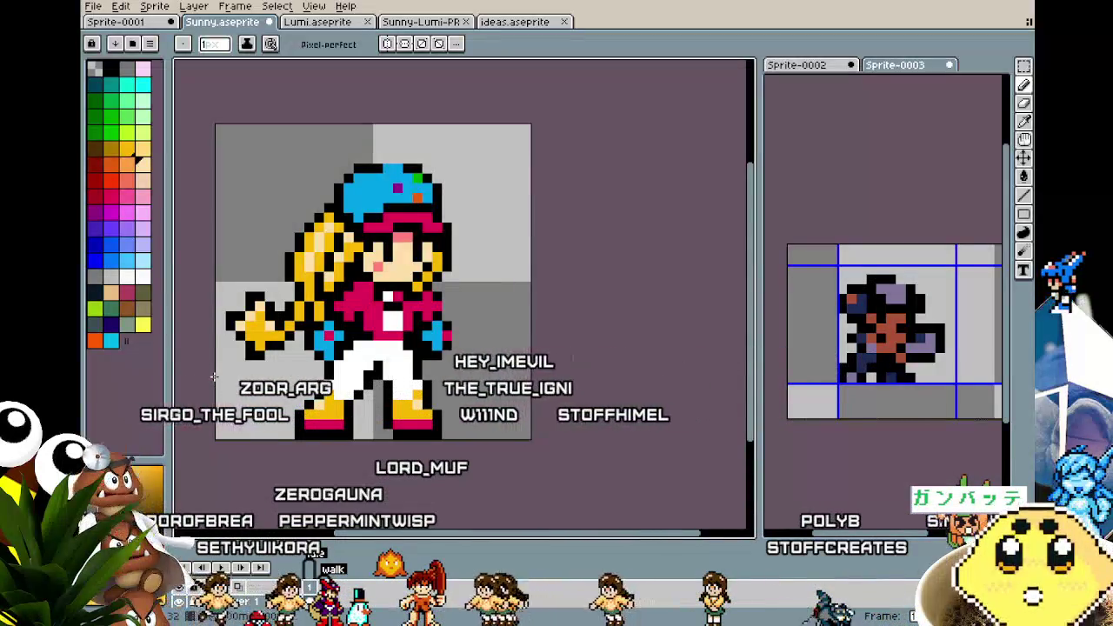
left_click_drag(214, 376, 261, 372)
scroll(261, 372, "up", 1)
scroll(261, 372, "down", 1)
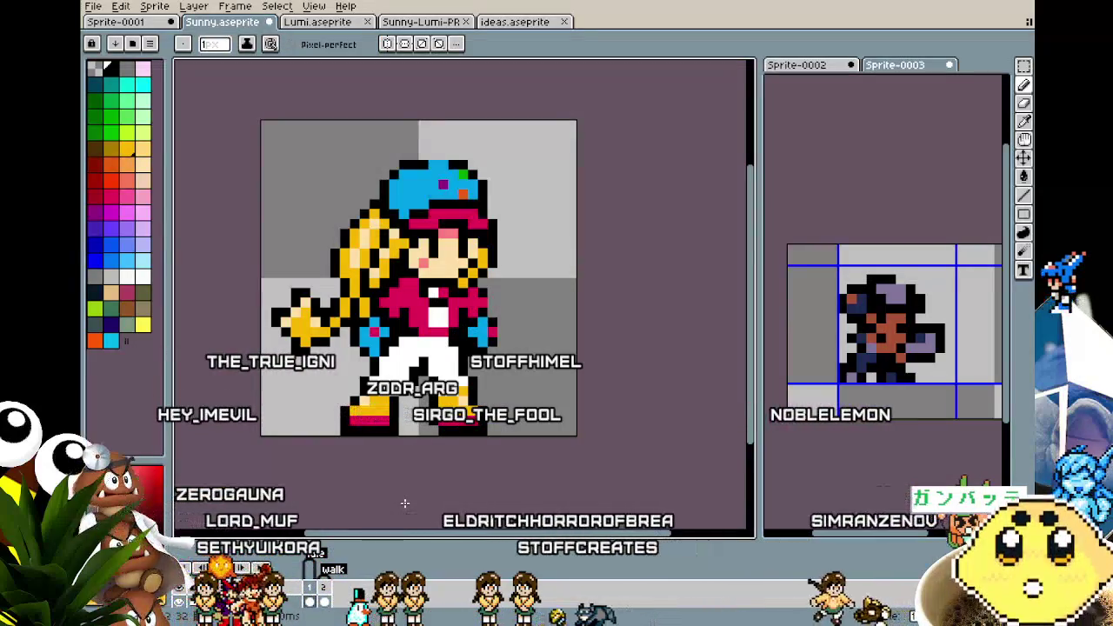
left_click_drag(405, 503, 376, 505)
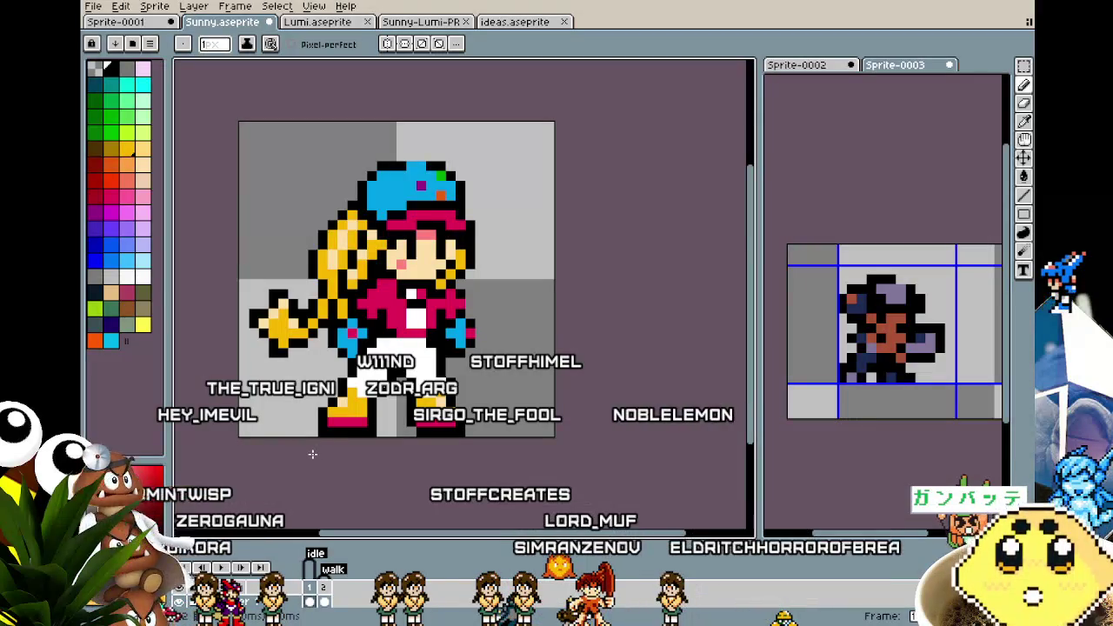
scroll(330, 435, "up", 1)
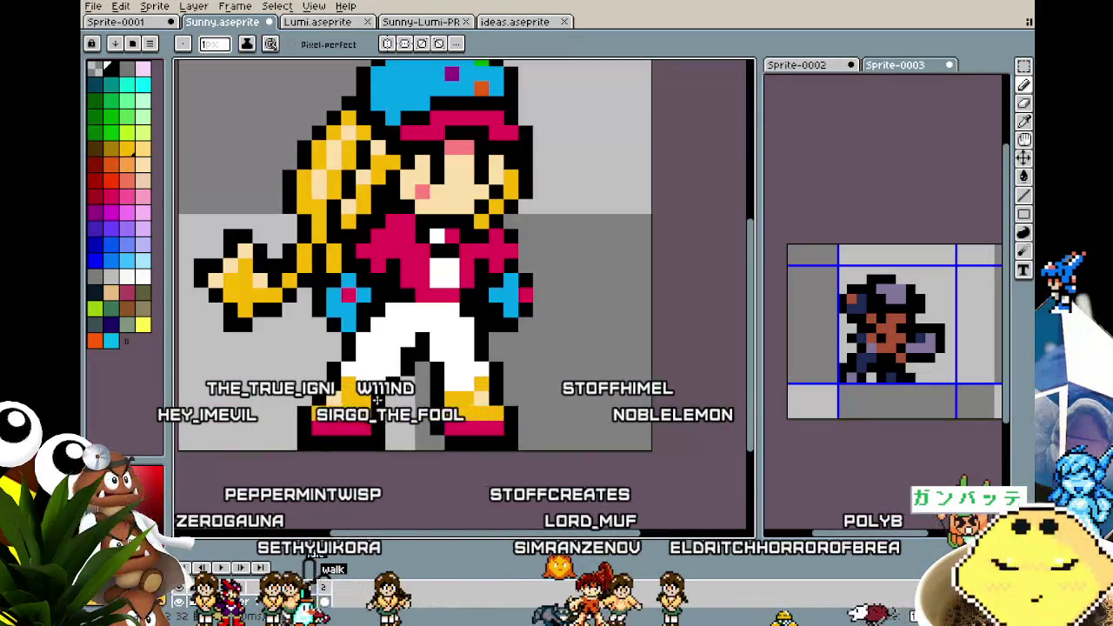
scroll(387, 408, "up", 1)
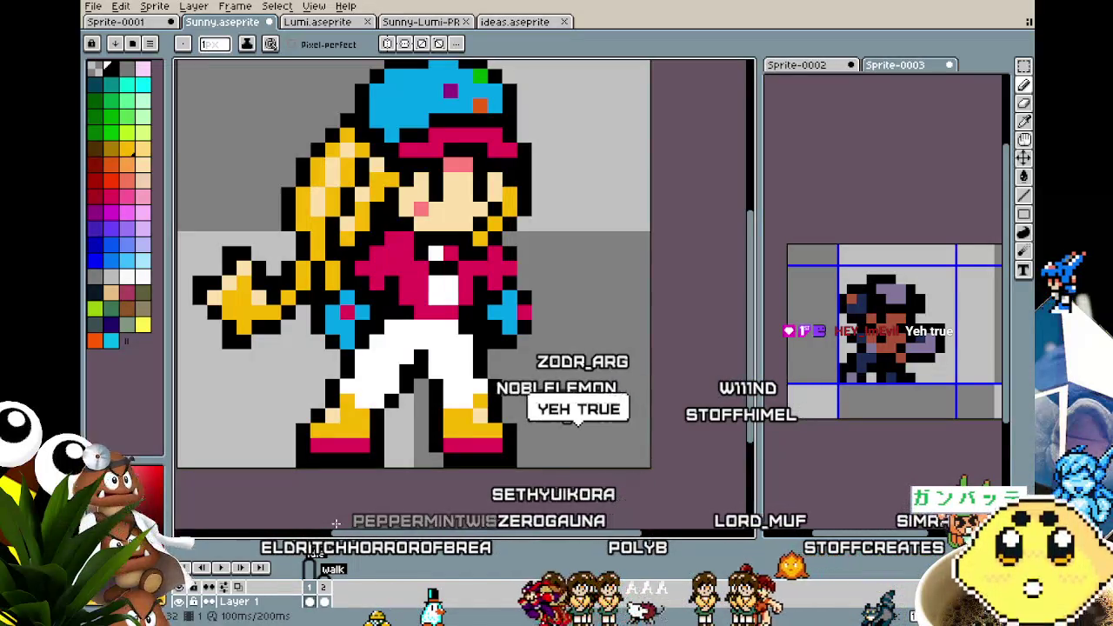
scroll(321, 476, "down", 1)
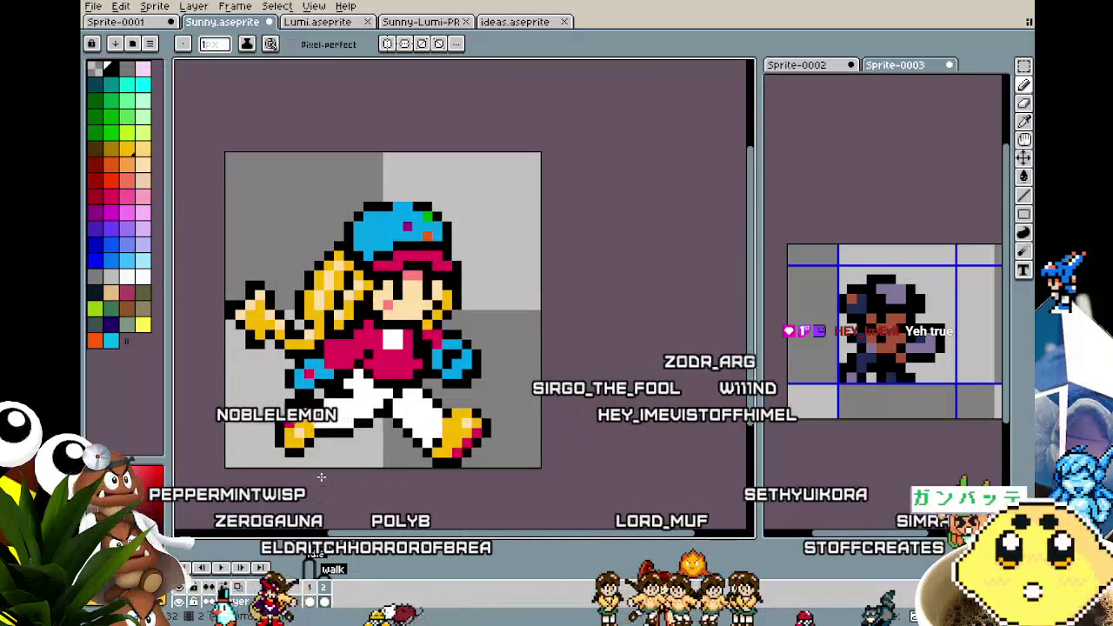
Zoom around the sprite and pan it to the centre of the canvas
scroll(312, 336, "up", 1)
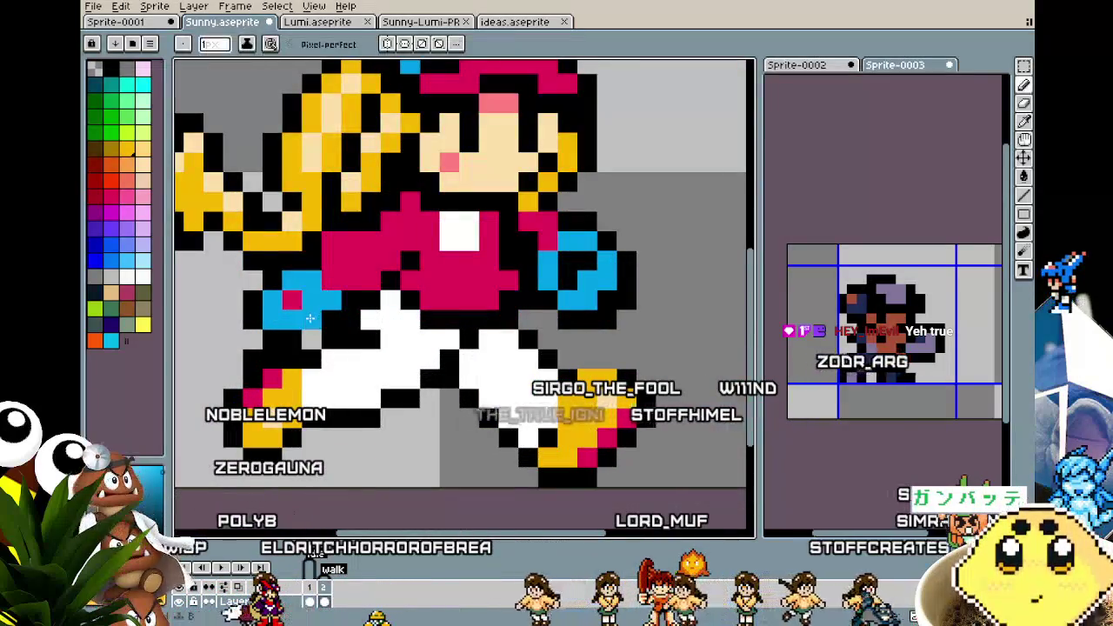
scroll(209, 473, "down", 3)
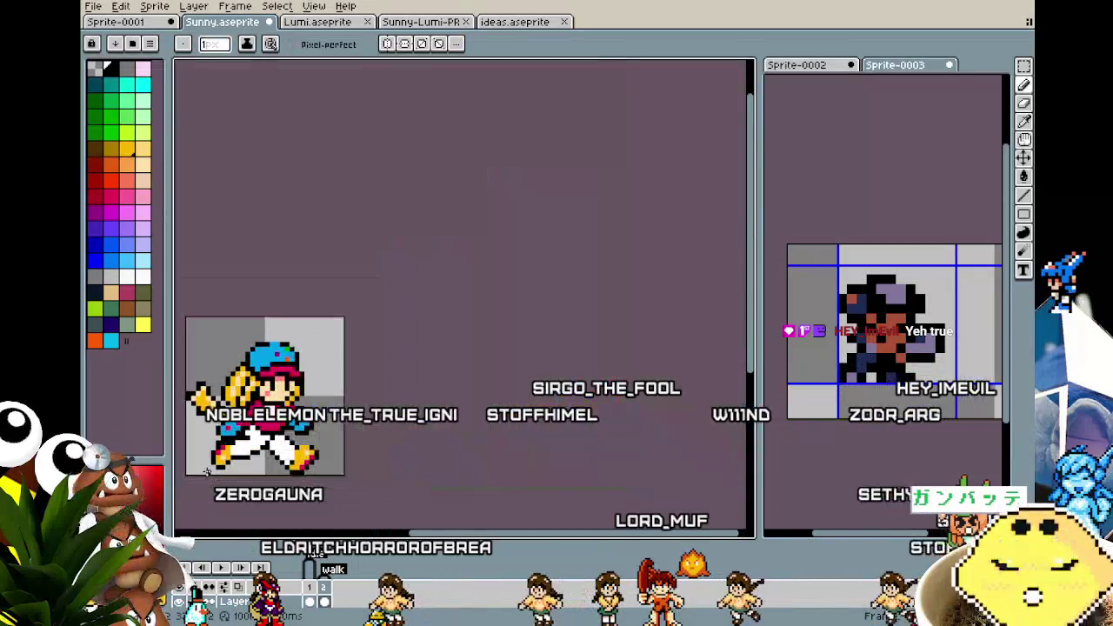
scroll(267, 444, "up", 1)
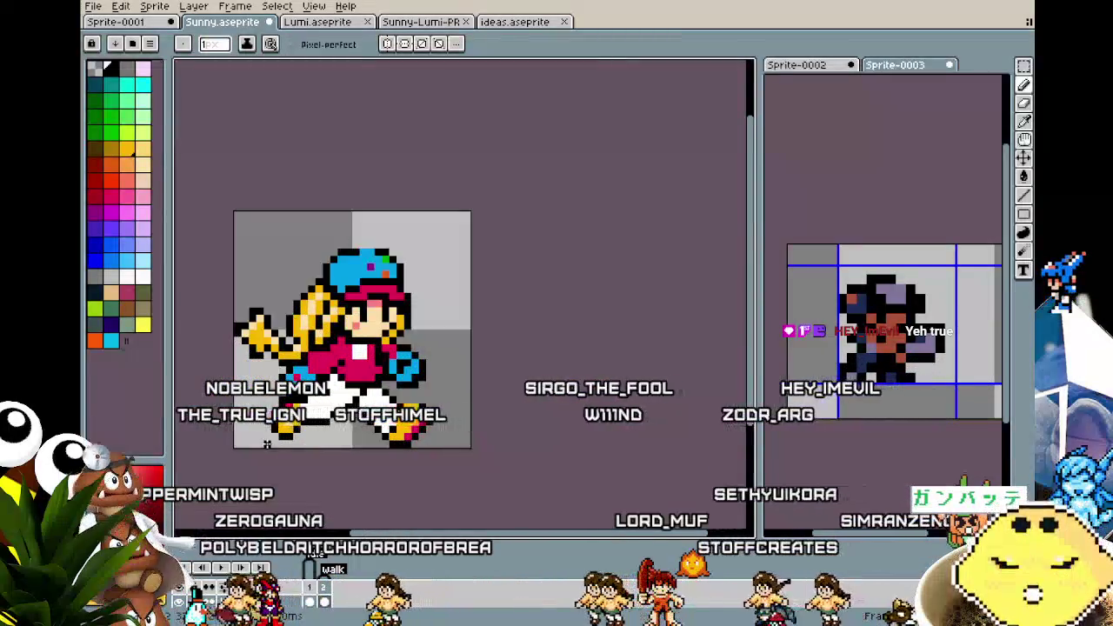
scroll(267, 443, "up", 1)
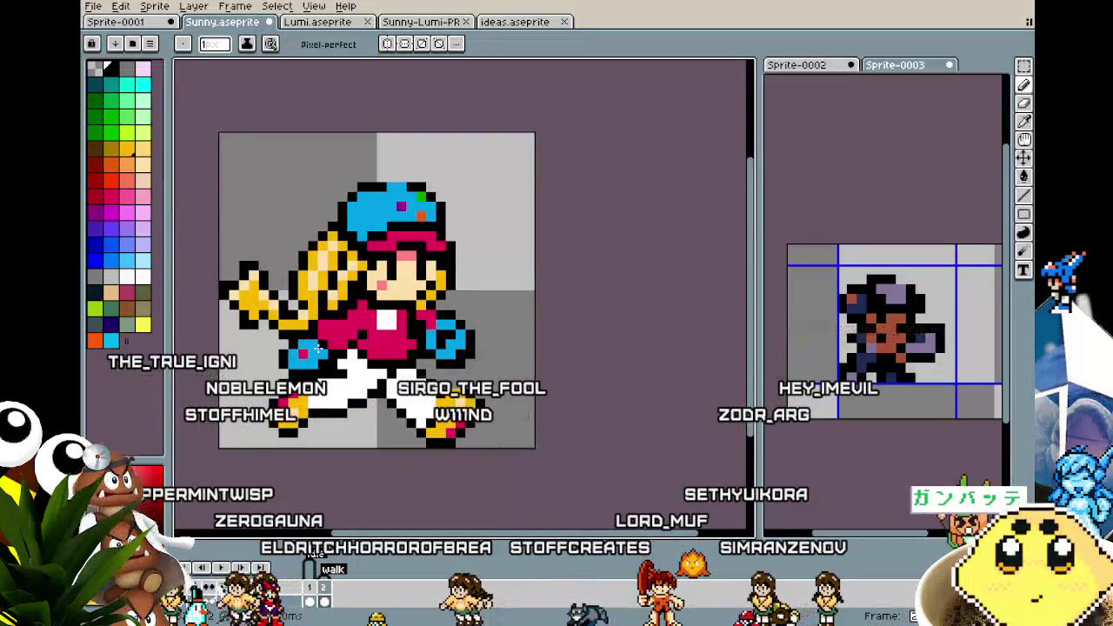
scroll(253, 485, "down", 3)
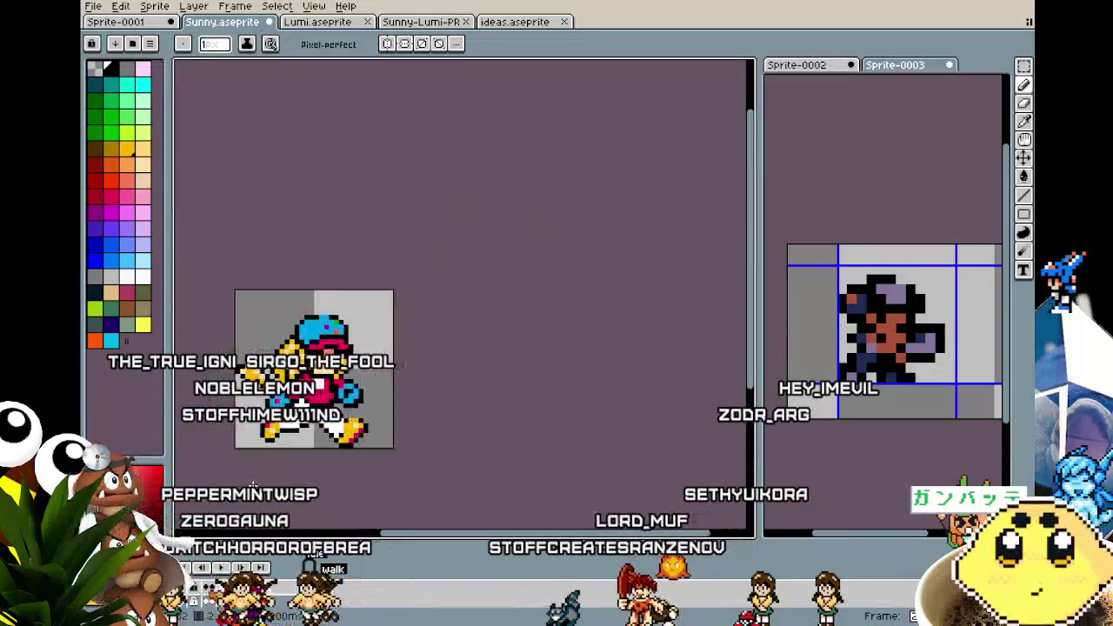
scroll(252, 486, "up", 1)
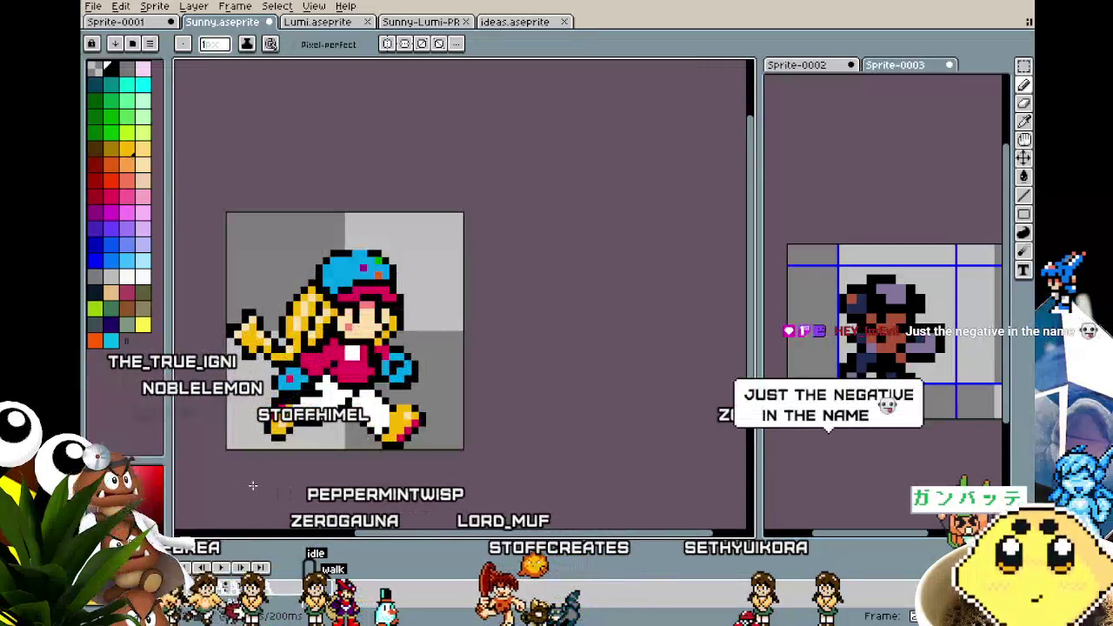
left_click_drag(252, 485, 307, 453)
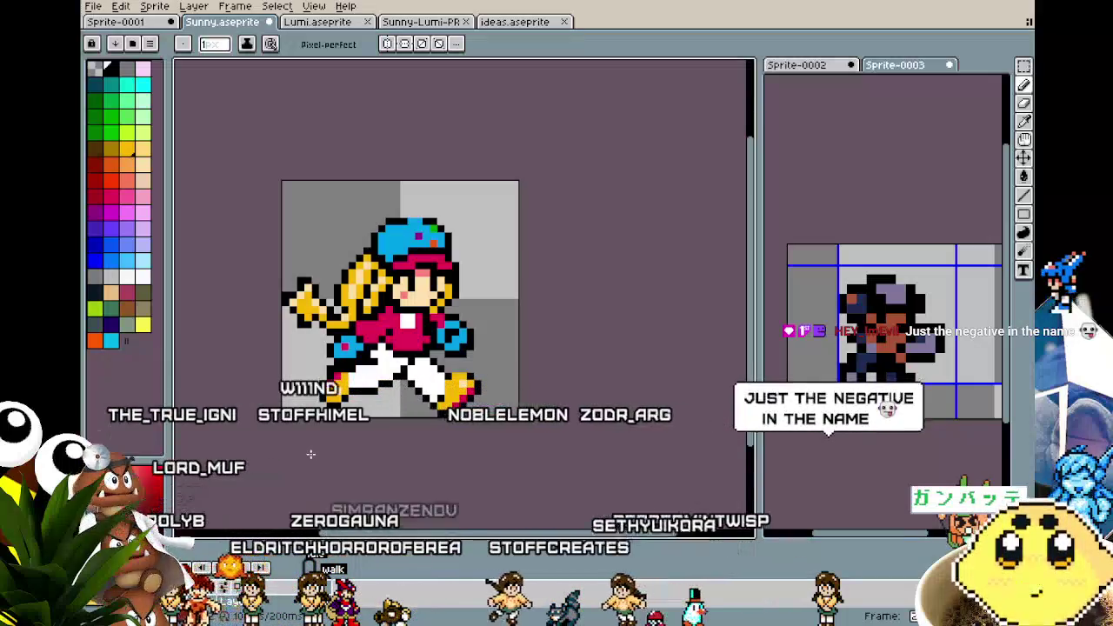
Stop the walk playback and show the idle standing frame
key("Right")
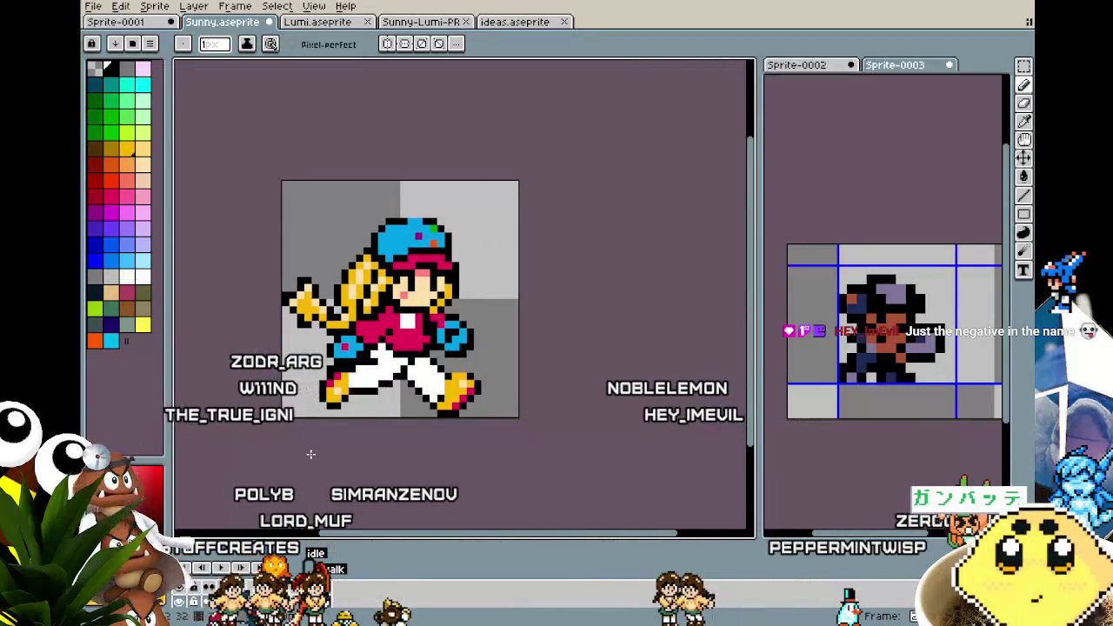
mouse_move(310, 452)
left_mouse_down()
mouse_move(263, 388)
mouse_move(299, 424)
left_mouse_up()
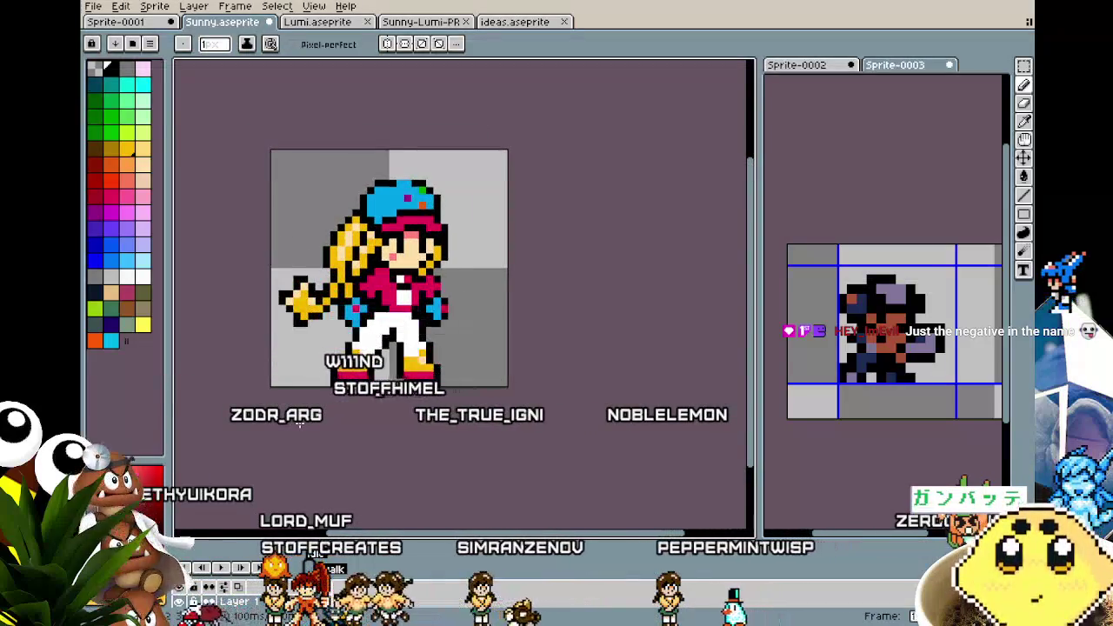
left_click(327, 593)
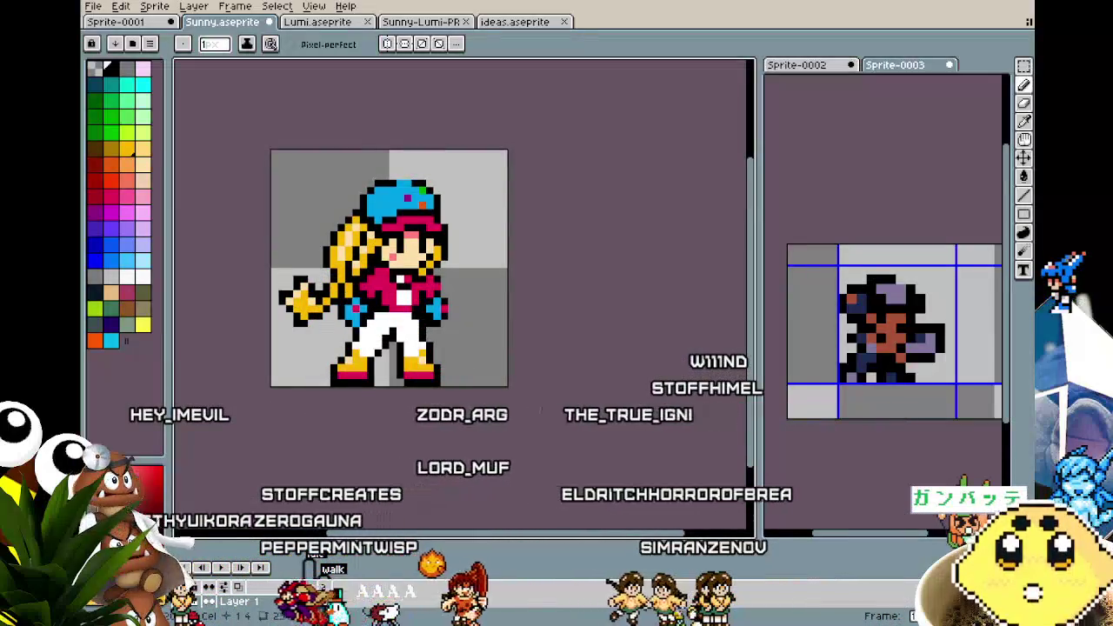
Switch from the idle frame to a walk-animation frame
right_click(310, 567)
left_click(330, 576)
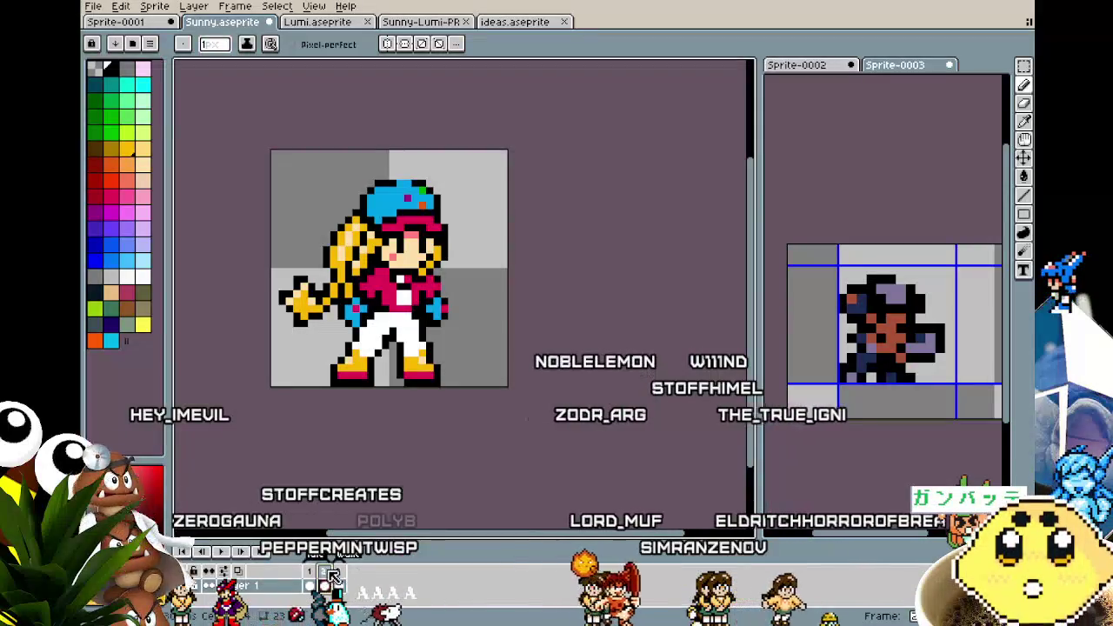
left_click(344, 581)
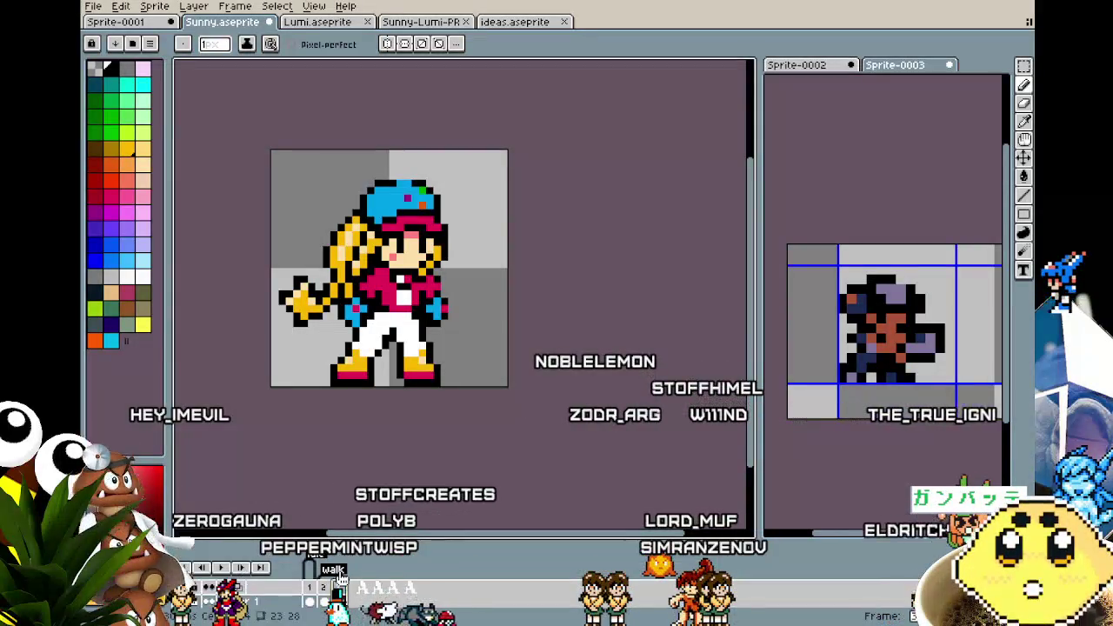
scroll(389, 486, "up", 1)
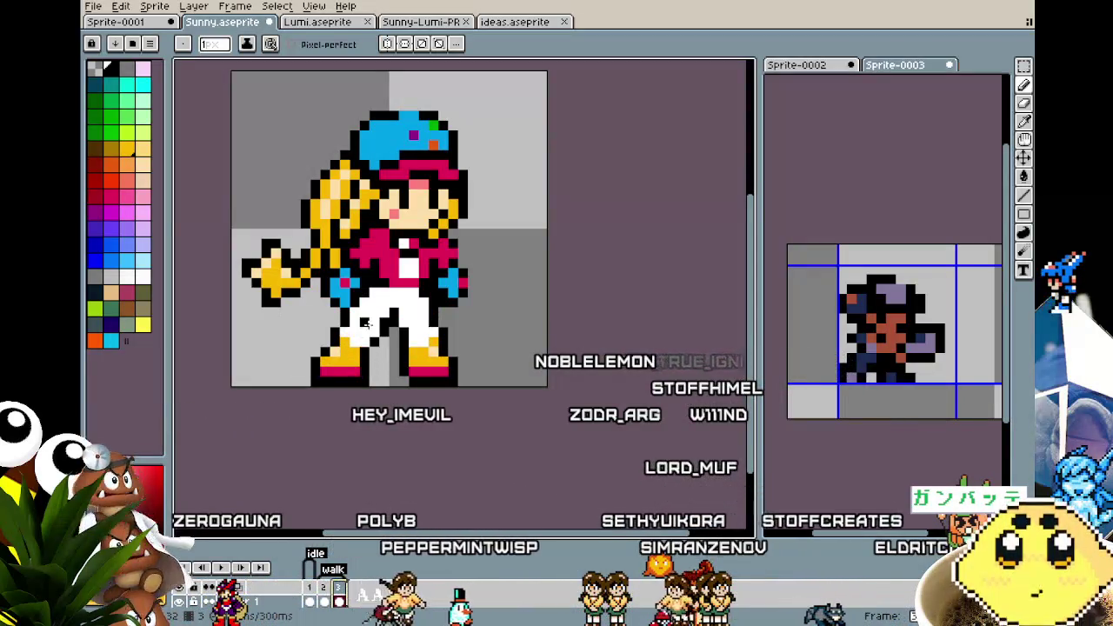
Marquee-select the girl's legs and move them left
key("b")
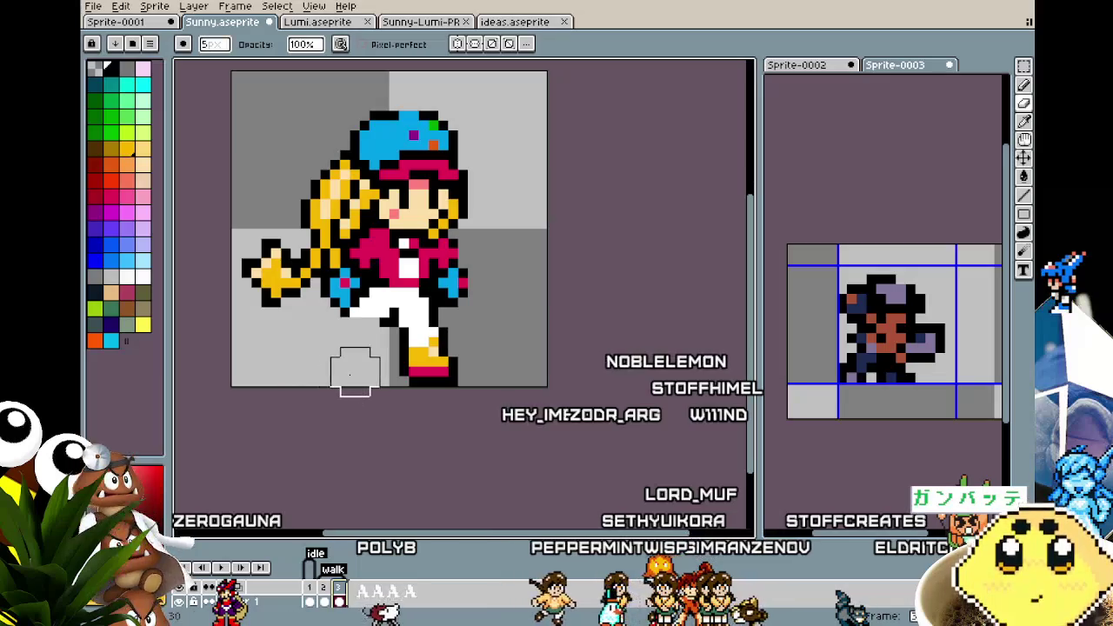
key("m")
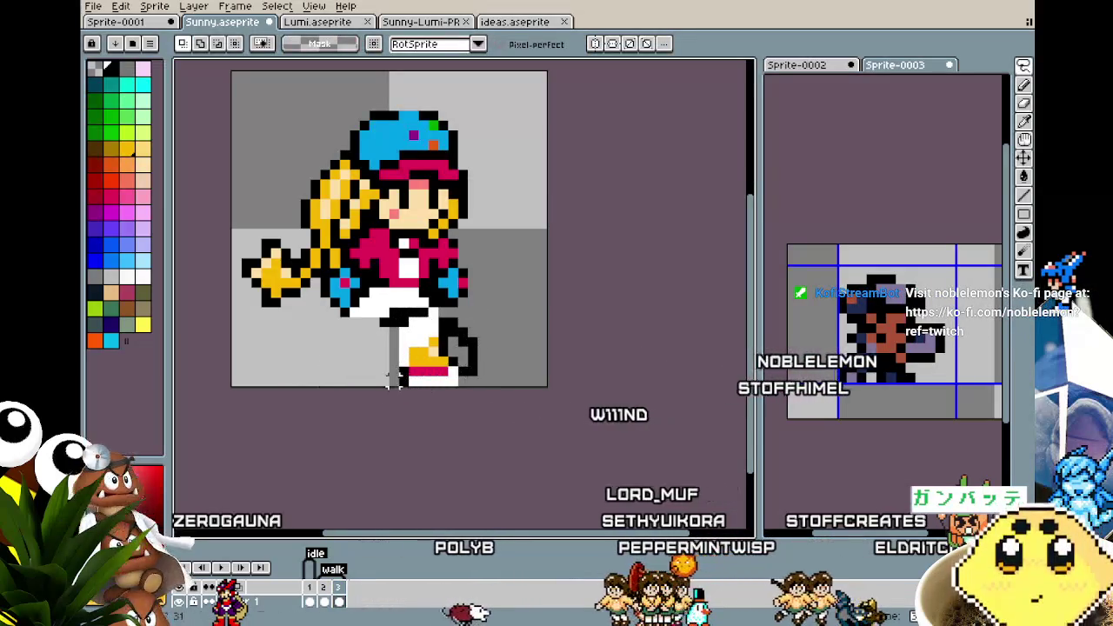
left_click_drag(393, 388, 479, 304)
left_click_drag(435, 385, 380, 376)
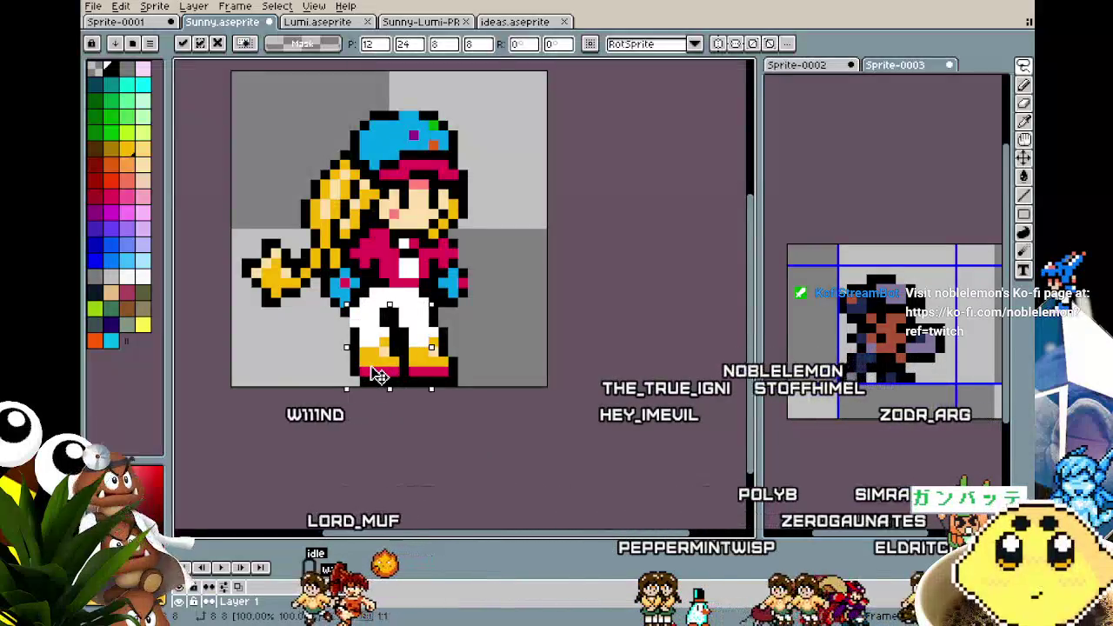
left_click(502, 341)
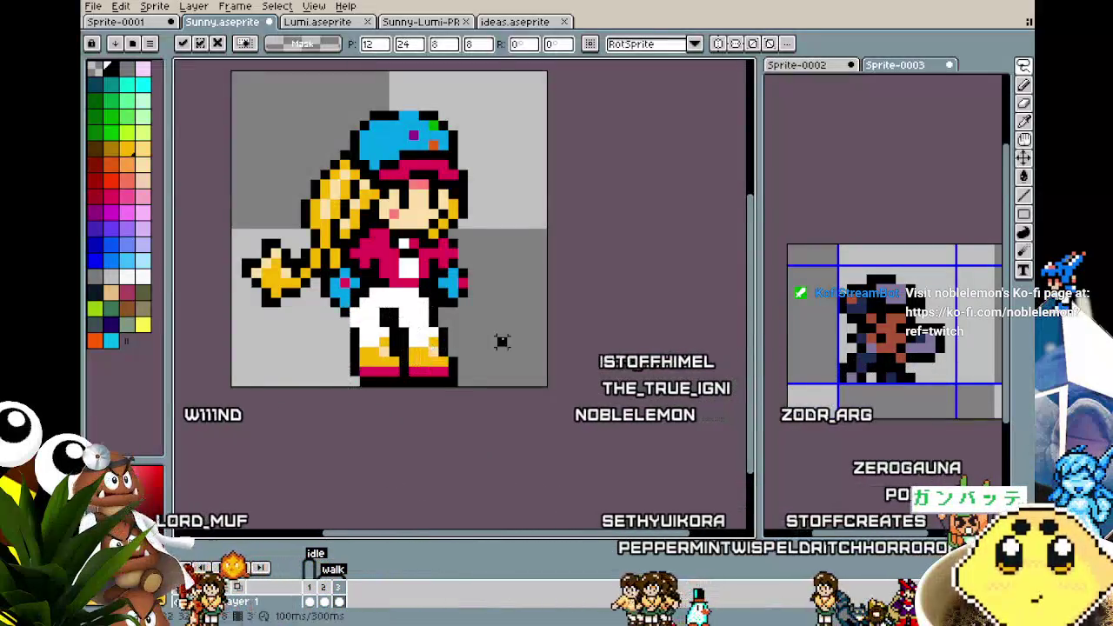
key("b")
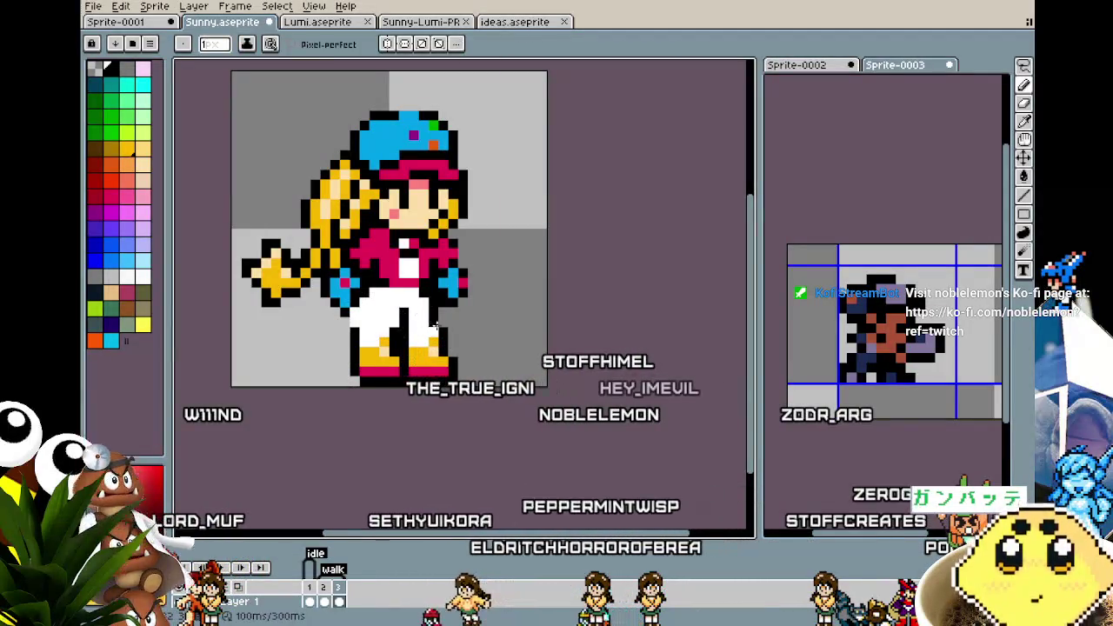
Select the feet, try a slight RotSprite rotation, then undo it
key("m")
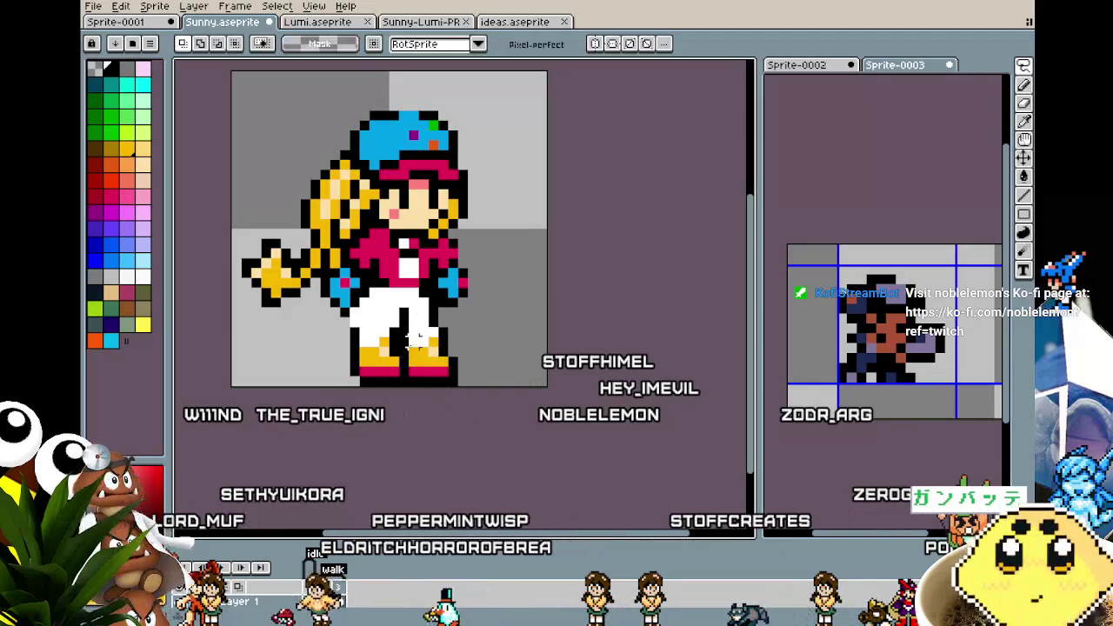
left_click_drag(506, 390, 323, 346)
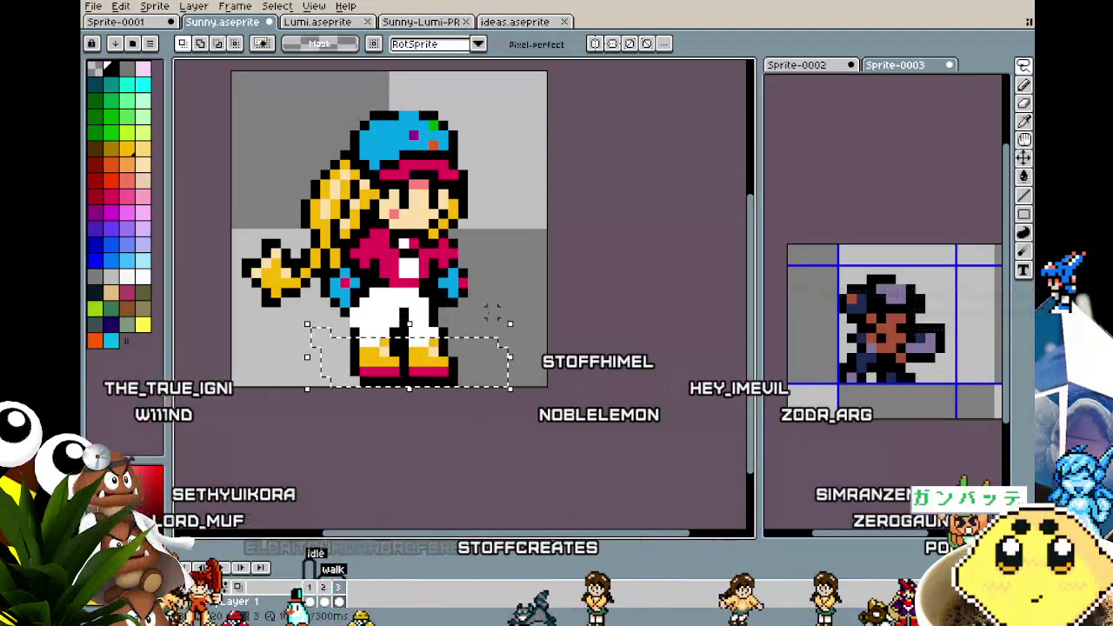
left_click_drag(522, 311, 538, 331)
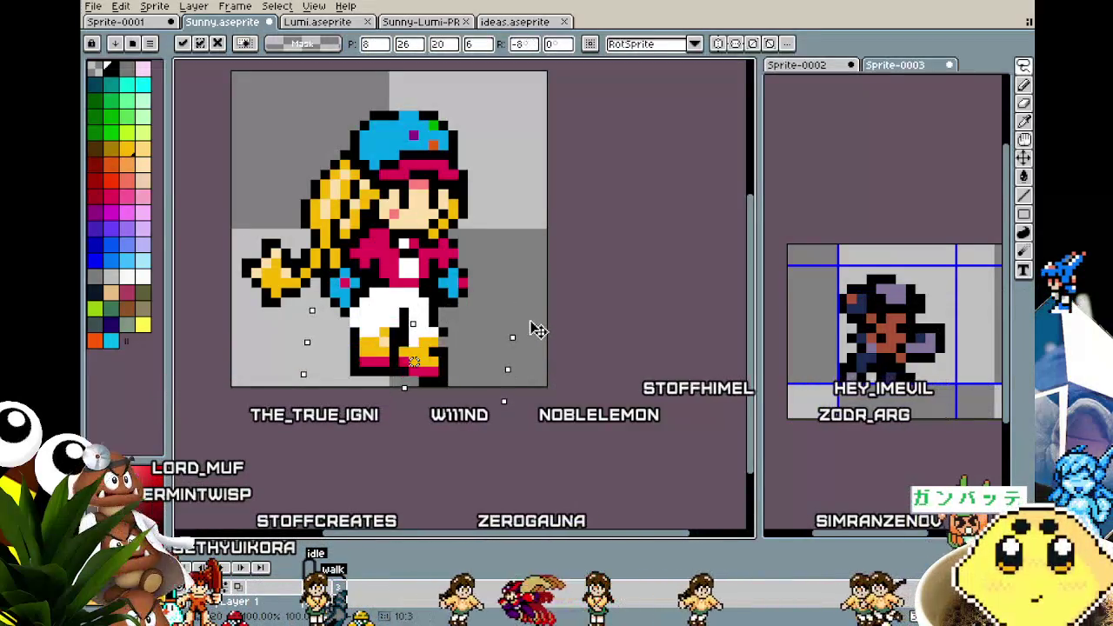
mouse_move(432, 376)
left_mouse_down()
mouse_move(417, 382)
mouse_move(429, 388)
left_mouse_up()
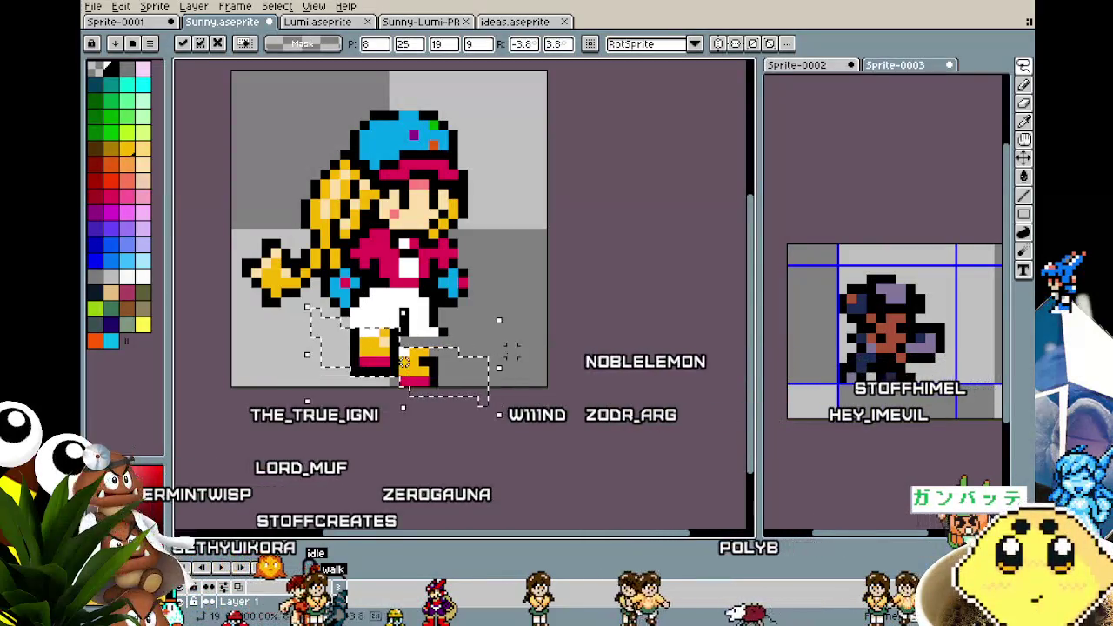
key("Return")
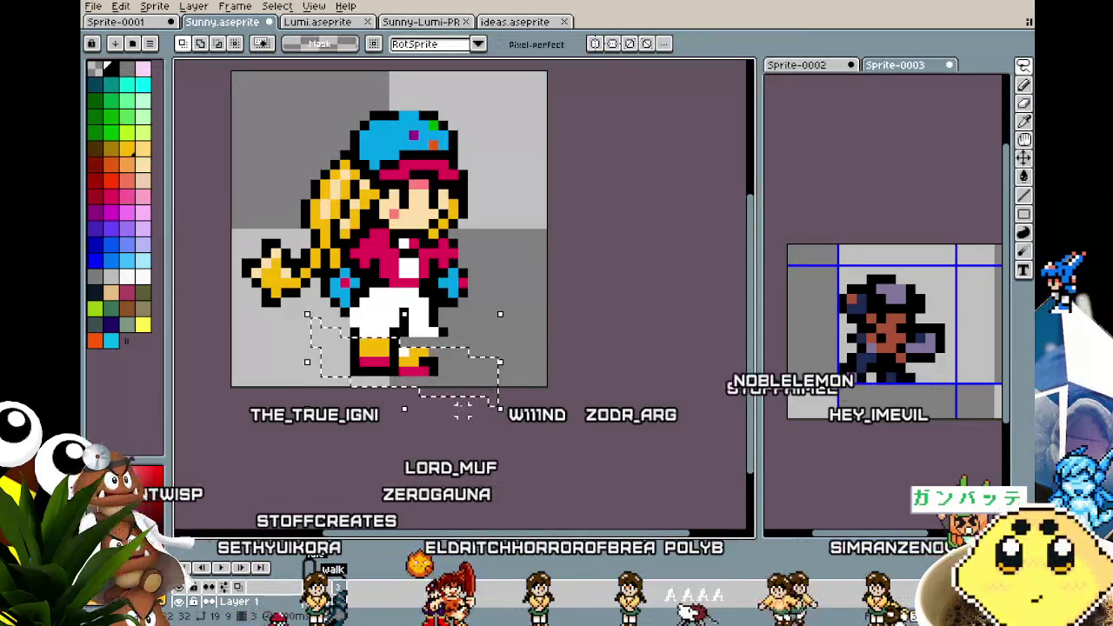
key("ctrl+z")
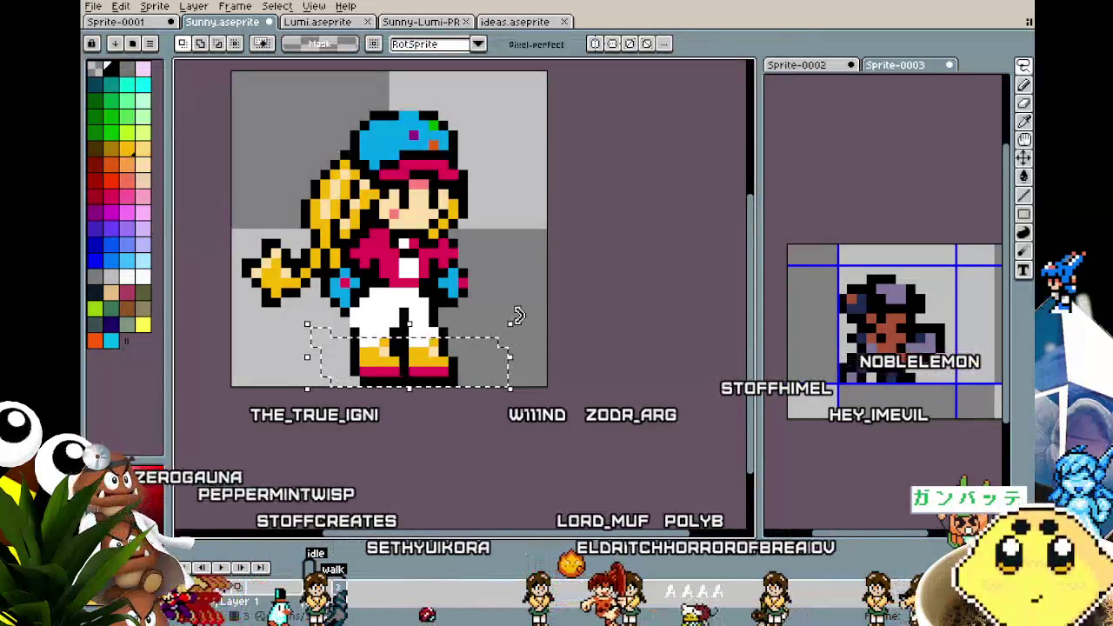
Shift the selected feet about five pixels left so they sit side by side
scroll(416, 407, "up", 1)
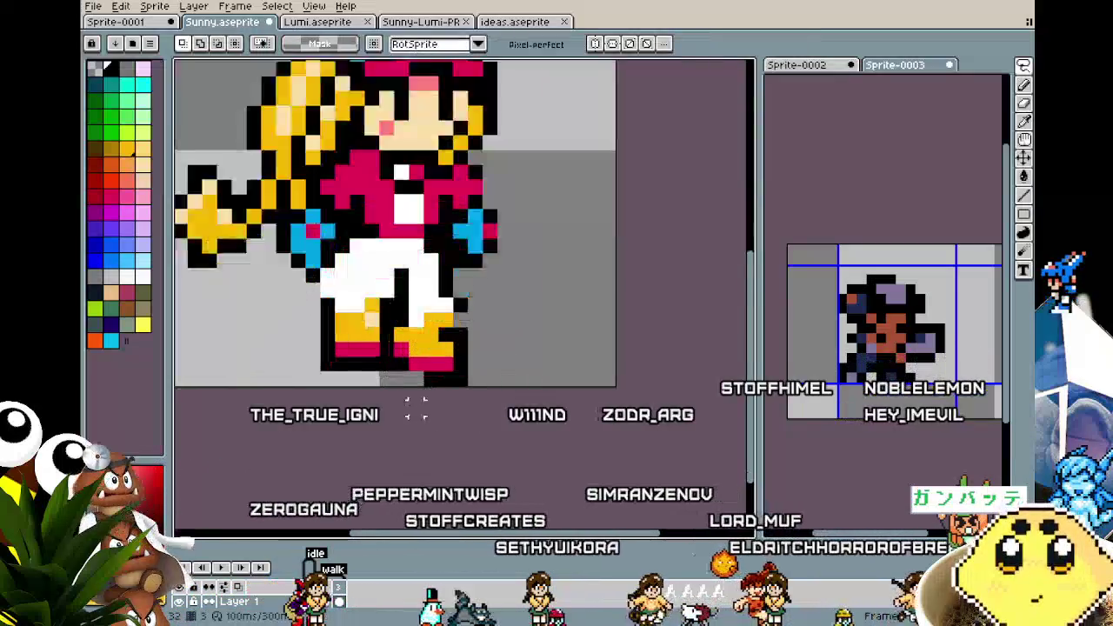
scroll(416, 407, "up", 1)
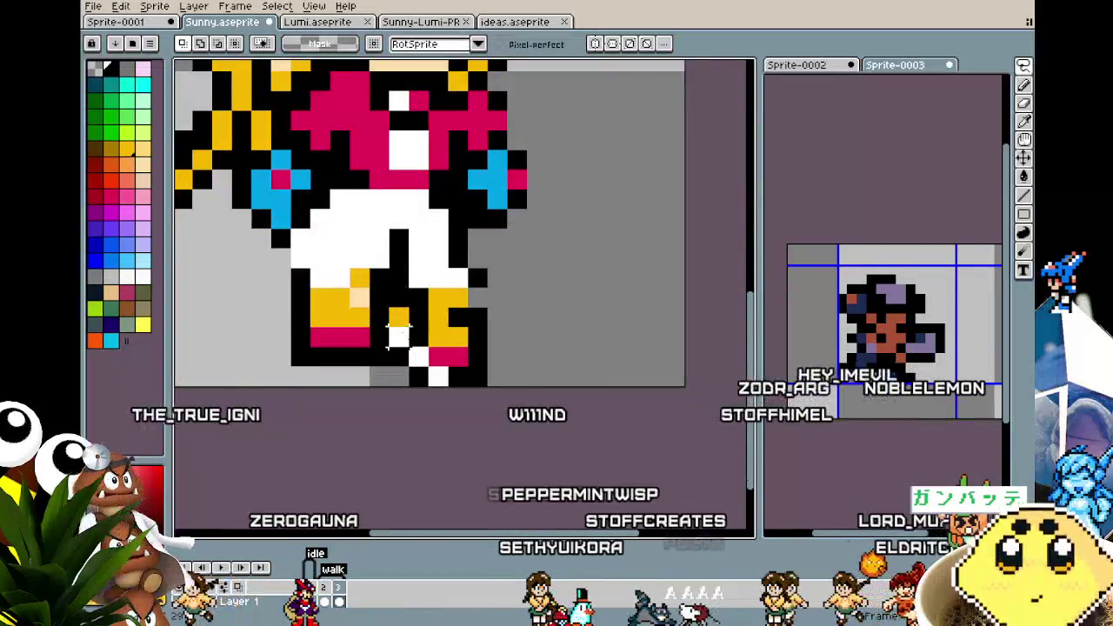
left_click_drag(459, 365, 352, 361)
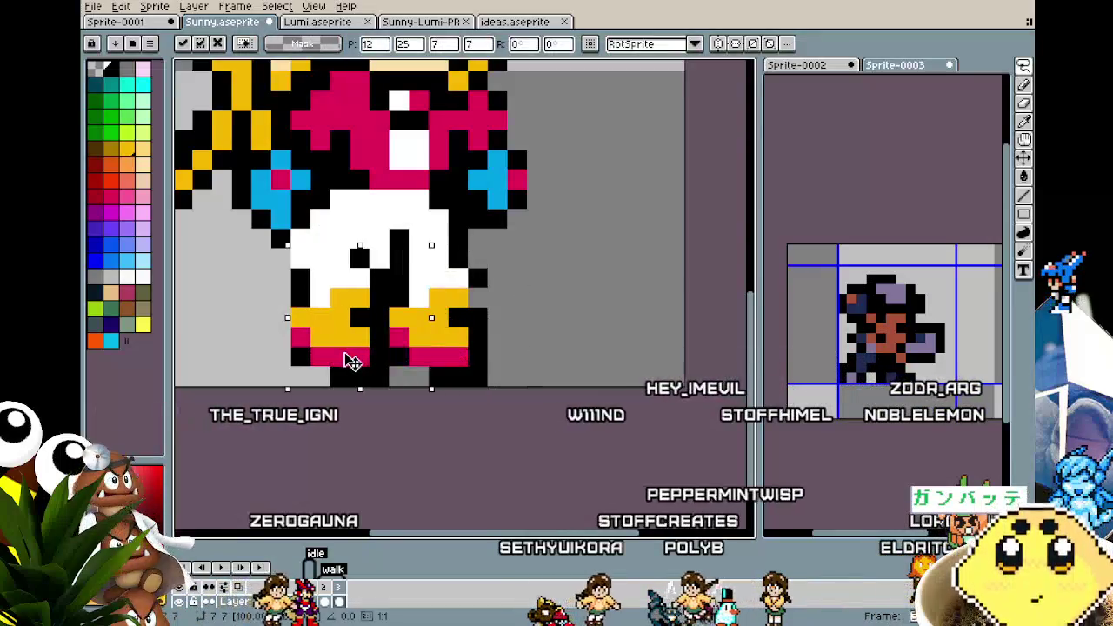
scroll(346, 363, "down", 1)
left_click_drag(347, 366, 296, 389)
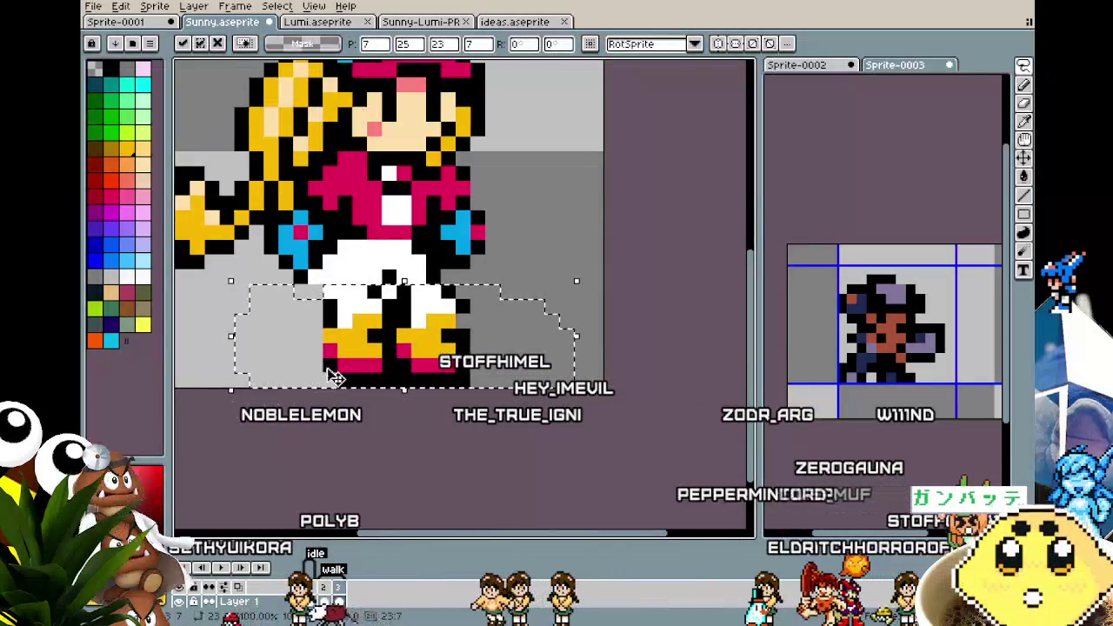
key("i")
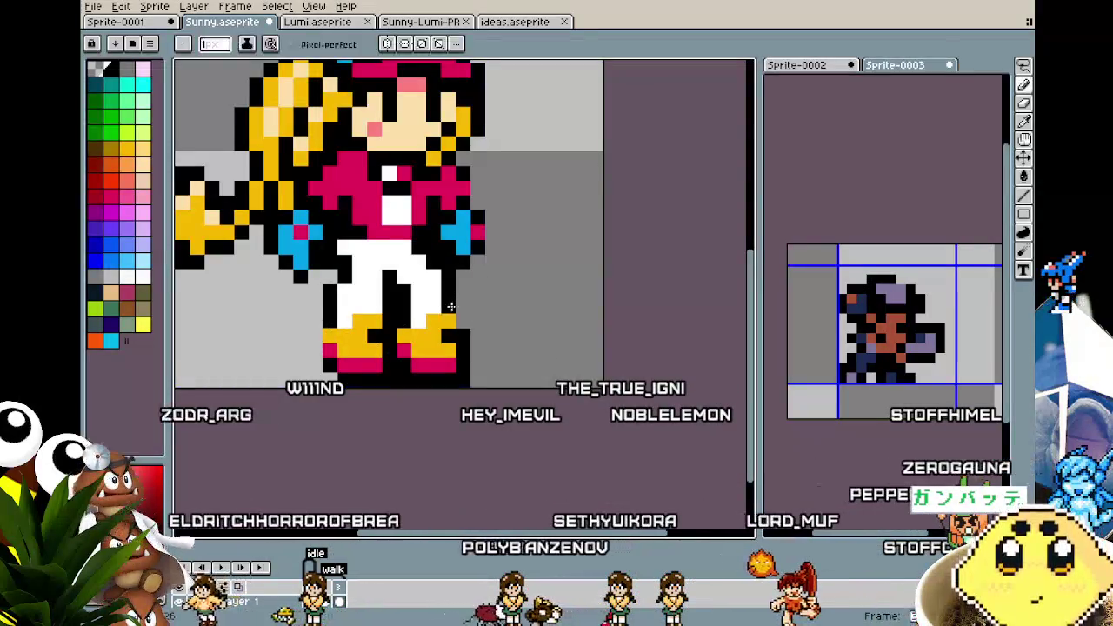
scroll(415, 402, "down", 3)
scroll(415, 402, "down", 2)
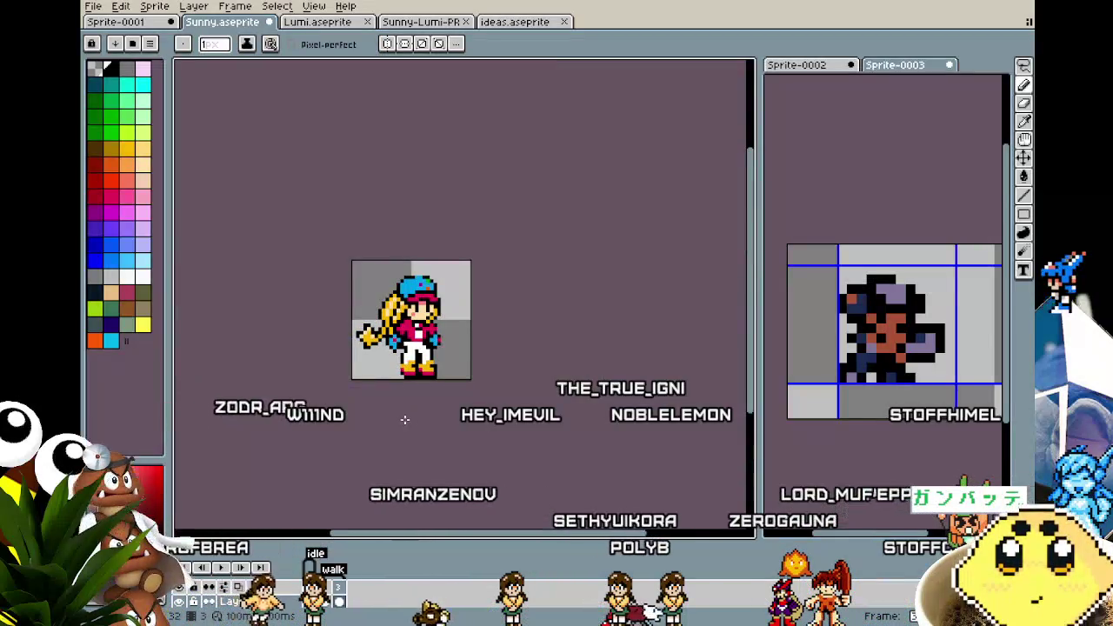
scroll(404, 420, "up", 3)
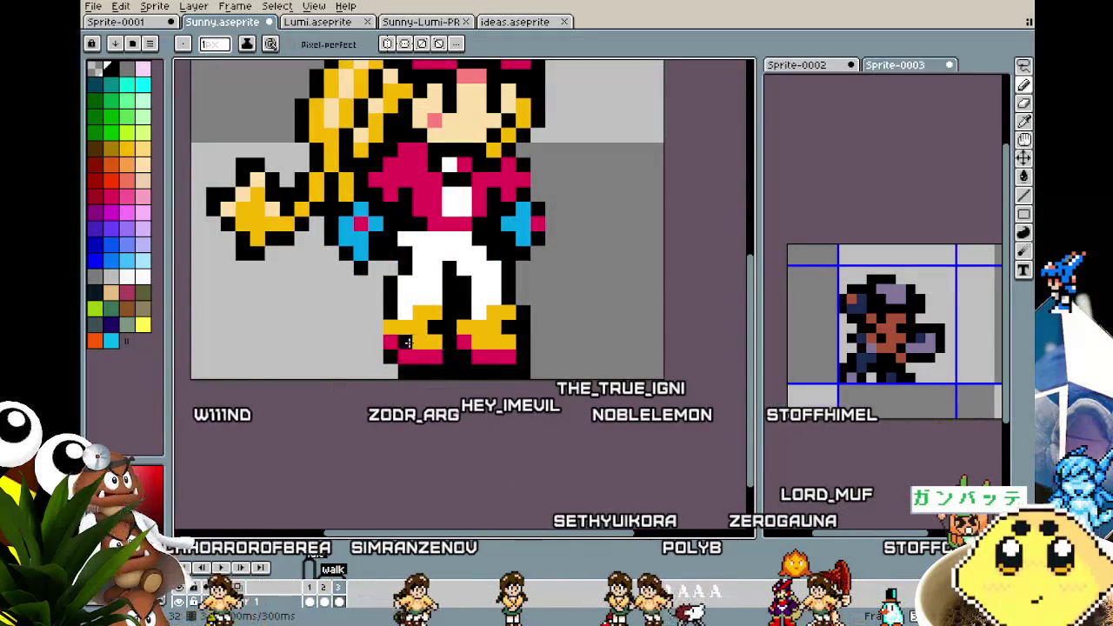
scroll(391, 400, "down", 2)
scroll(369, 412, "down", 2)
scroll(370, 412, "up", 1)
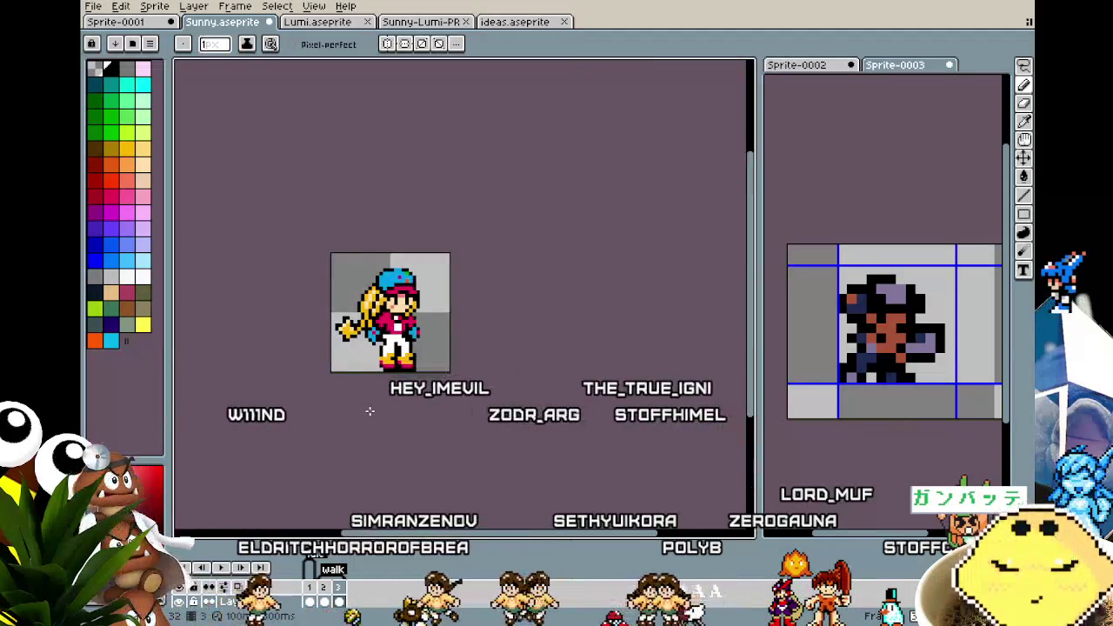
scroll(372, 373, "up", 2)
scroll(371, 373, "up", 2)
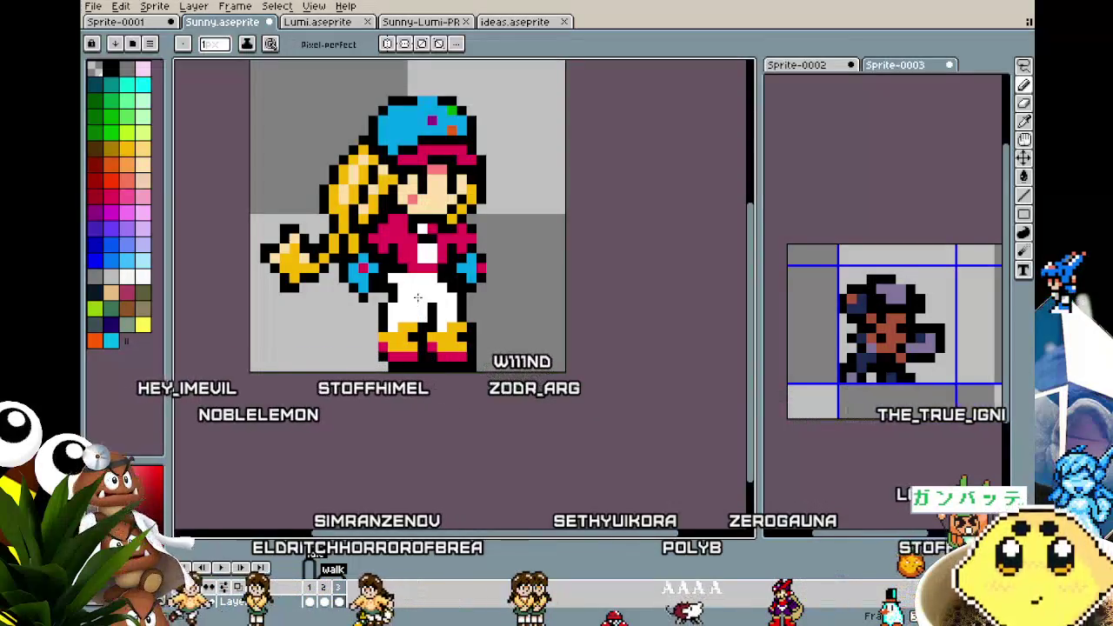
key("i")
key("b")
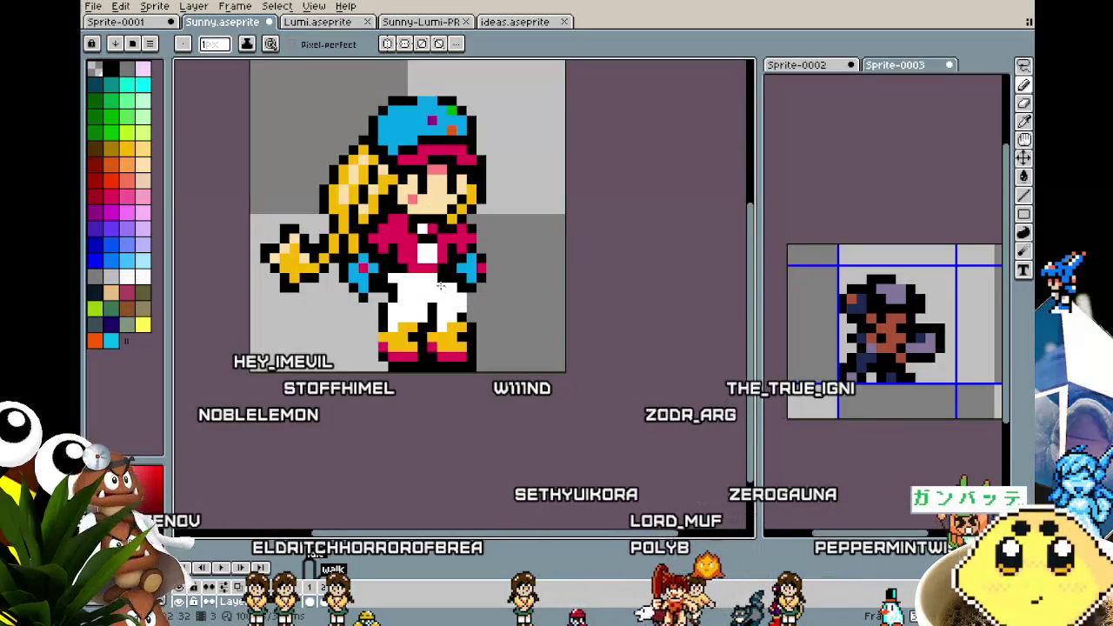
key("i")
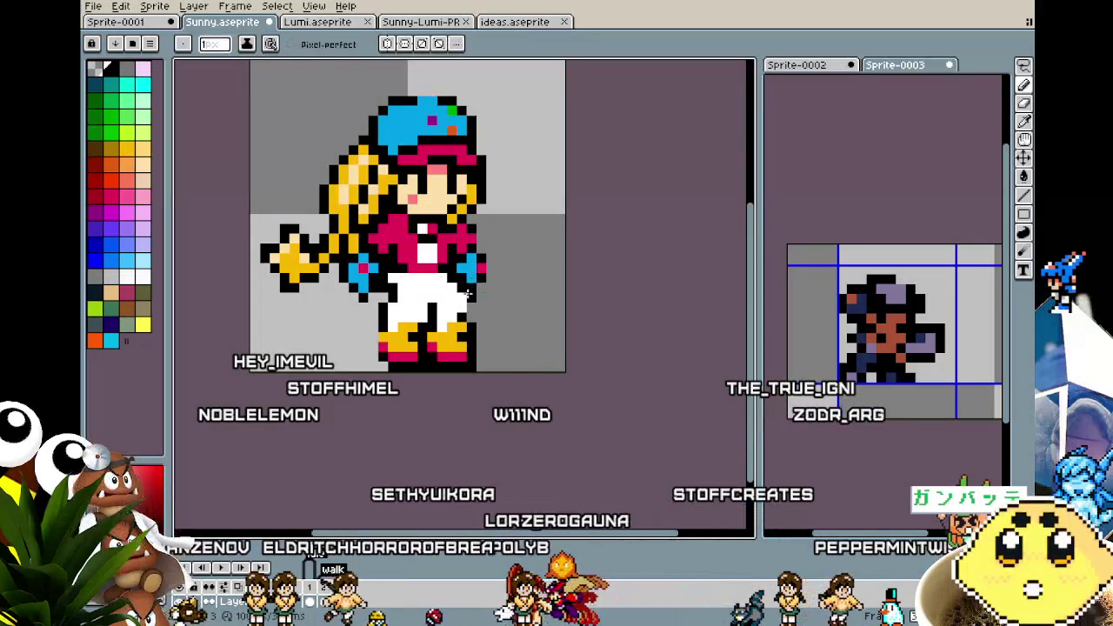
key("b")
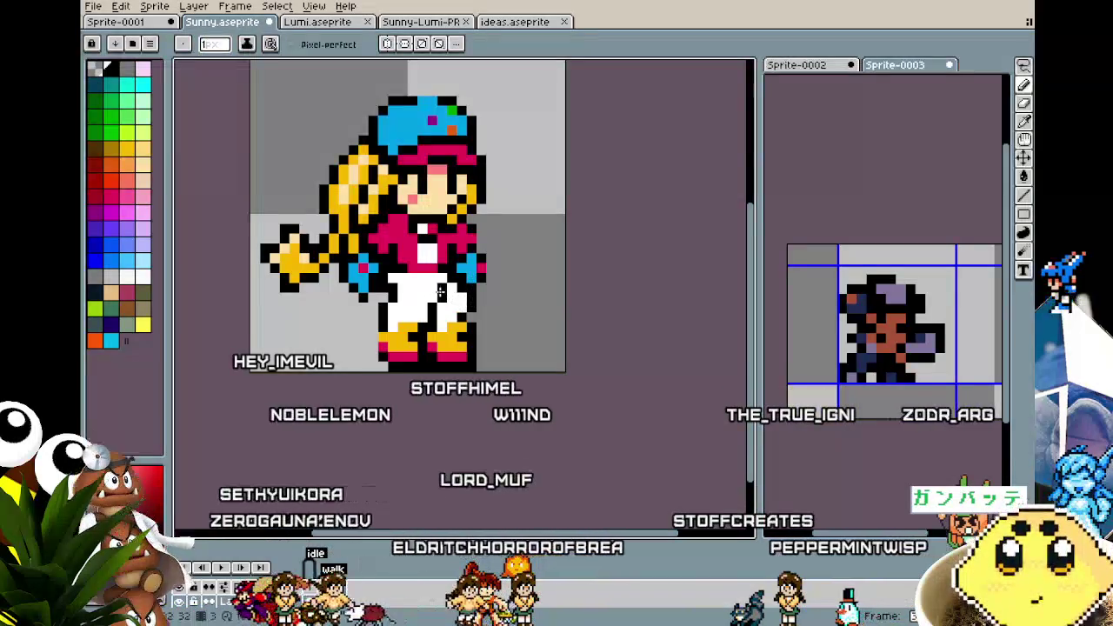
scroll(296, 365, "down", 2)
scroll(293, 432, "down", 1)
scroll(296, 372, "up", 1)
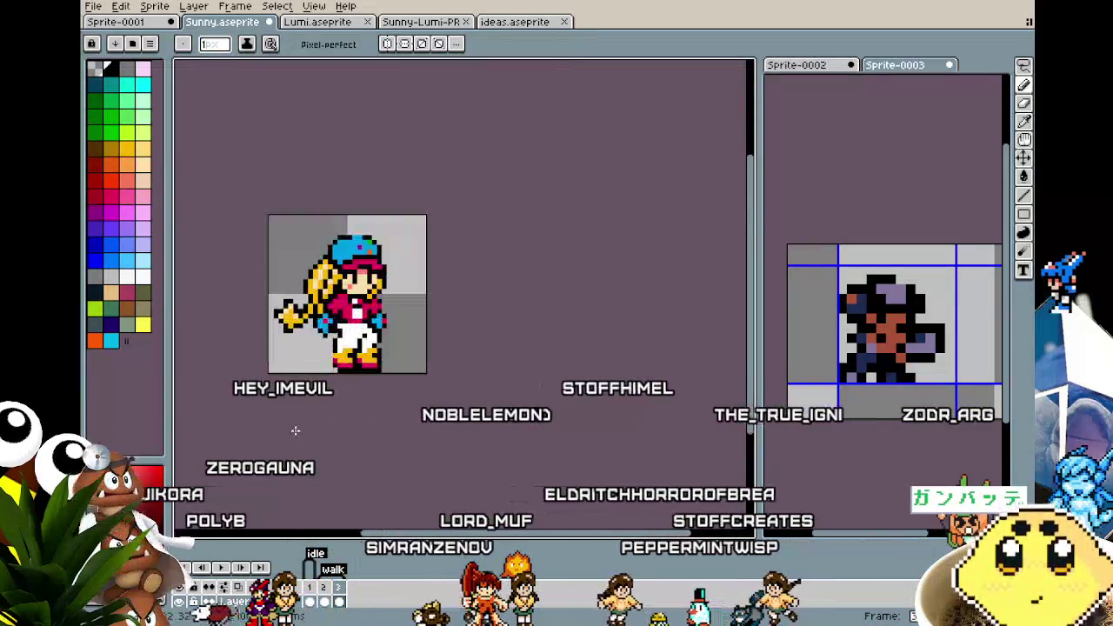
scroll(295, 374, "up", 1)
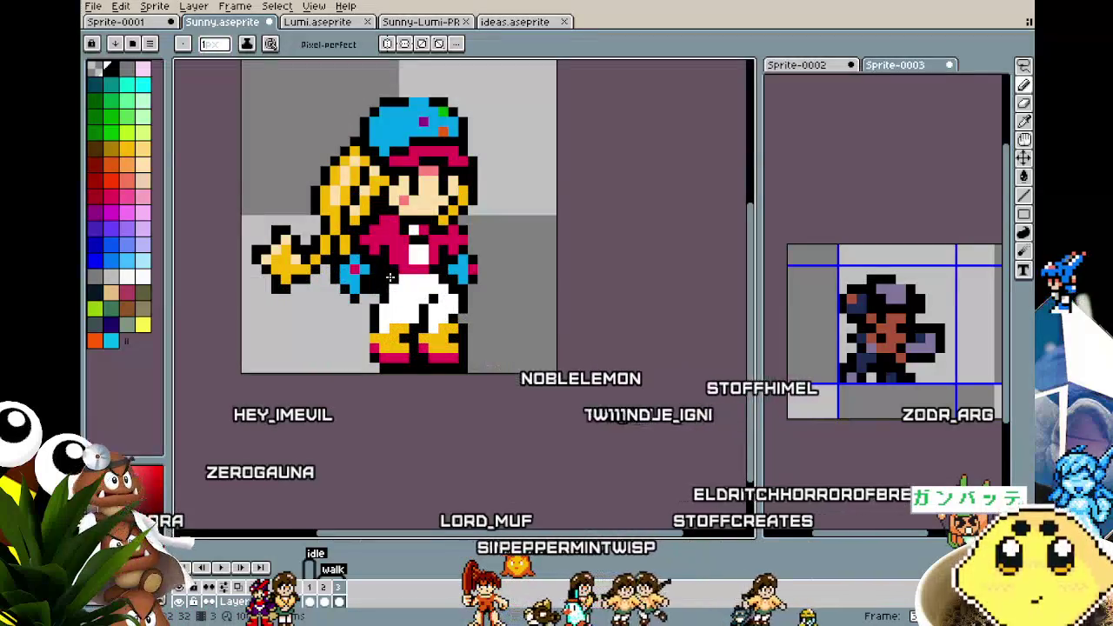
key("i")
left_click(380, 250)
key("b")
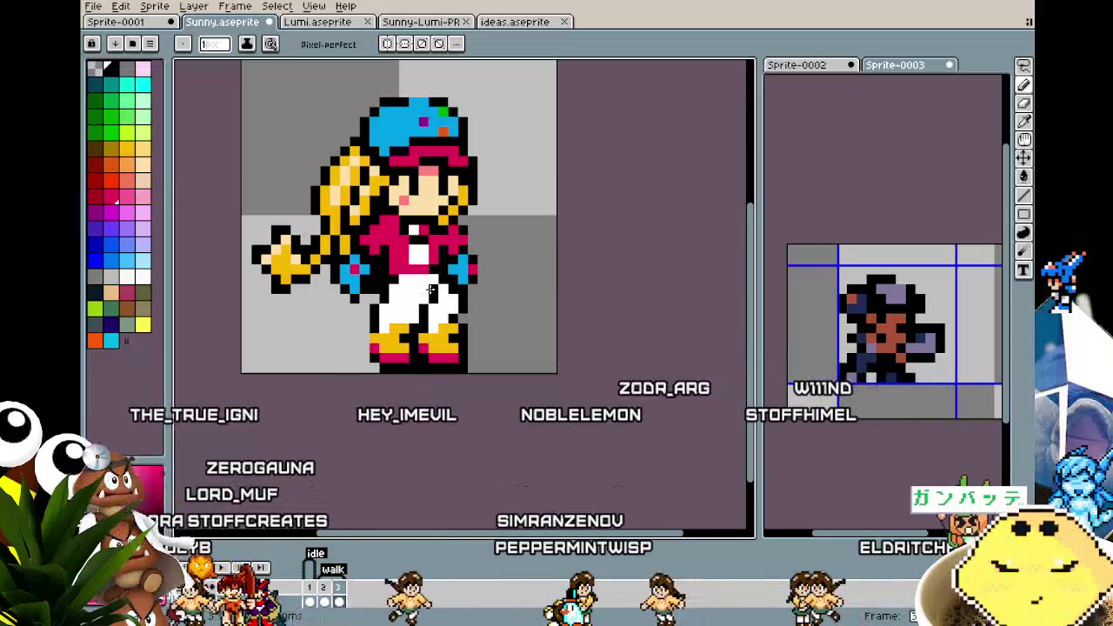
key("m")
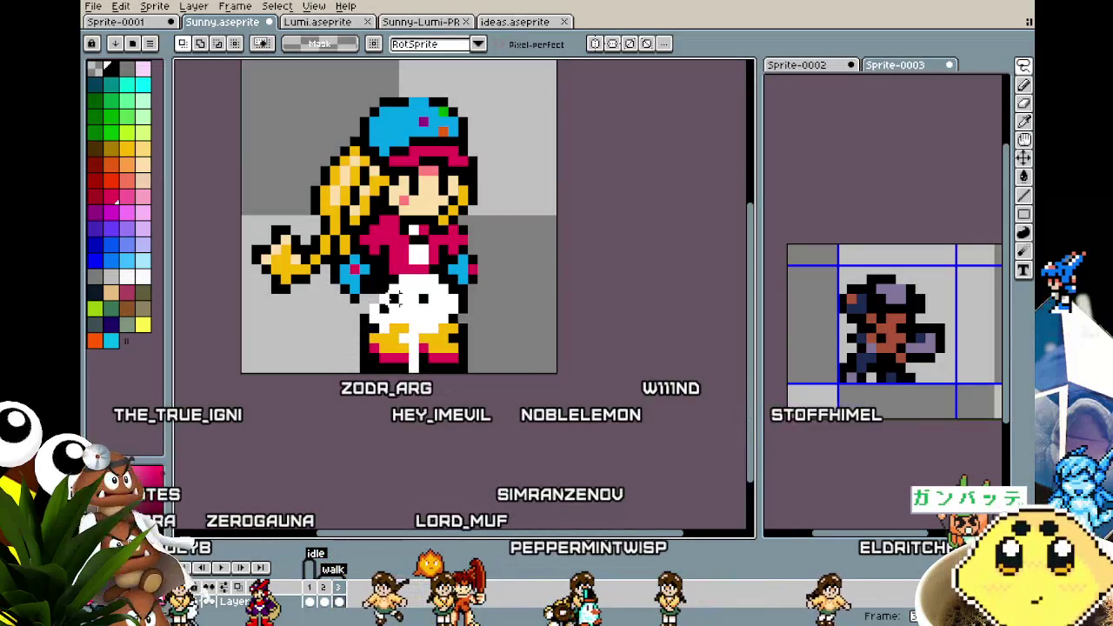
left_click_drag(348, 286, 427, 374)
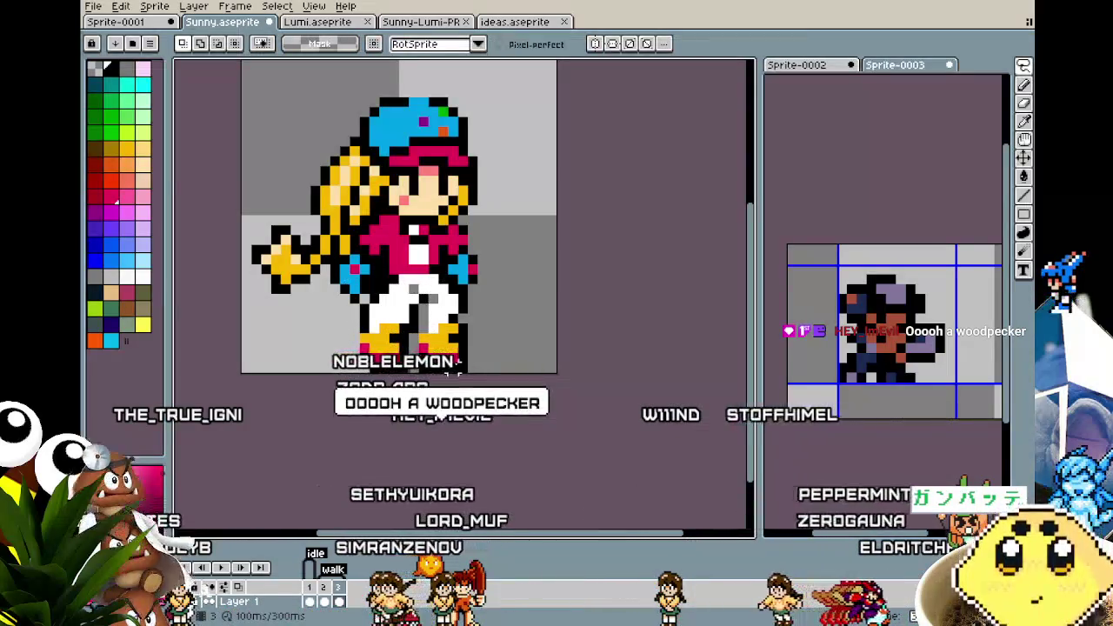
key("ctrl+d")
key("i")
key("b")
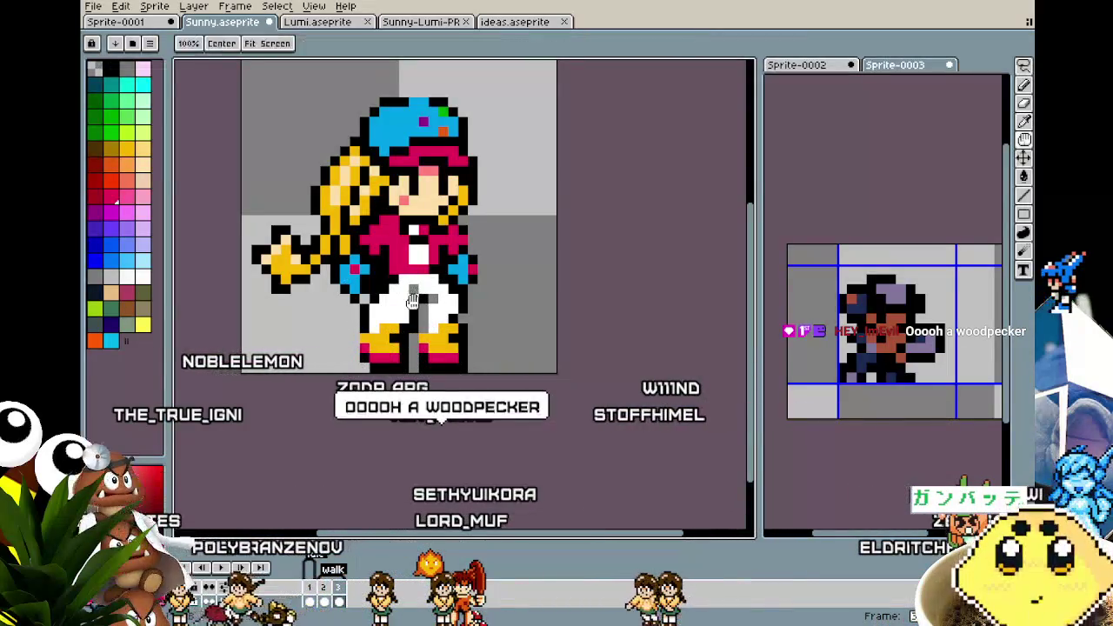
left_click(423, 310, "alt")
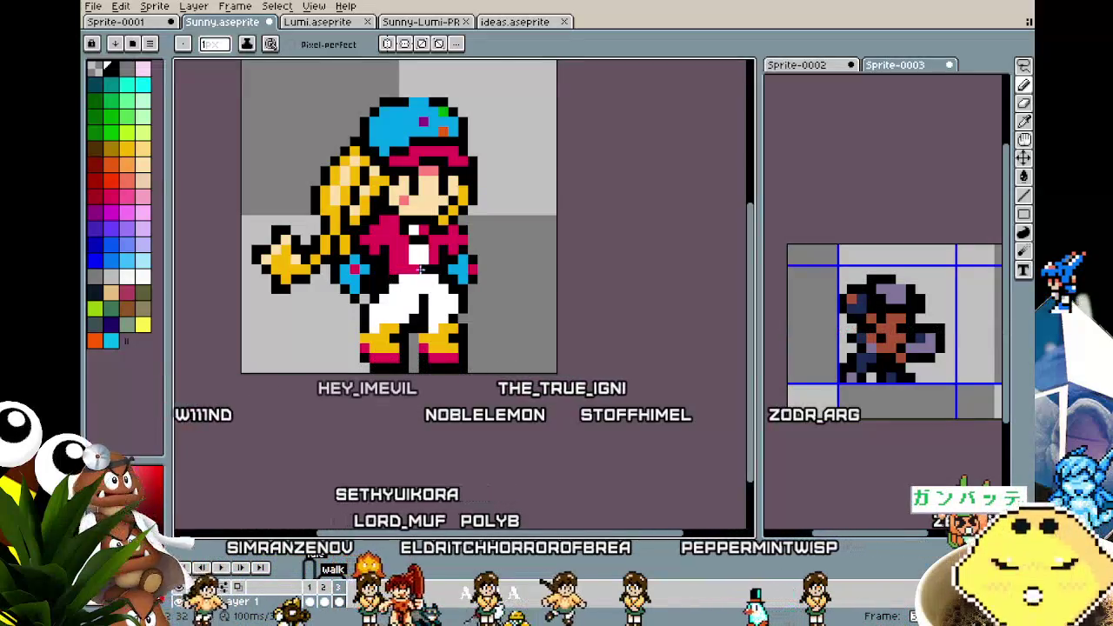
scroll(393, 284, "up", 1)
scroll(416, 293, "down", 1)
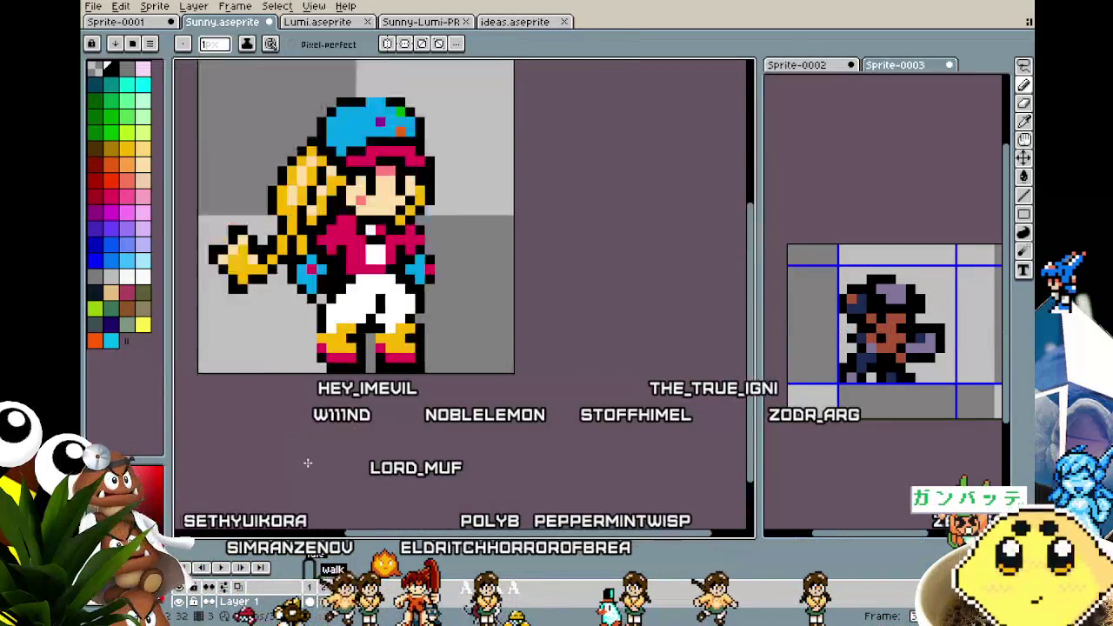
scroll(307, 462, "down", 1)
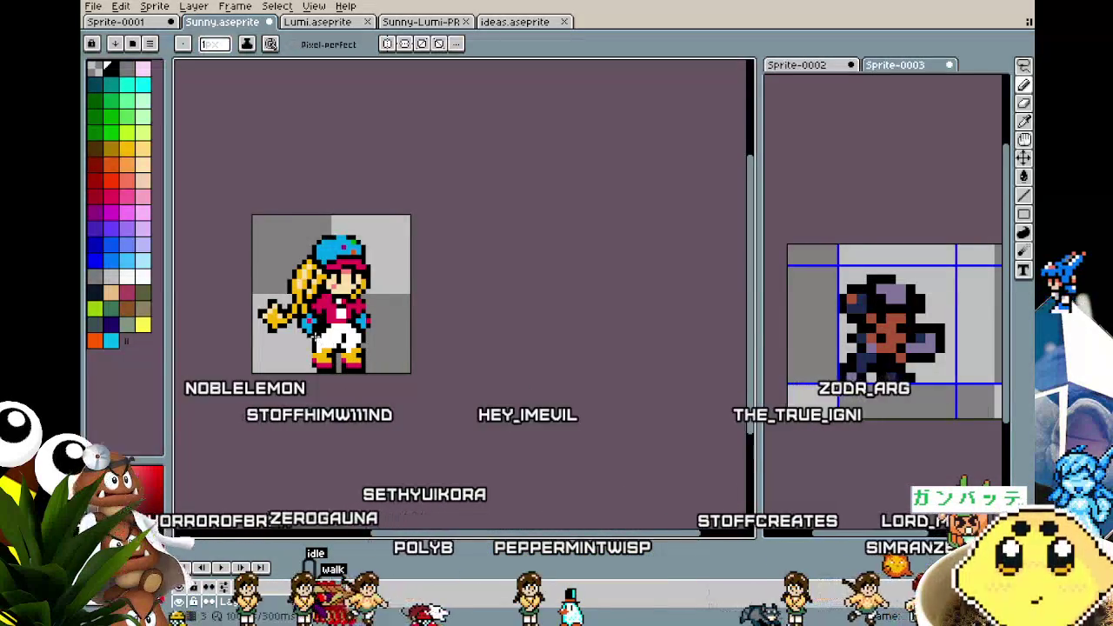
scroll(310, 340, "up", 2)
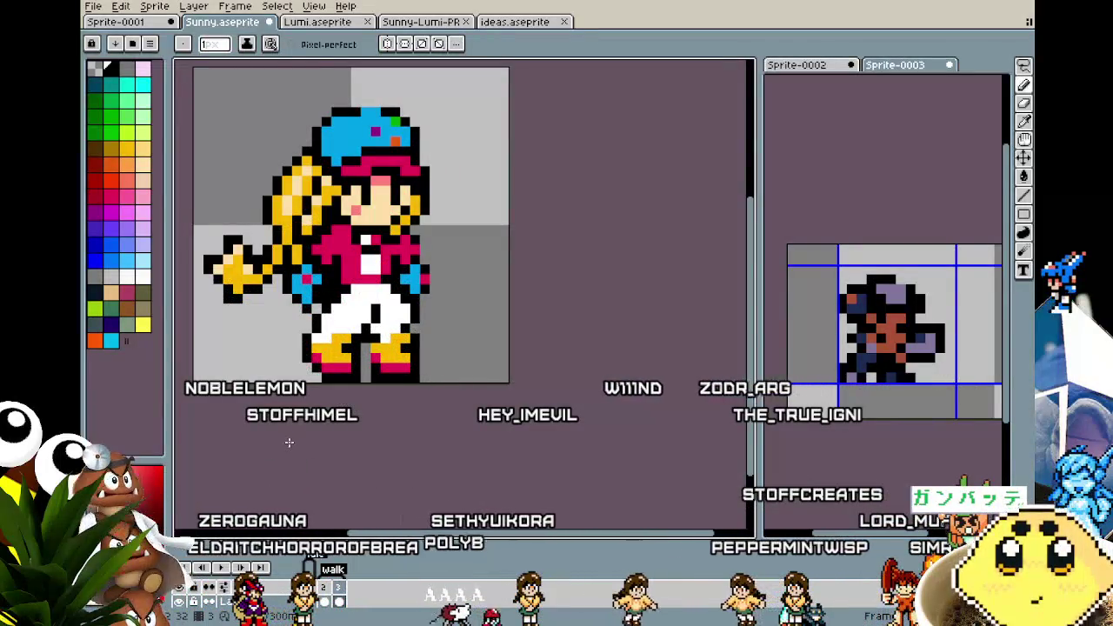
scroll(289, 442, "down", 2)
scroll(290, 442, "down", 3)
scroll(289, 443, "up", 2)
scroll(284, 387, "up", 2)
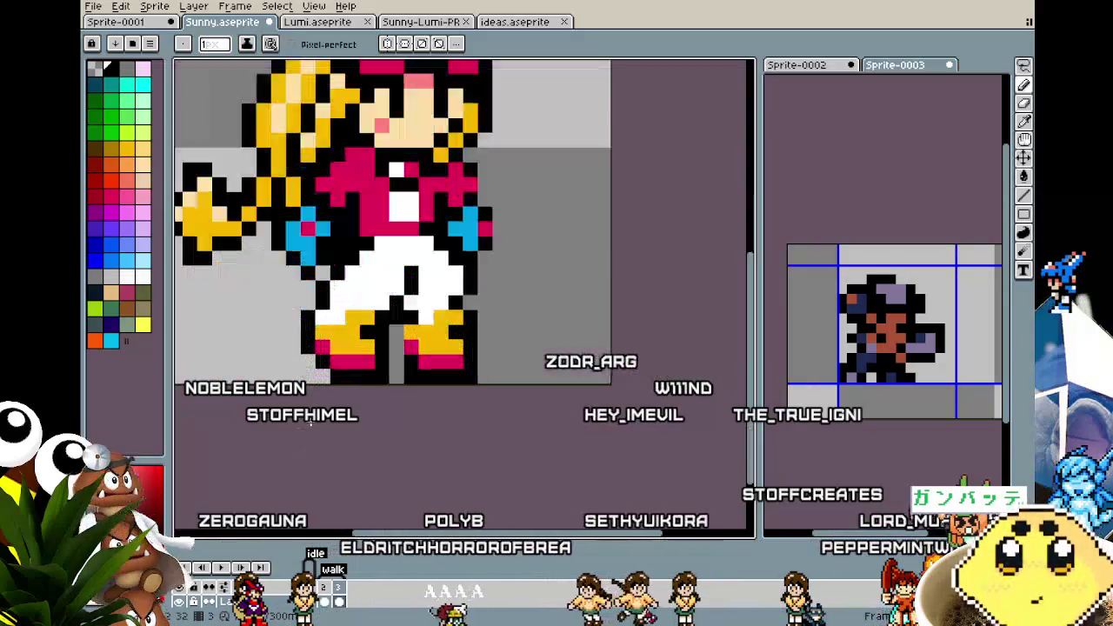
key("i")
key("m")
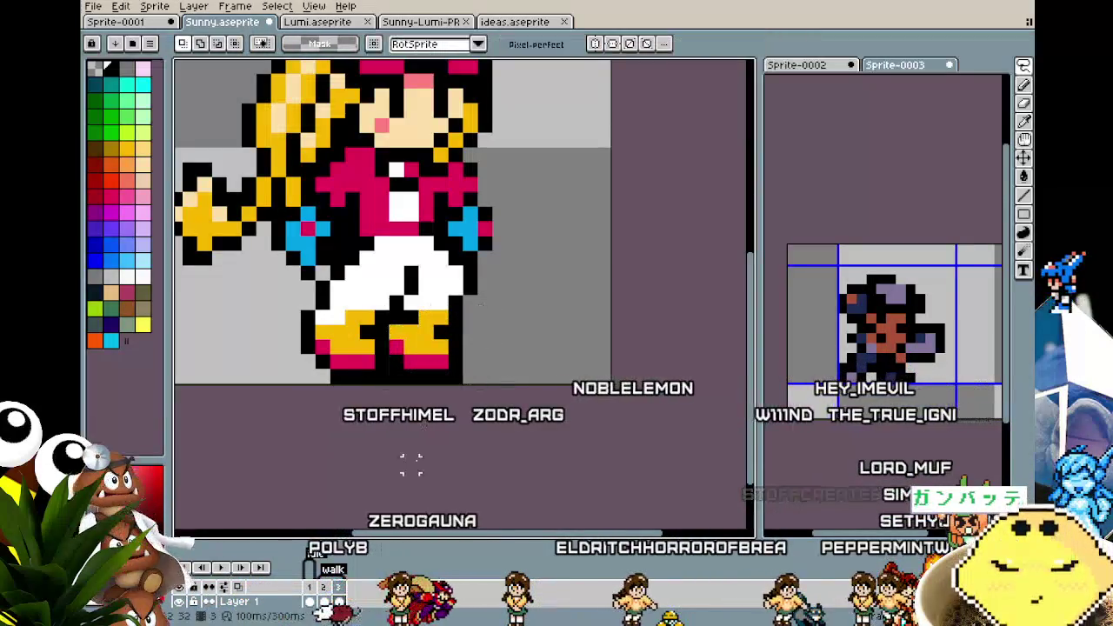
scroll(409, 491, "down", 3)
scroll(409, 492, "down", 1)
scroll(409, 491, "up", 1)
scroll(409, 491, "up", 3)
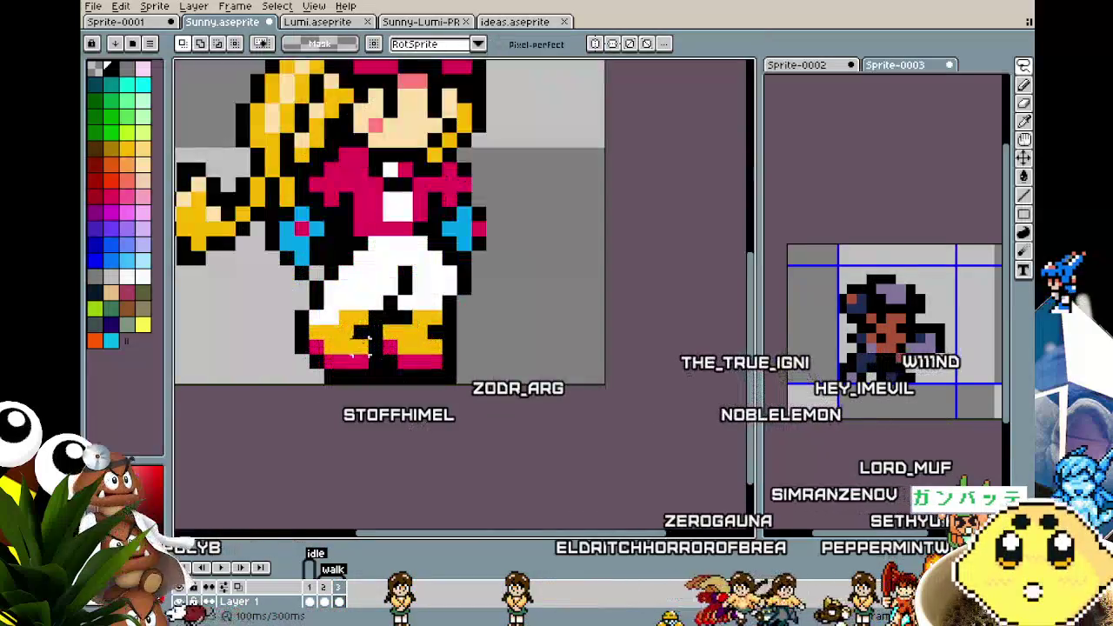
key("i")
key("m")
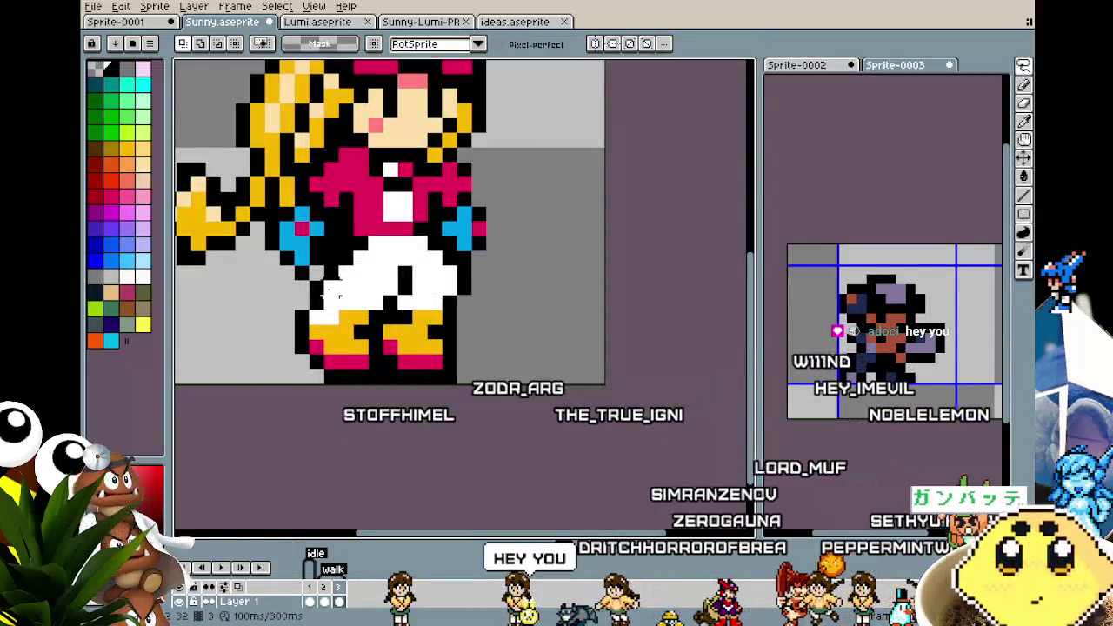
key("b")
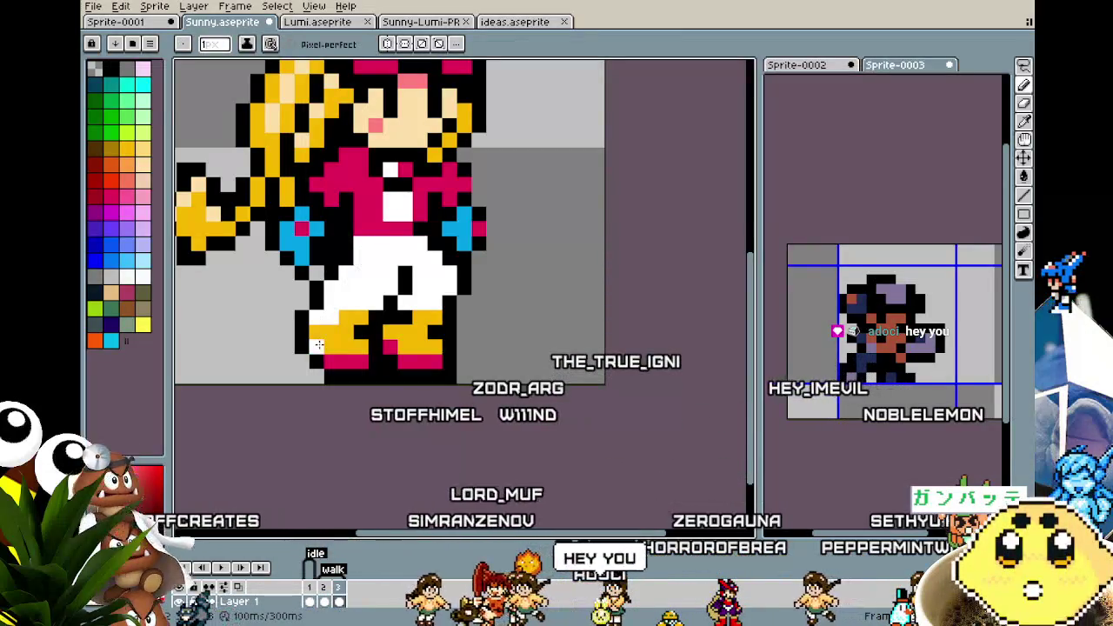
scroll(366, 247, "down", 2)
scroll(320, 345, "up", 2)
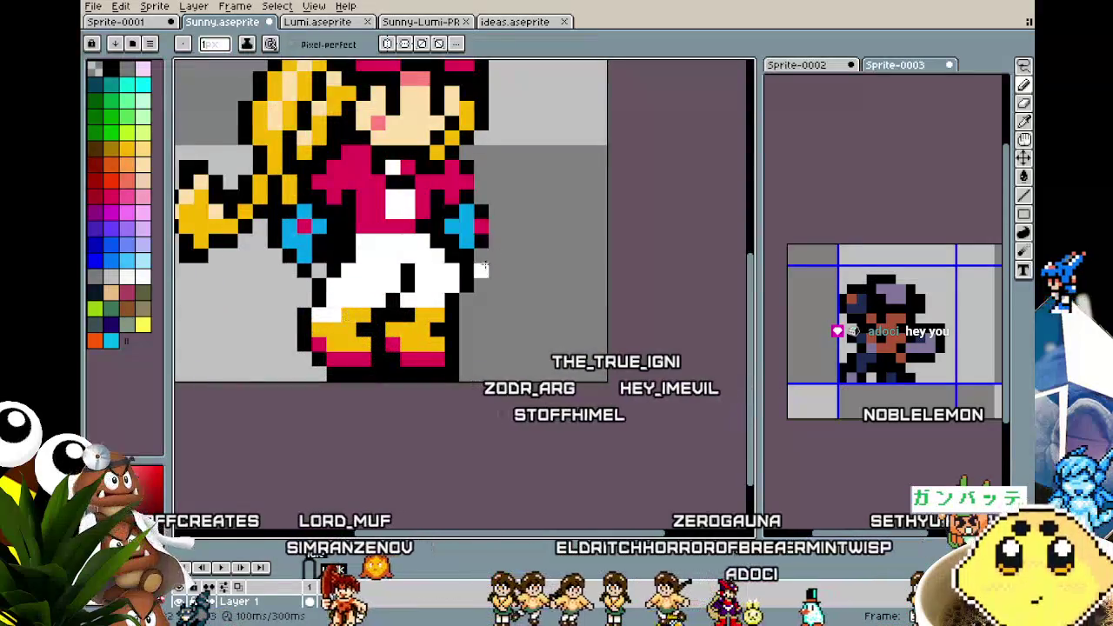
key("i")
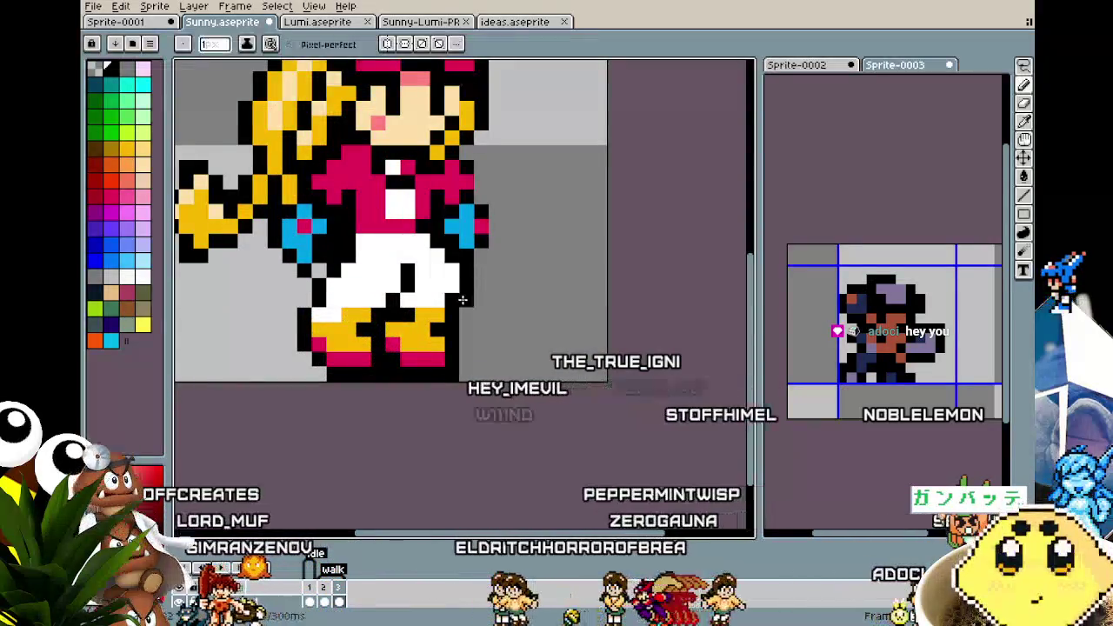
key("b")
scroll(477, 265, "down", 3)
scroll(406, 383, "down", 1)
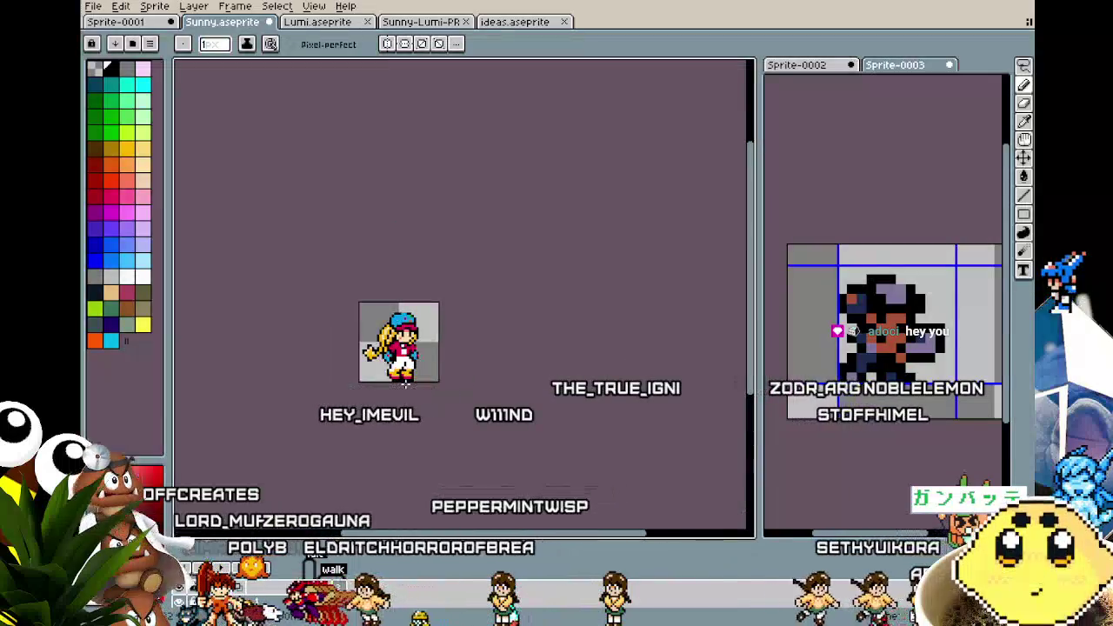
scroll(405, 384, "up", 1)
scroll(405, 384, "up", 1)
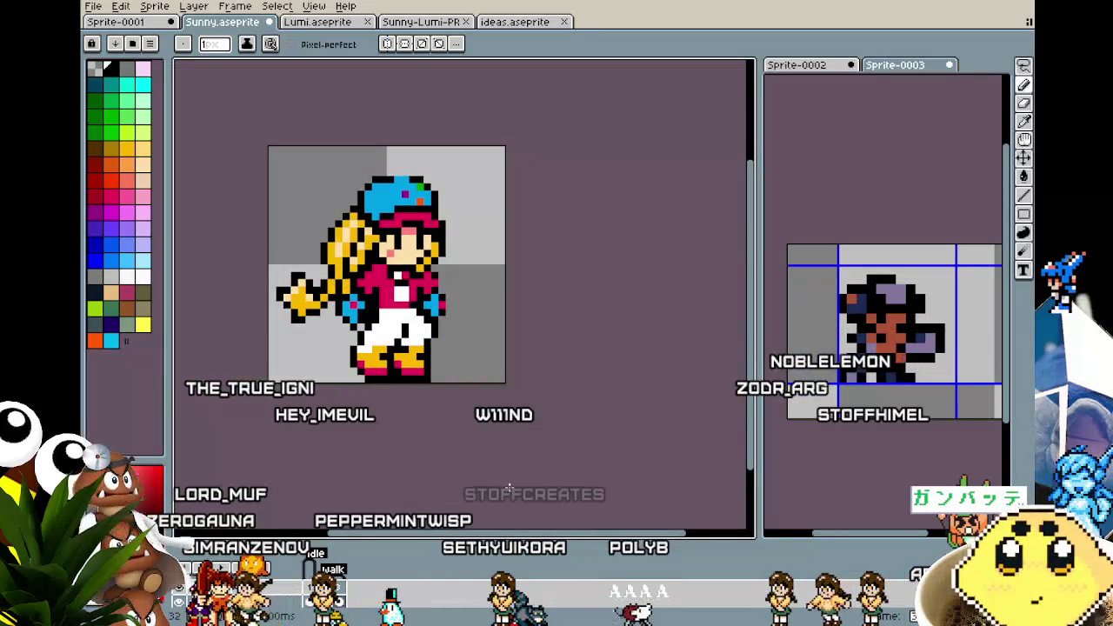
scroll(341, 285, "up", 1)
scroll(341, 285, "up", 1)
scroll(341, 285, "up", 1)
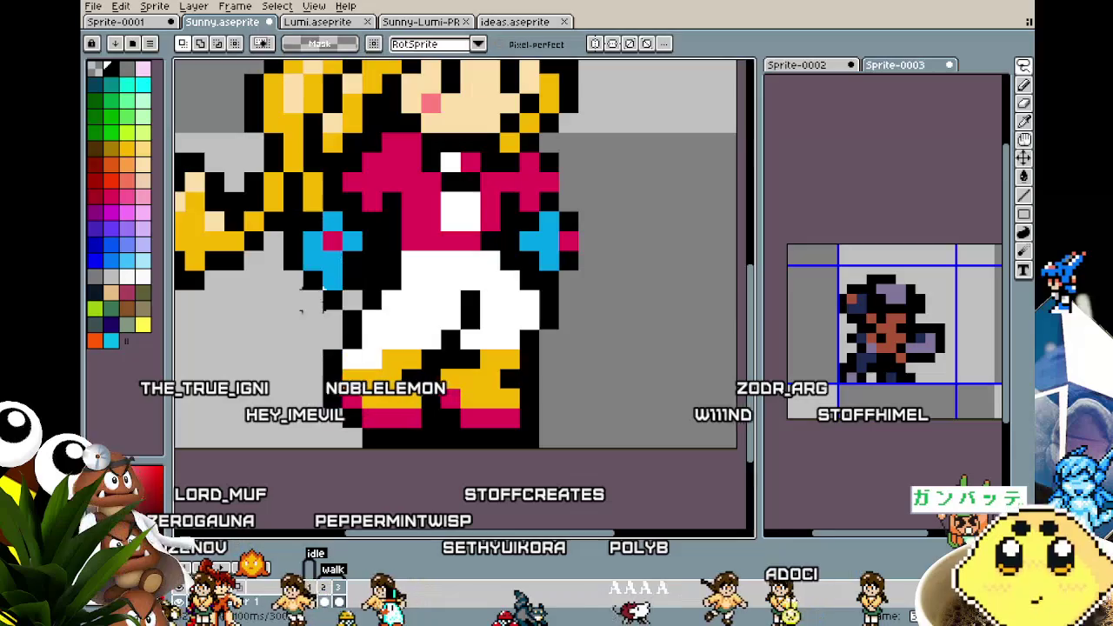
Paint a bigger blue fist over the near hand and trim its left side to grey
left_click(333, 241)
left_click_drag(372, 252, 413, 242)
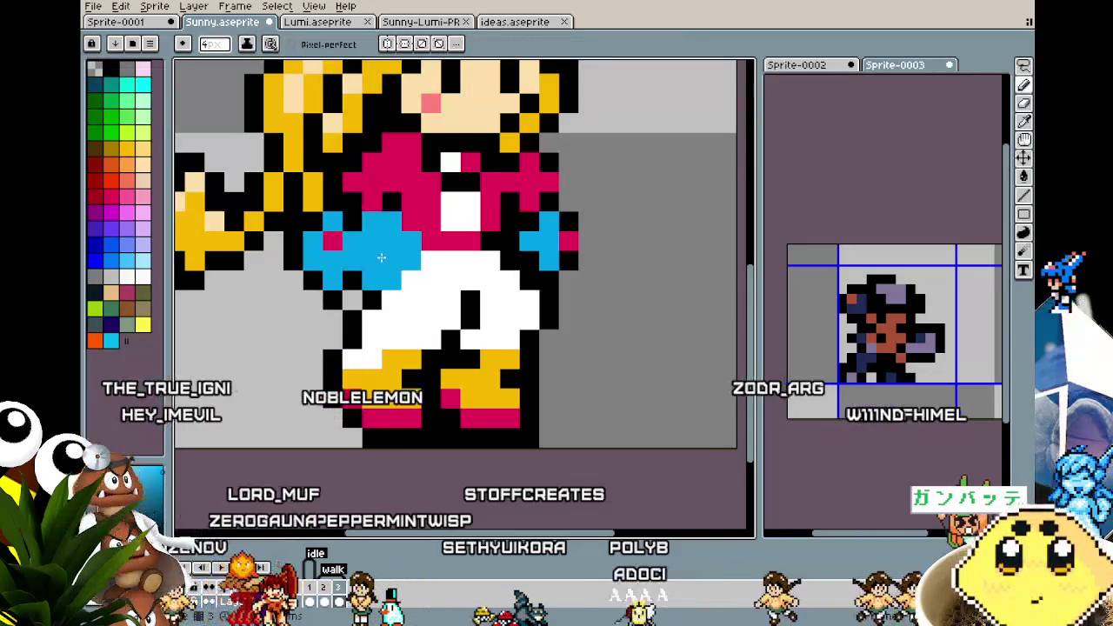
key("alt")
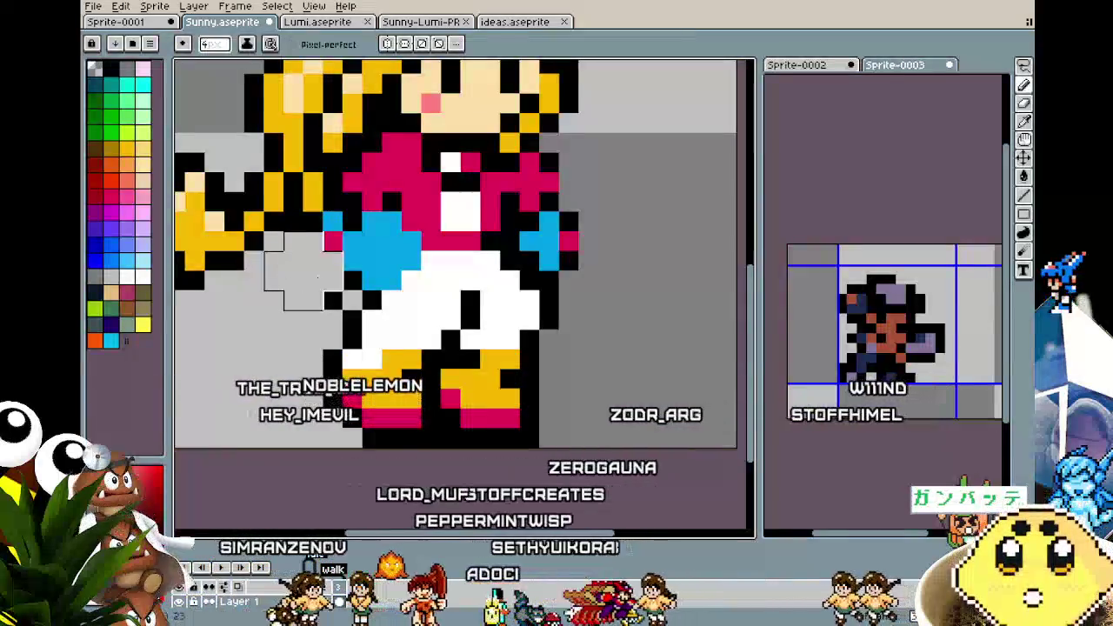
left_click_drag(332, 242, 315, 298)
left_click_drag(360, 261, 323, 249)
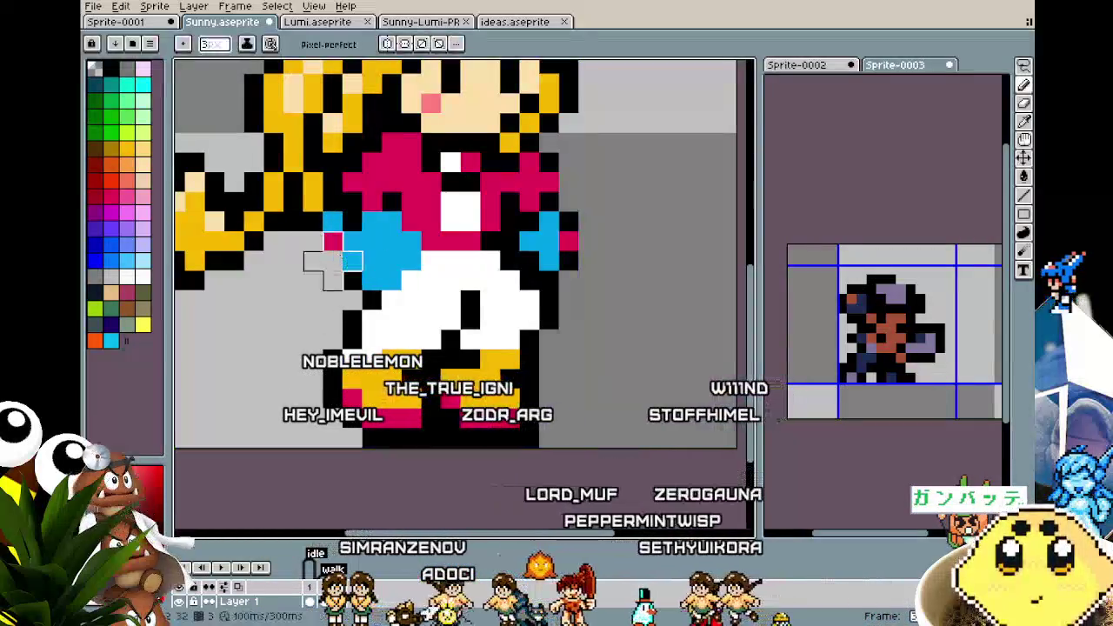
Outline the fist's left edge in black and blacken the jacket beside the bow
left_click(352, 300, "alt")
left_click_drag(352, 287, 348, 217)
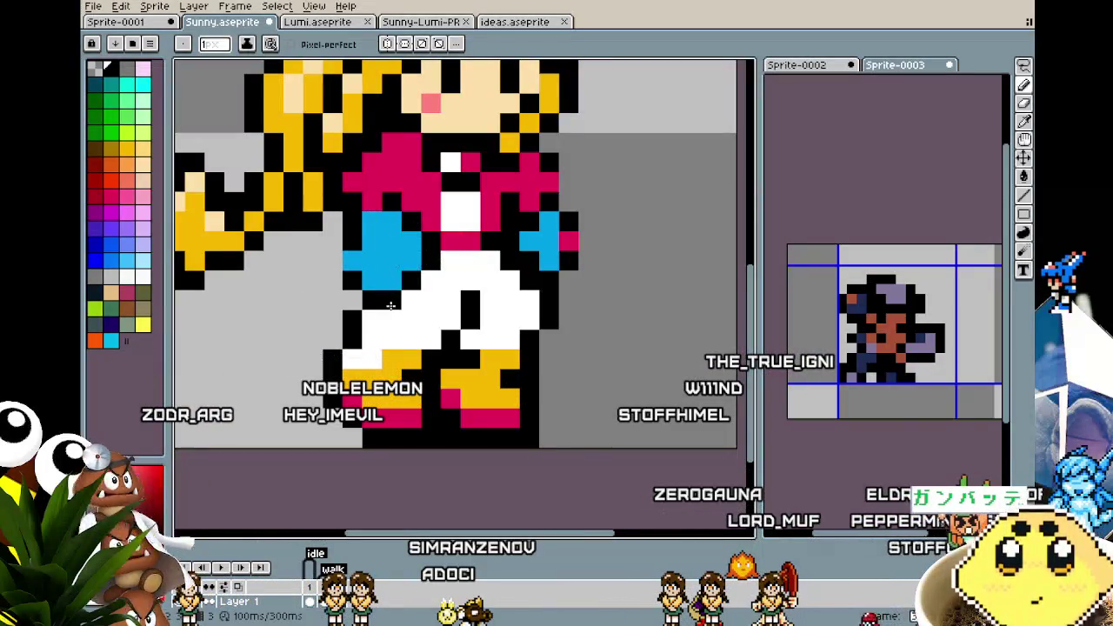
left_click_drag(561, 239, 461, 265)
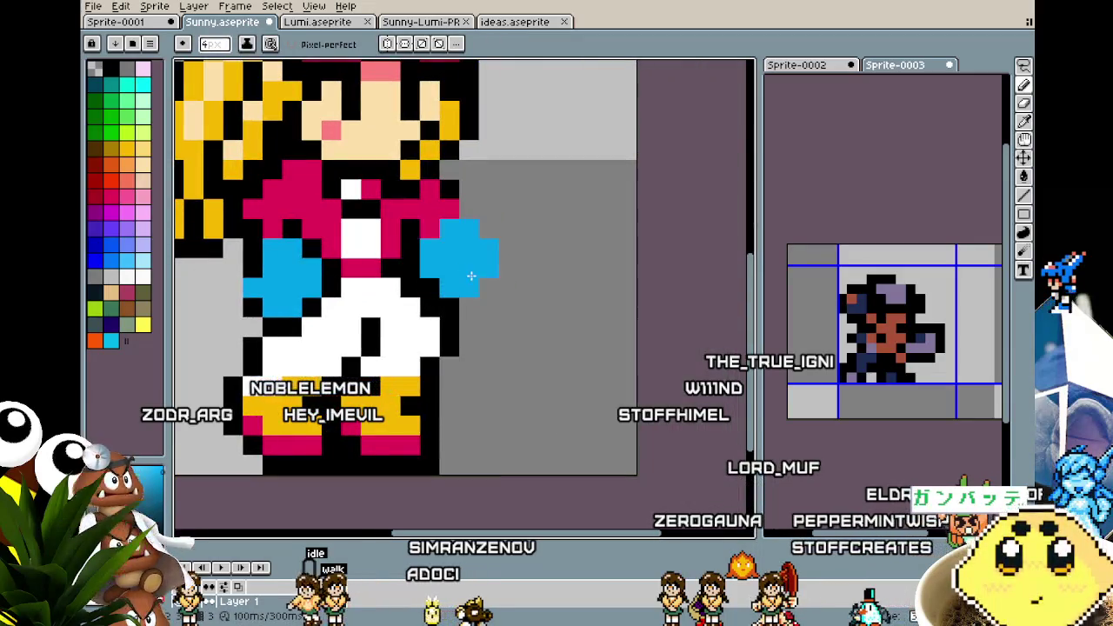
left_click_drag(465, 219, 452, 201)
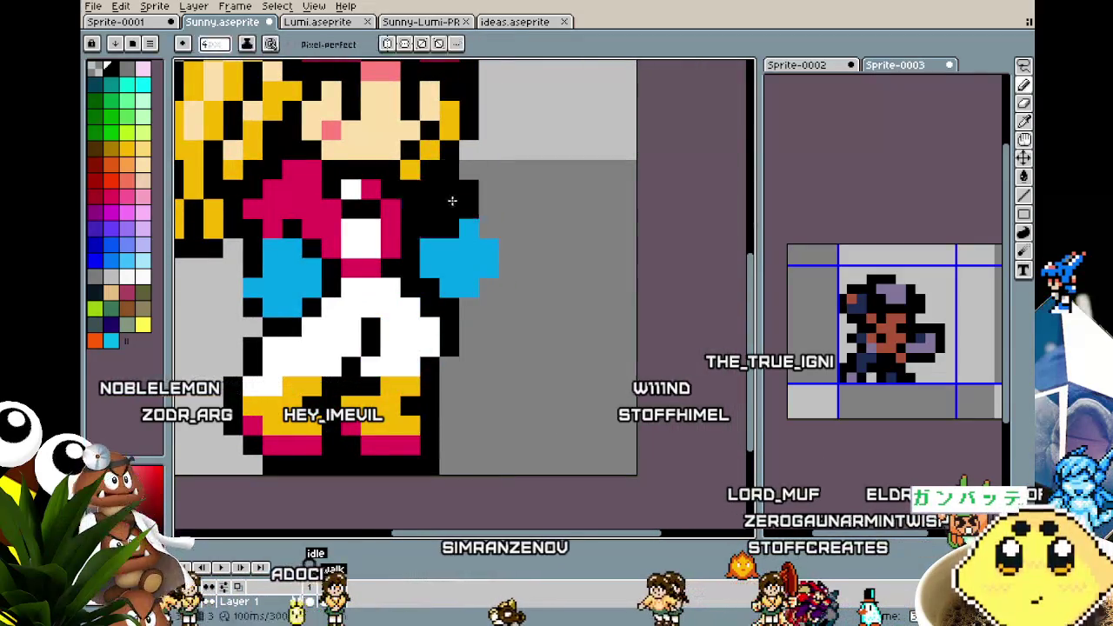
Use Transform to squash the far-side hand one pixel shorter
scroll(440, 328, "down", 2)
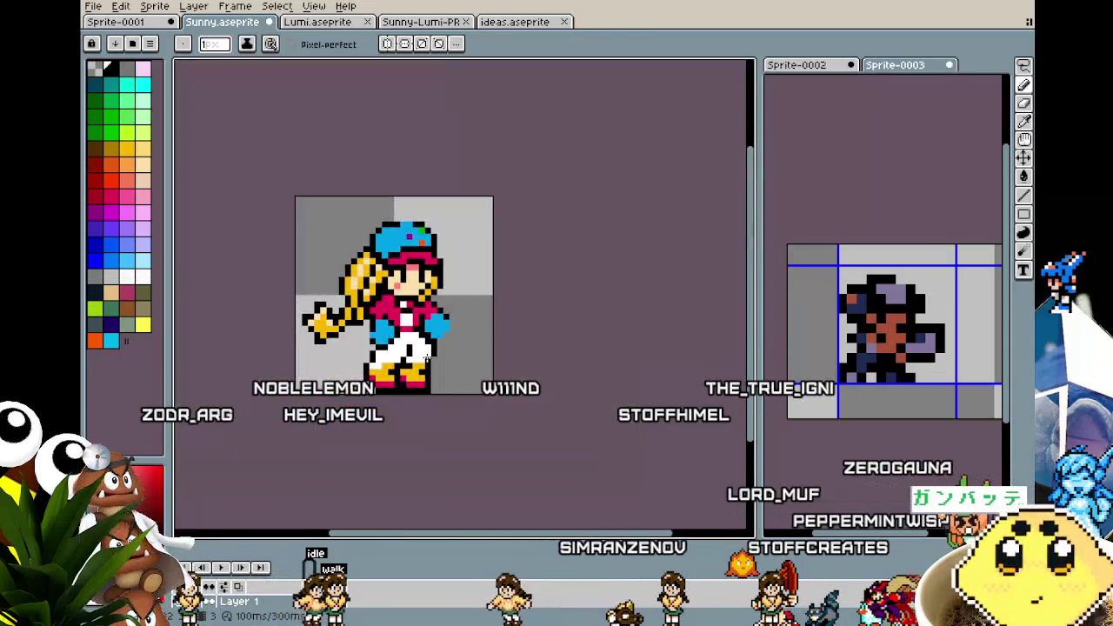
scroll(424, 348, "up", 1)
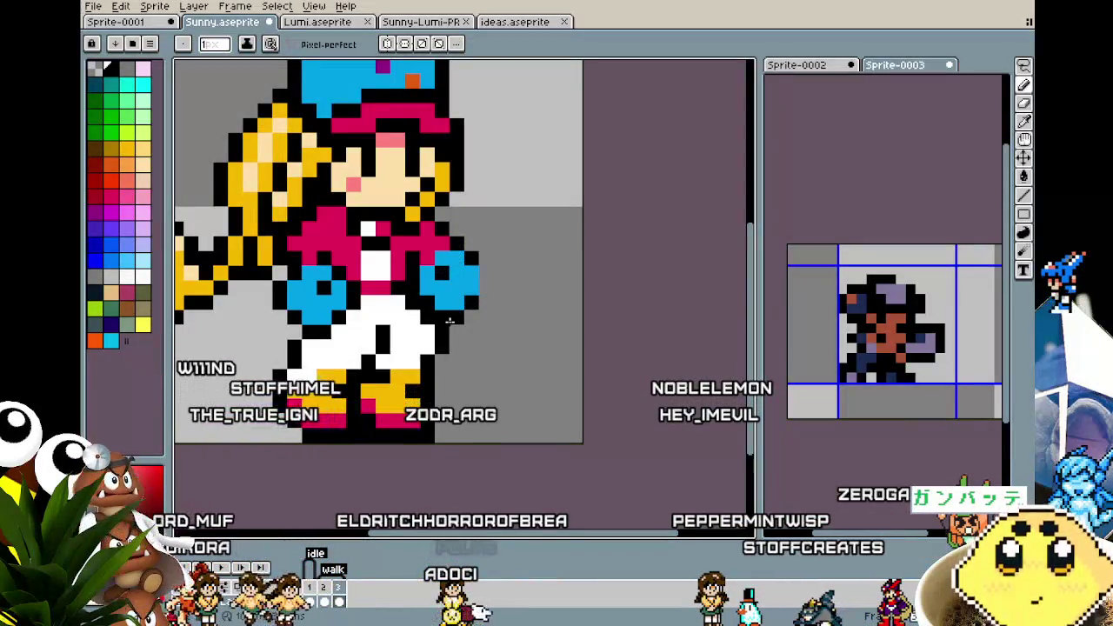
scroll(450, 320, "down", 3)
scroll(418, 400, "down", 1)
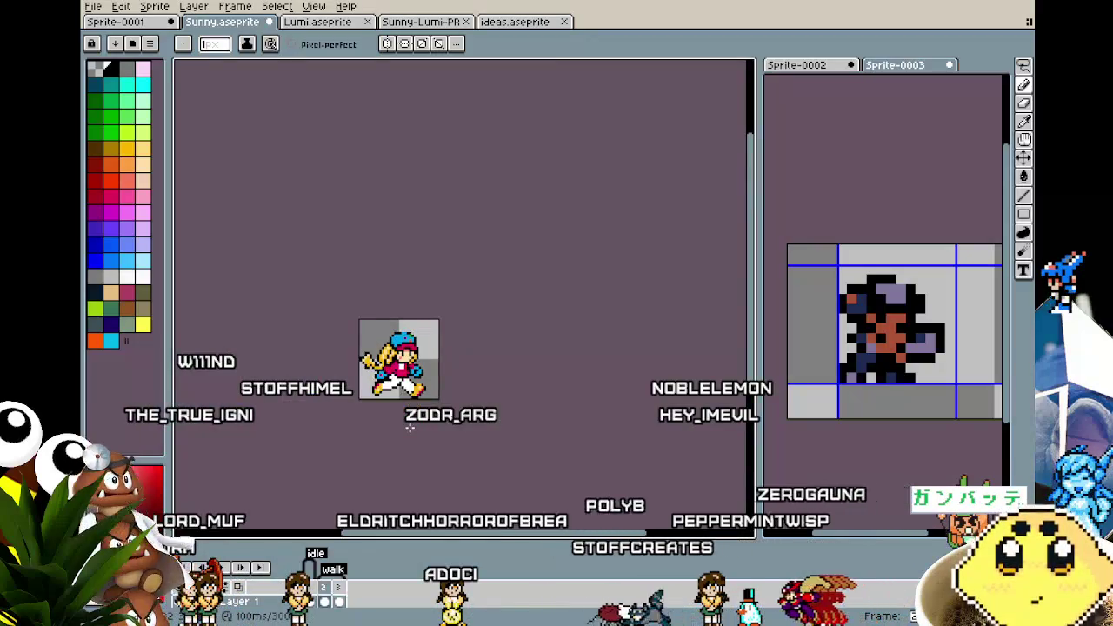
scroll(410, 427, "up", 2)
scroll(440, 325, "up", 2)
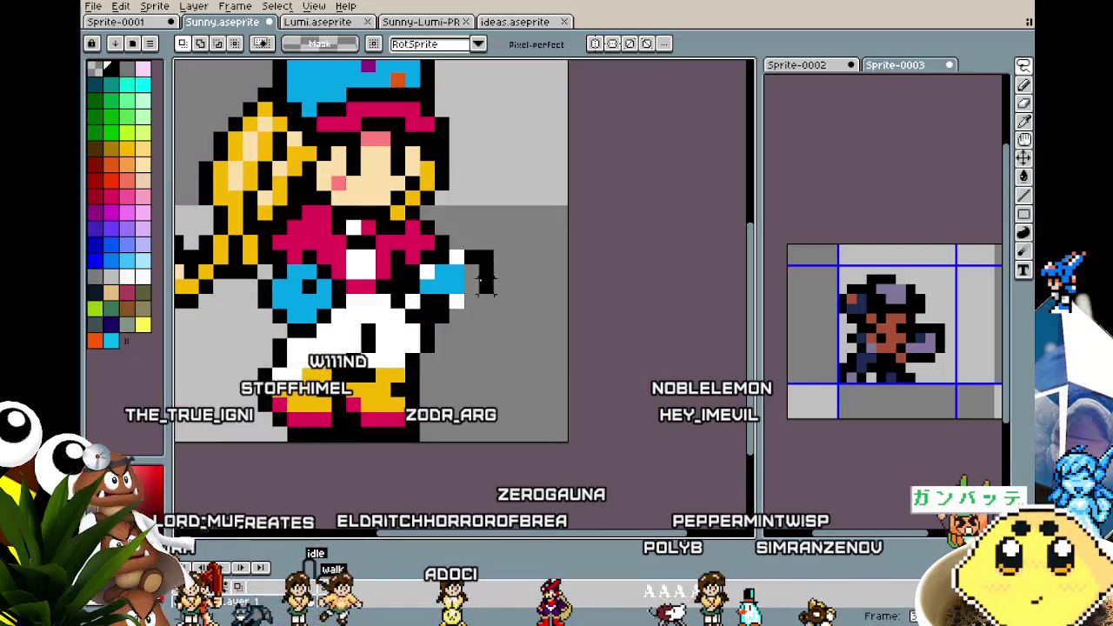
key("ctrl+t")
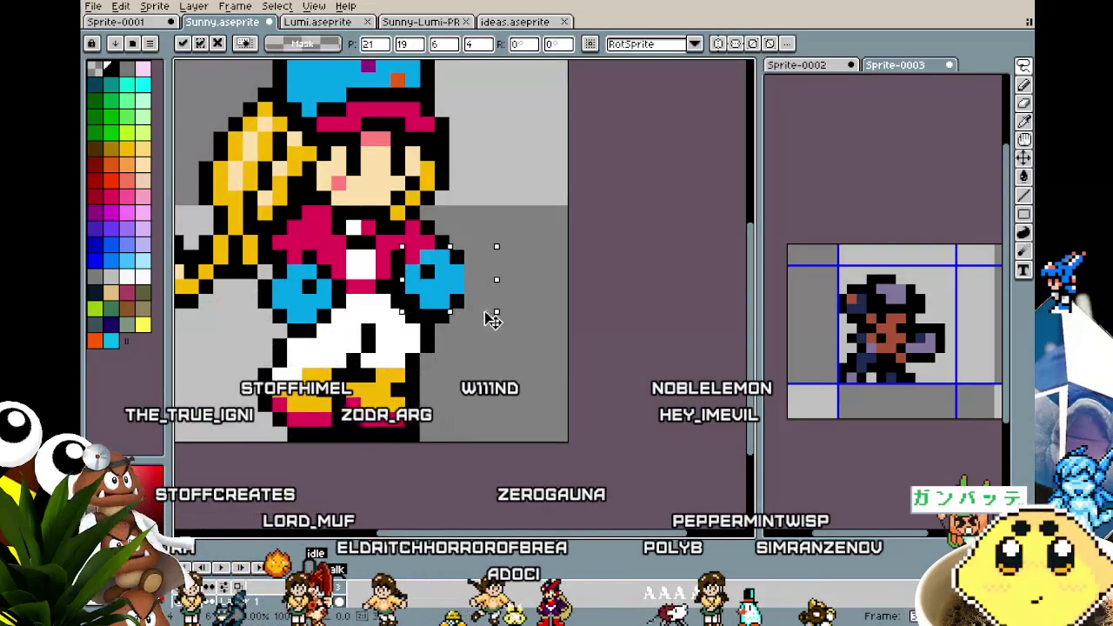
mouse_move(481, 307)
left_mouse_down()
mouse_move(479, 293)
mouse_move(465, 324)
left_mouse_up()
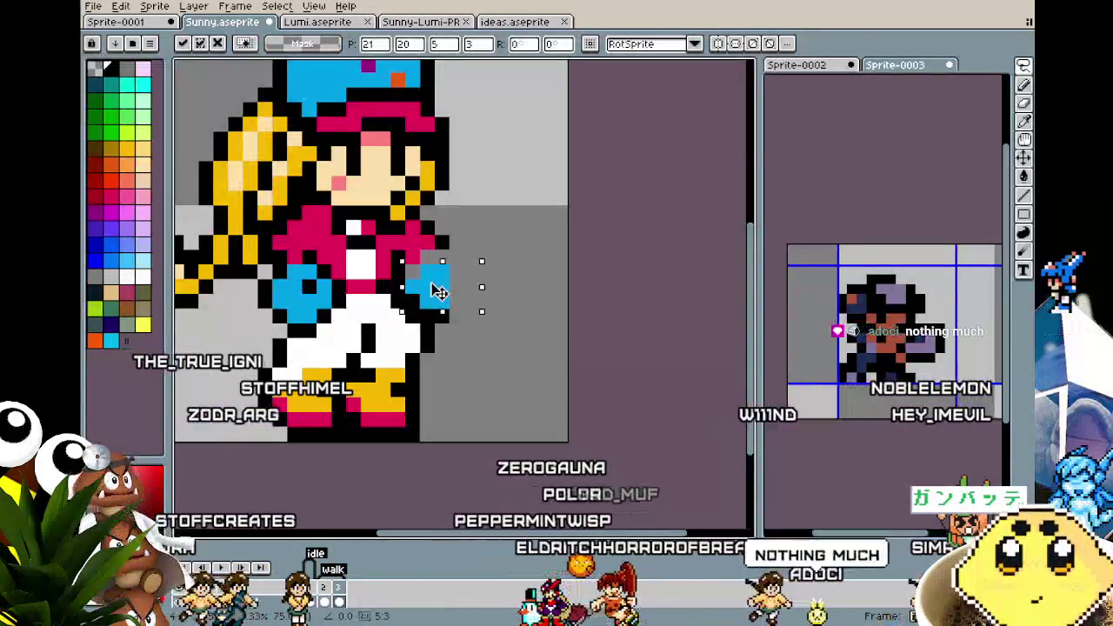
key("Return")
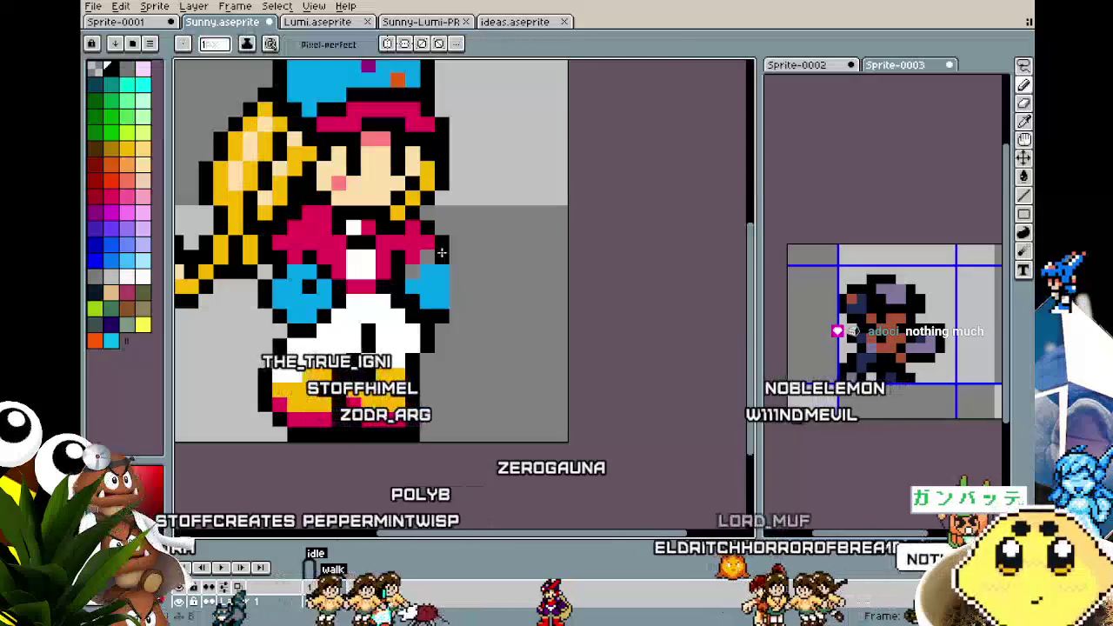
Add black outline pixels around the far-side fist
left_click(425, 254, "alt")
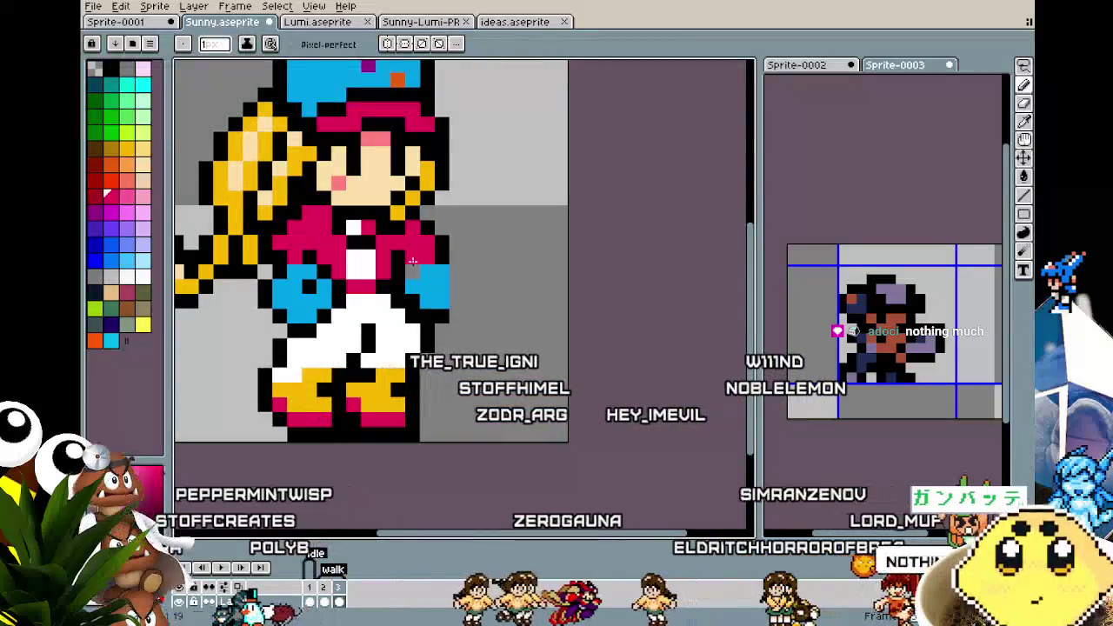
left_click(449, 236, "alt")
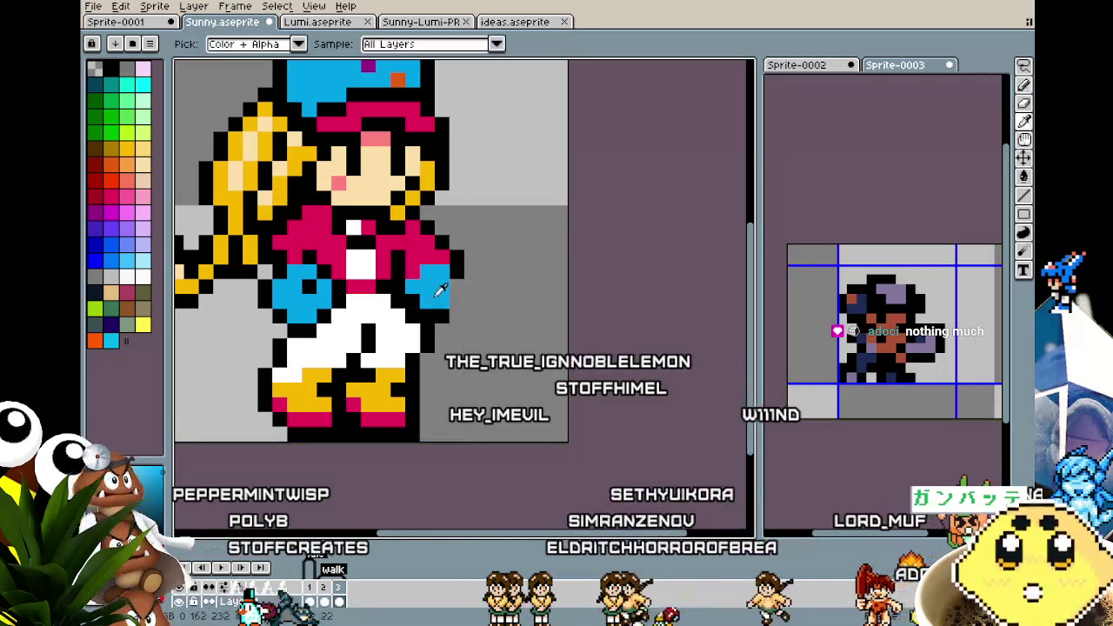
left_click(465, 290, "alt")
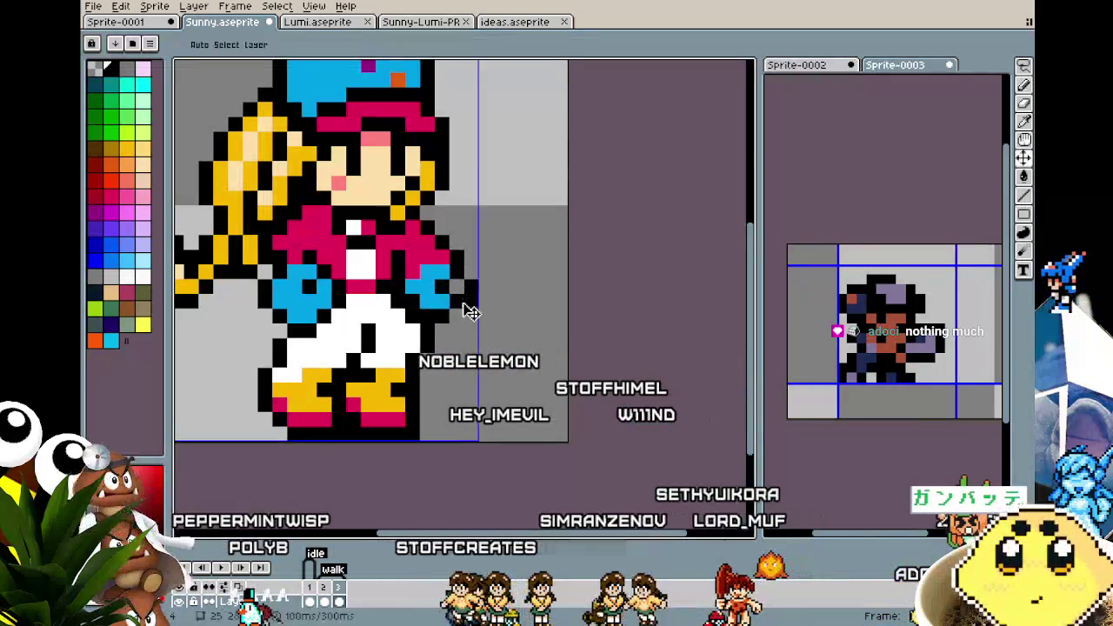
left_click_drag(457, 300, 457, 315)
left_click(429, 281, "alt")
scroll(437, 284, "down", 4)
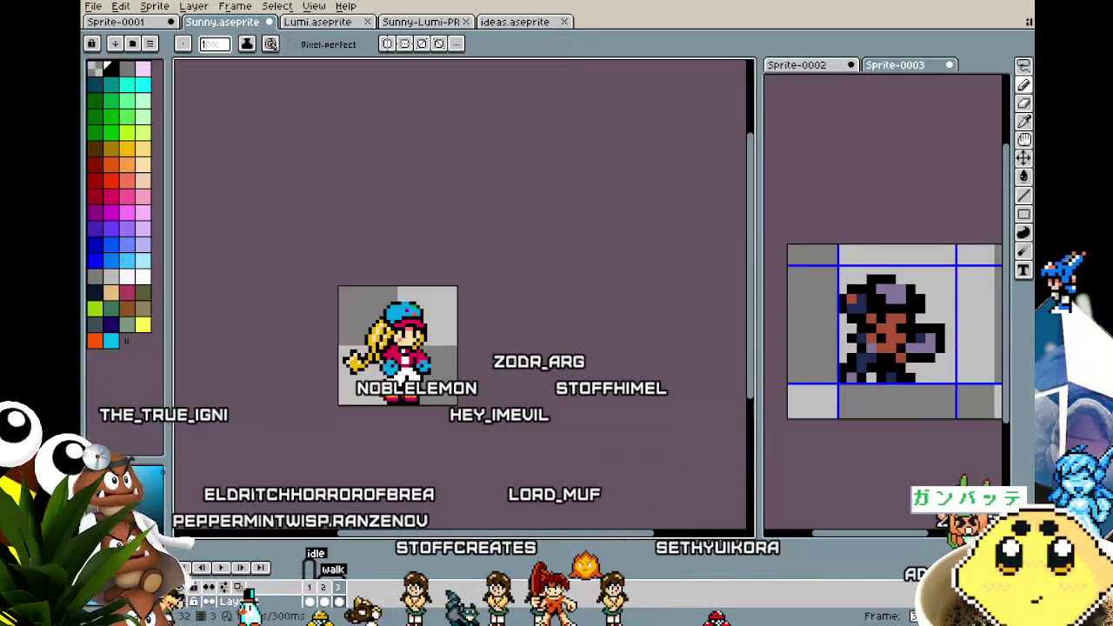
scroll(366, 331, "up", 1)
scroll(340, 322, "up", 2)
scroll(320, 311, "up", 1)
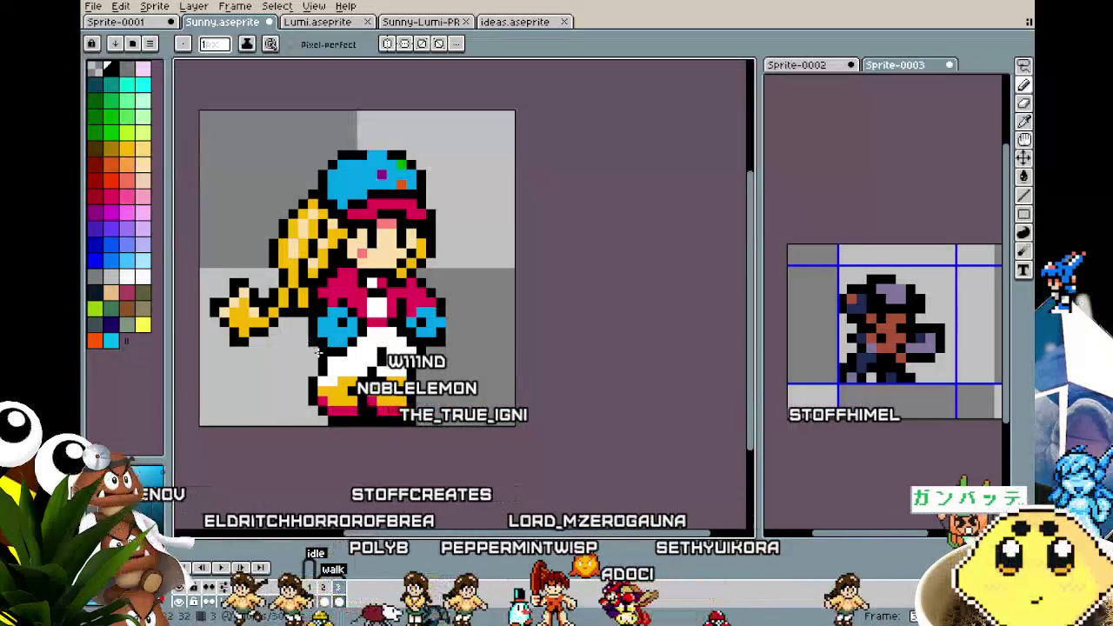
scroll(306, 352, "down", 2)
scroll(296, 391, "down", 1)
scroll(287, 416, "down", 1)
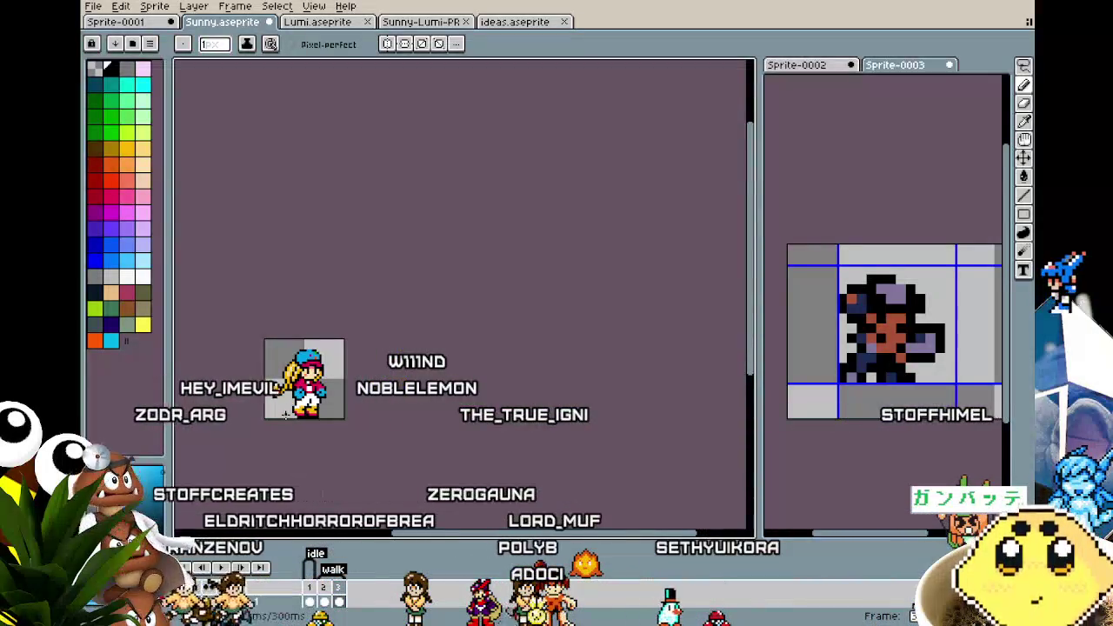
scroll(286, 415, "up", 2)
scroll(296, 391, "up", 2)
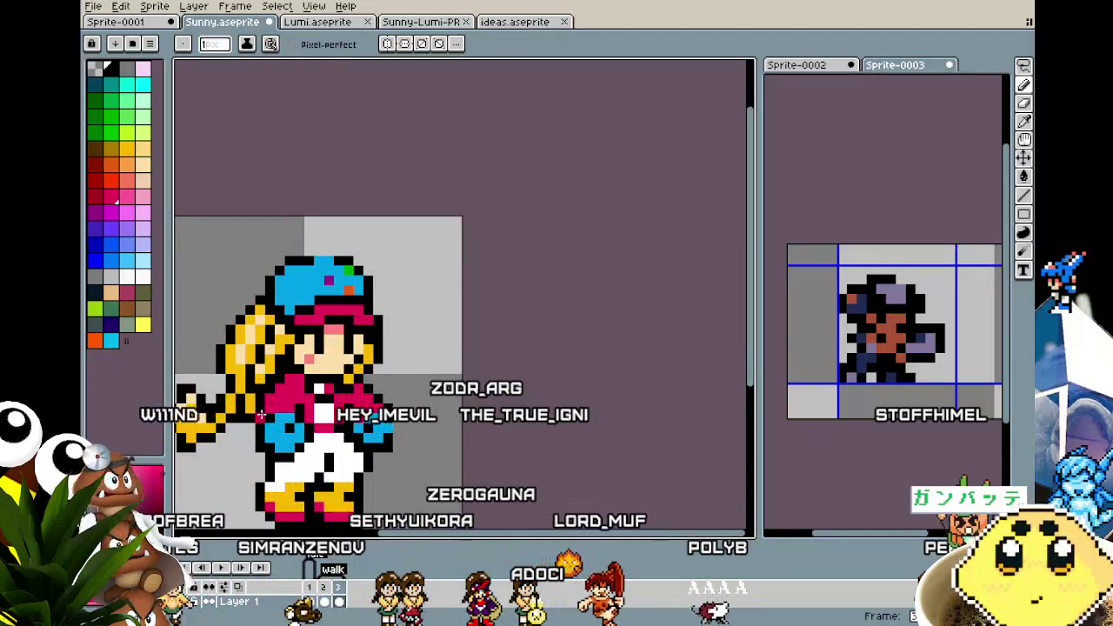
scroll(282, 481, "down", 2)
scroll(283, 481, "down", 1)
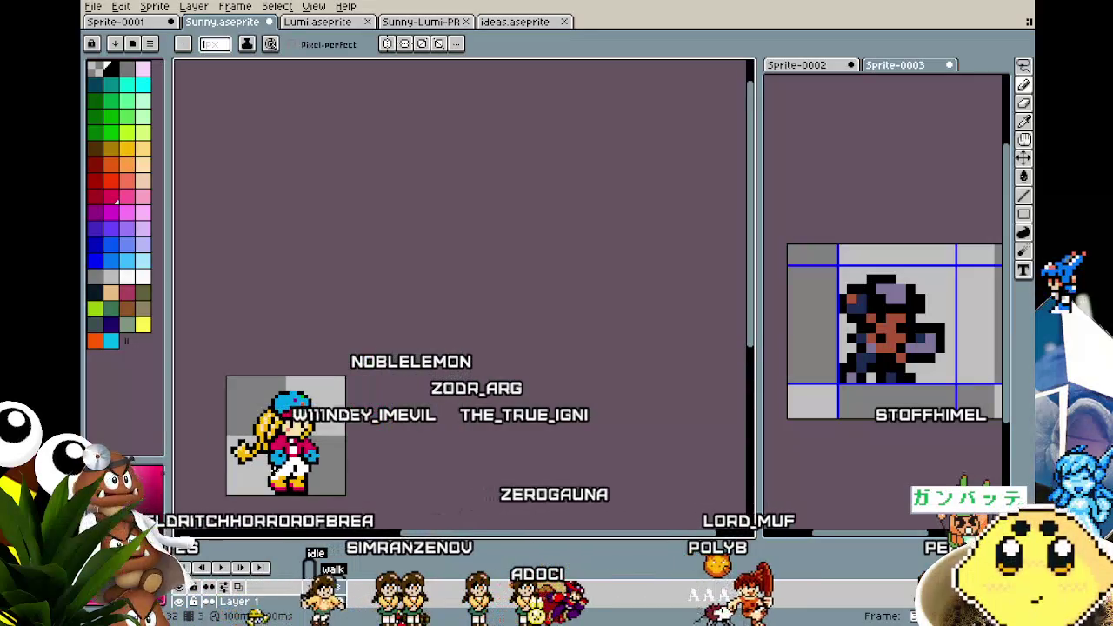
scroll(265, 491, "up", 3)
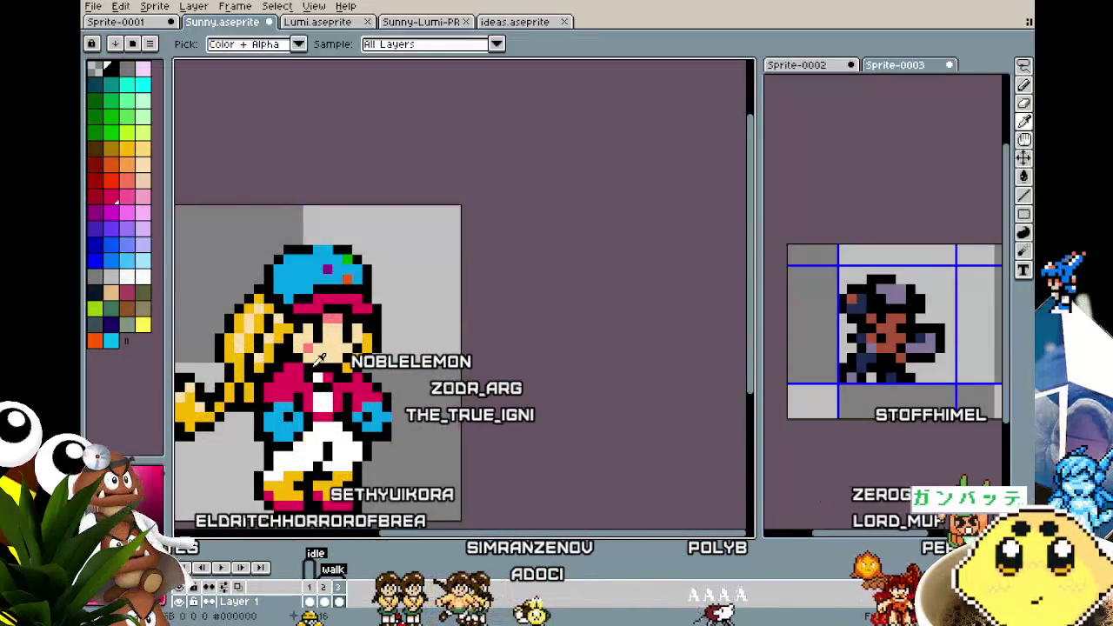
scroll(307, 424, "down", 2)
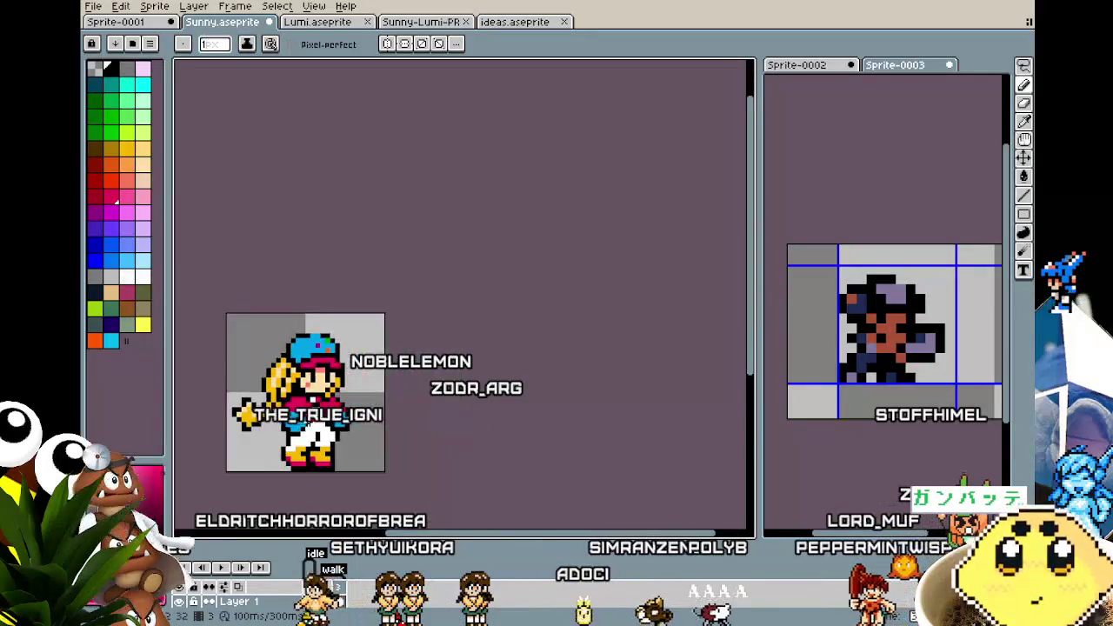
scroll(307, 423, "down", 2)
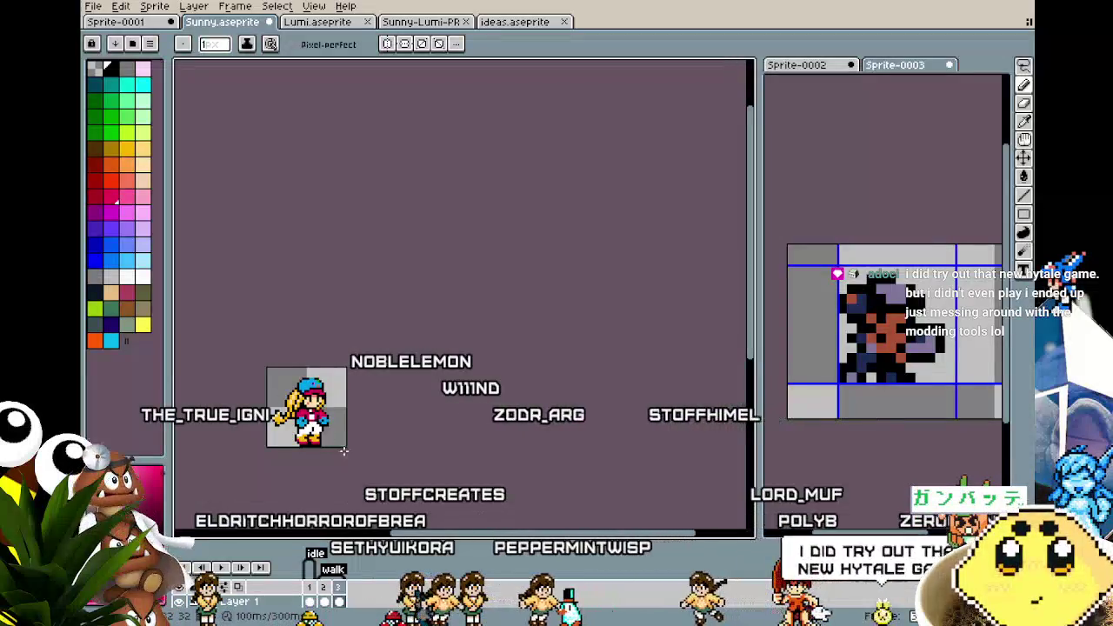
scroll(343, 451, "up", 3)
scroll(313, 427, "up", 1)
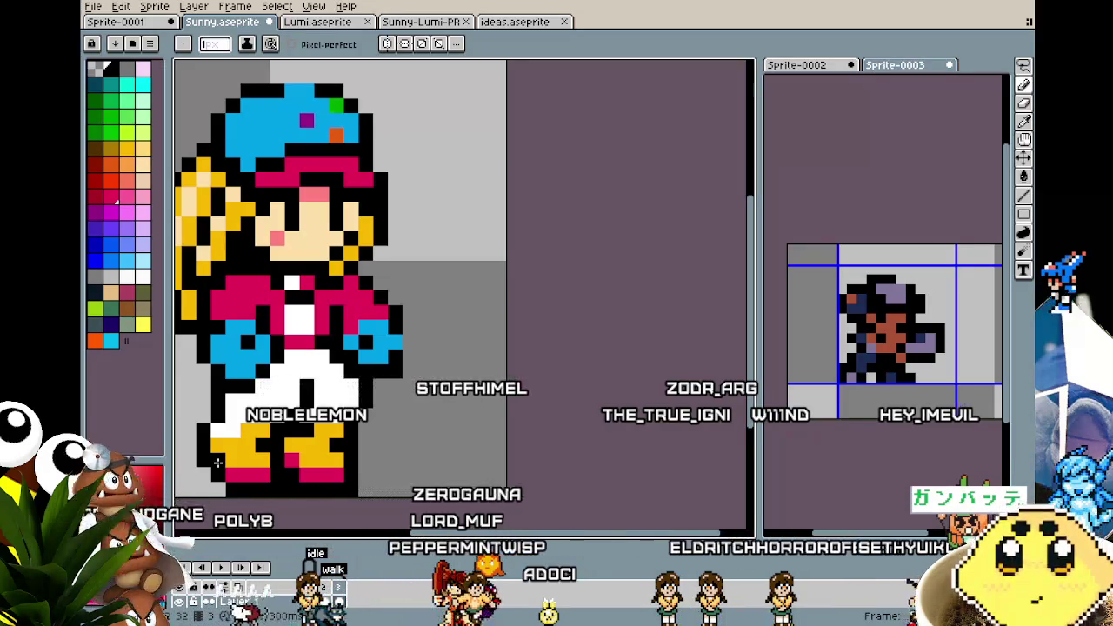
left_click_drag(217, 463, 270, 463)
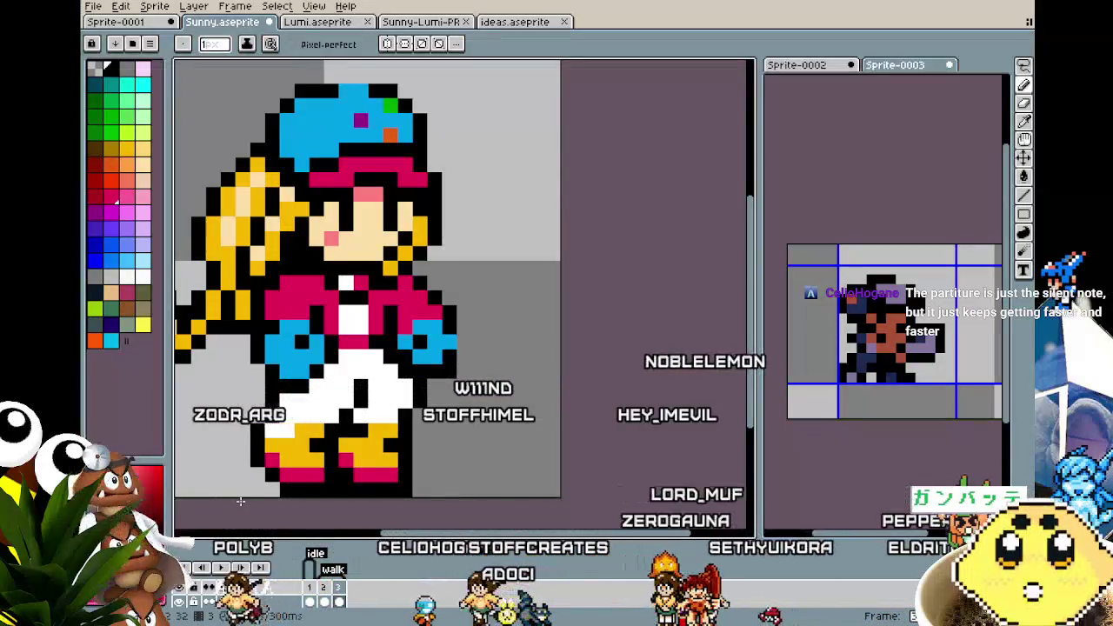
scroll(227, 387, "up", 1)
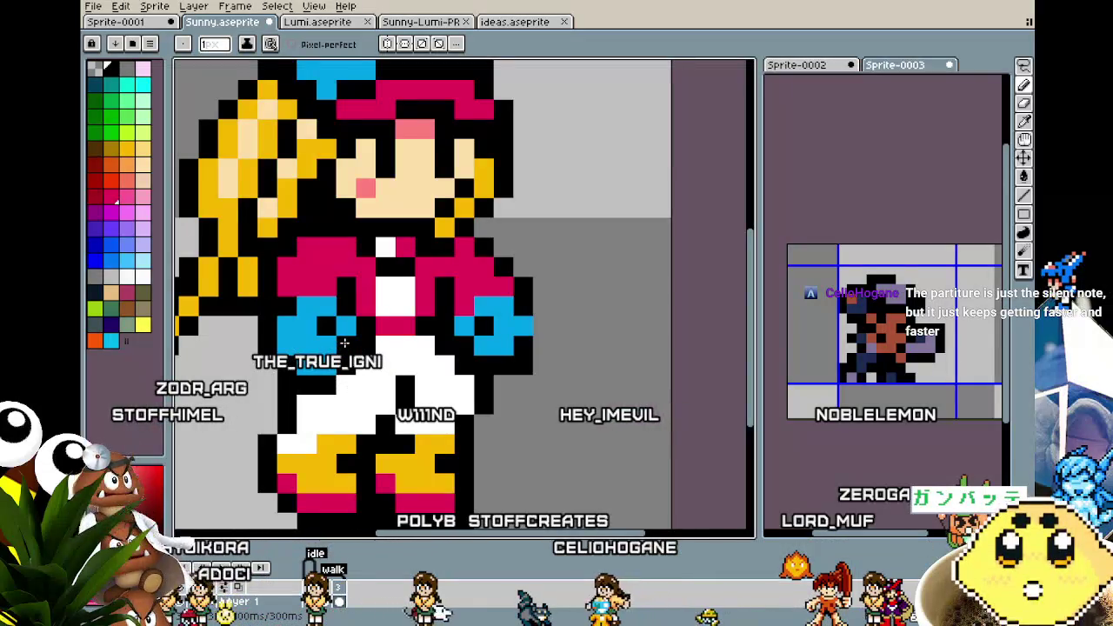
scroll(344, 343, "down", 3)
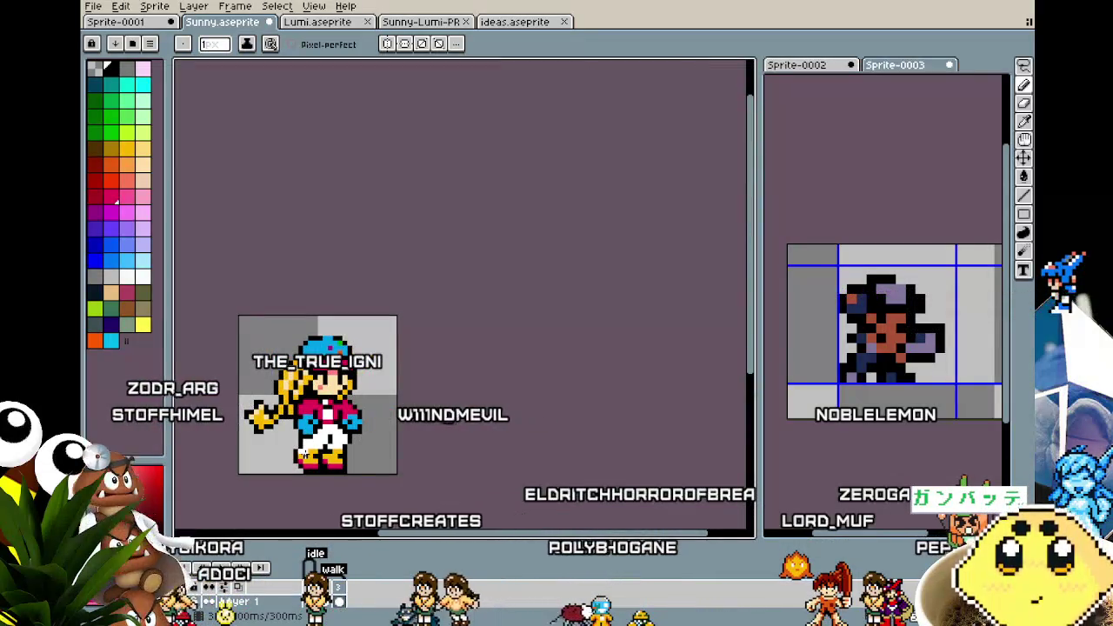
scroll(304, 453, "up", 1)
scroll(305, 453, "up", 1)
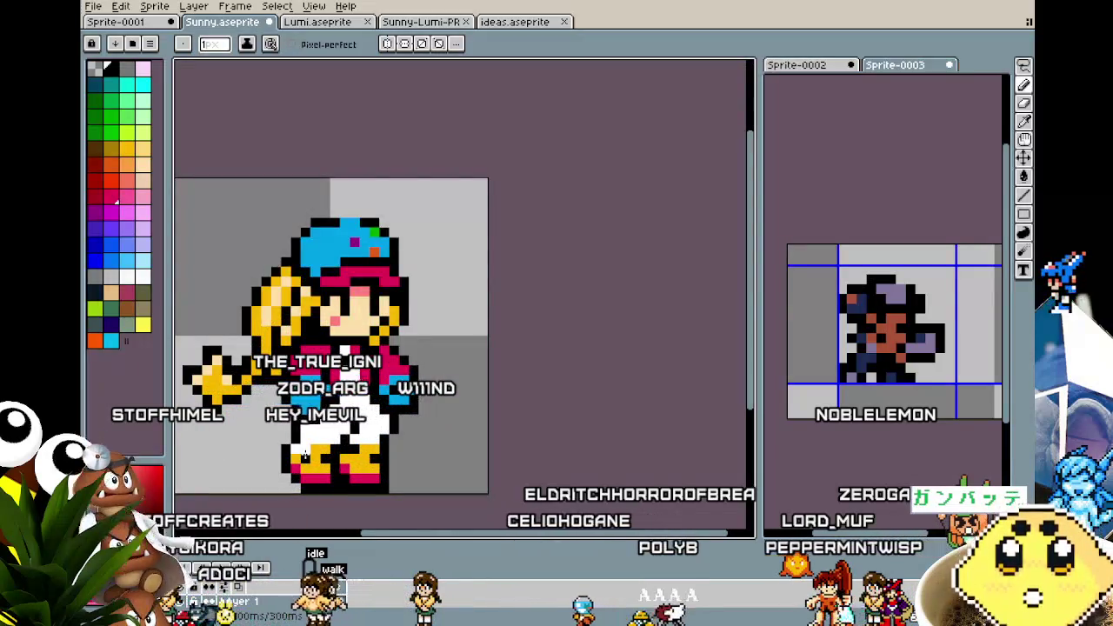
scroll(259, 404, "up", 1)
key("i")
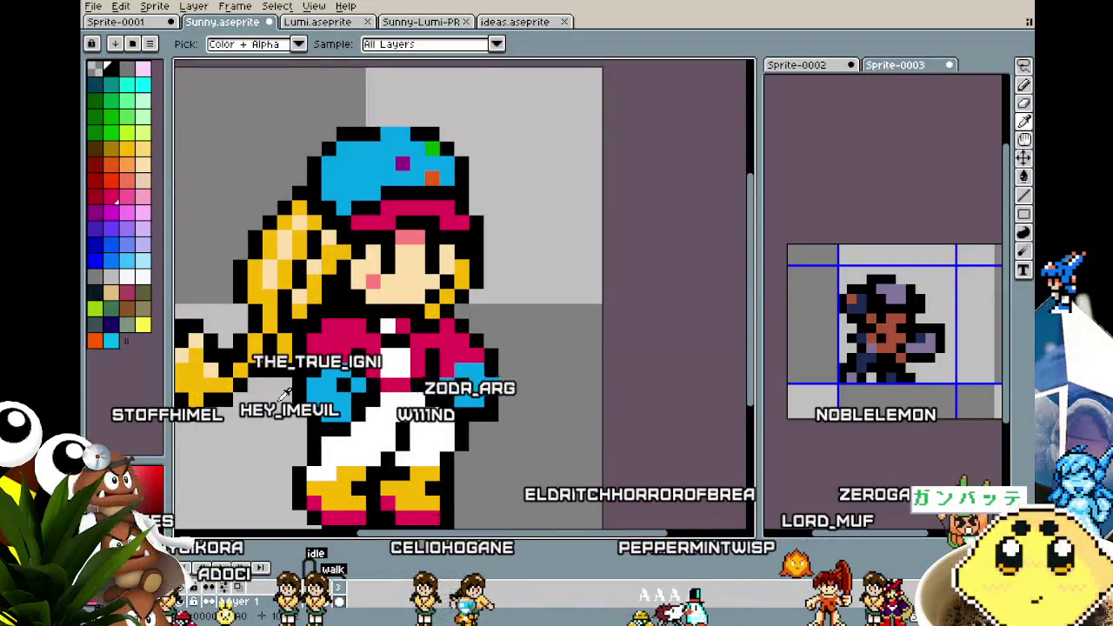
key("b")
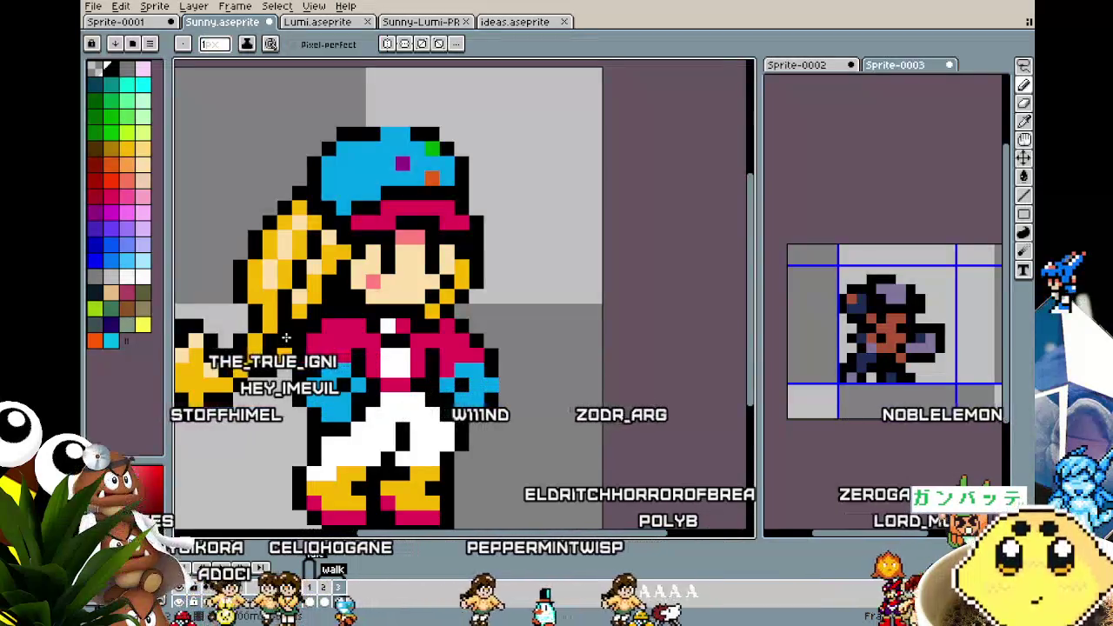
scroll(302, 372, "down", 3)
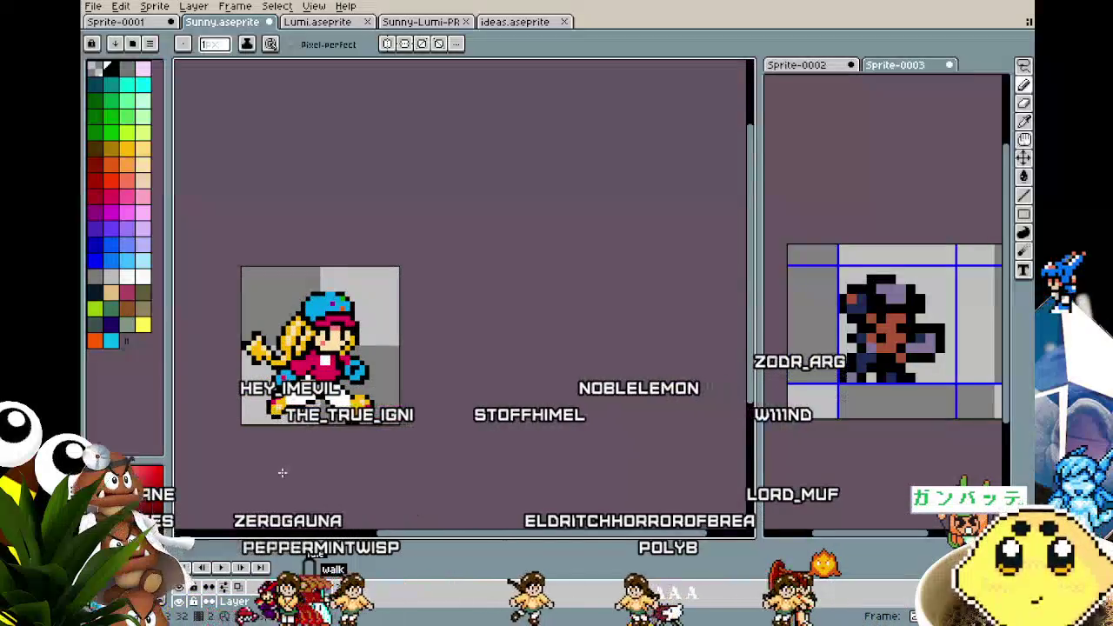
key("Return")
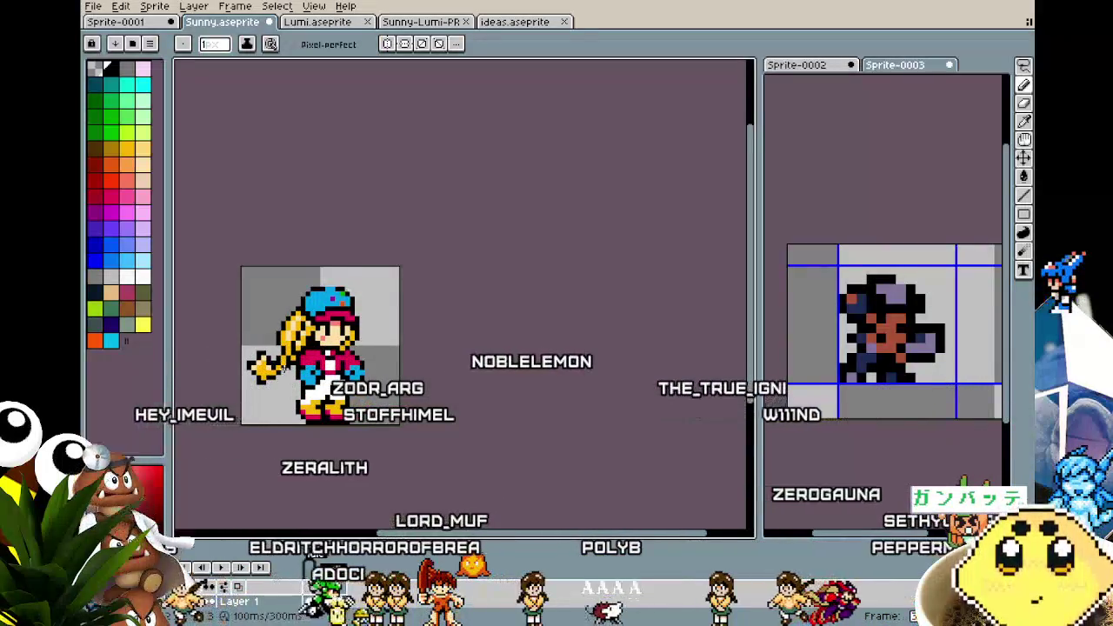
Move the selected right hand to a new position and deselect it
scroll(352, 363, "up", 1)
scroll(352, 364, "up", 1)
scroll(352, 363, "up", 1)
key("m")
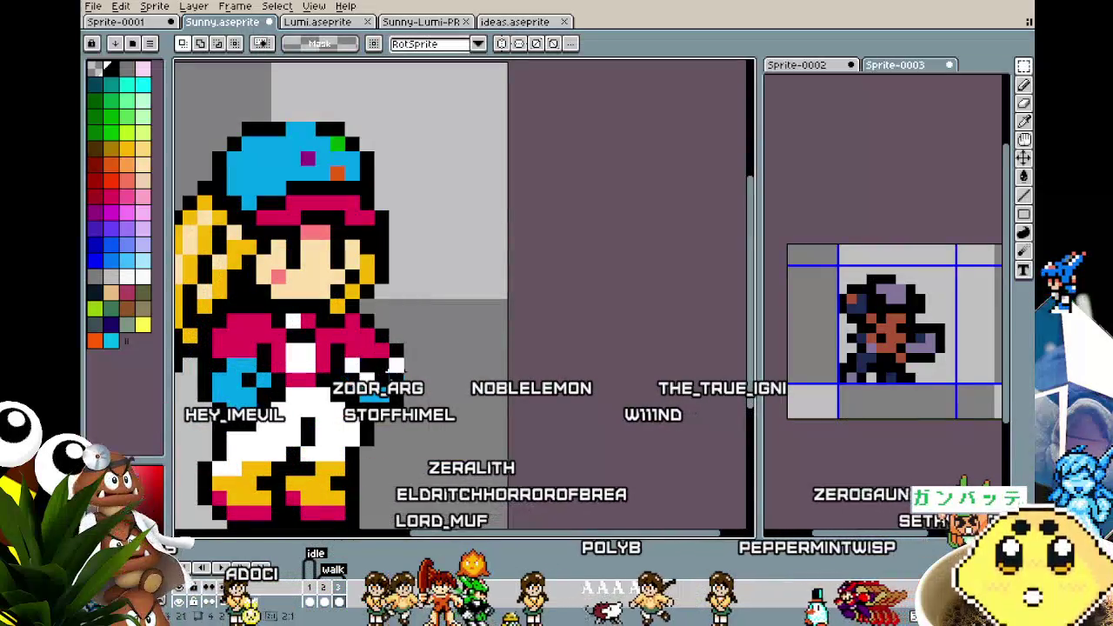
left_click(387, 400)
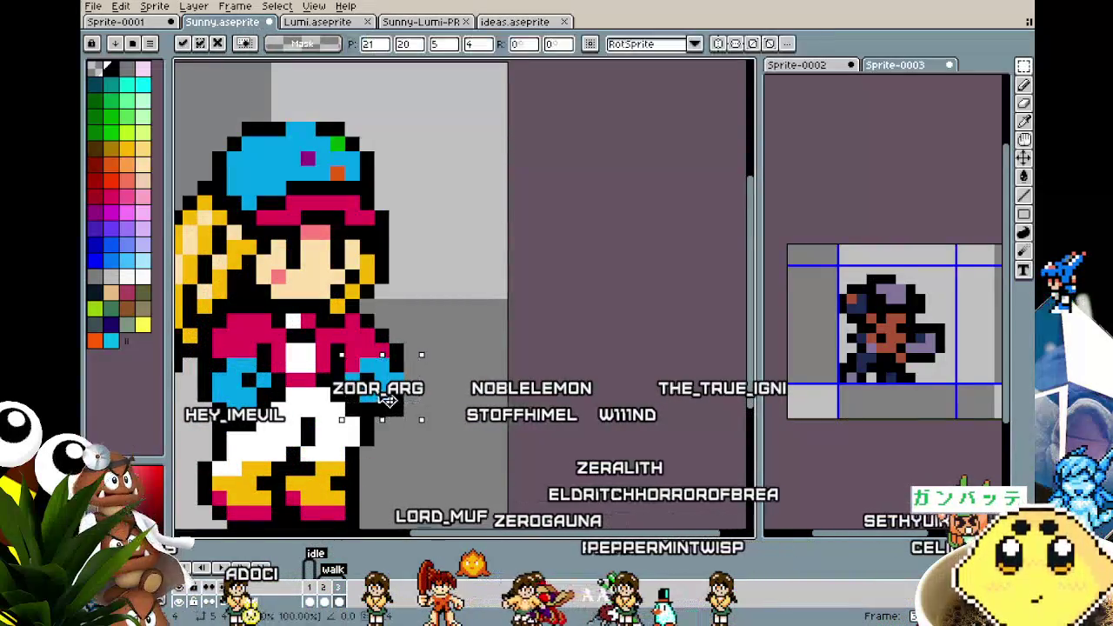
key("ctrl+d")
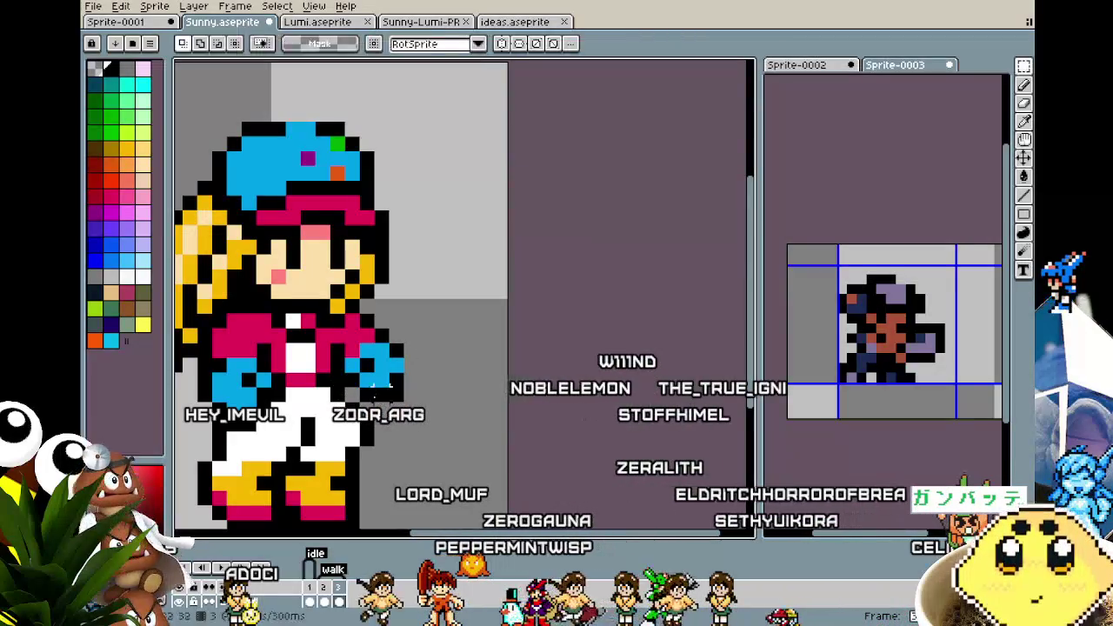
key("b")
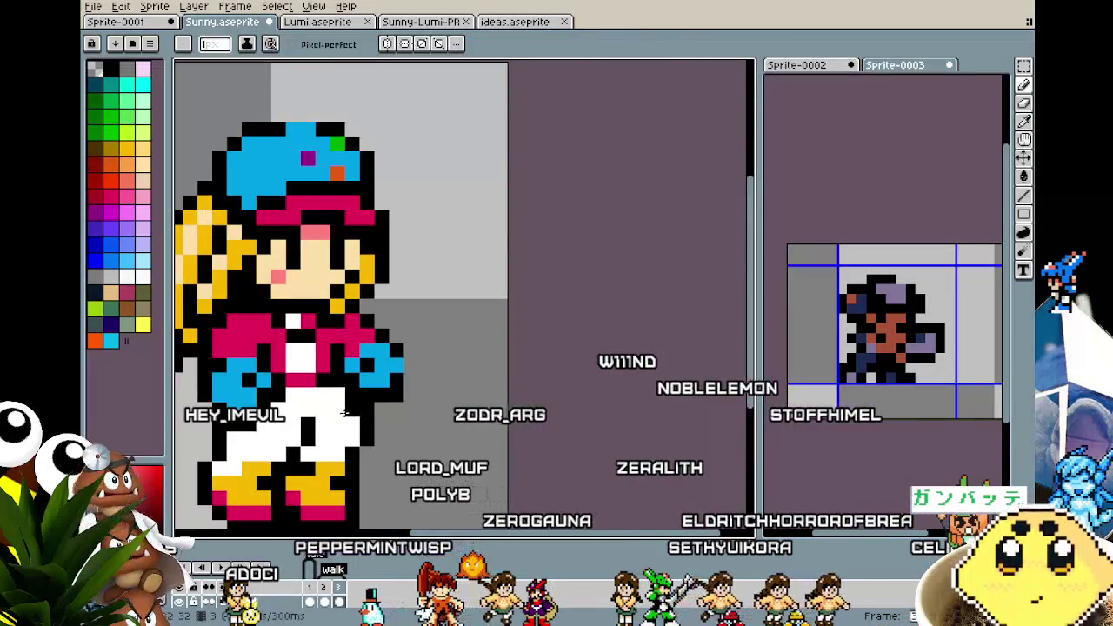
Preview the neighbouring walk-cycle frame
scroll(346, 412, "down", 3)
scroll(317, 489, "down", 2)
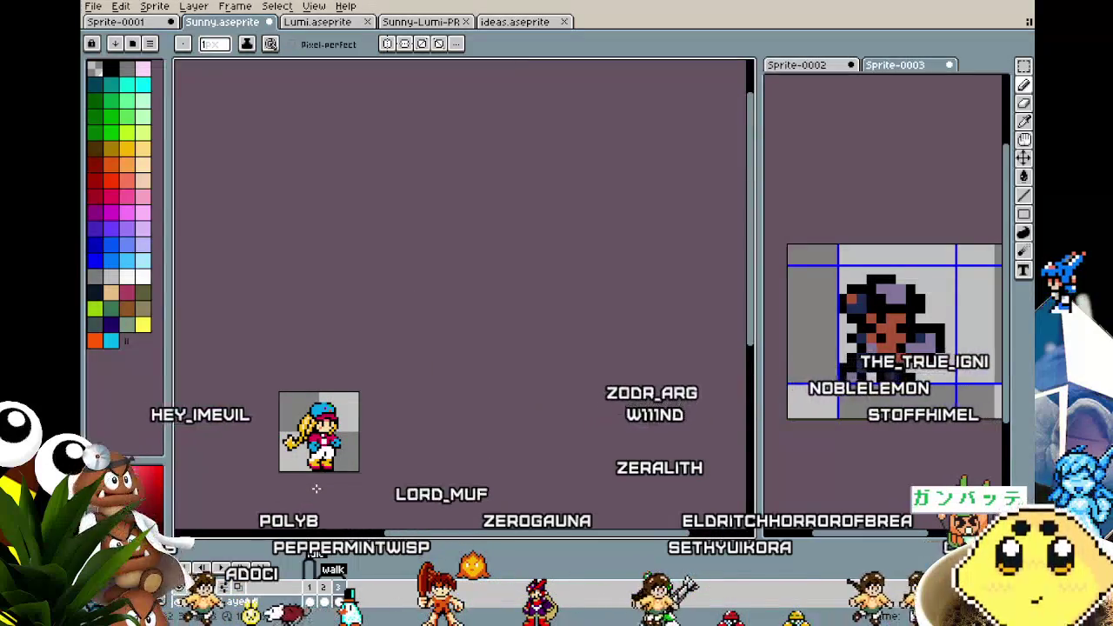
scroll(317, 489, "up", 1)
scroll(317, 489, "up", 1)
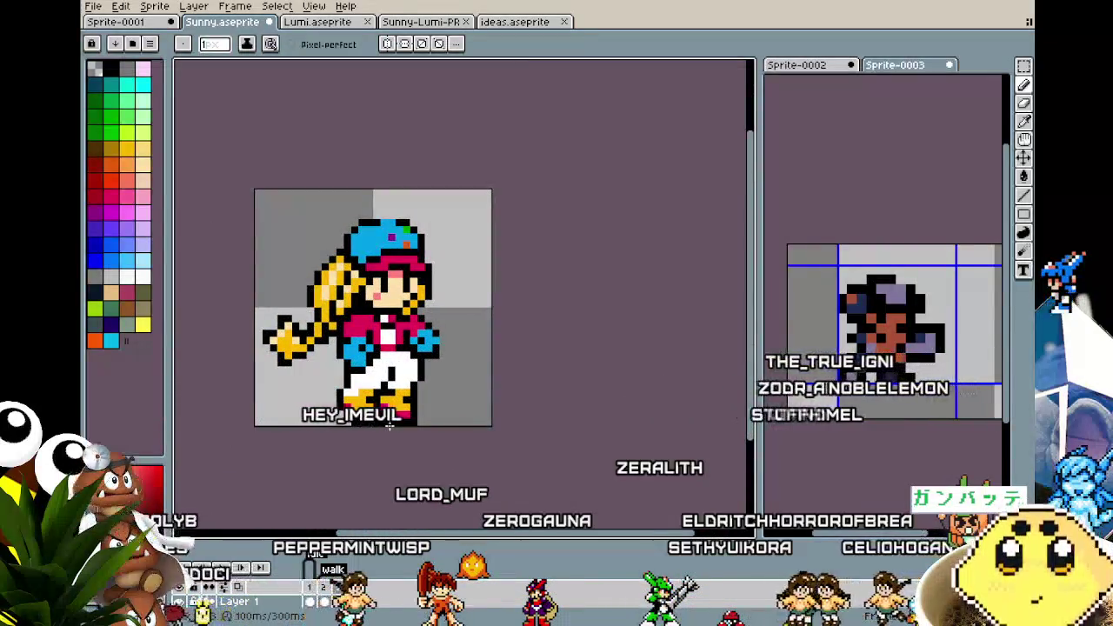
key("Return")
key("Return")
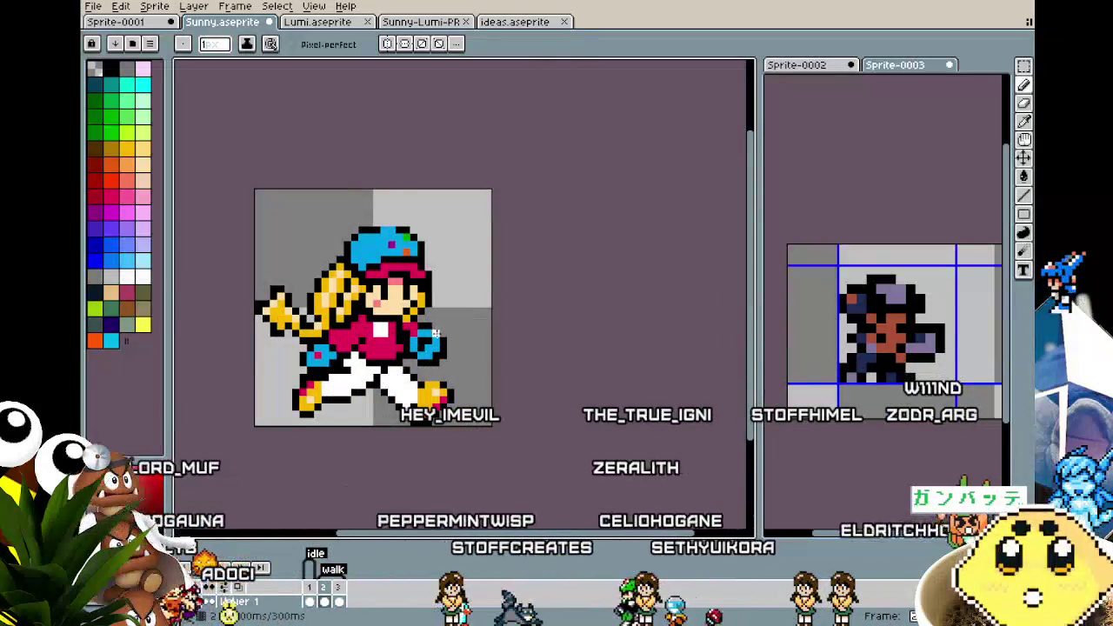
Sample the glove's colour and try the Move tool on the hand
scroll(436, 333, "up", 2)
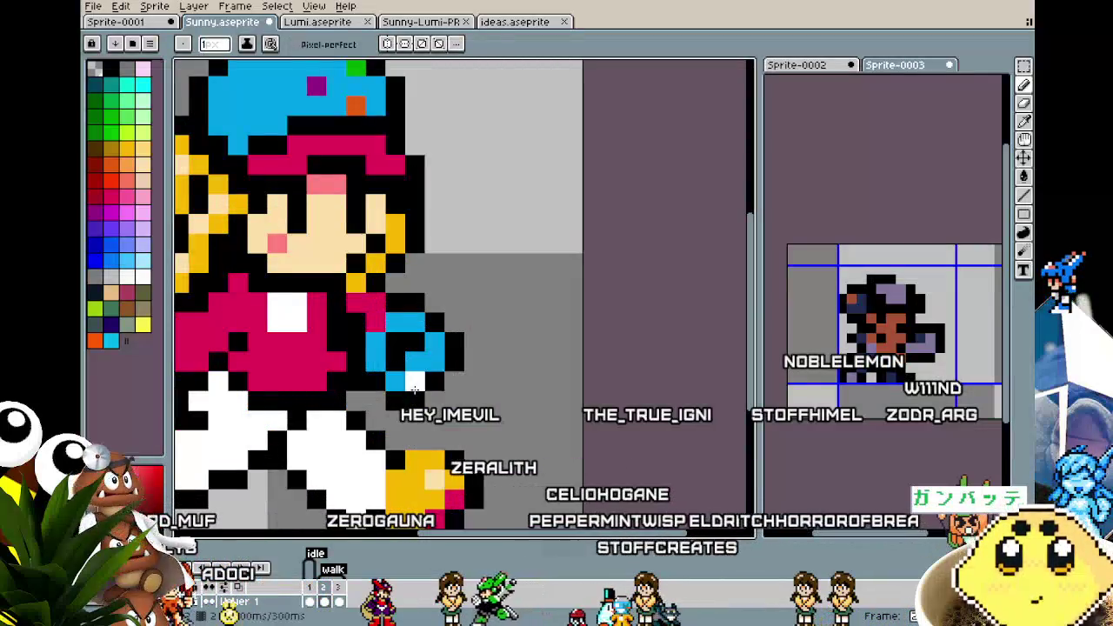
key("i")
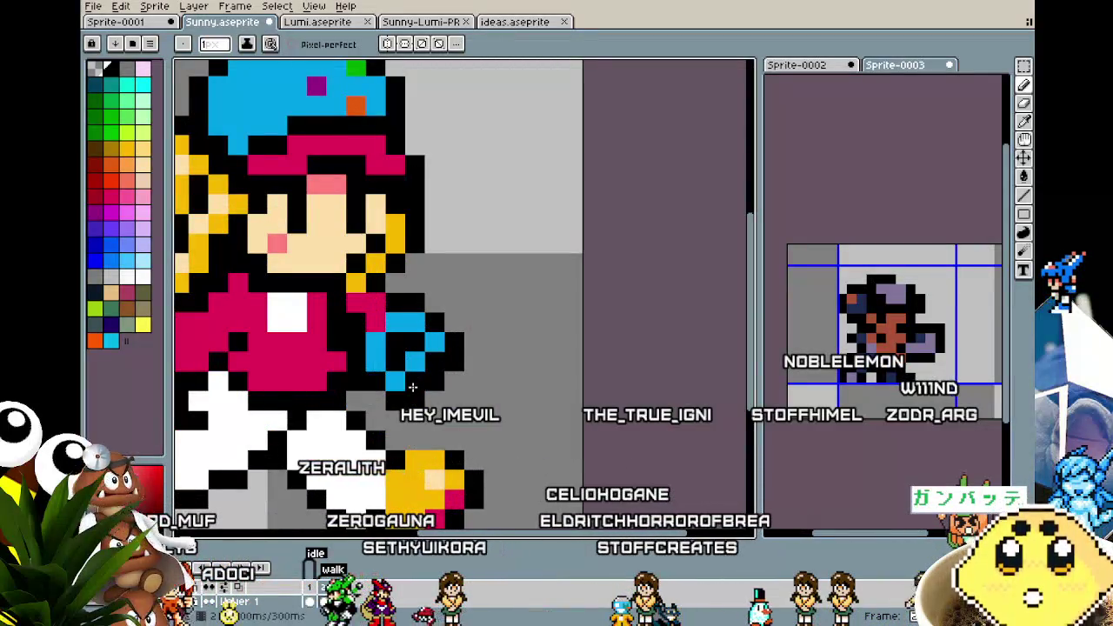
scroll(412, 386, "down", 3)
key("v")
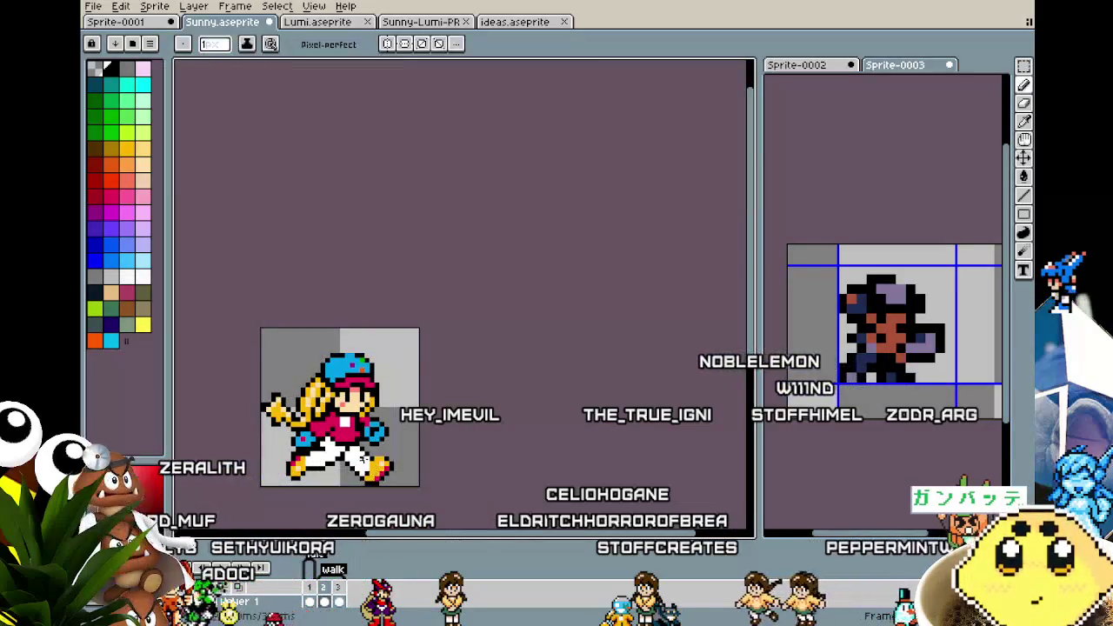
scroll(374, 470, "down", 3)
scroll(357, 457, "up", 3)
scroll(466, 284, "up", 2)
key("b")
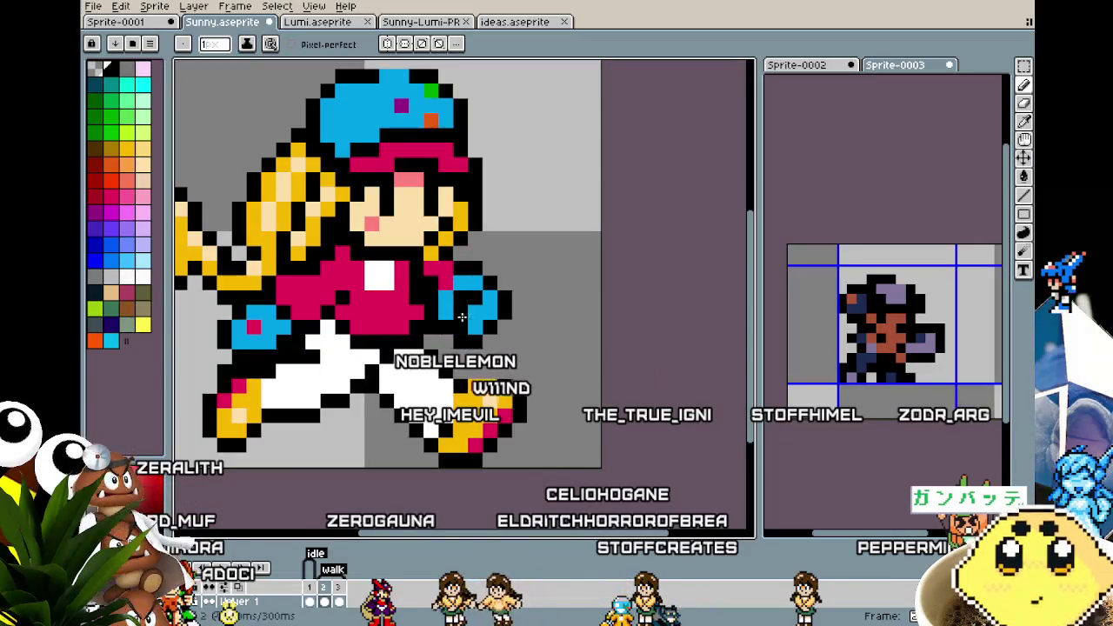
Play the walk-cycle animation to check the adjusted hand
scroll(457, 314, "down", 5)
scroll(400, 348, "up", 1)
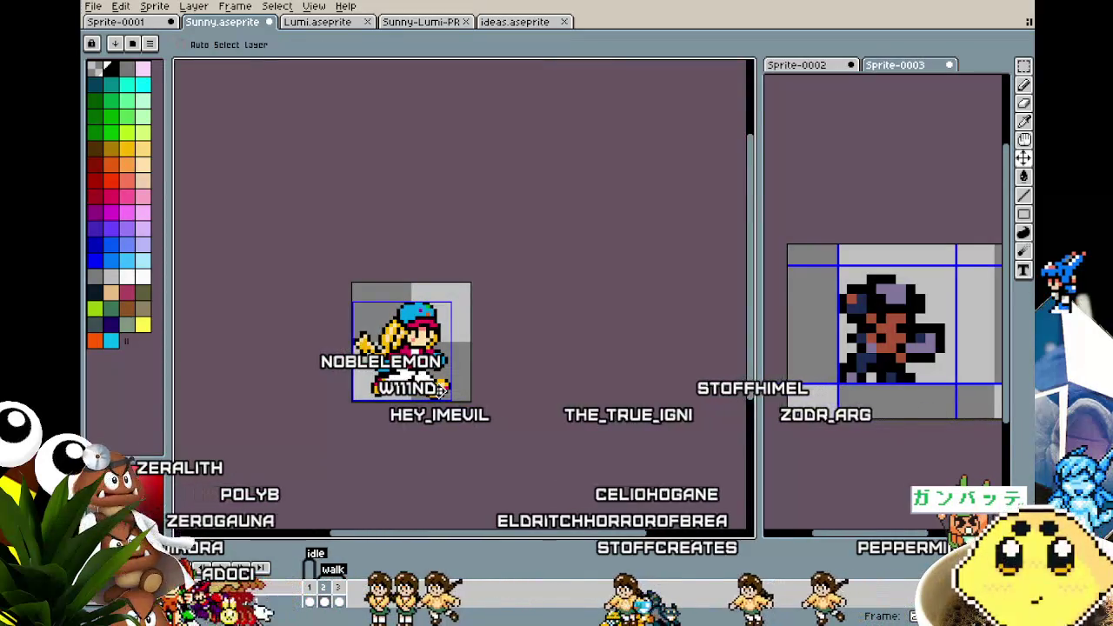
scroll(400, 348, "up", 1)
key("Return")
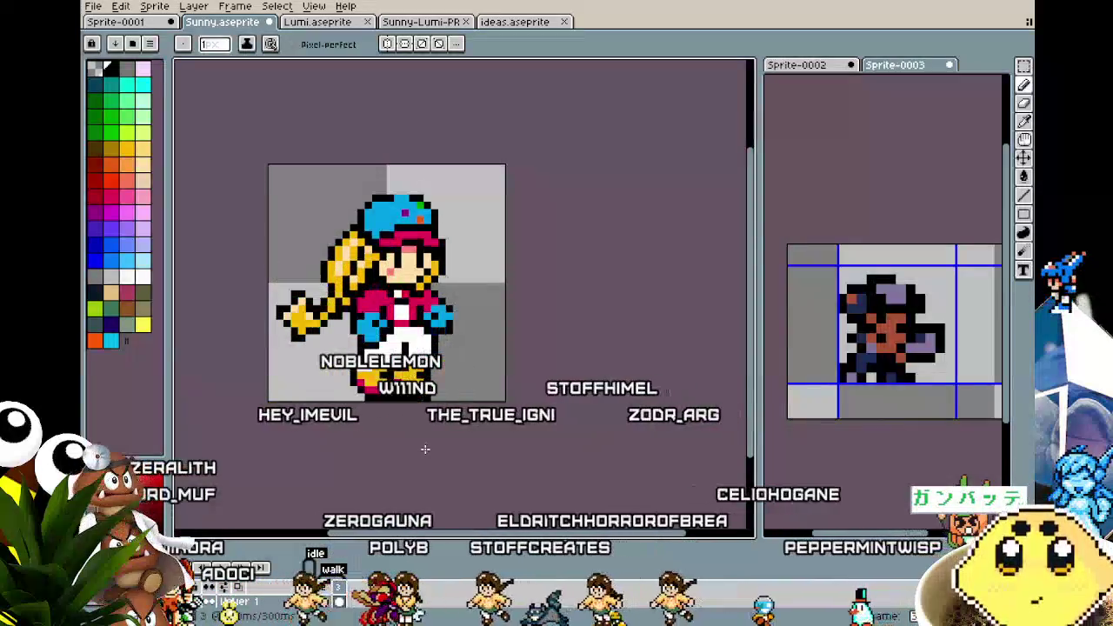
scroll(415, 467, "down", 1)
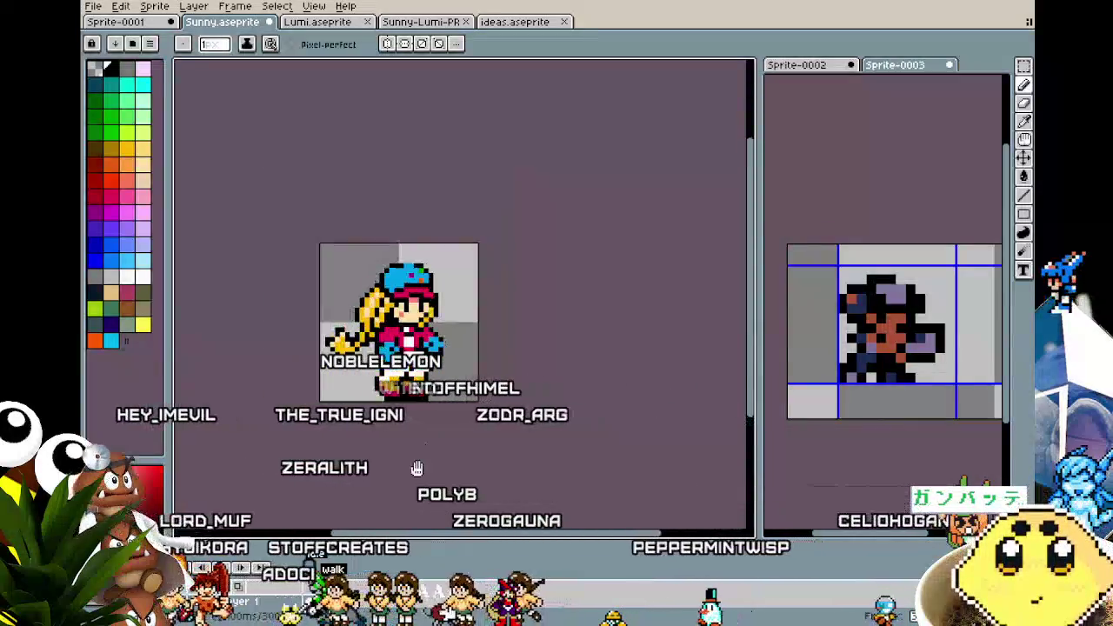
scroll(435, 383, "up", 1)
scroll(439, 391, "up", 1)
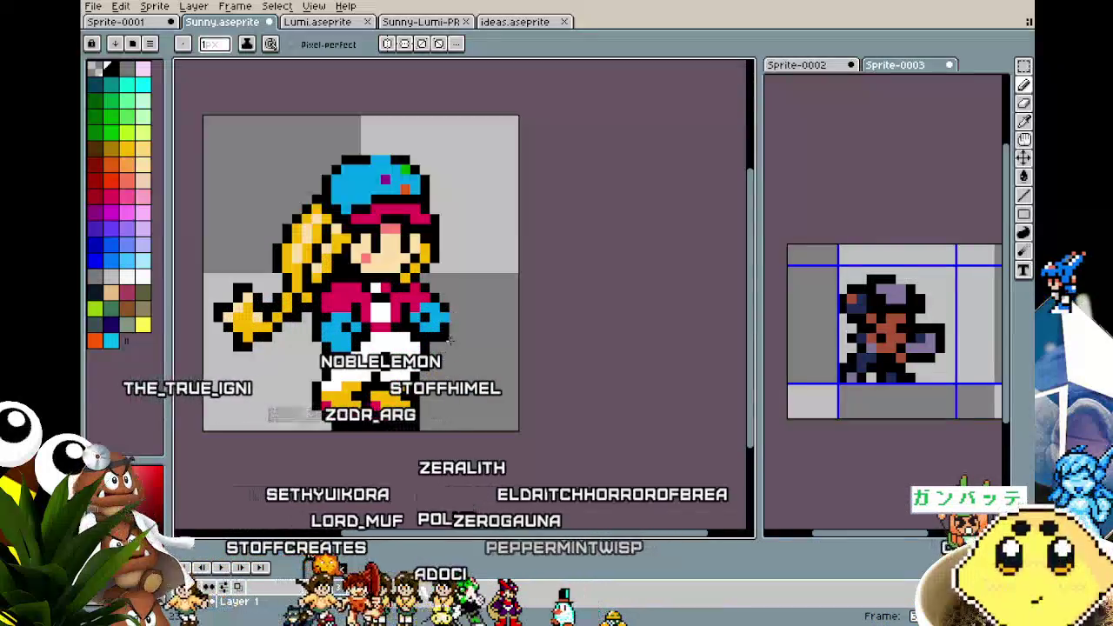
scroll(469, 437, "down", 1)
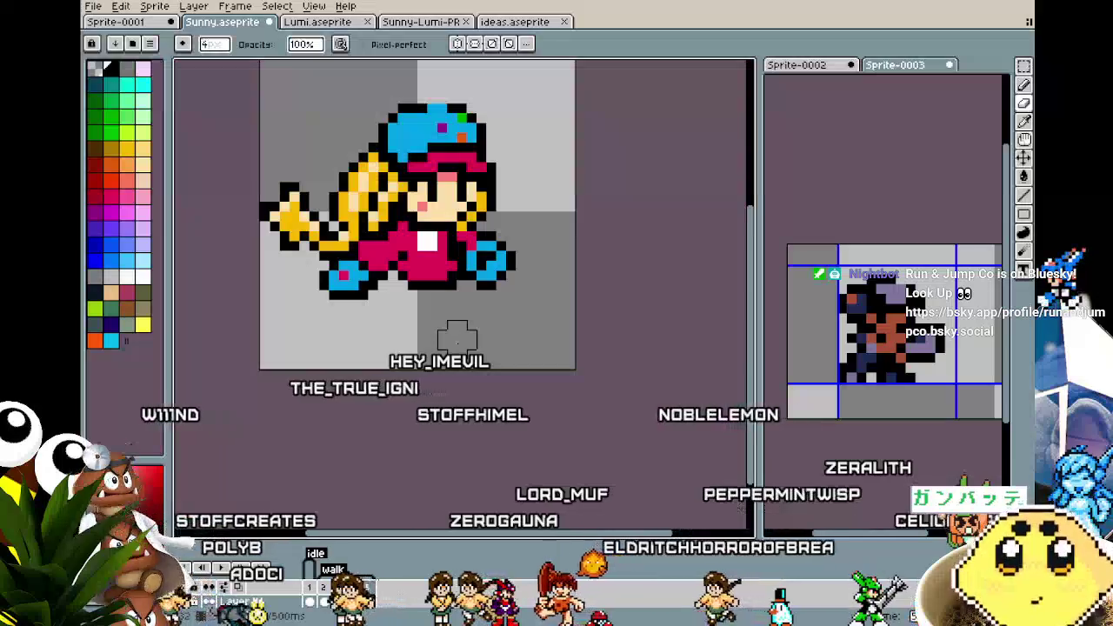
Zoom in on the lunging frame with the legs erased
scroll(330, 270, "up", 1)
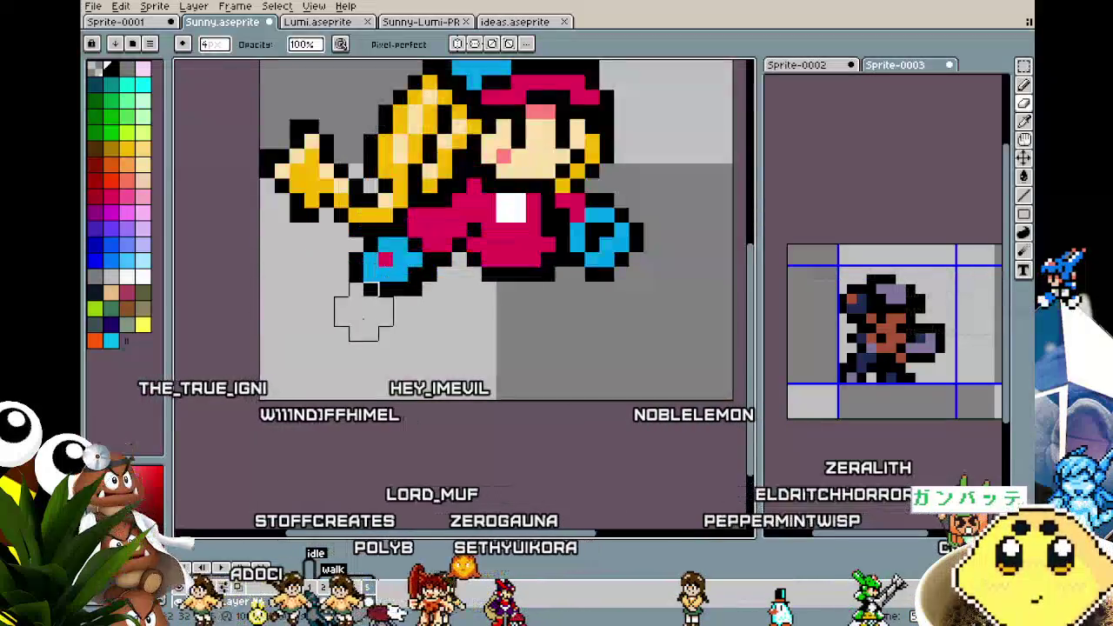
Rotate the selected piece 90° onto the torso and erase the leftover blue hand
scroll(365, 268, "up", 1)
key("m")
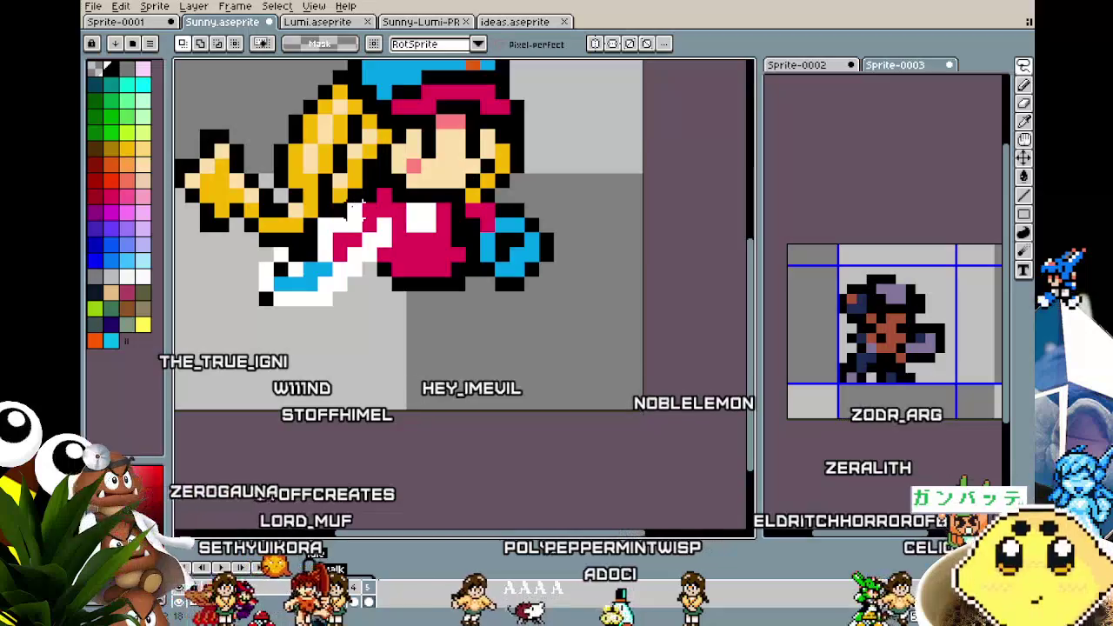
key("ctrl+z")
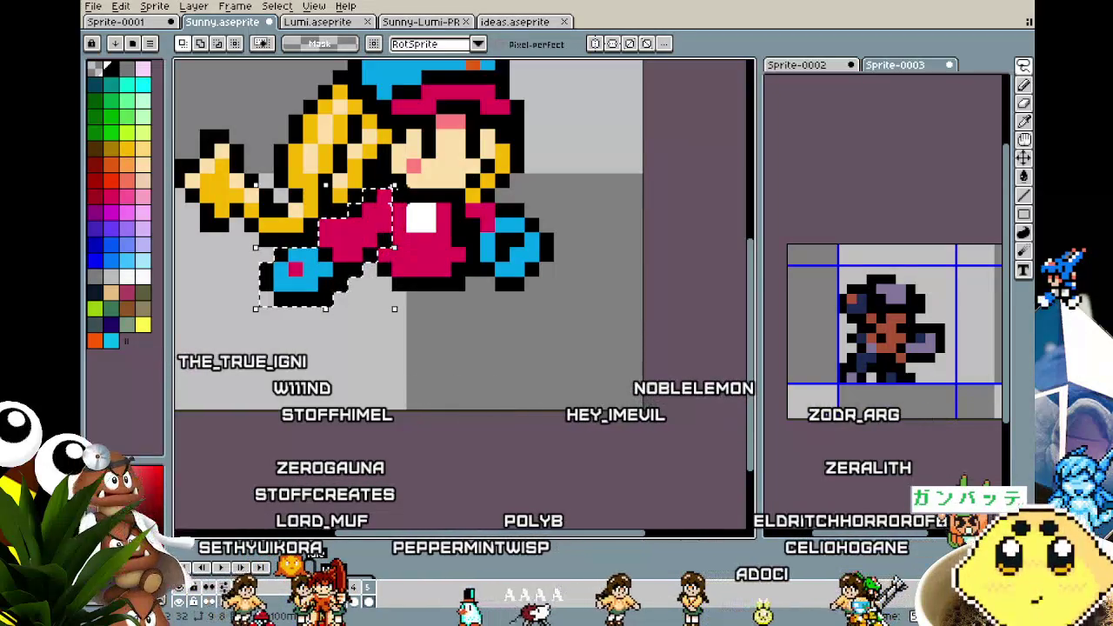
left_click_drag(400, 176, 181, 161)
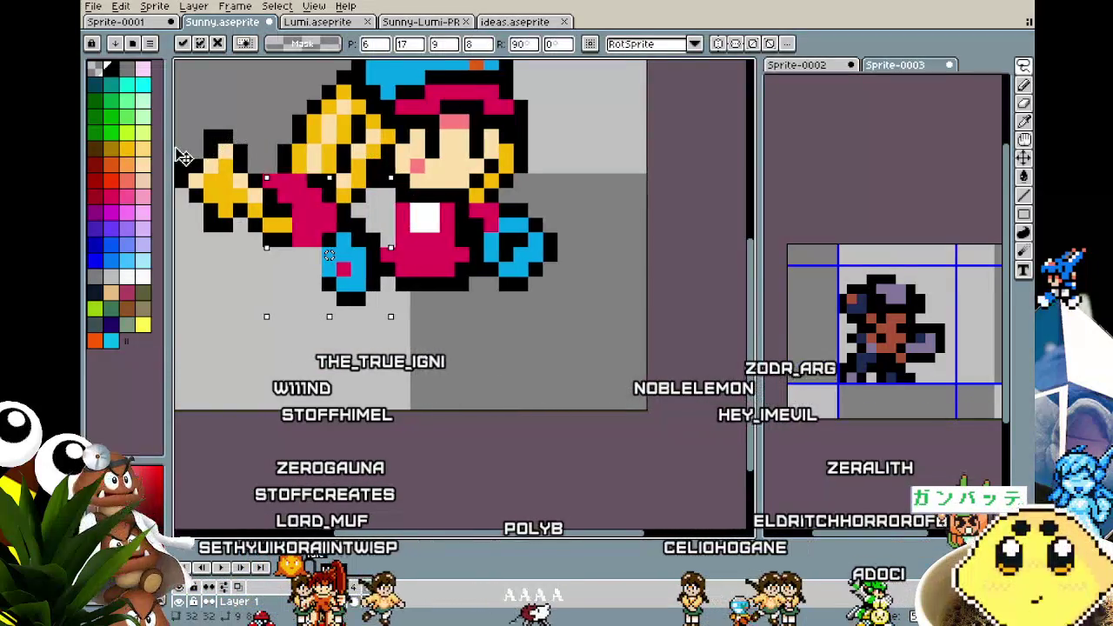
mouse_move(339, 217)
left_mouse_down()
mouse_move(474, 227)
mouse_move(350, 325)
left_mouse_up()
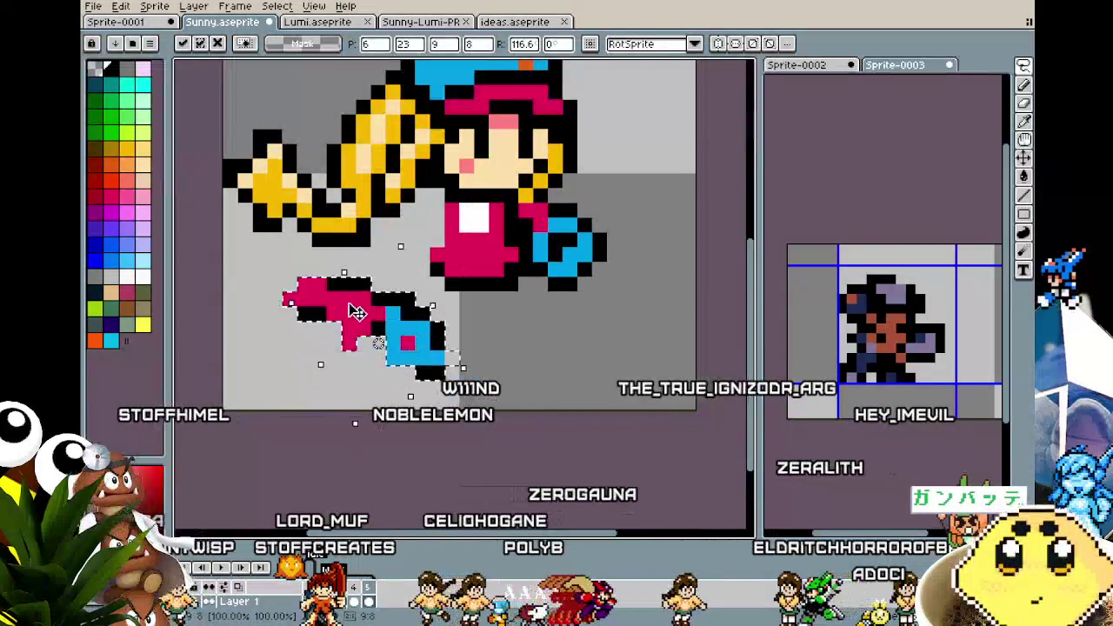
key("b")
left_click_drag(574, 252, 541, 225)
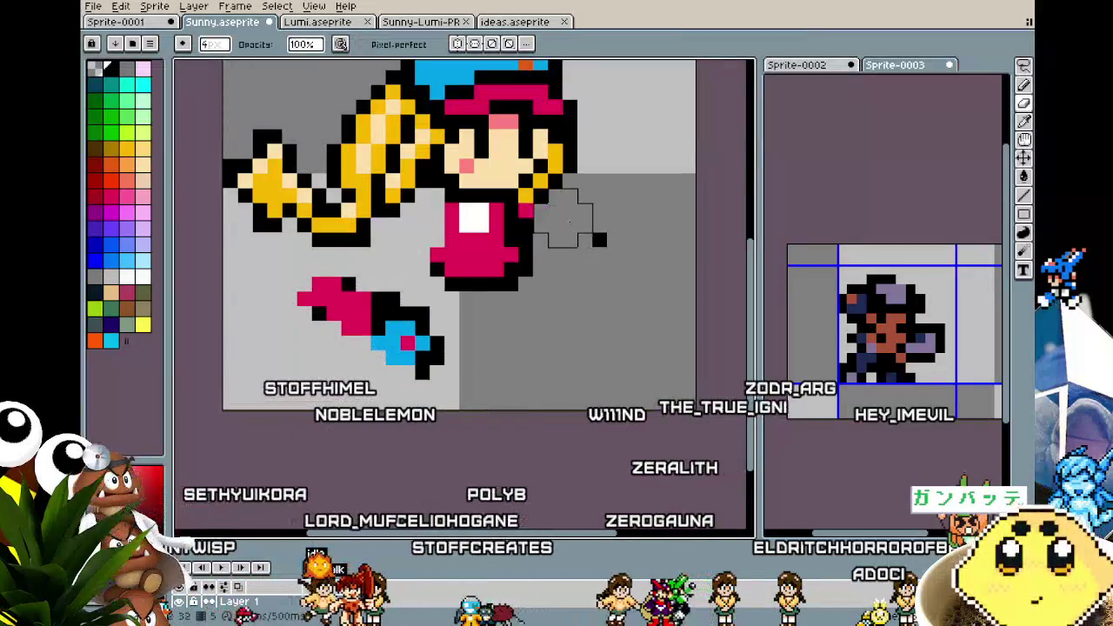
key("ctrl+d")
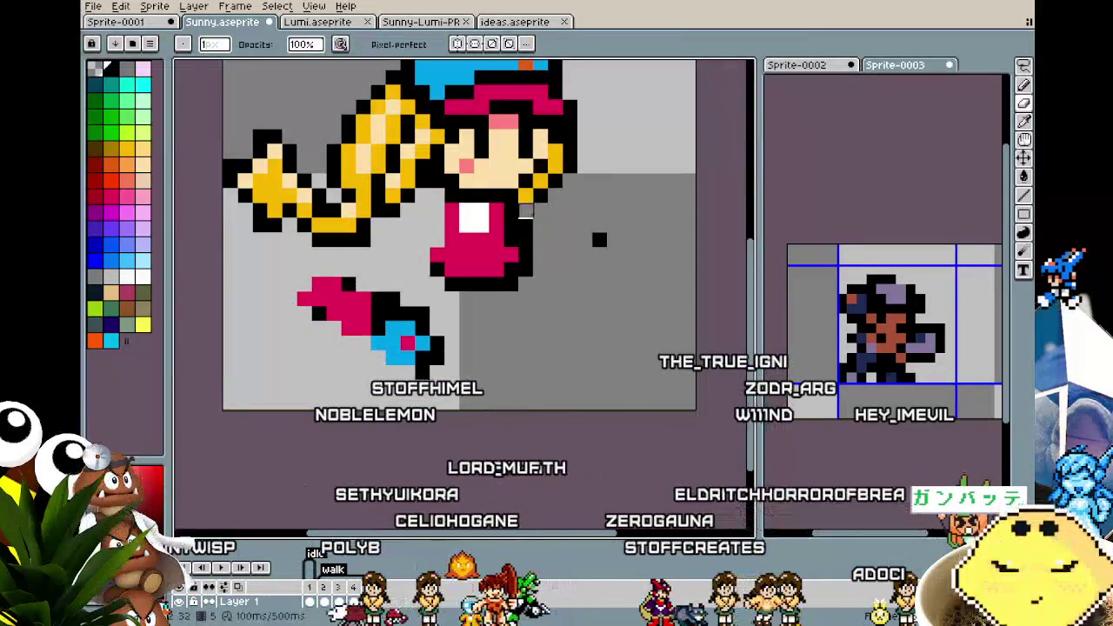
key("i")
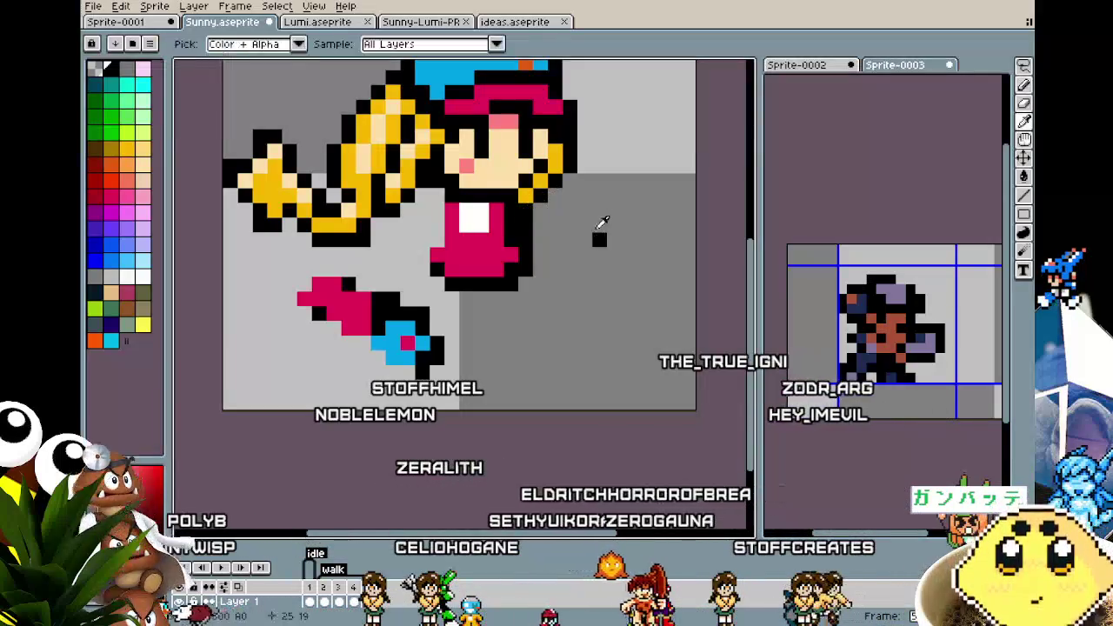
Lasso the stray pixels up against the body and paint the jacket front blue
key("q")
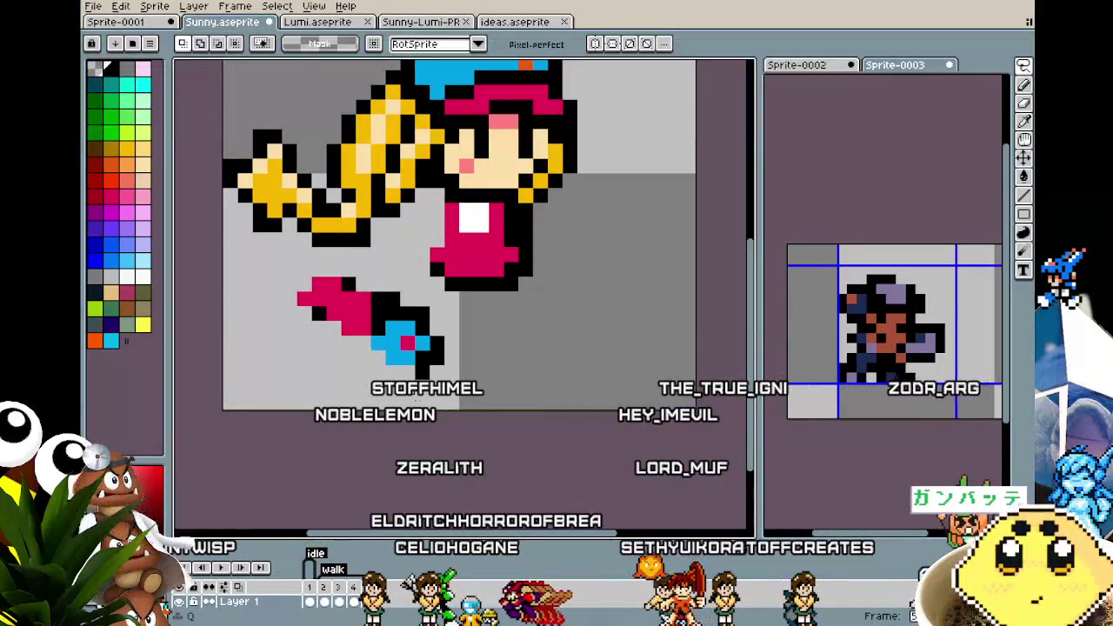
left_click_drag(440, 383, 307, 254)
left_click_drag(460, 409, 443, 391)
left_click_drag(396, 337, 513, 260)
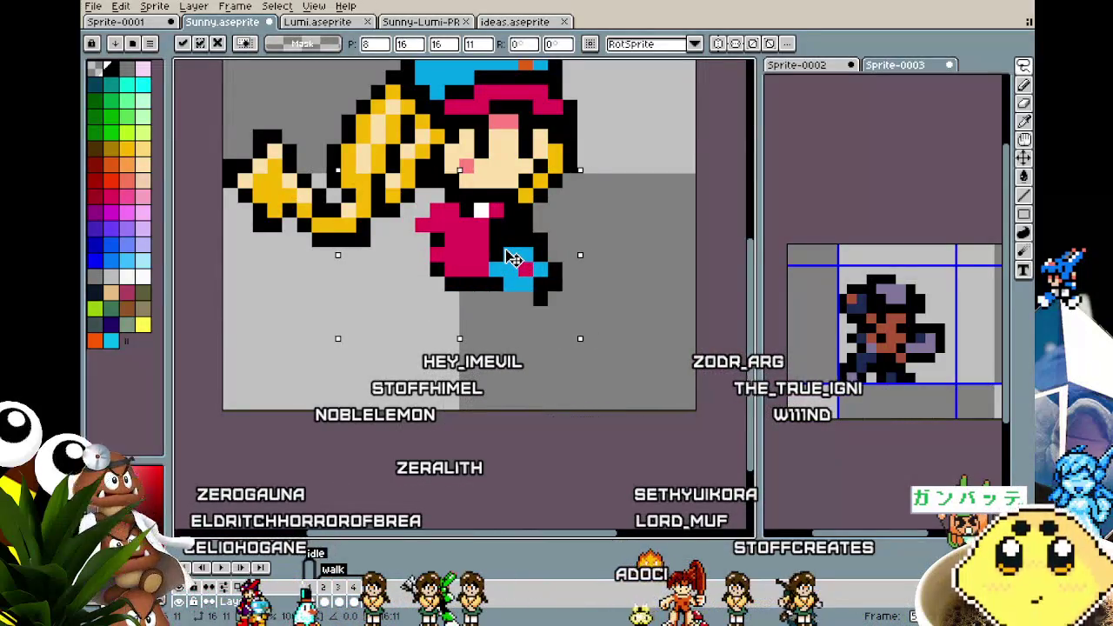
key("b")
left_click_drag(540, 271, 539, 263)
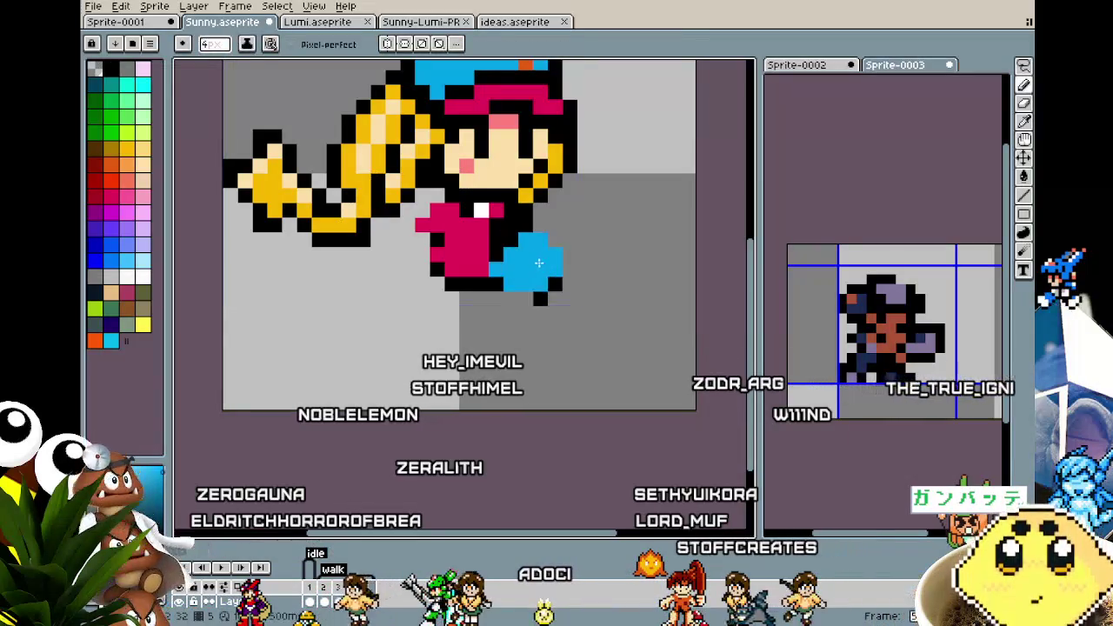
left_click(461, 252, "alt")
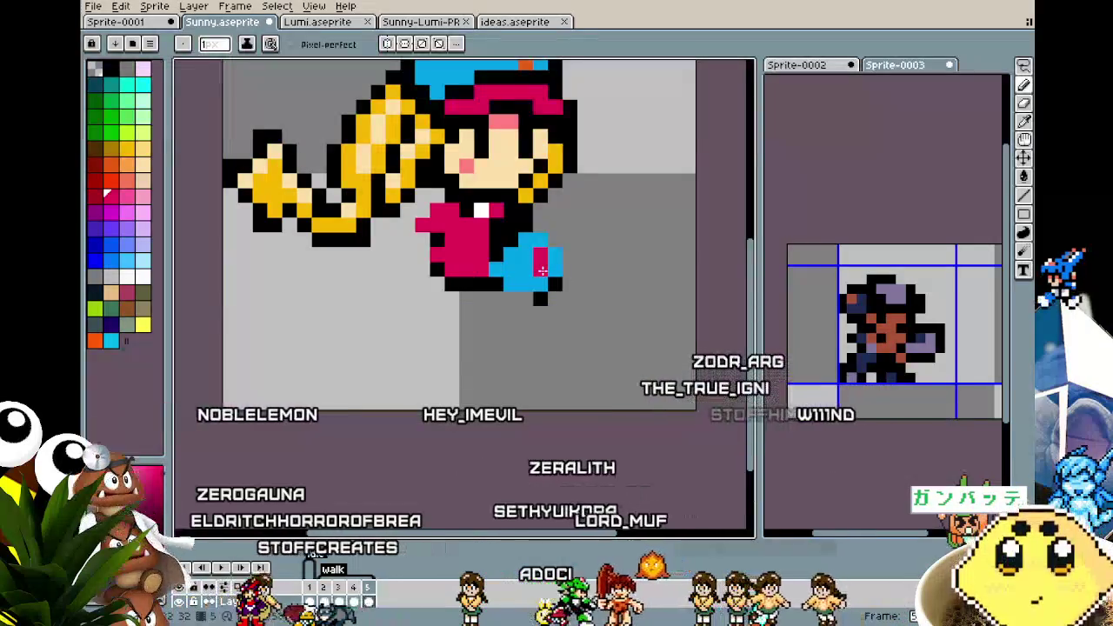
Paint the jacket's left edge pixel pink
scroll(522, 313, "down", 2)
scroll(511, 353, "up", 1)
scroll(512, 353, "up", 2)
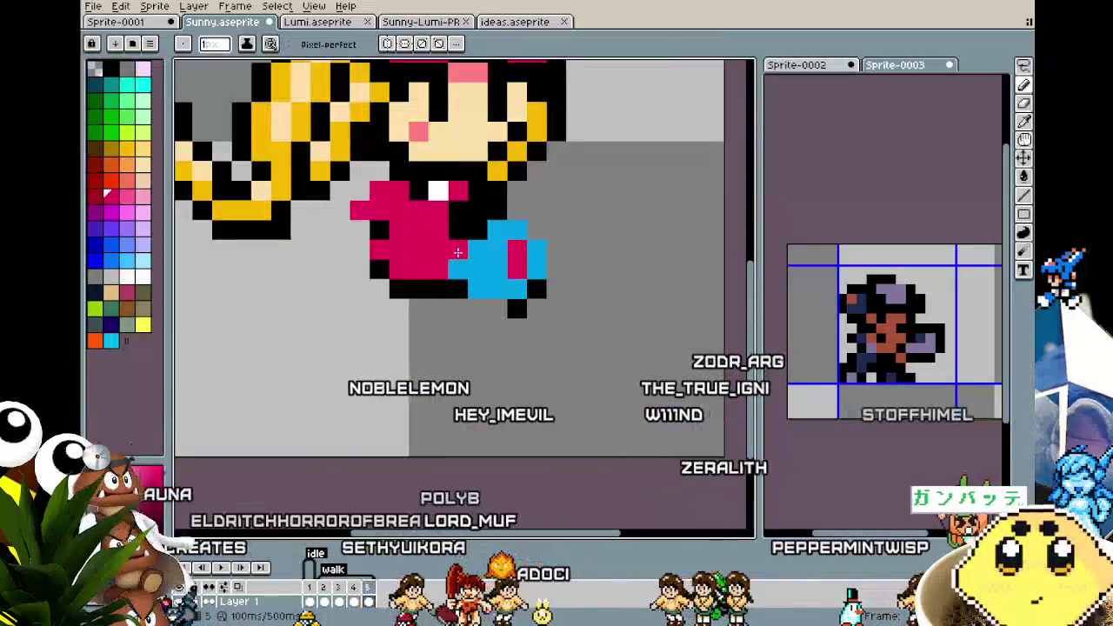
left_click(380, 230)
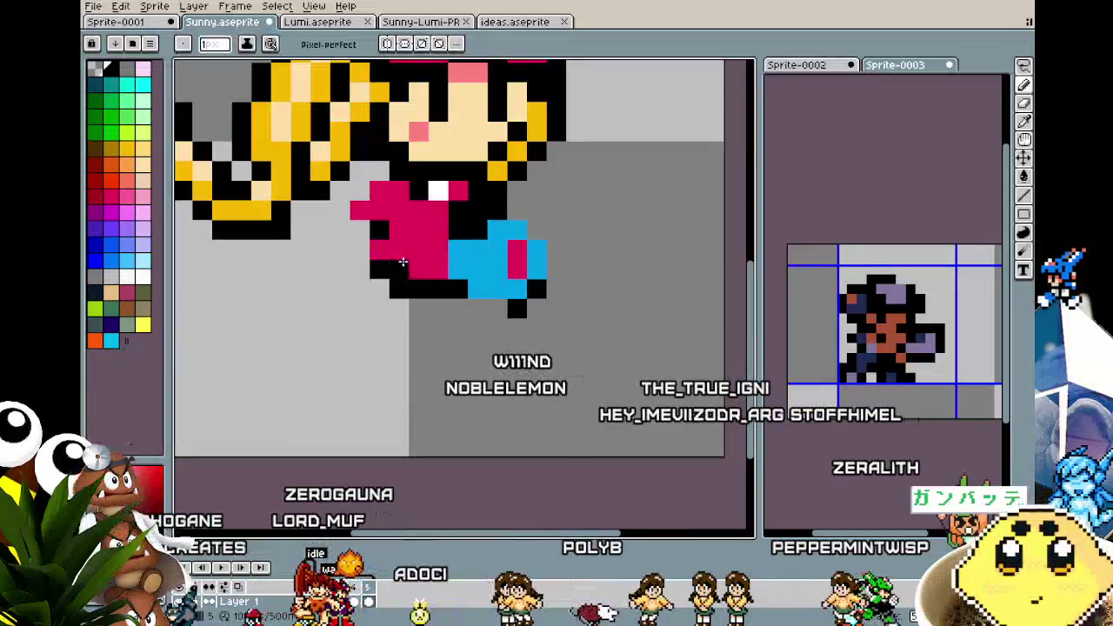
key("alt")
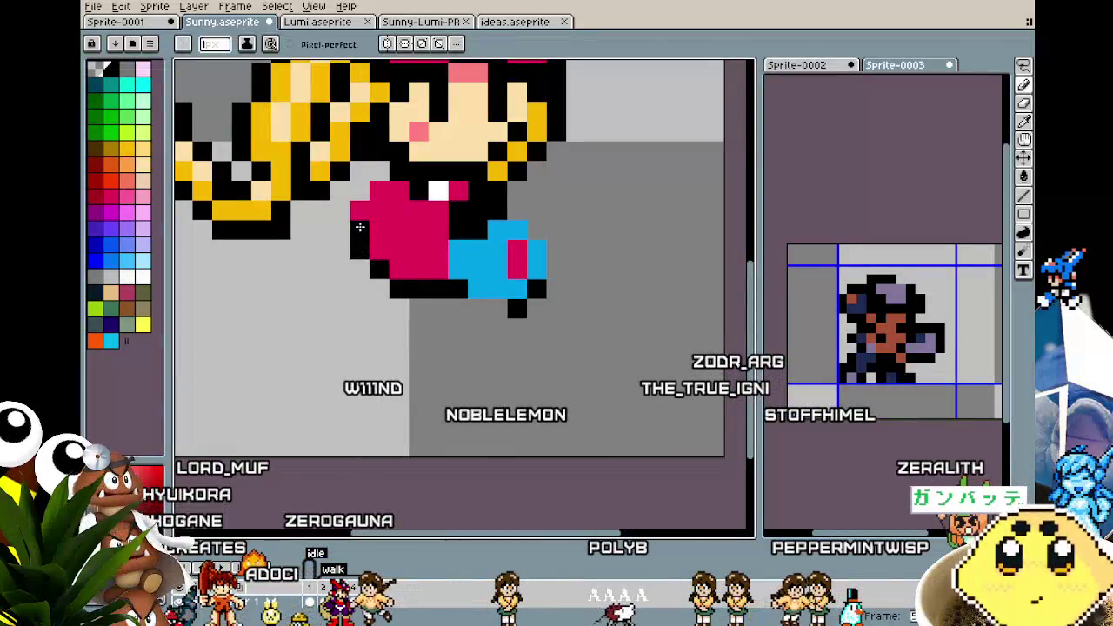
Zoom in and out repeatedly to check the pink stripe and jacket edge
scroll(401, 273, "down", 5)
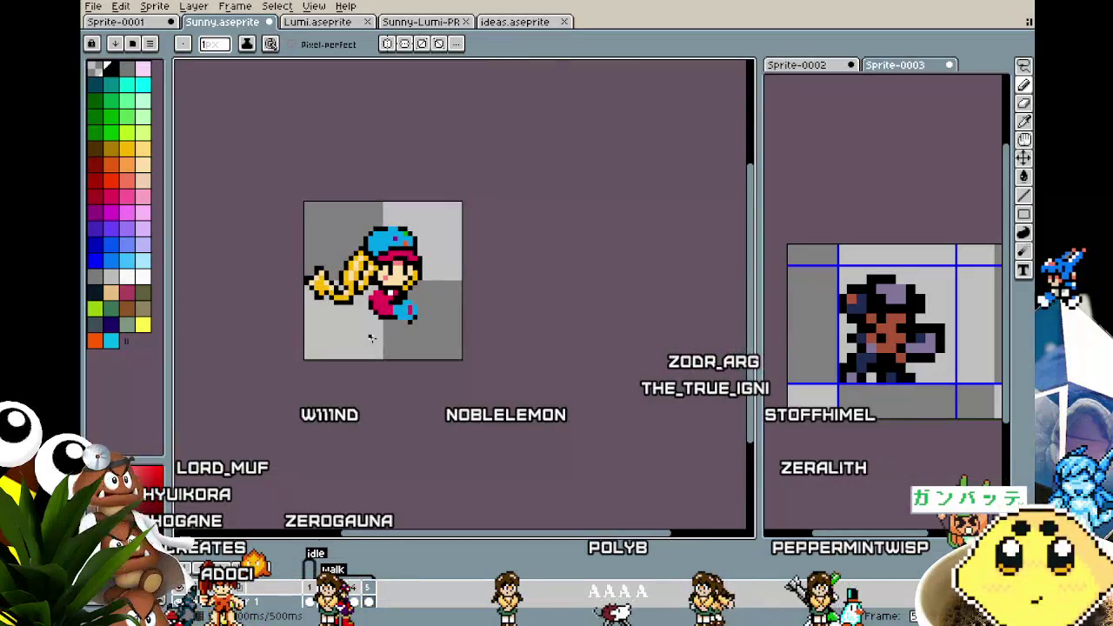
scroll(372, 338, "up", 3)
scroll(364, 198, "down", 5)
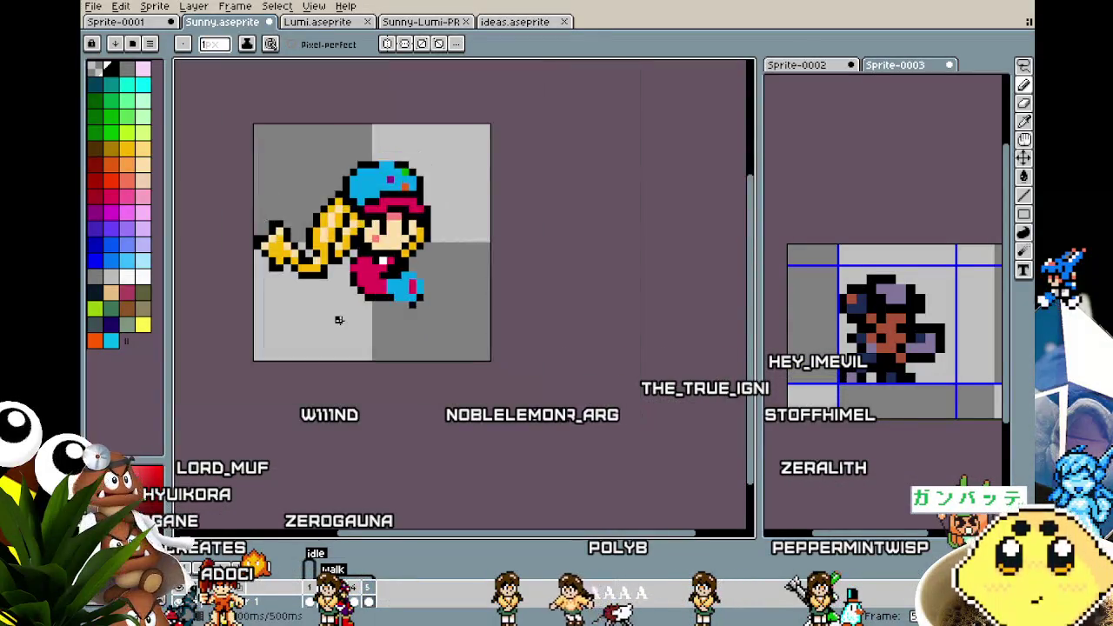
scroll(369, 251, "up", 5)
key("alt")
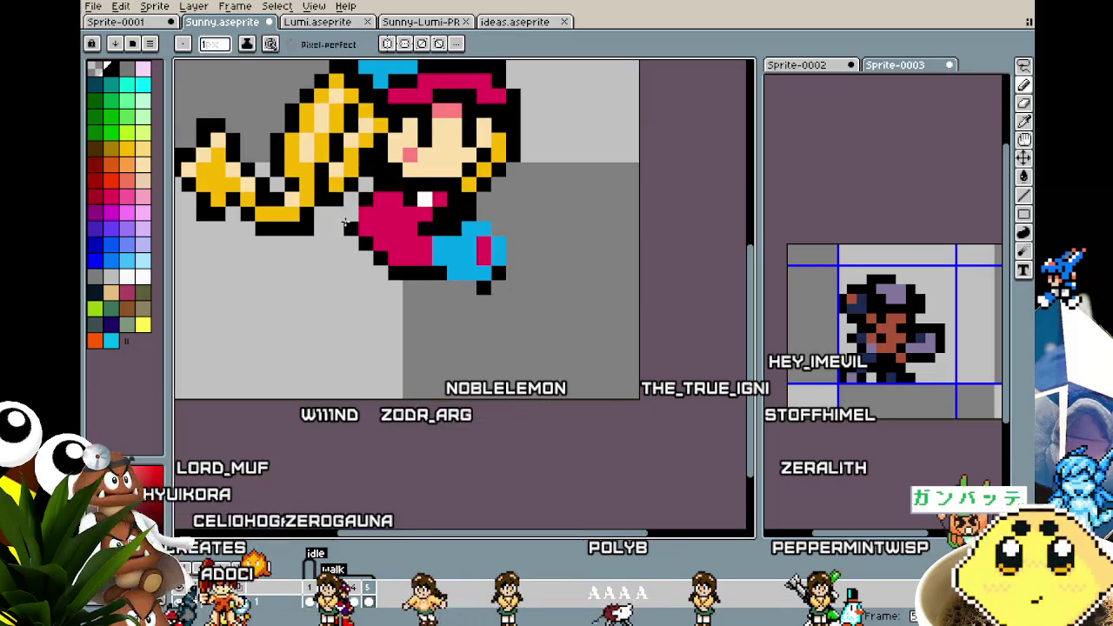
scroll(348, 217, "down", 5)
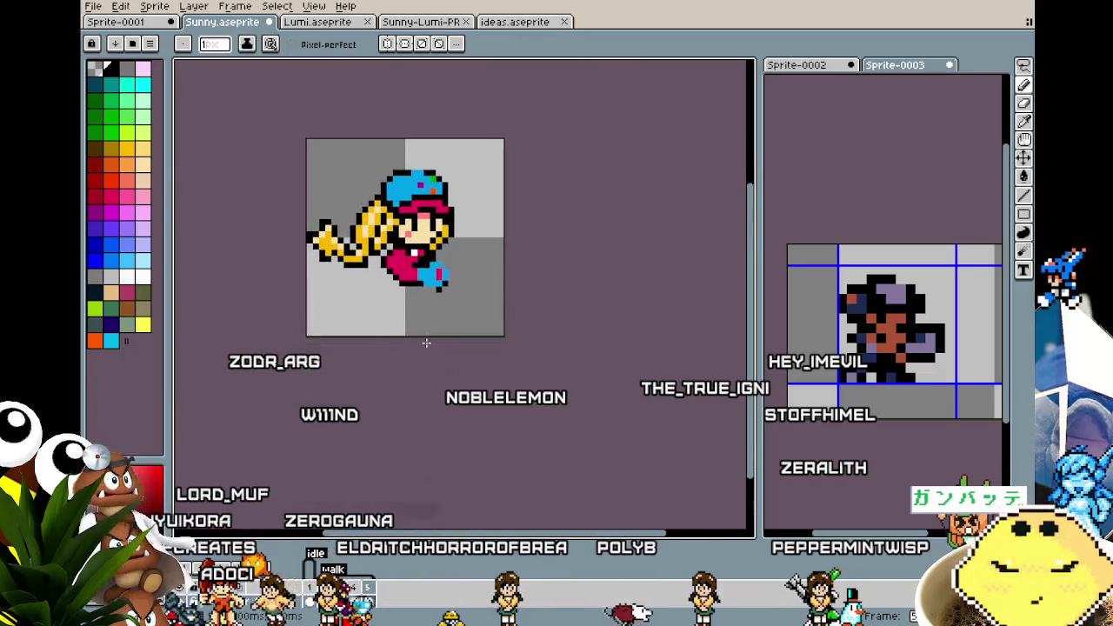
scroll(441, 282, "up", 5)
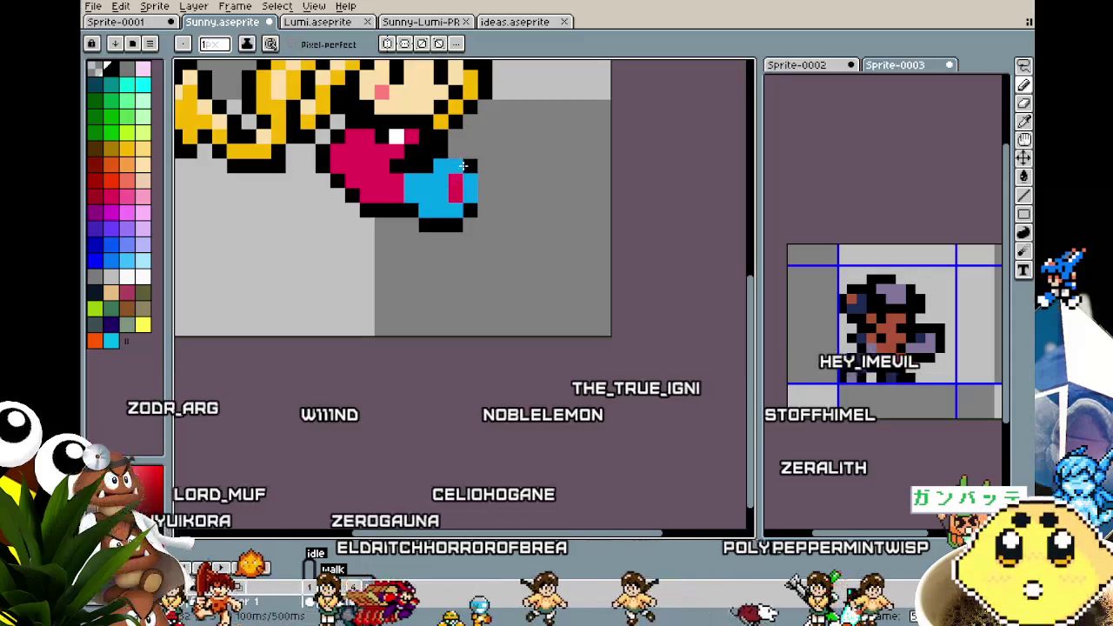
scroll(416, 343, "down", 3)
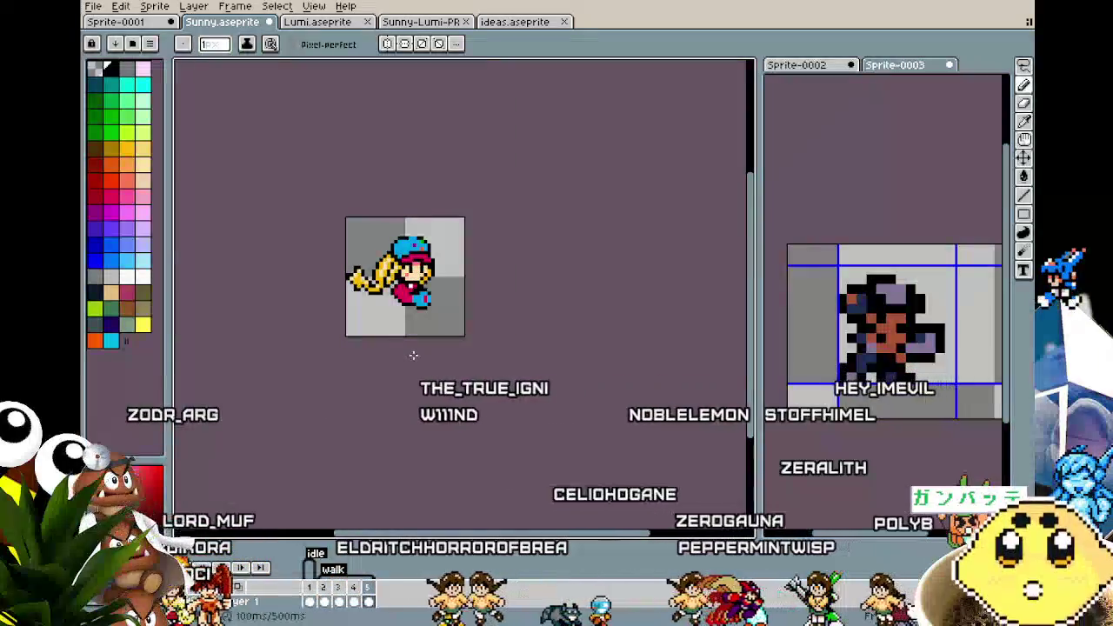
scroll(414, 355, "up", 1)
scroll(431, 271, "up", 2)
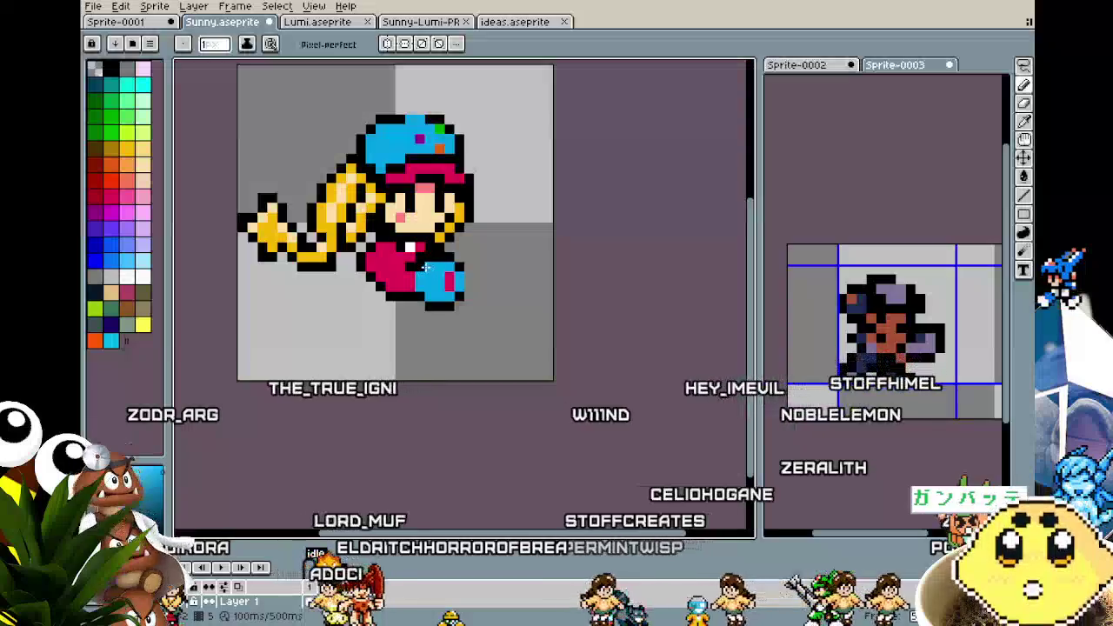
scroll(358, 367, "down", 1)
scroll(358, 367, "down", 1)
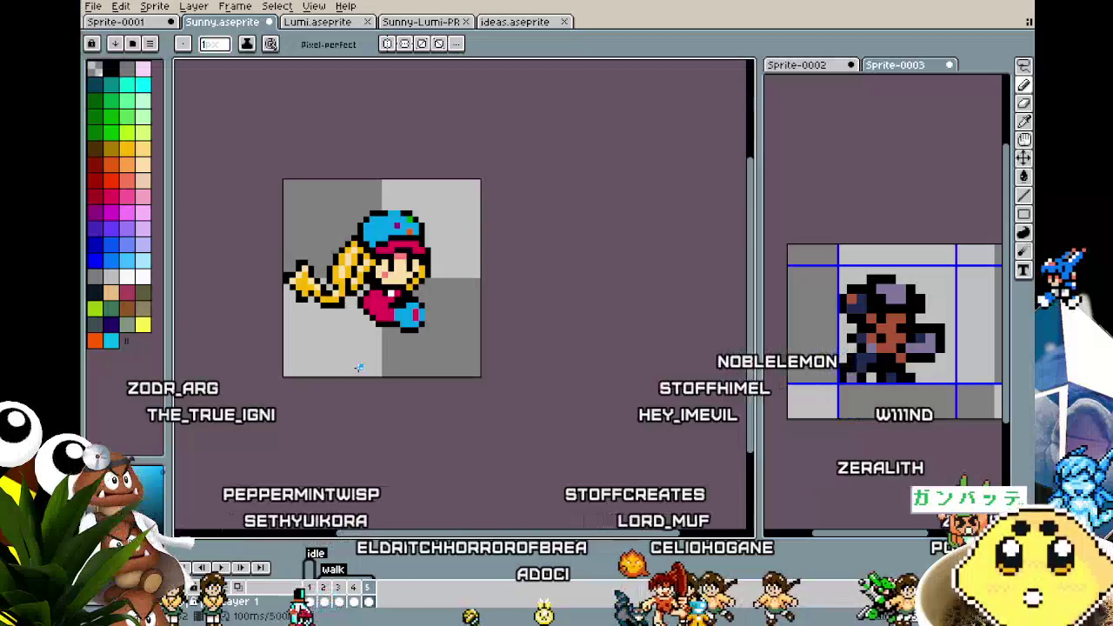
scroll(360, 366, "up", 2)
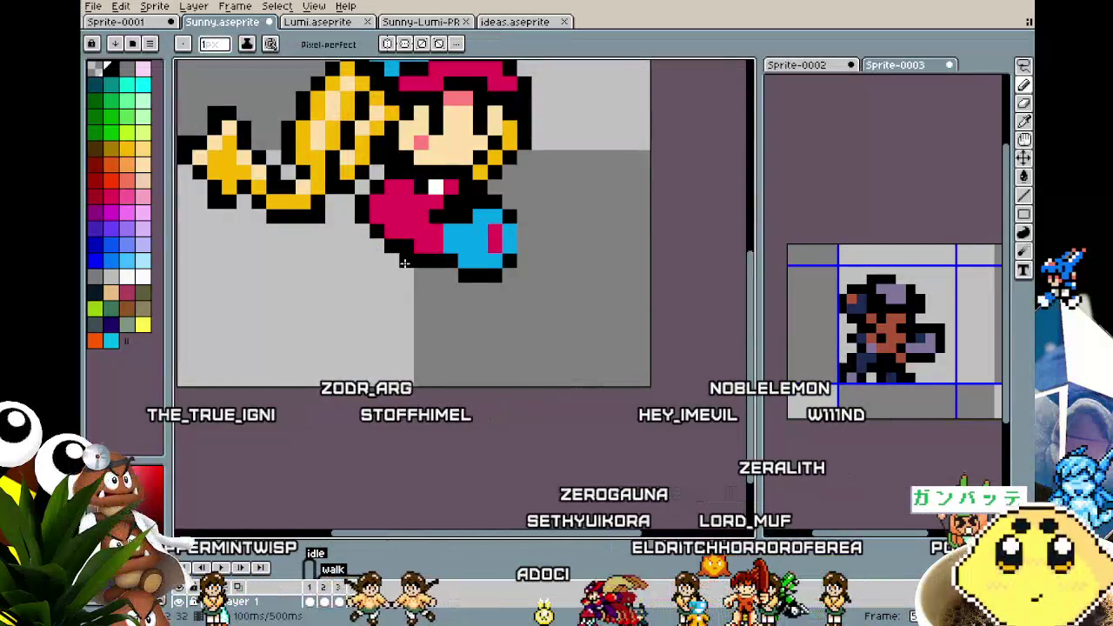
scroll(405, 262, "down", 5)
scroll(332, 407, "down", 1)
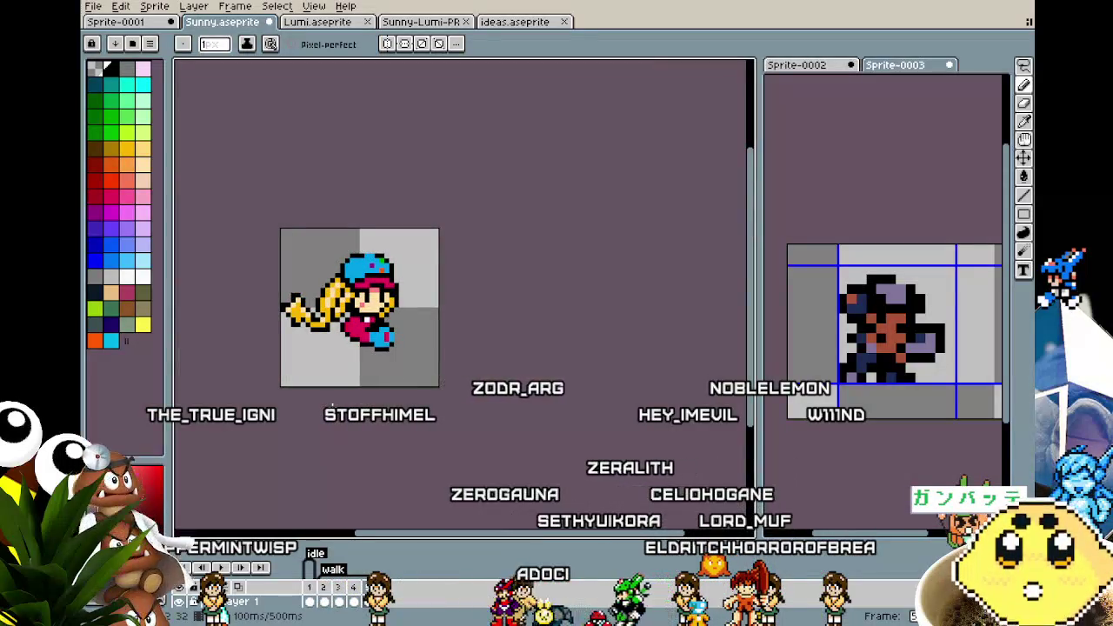
scroll(333, 406, "up", 1)
scroll(439, 352, "up", 2)
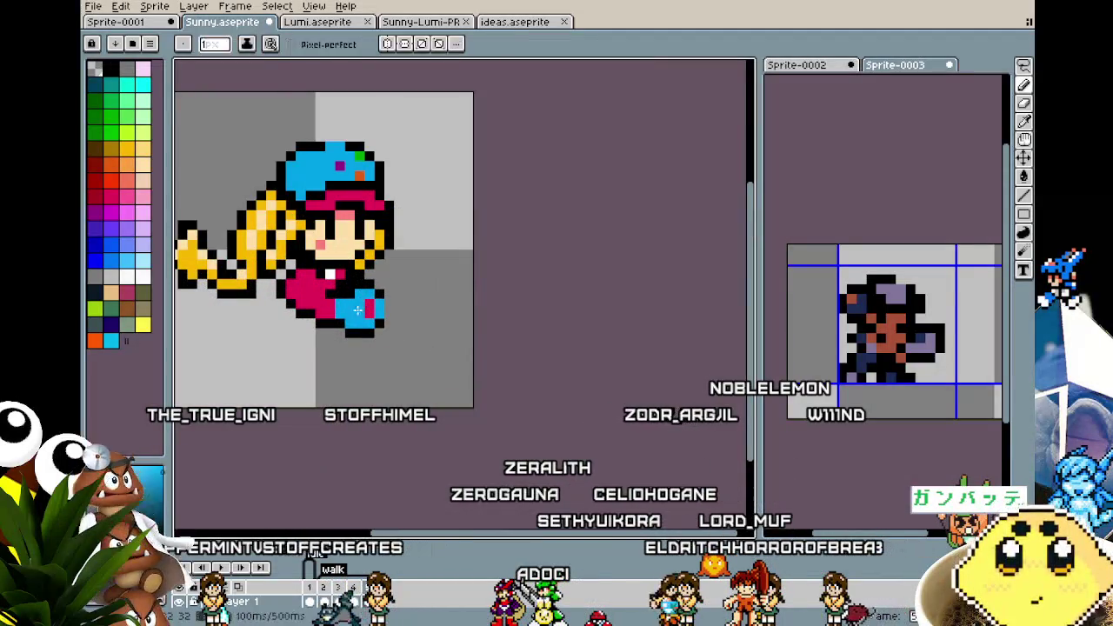
scroll(305, 428, "down", 2)
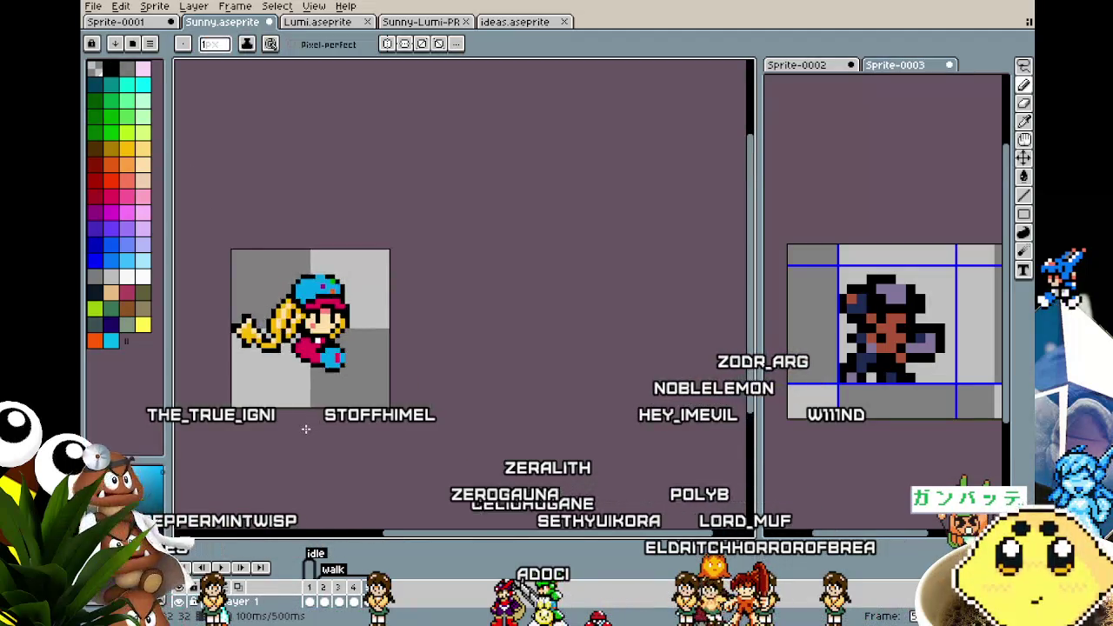
scroll(306, 429, "down", 2)
scroll(306, 429, "up", 2)
scroll(306, 428, "up", 2)
Pan the view right to recentre the sprite and return to the pencil
left_click_drag(305, 429, 329, 415)
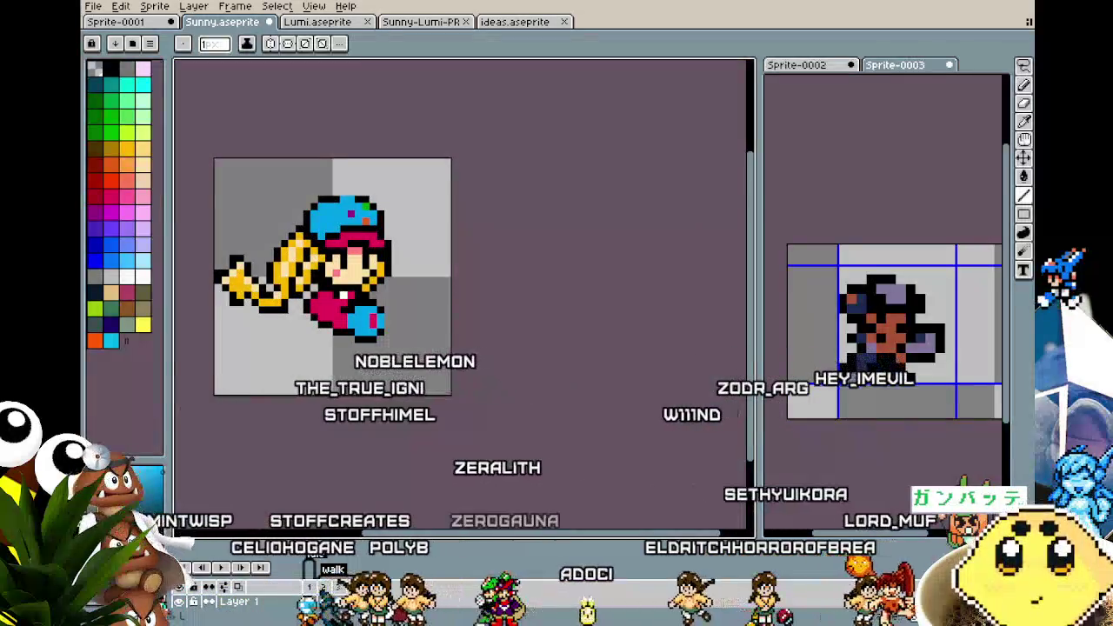
scroll(333, 382, "up", 1)
left_click_drag(333, 383, 421, 378)
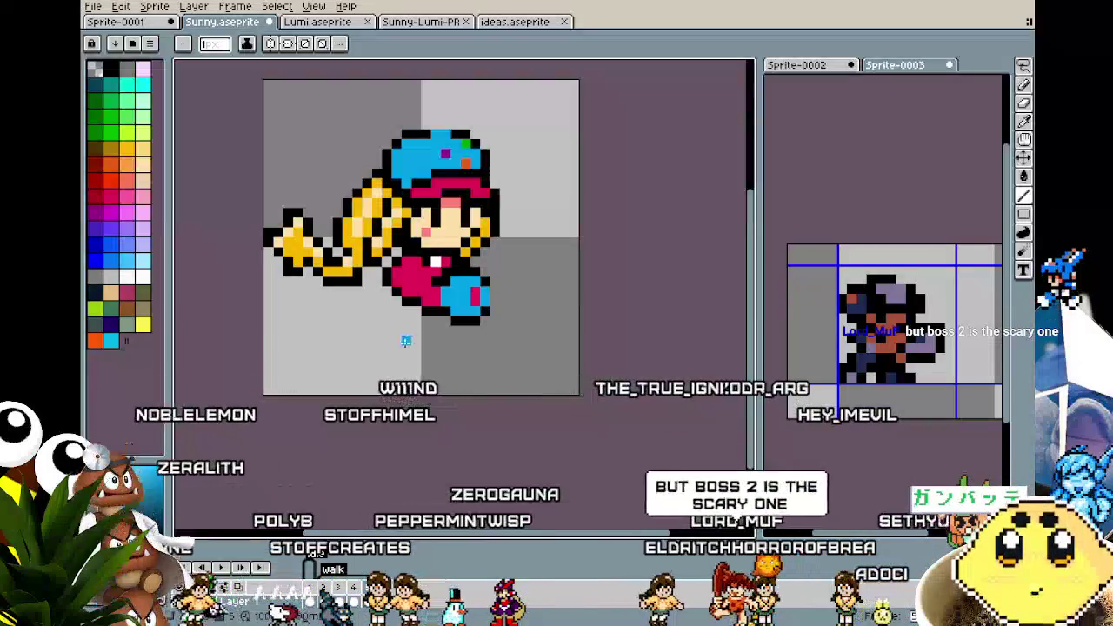
key("i")
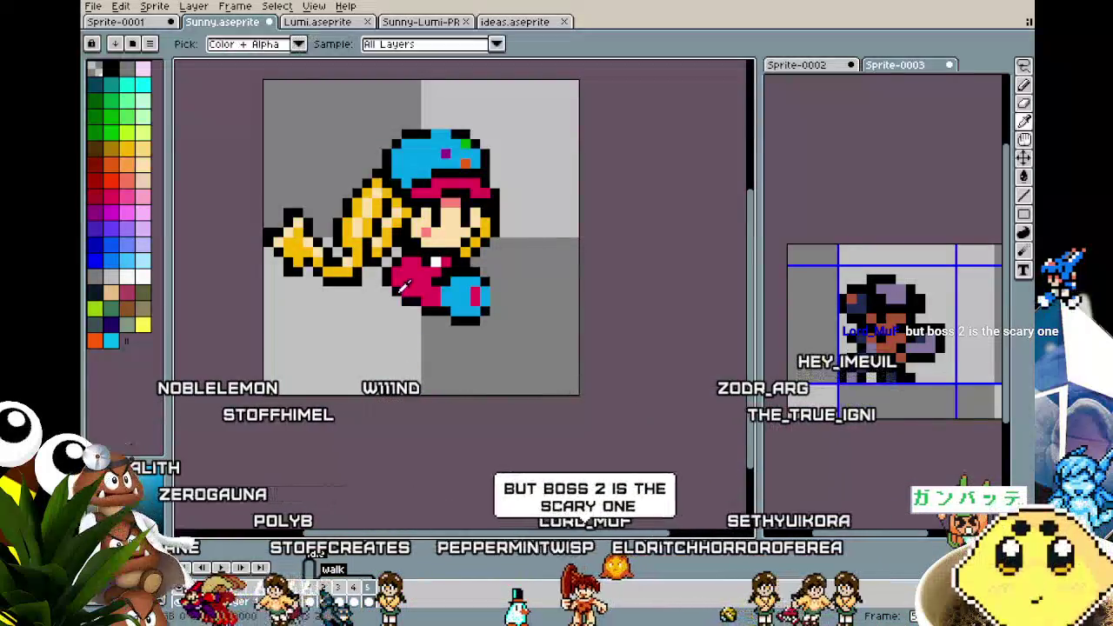
key("b")
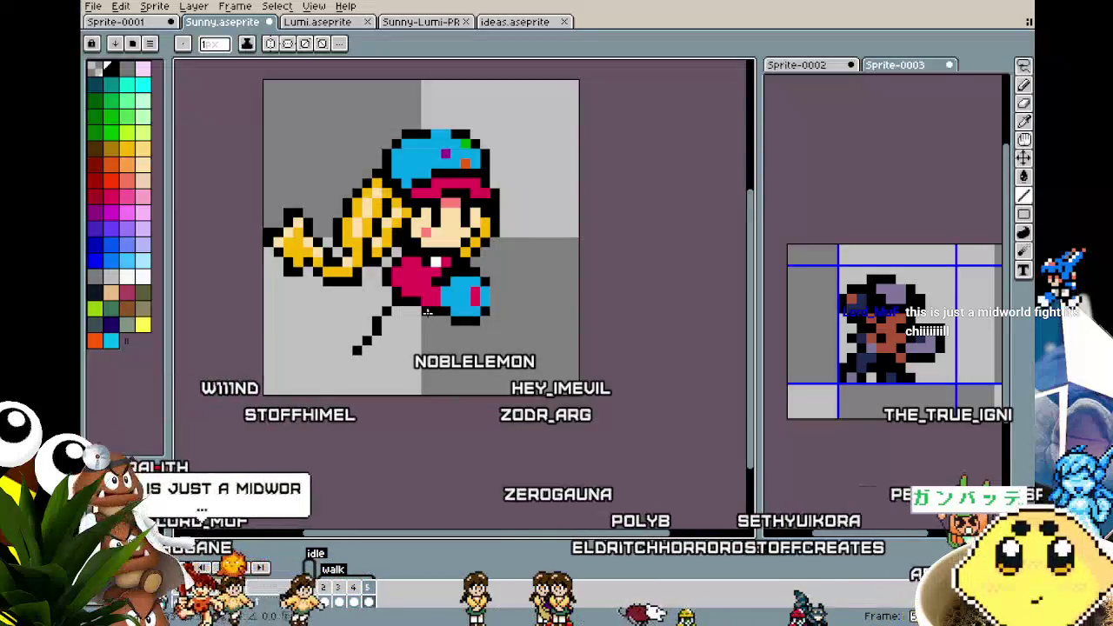
Undo the extra diagonal leg line and paint a larger yellow shoe at the feet
key("ctrl+z")
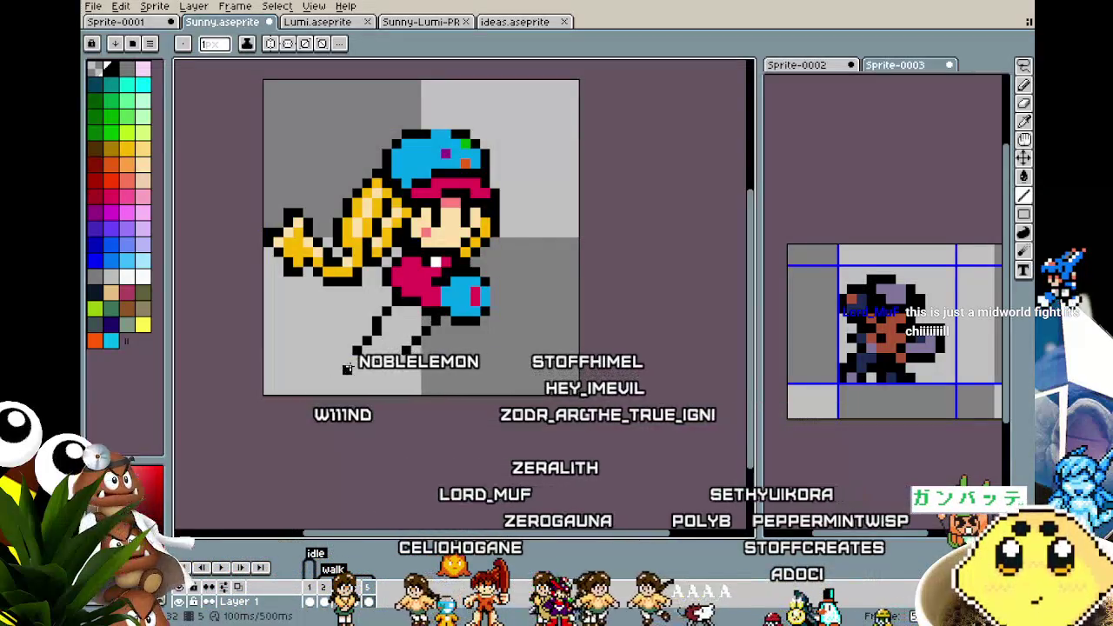
key("i")
left_click(383, 242)
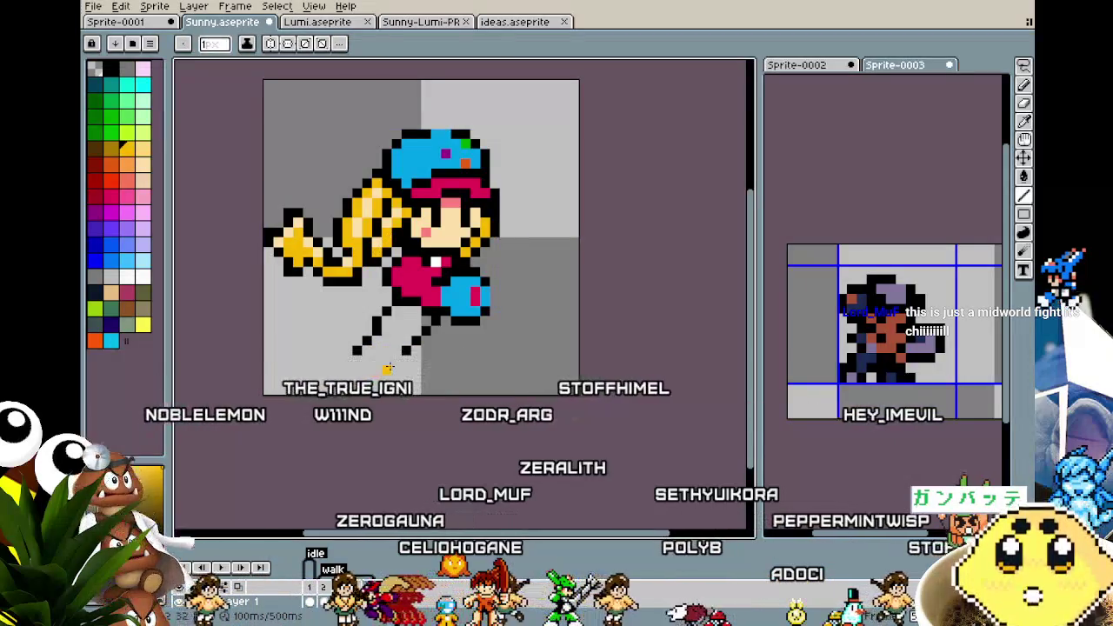
key("ctrl")
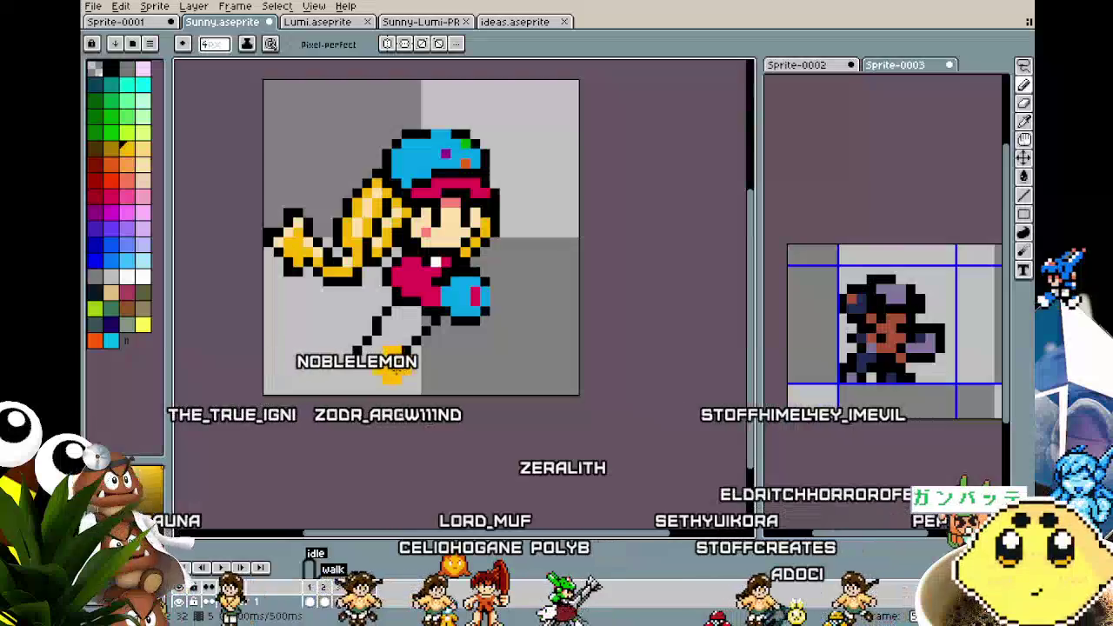
left_click_drag(391, 373, 379, 365)
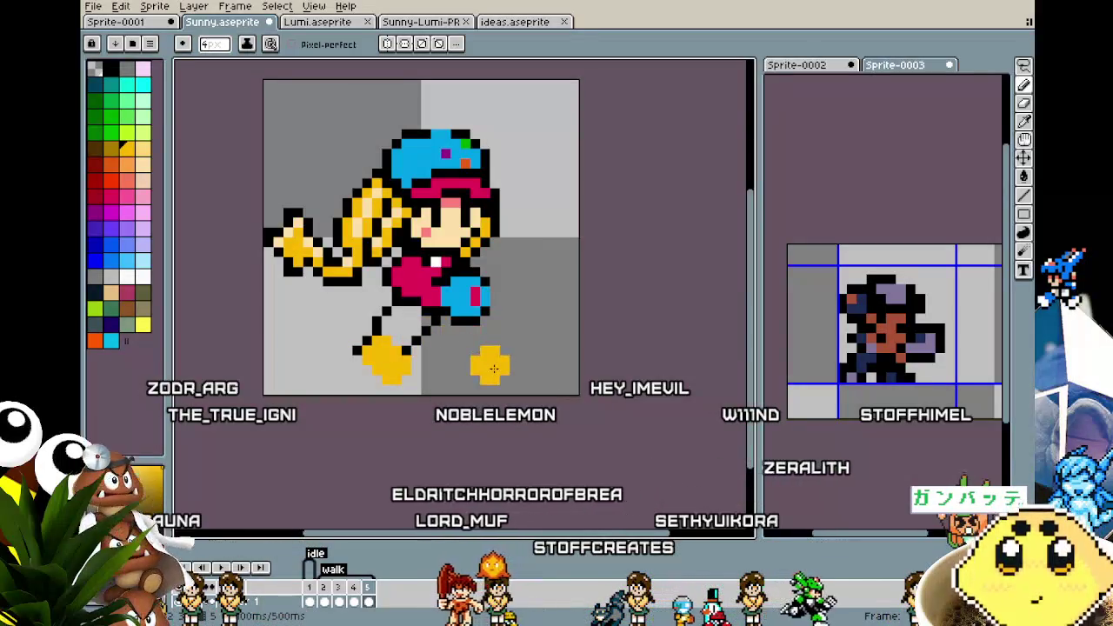
Marquee-select the yellow shoe, reposition it under the leg and drop it
key("m")
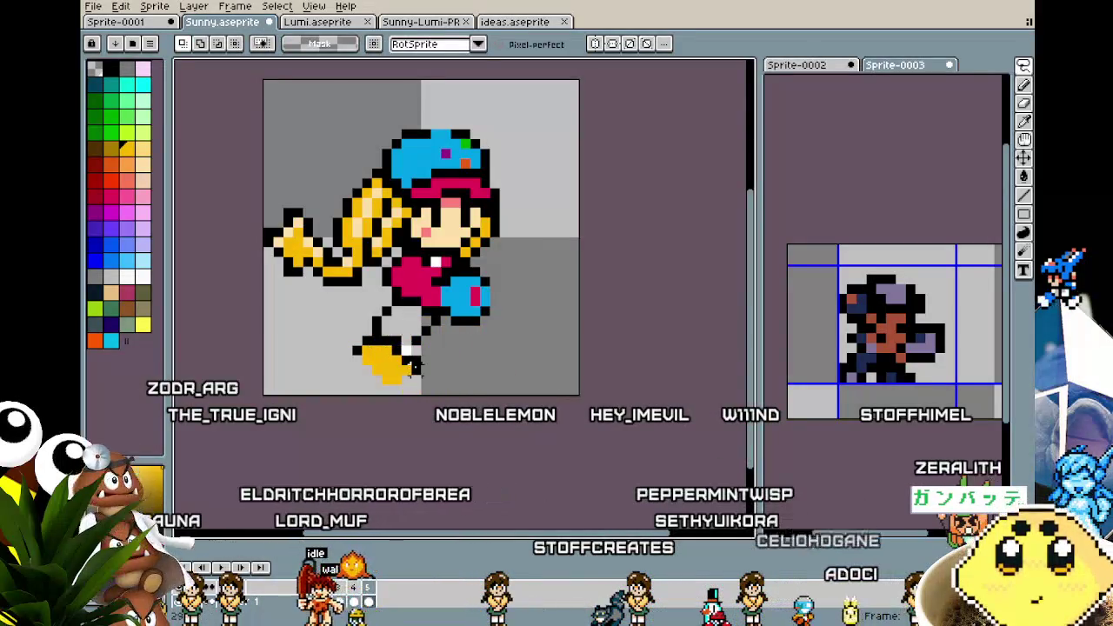
mouse_move(329, 333)
left_mouse_down()
mouse_move(425, 389)
mouse_move(377, 376)
mouse_move(397, 374)
left_mouse_up()
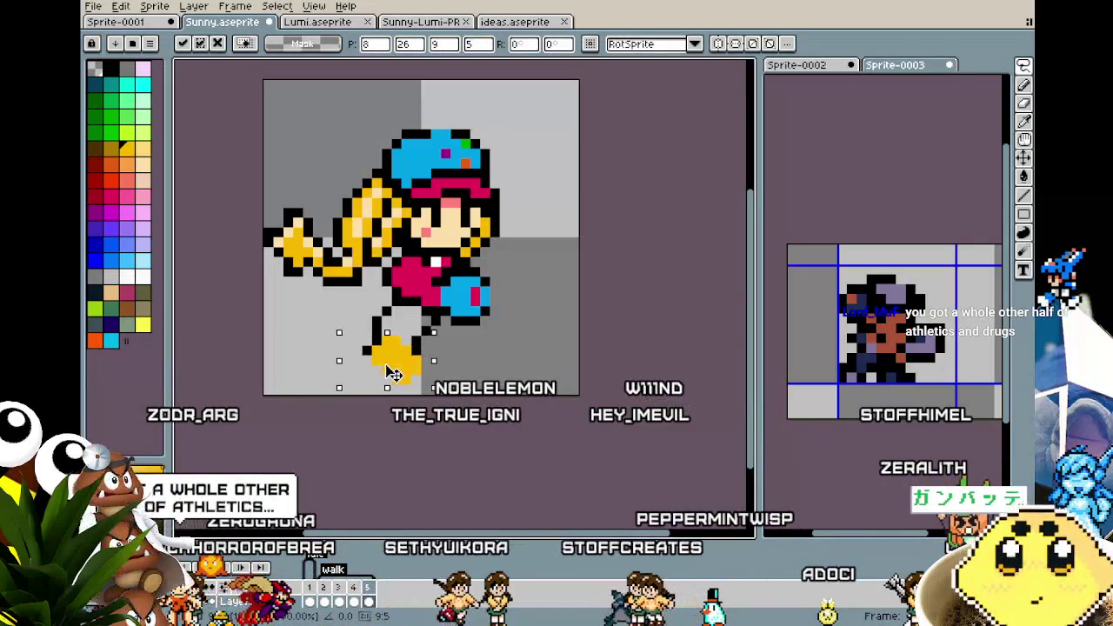
key("ctrl+d")
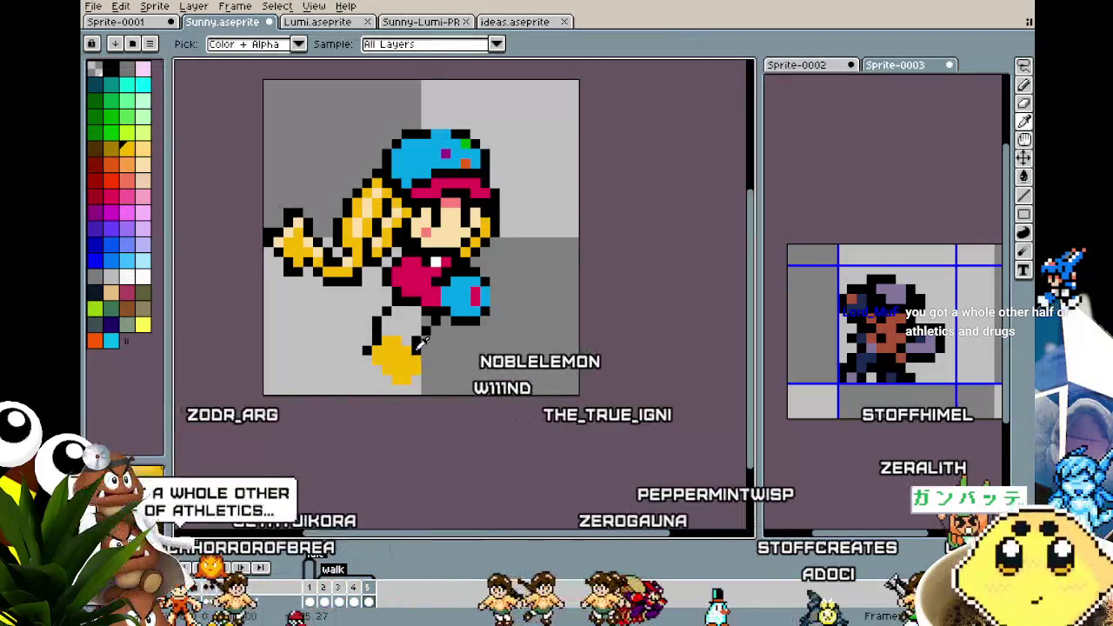
Outline the shoe's right and bottom edges in black
key("b")
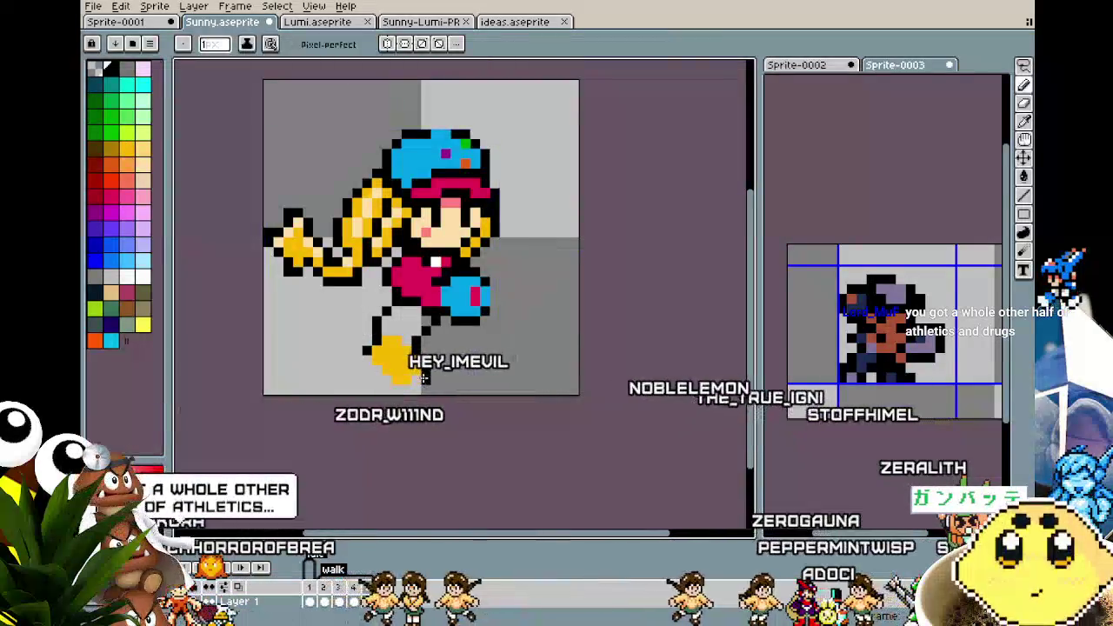
left_click_drag(414, 379, 424, 362)
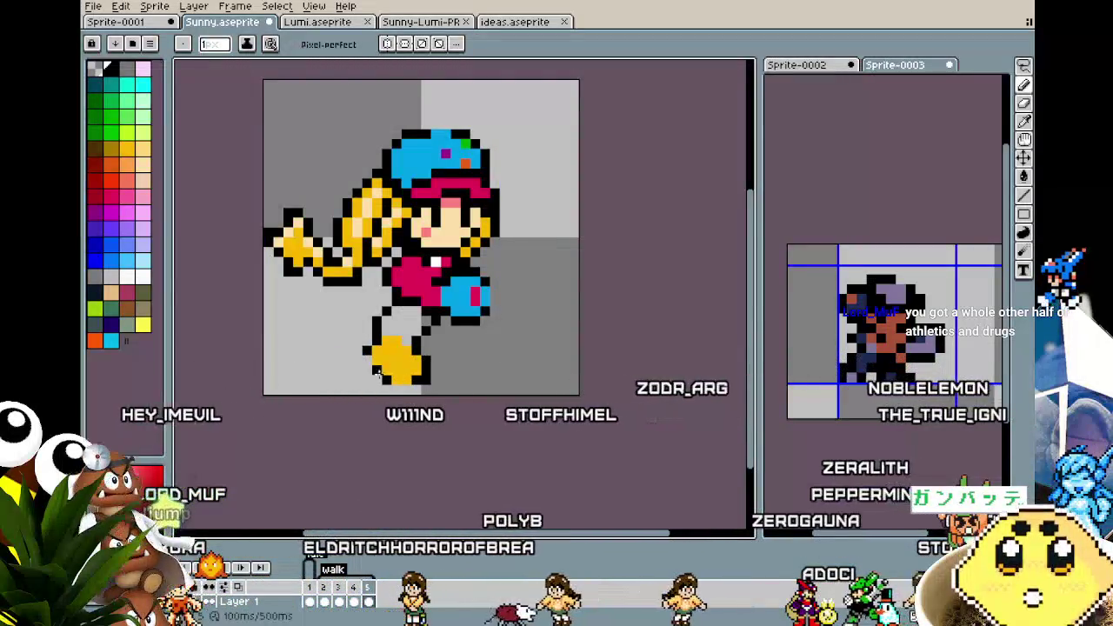
scroll(367, 360, "up", 1)
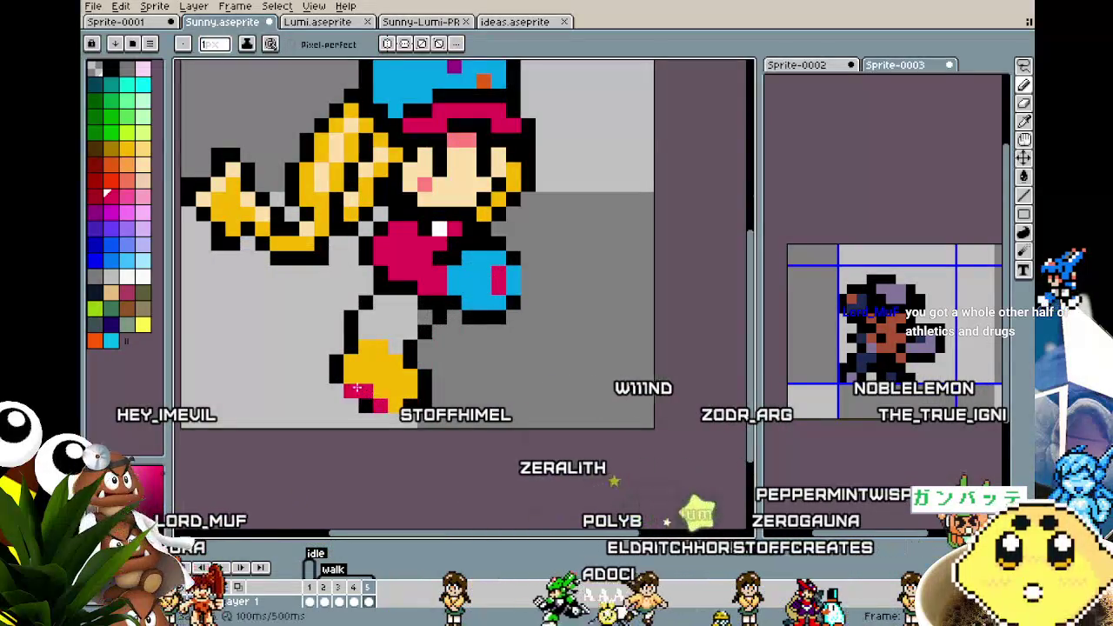
key("i")
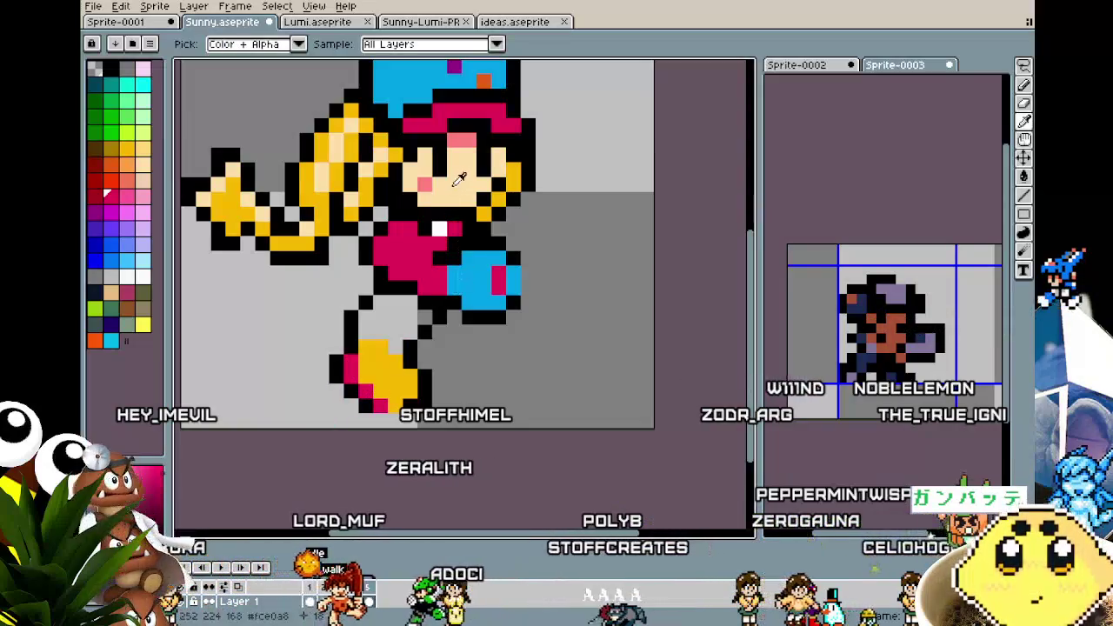
scroll(395, 376, "down", 4)
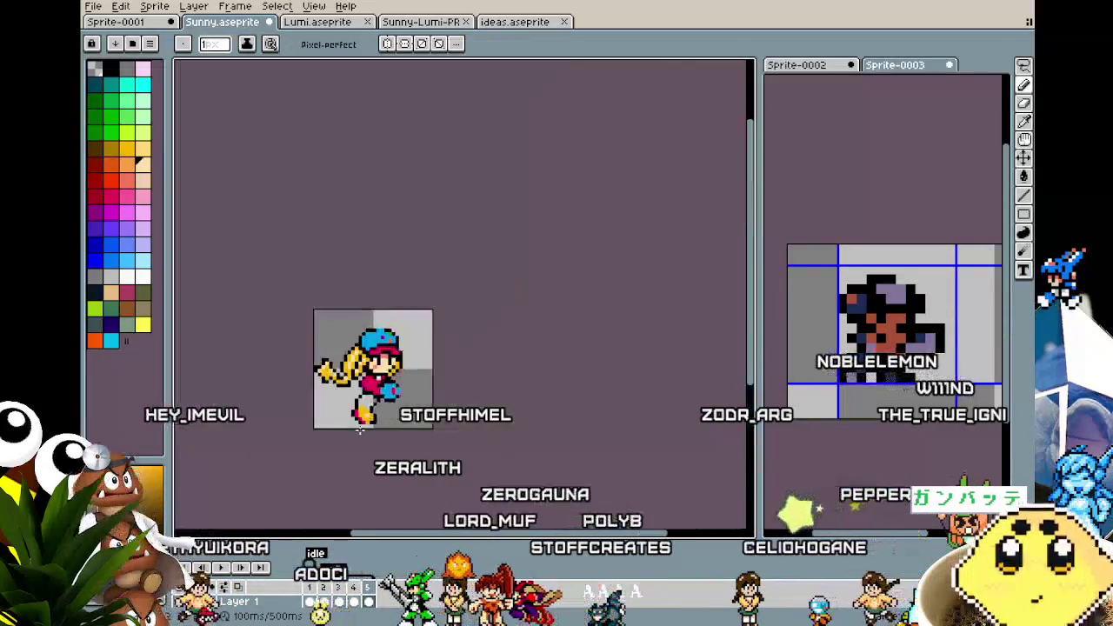
Marquee-select the front shoe and shift it one pixel left
scroll(383, 374, "down", 2)
scroll(356, 369, "up", 5)
scroll(345, 367, "up", 1)
key("m")
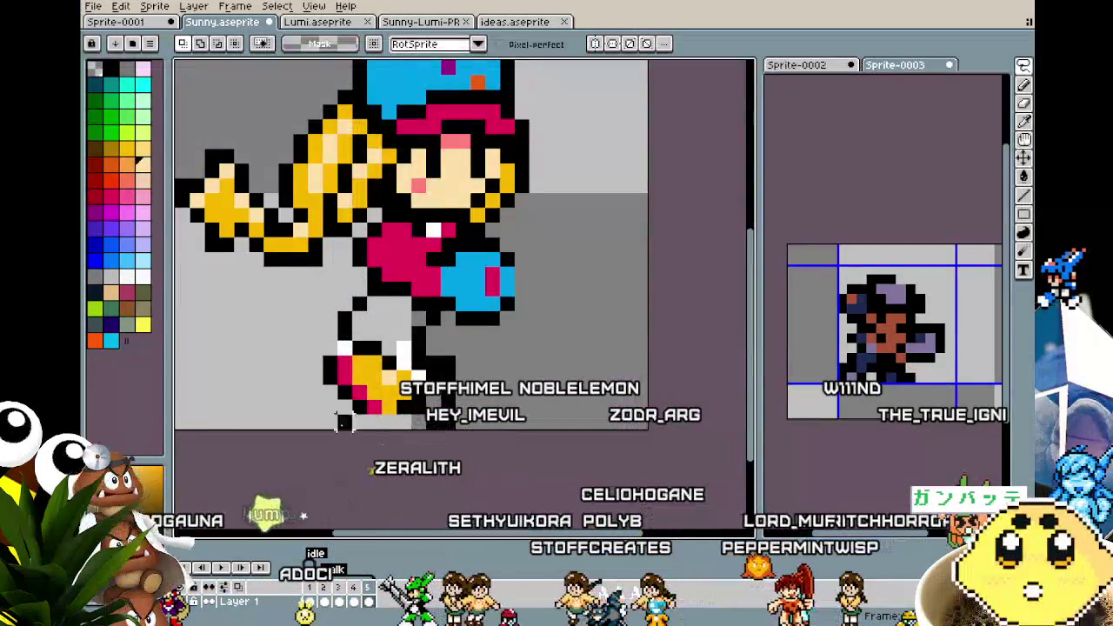
left_click_drag(274, 338, 444, 433)
left_click_drag(362, 386, 348, 386)
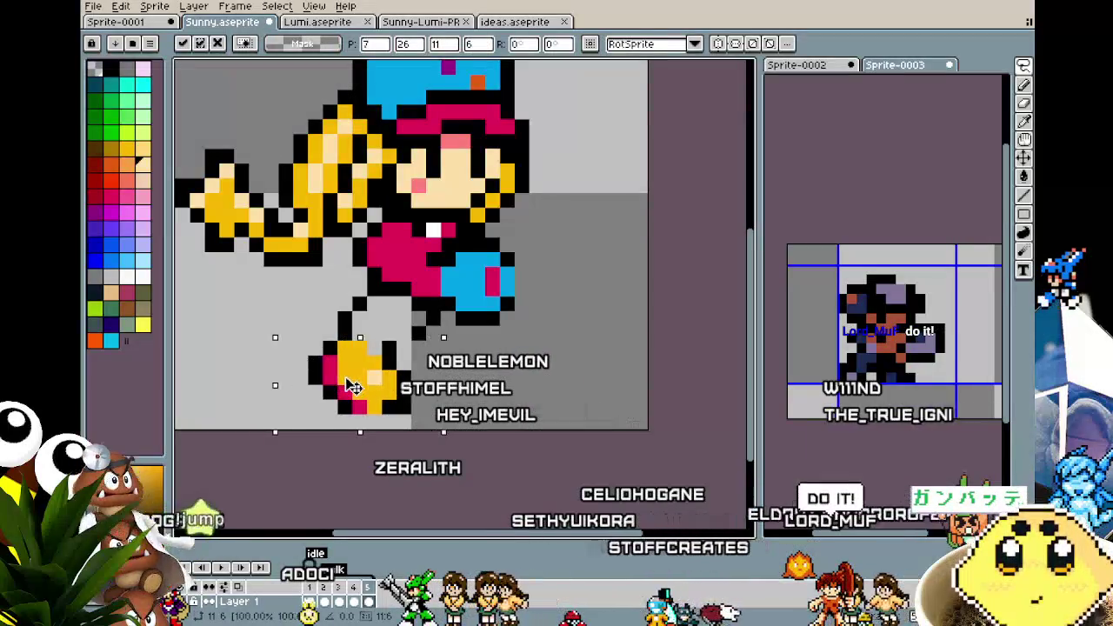
key("b")
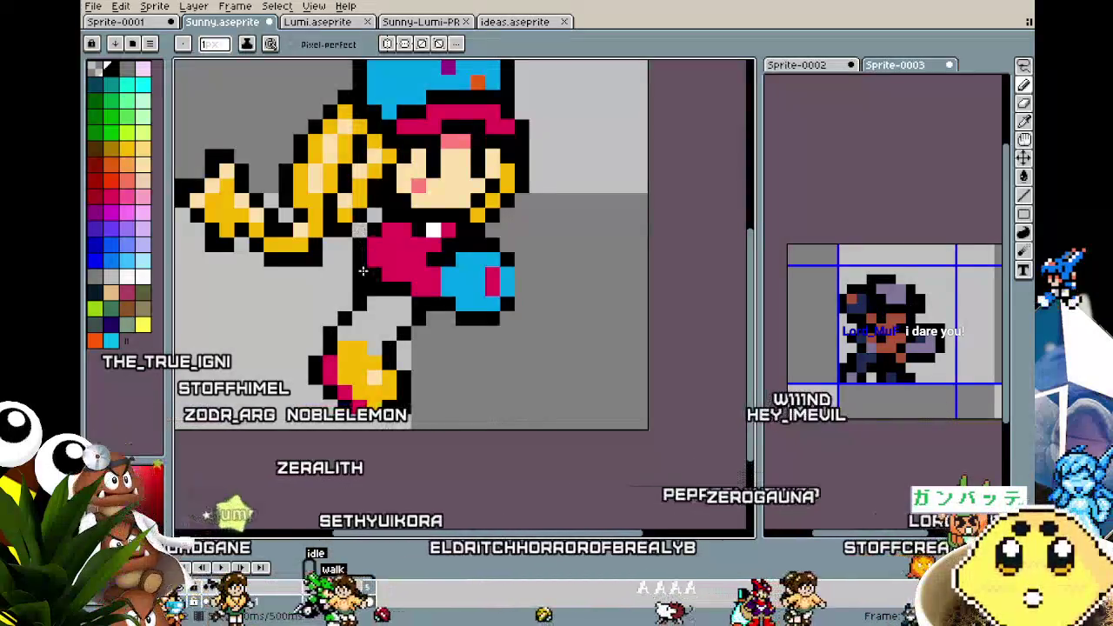
Draw black back-leg outline pixels extending down from the jacket
key("i")
key("b")
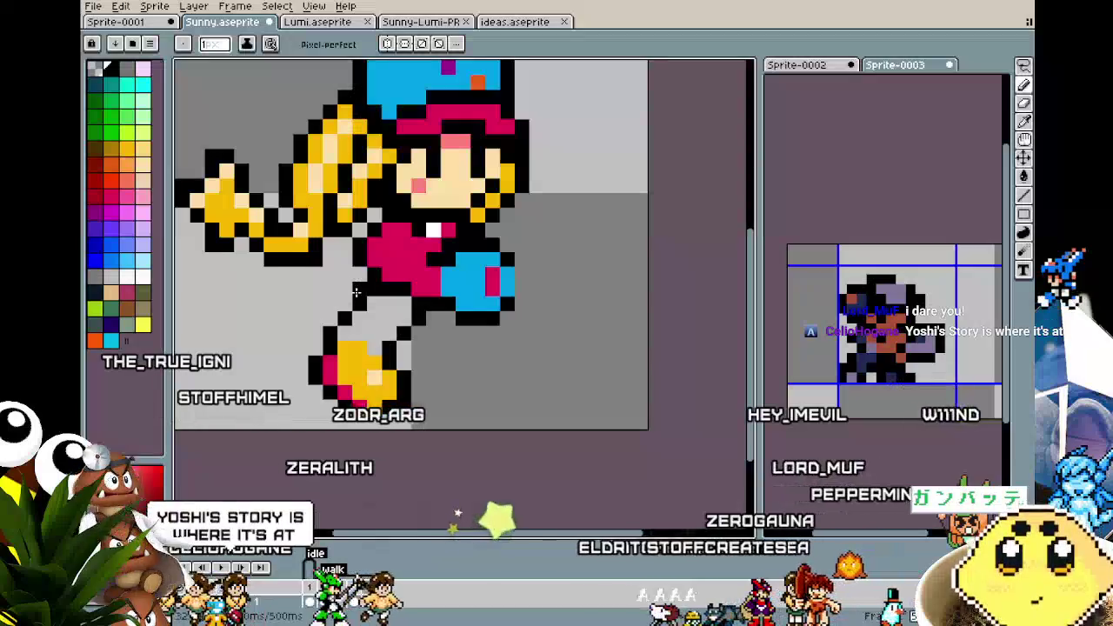
left_click_drag(356, 292, 392, 272)
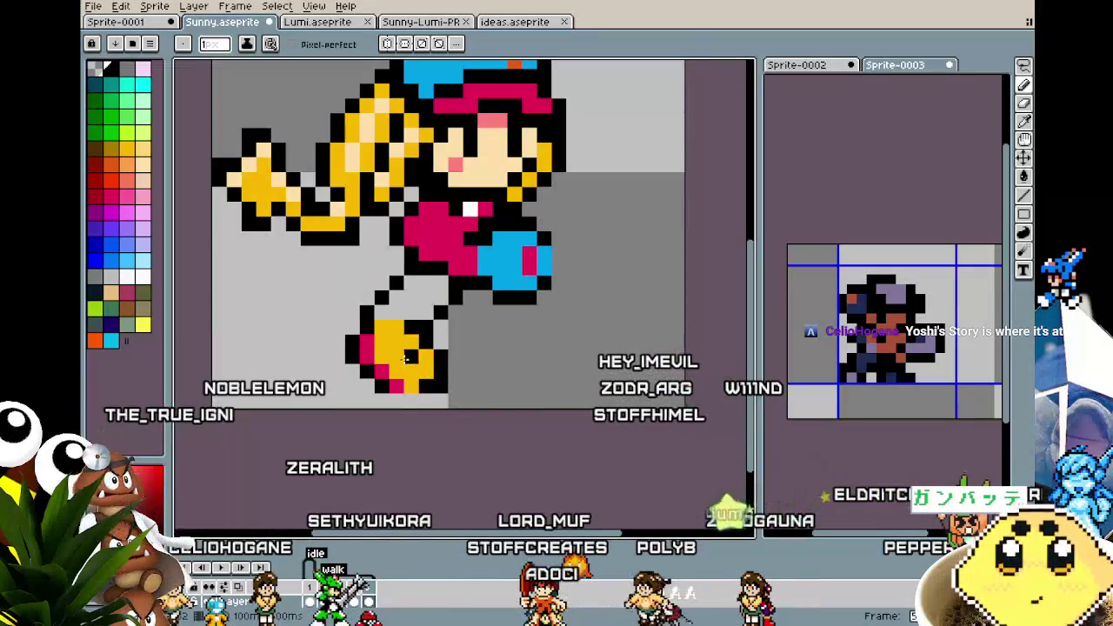
scroll(404, 358, "down", 3)
scroll(391, 391, "down", 2)
scroll(382, 408, "up", 2)
scroll(380, 416, "up", 2)
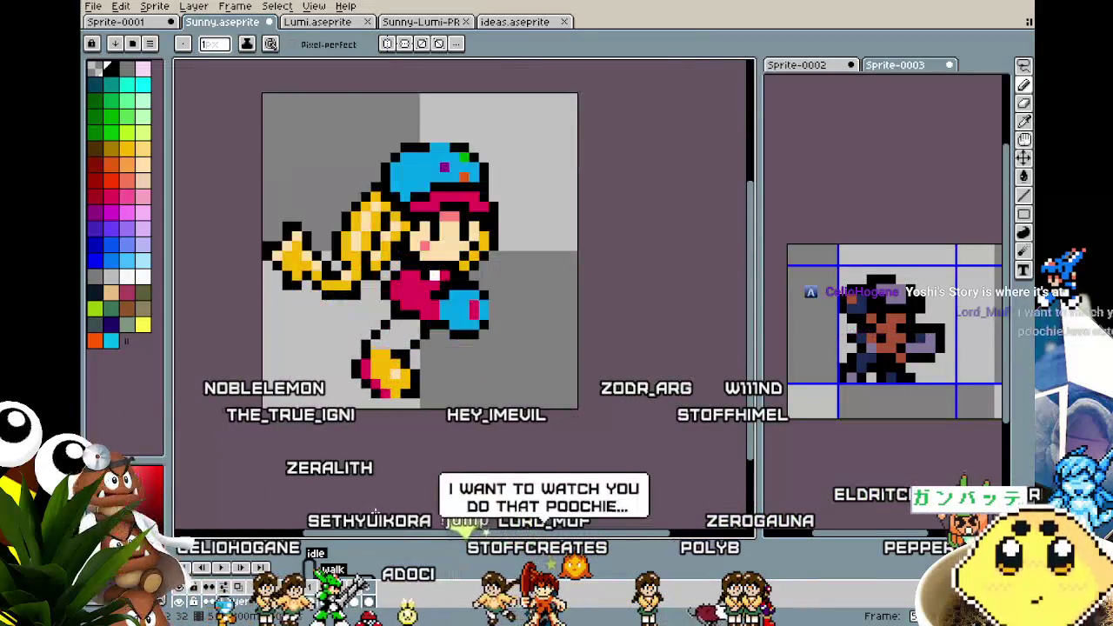
scroll(376, 511, "up", 2)
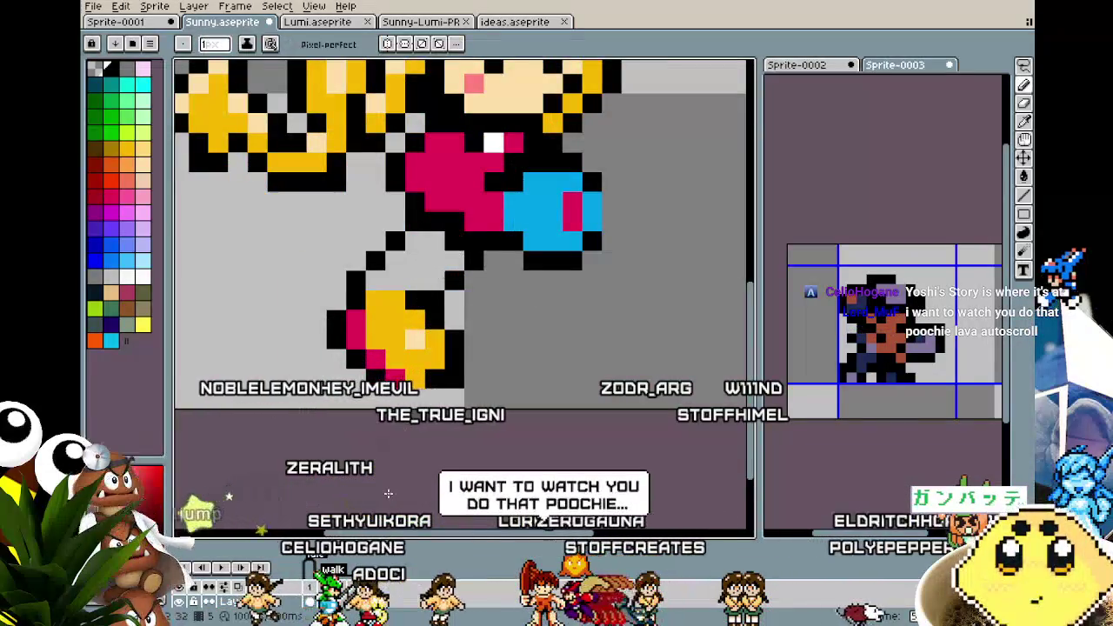
scroll(388, 494, "down", 3)
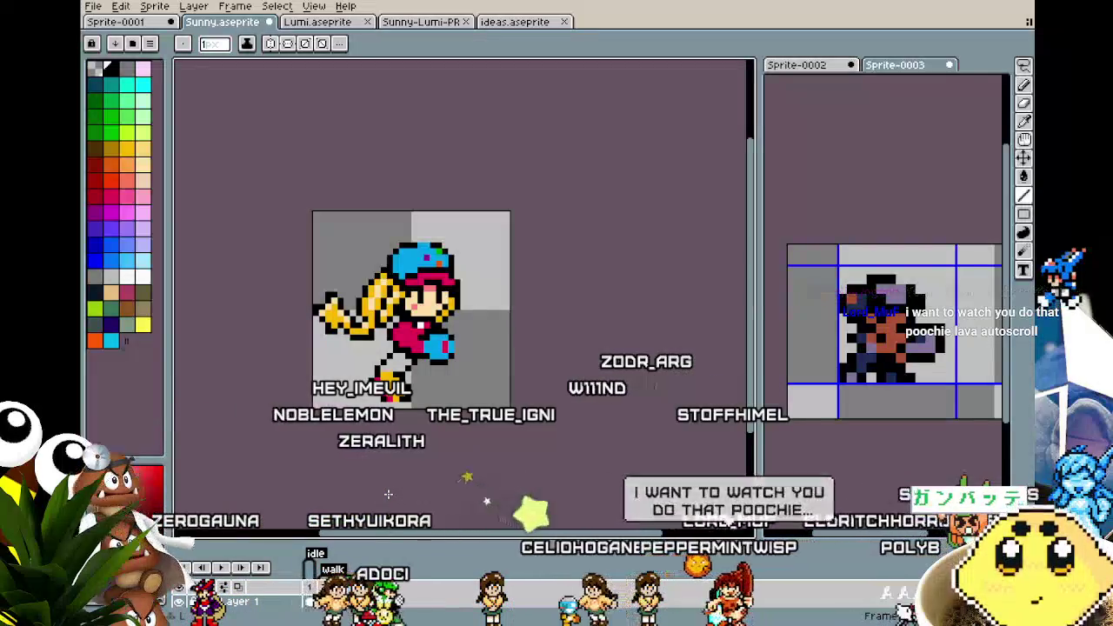
scroll(386, 444, "up", 2)
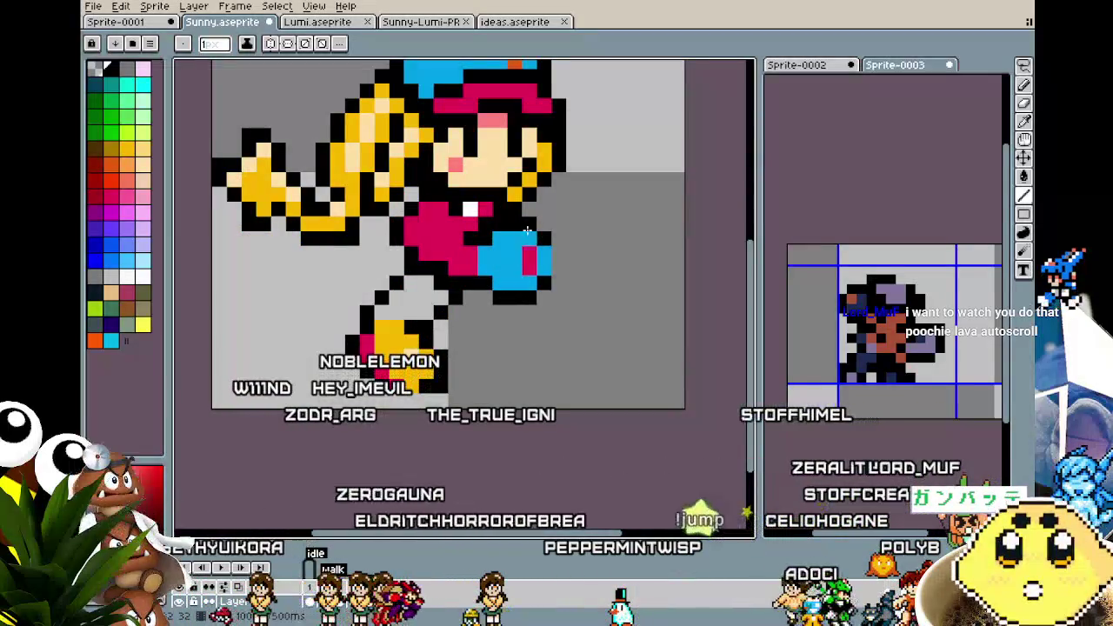
scroll(497, 386, "down", 2)
scroll(477, 447, "down", 1)
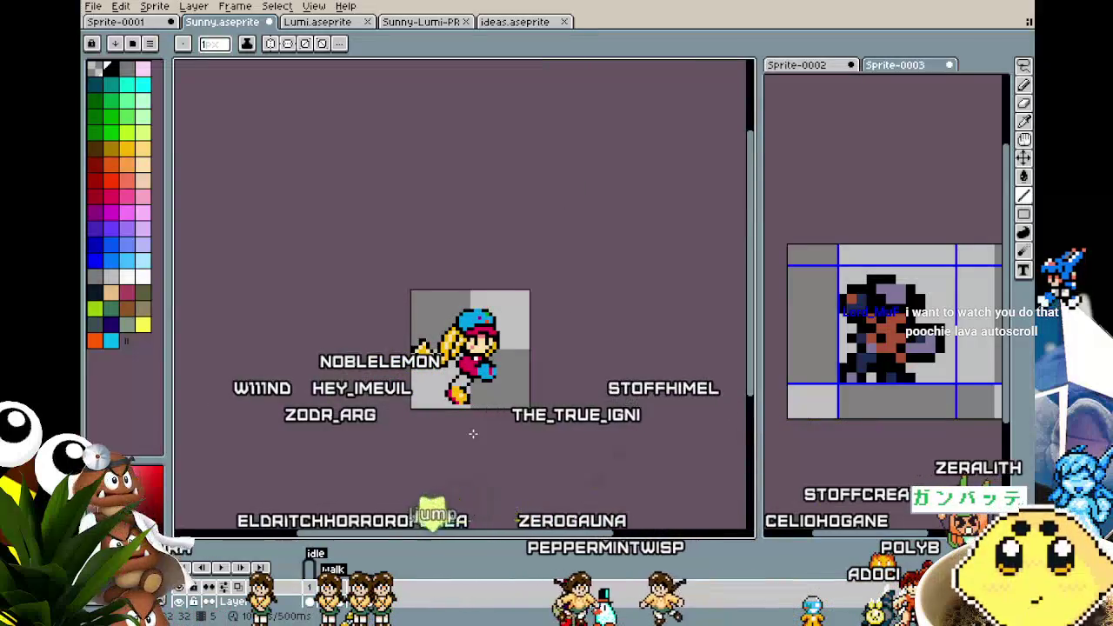
scroll(473, 433, "up", 1)
scroll(456, 428, "up", 1)
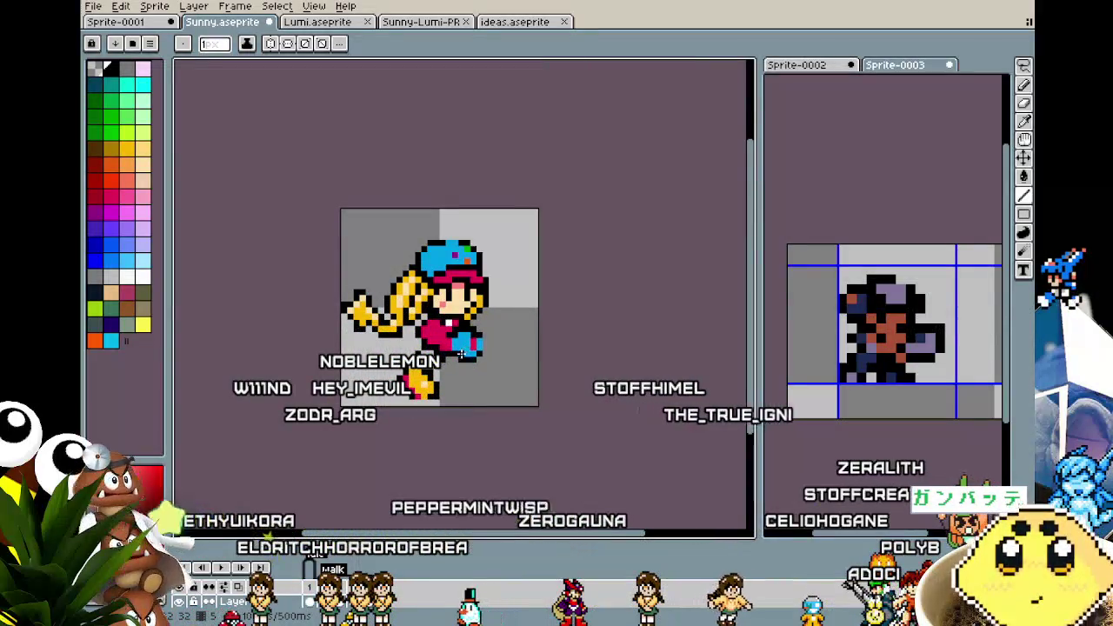
scroll(461, 353, "up", 2)
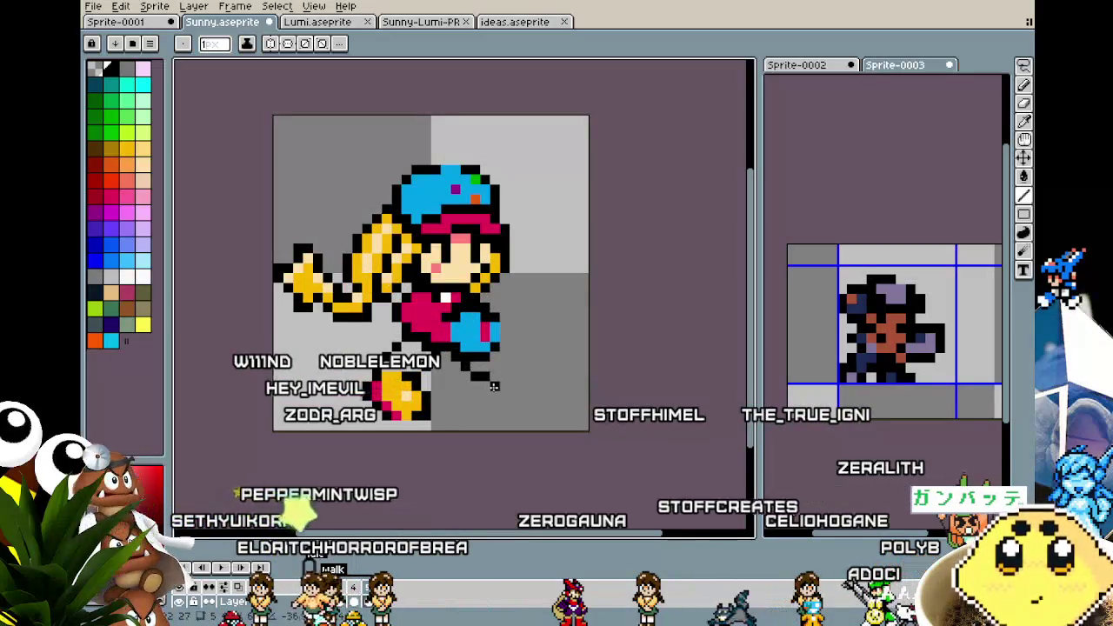
key("ctrl")
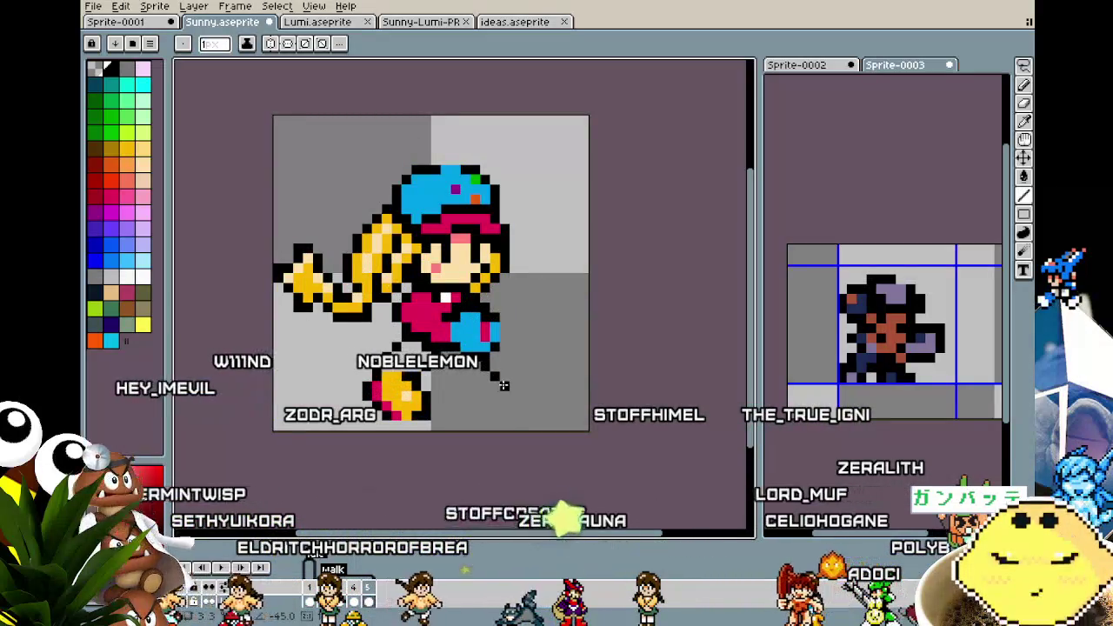
key("ctrl")
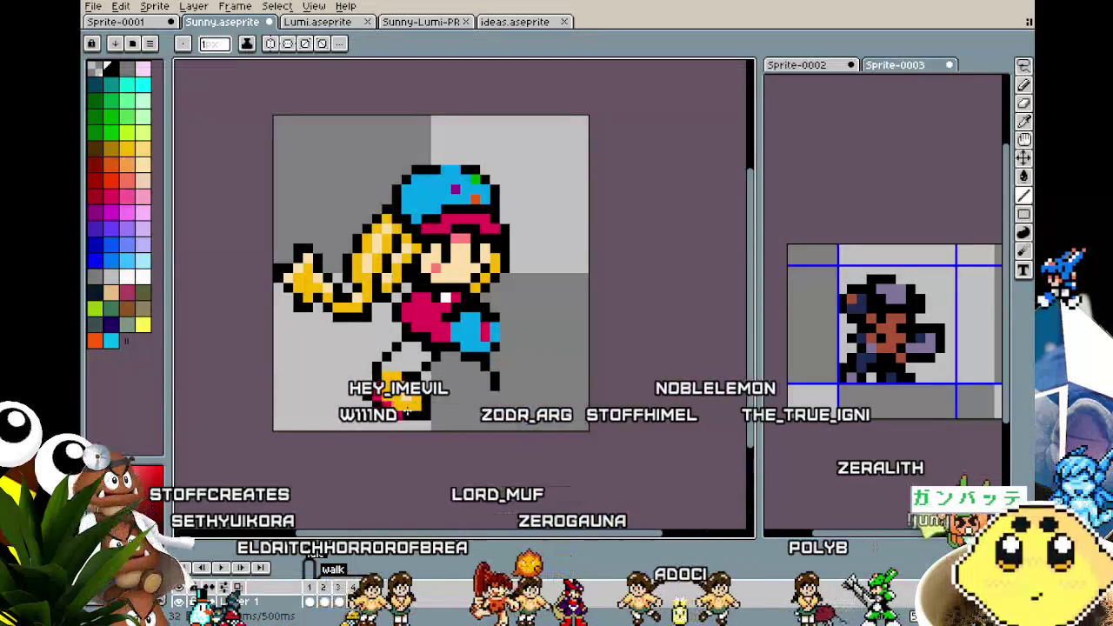
key("m")
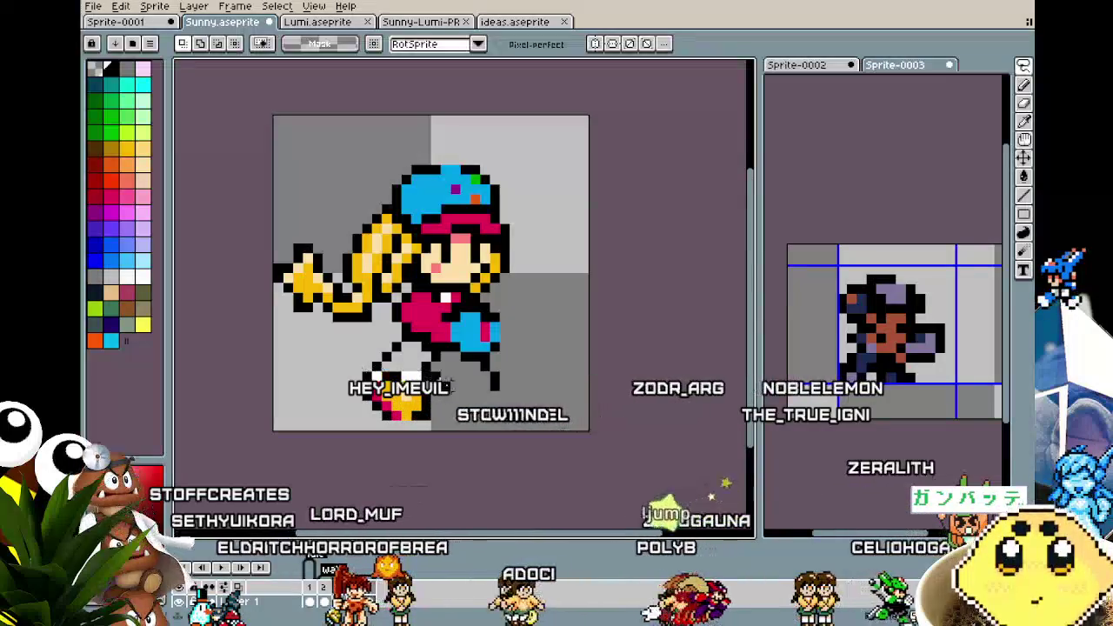
left_click_drag(300, 359, 425, 423)
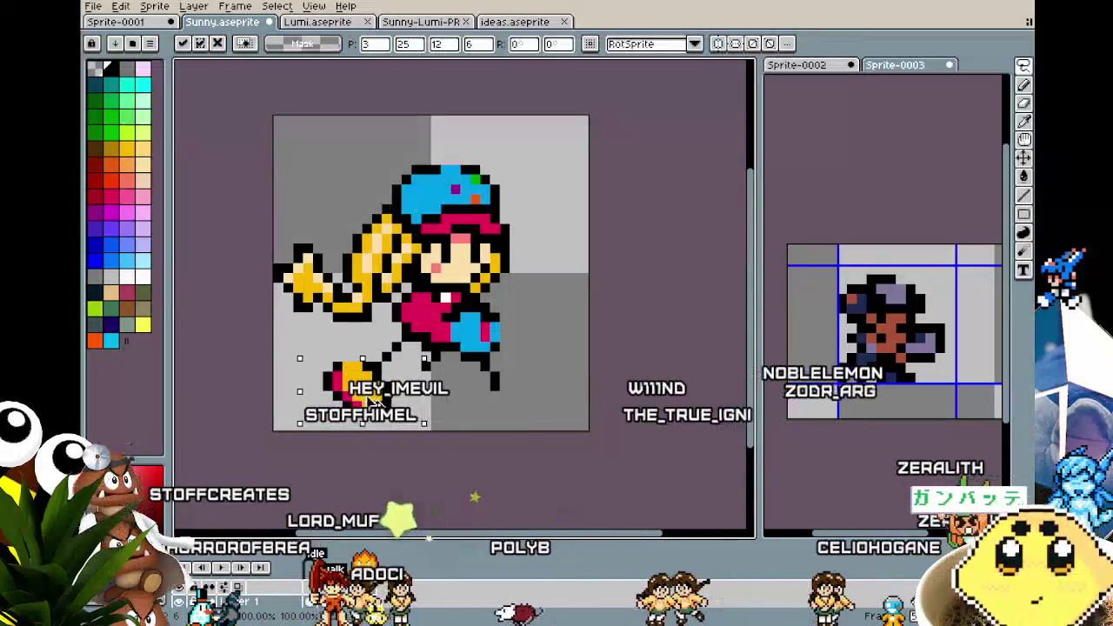
left_click_drag(454, 391, 452, 392)
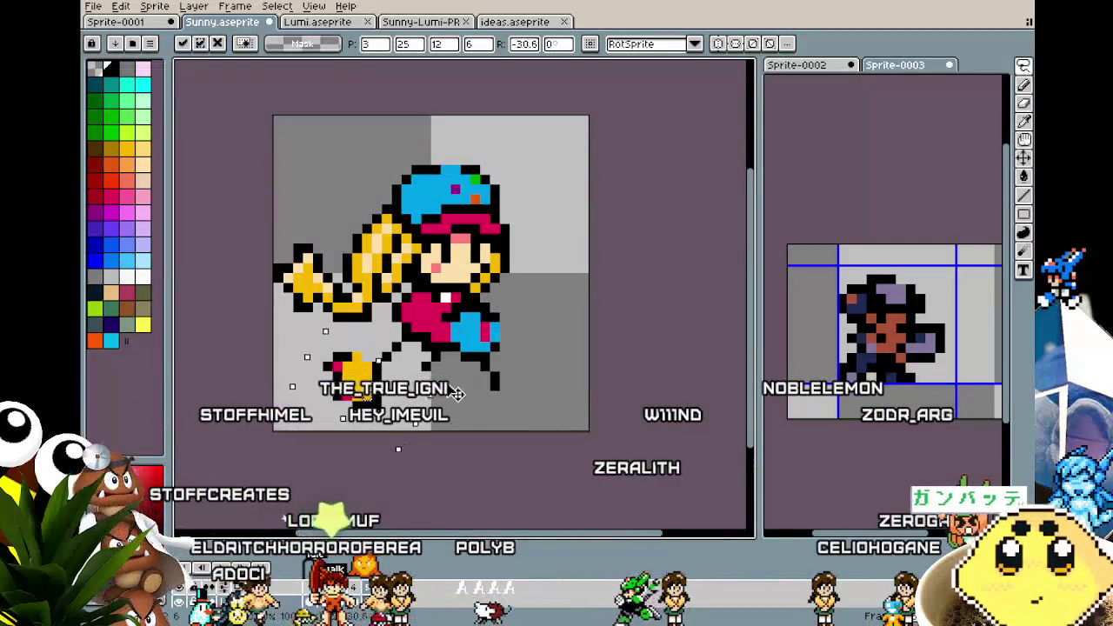
left_click_drag(454, 406, 454, 407)
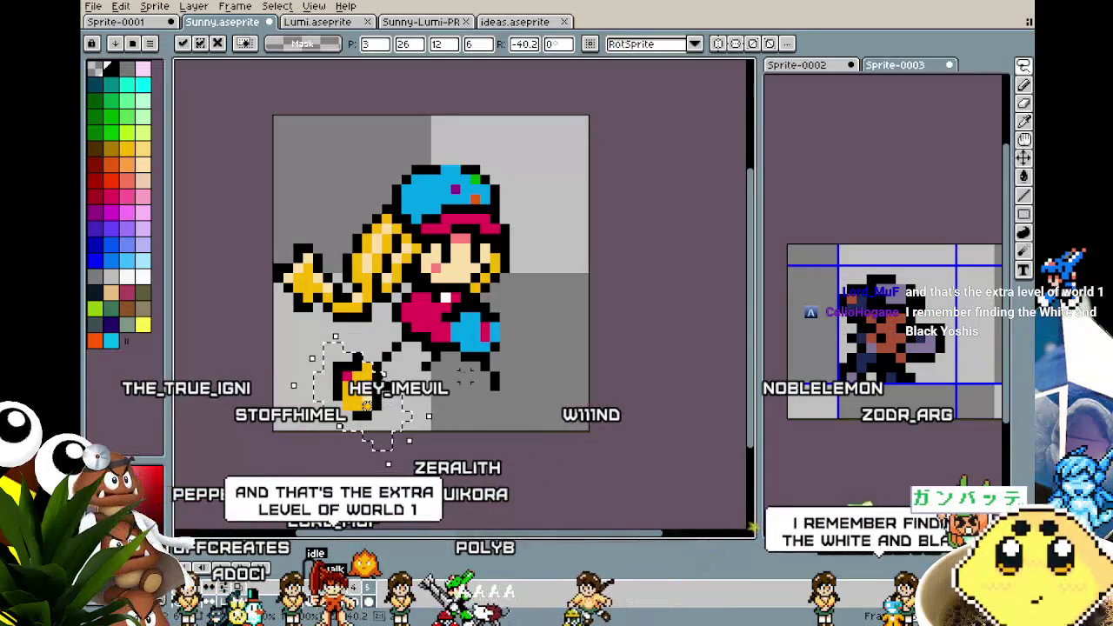
key("Return")
key("i")
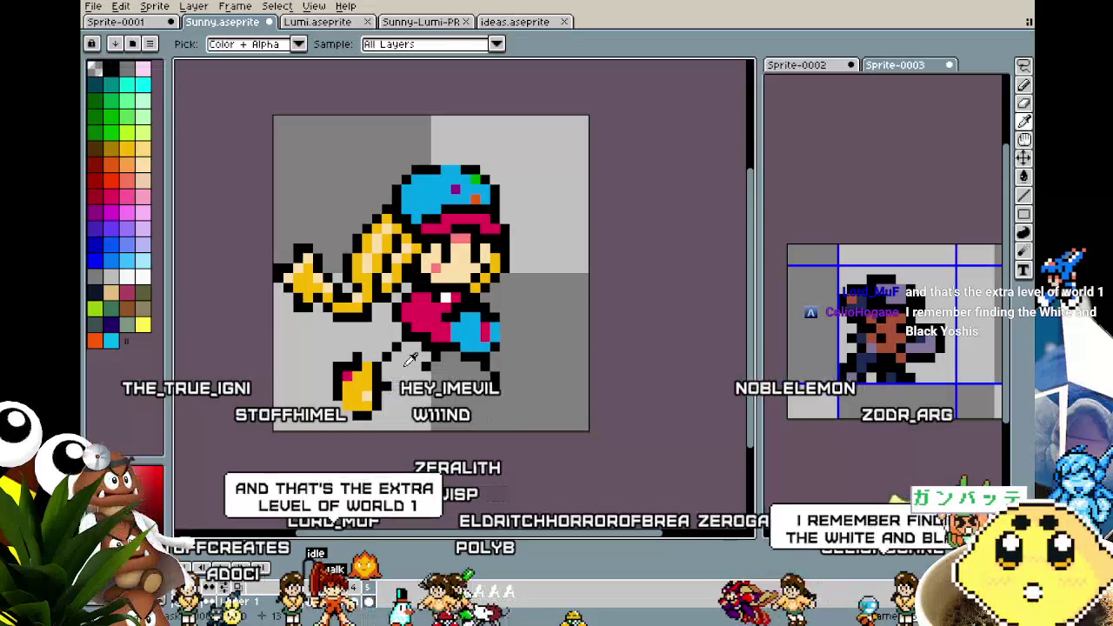
key("space")
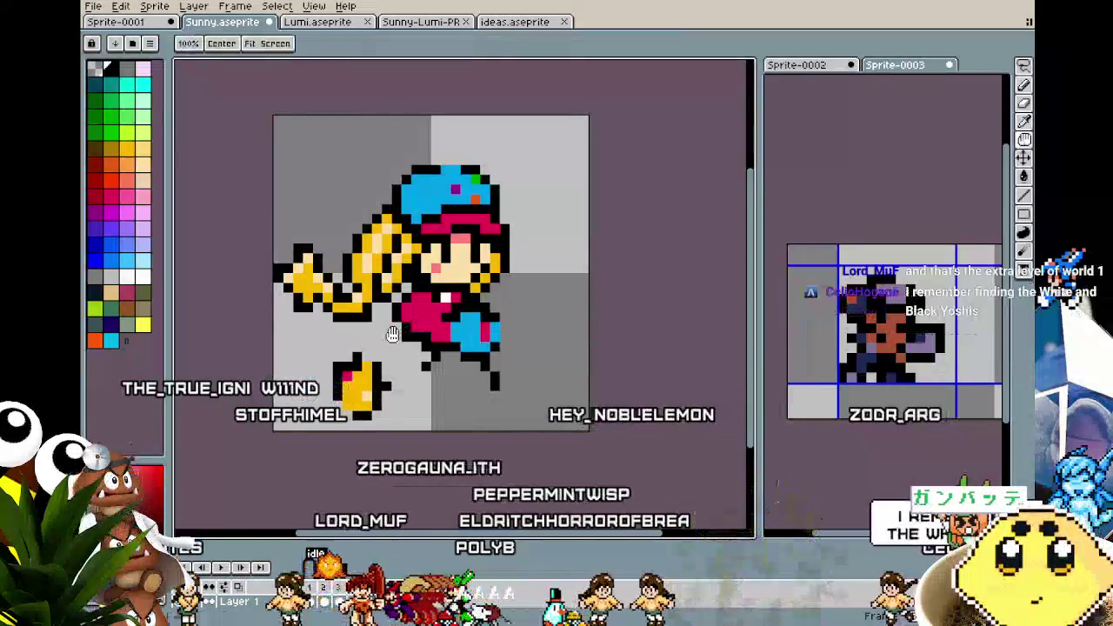
key("b")
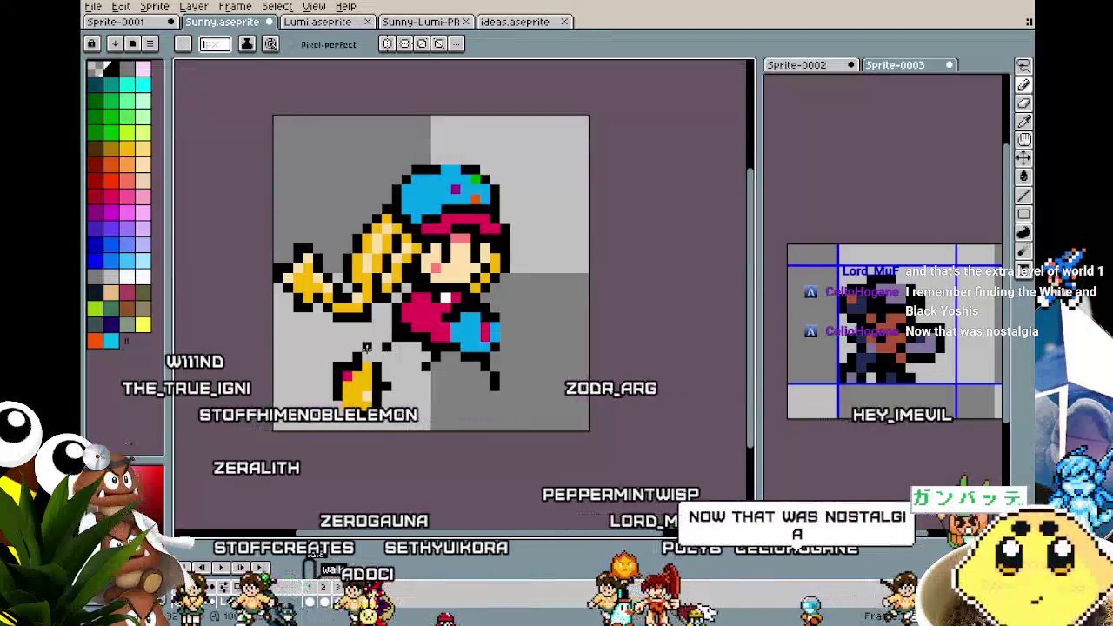
left_click_drag(367, 347, 391, 347)
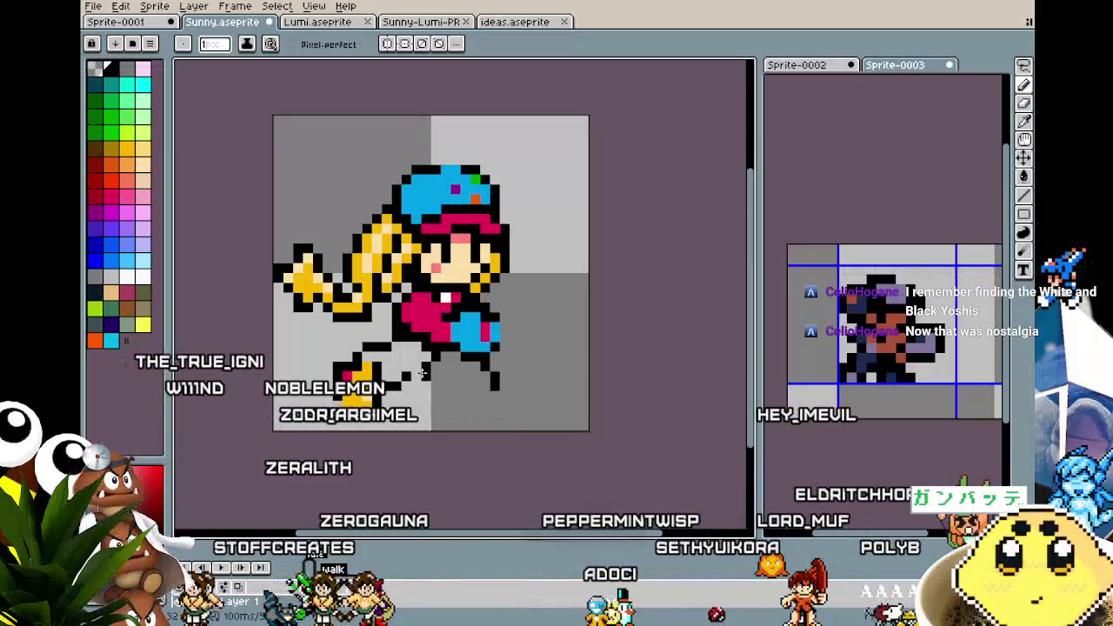
scroll(417, 375, "down", 1)
scroll(416, 417, "down", 2)
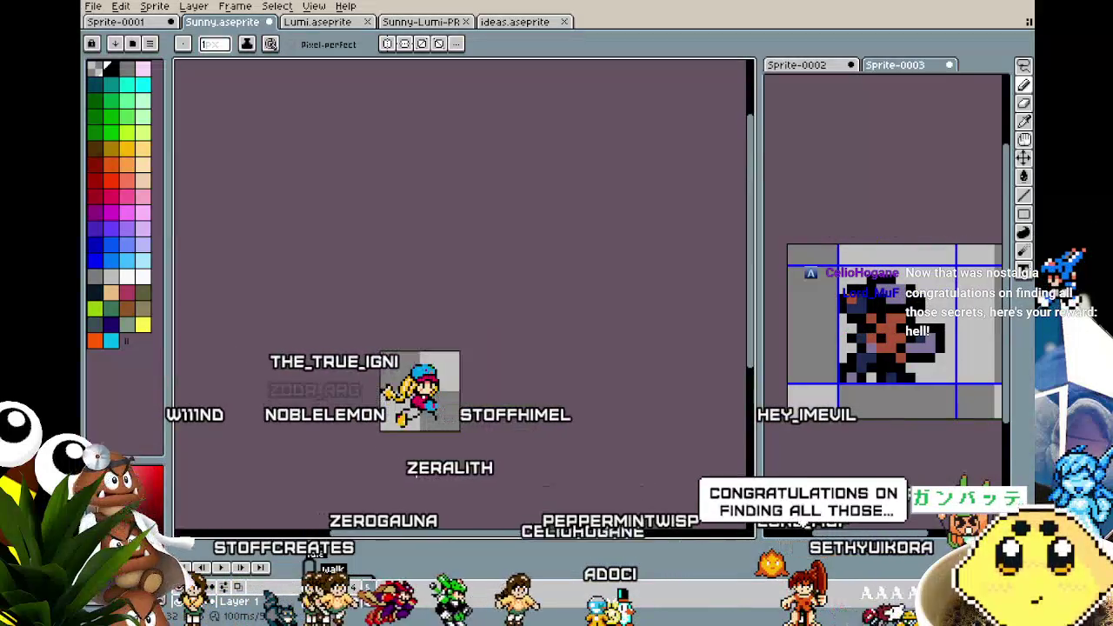
scroll(416, 473, "up", 1)
scroll(416, 469, "up", 1)
scroll(410, 456, "up", 1)
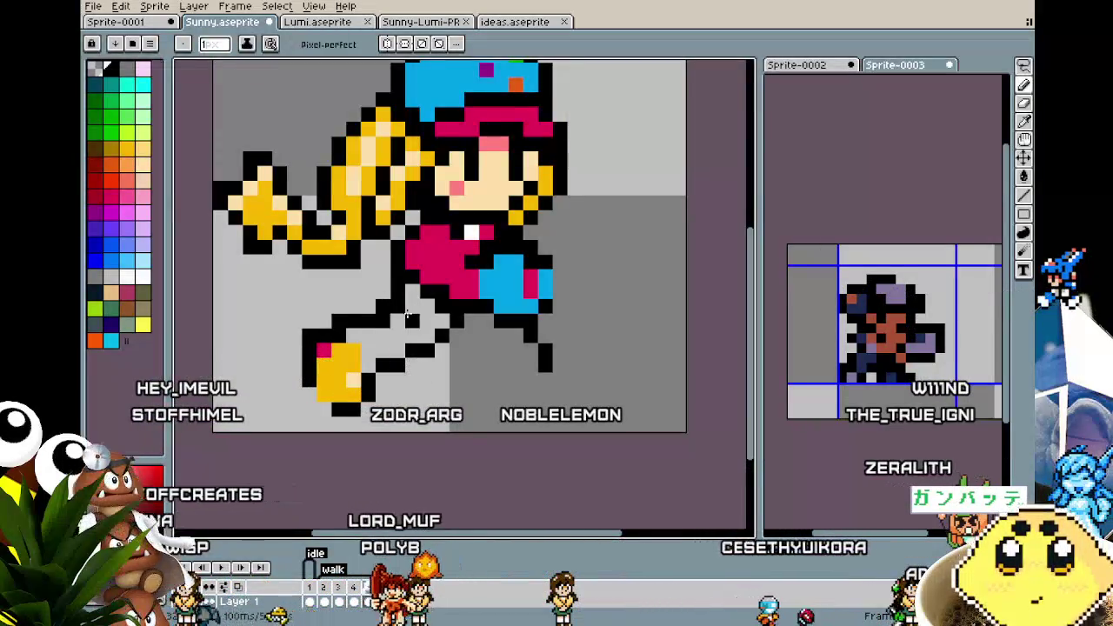
scroll(408, 314, "down", 1)
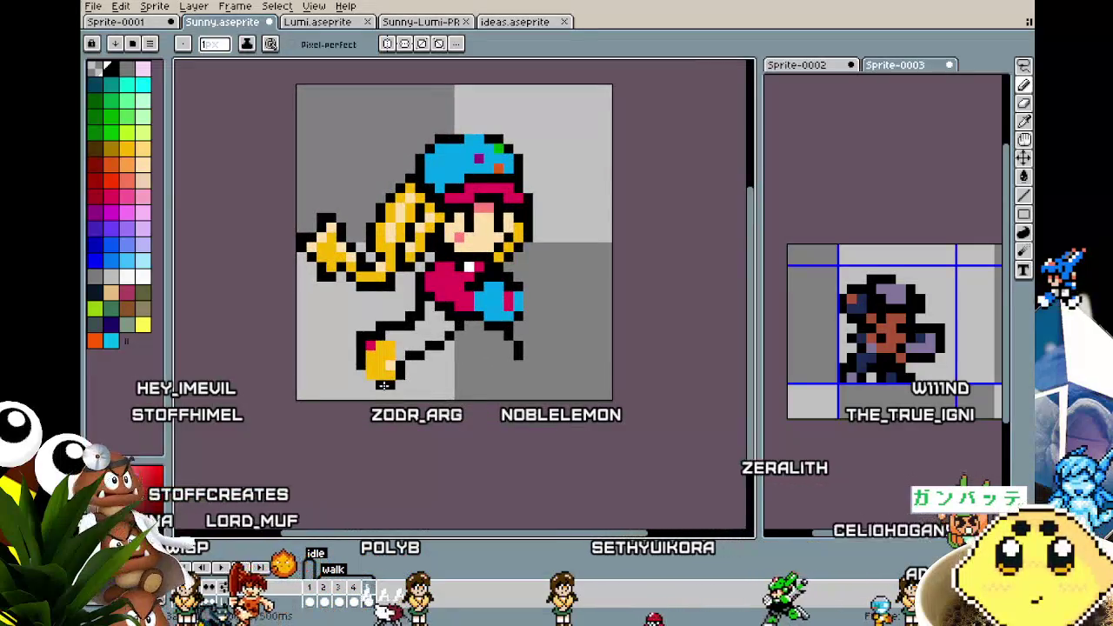
scroll(383, 385, "up", 1)
left_click_drag(360, 427, 342, 432)
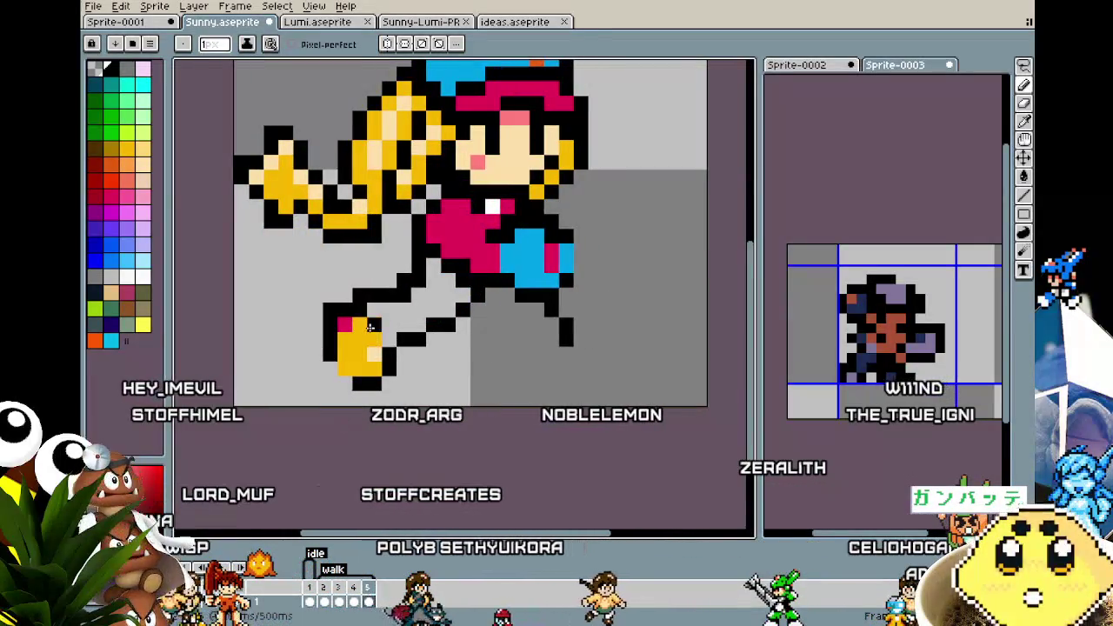
scroll(317, 440, "down", 2)
scroll(315, 444, "up", 1)
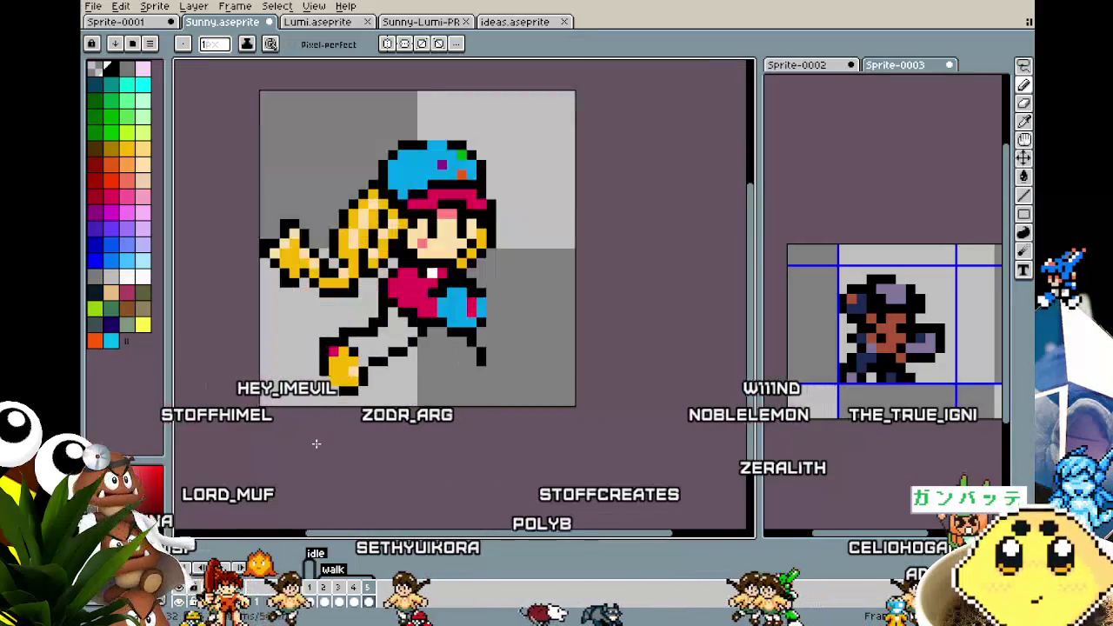
left_click_drag(315, 443, 261, 430)
scroll(273, 418, "up", 1)
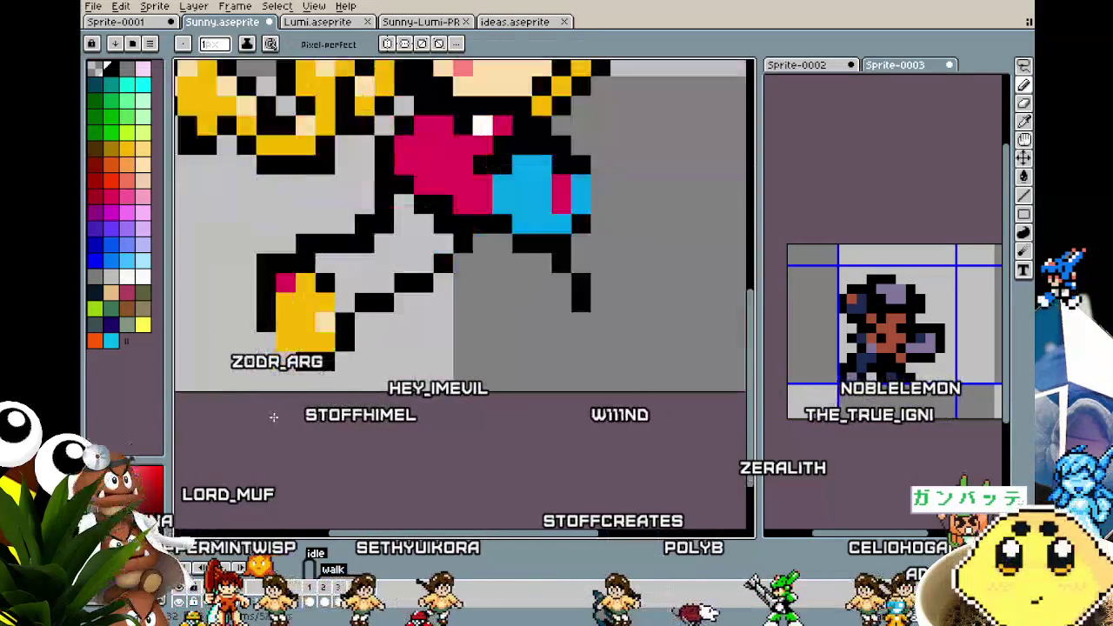
scroll(273, 418, "down", 1)
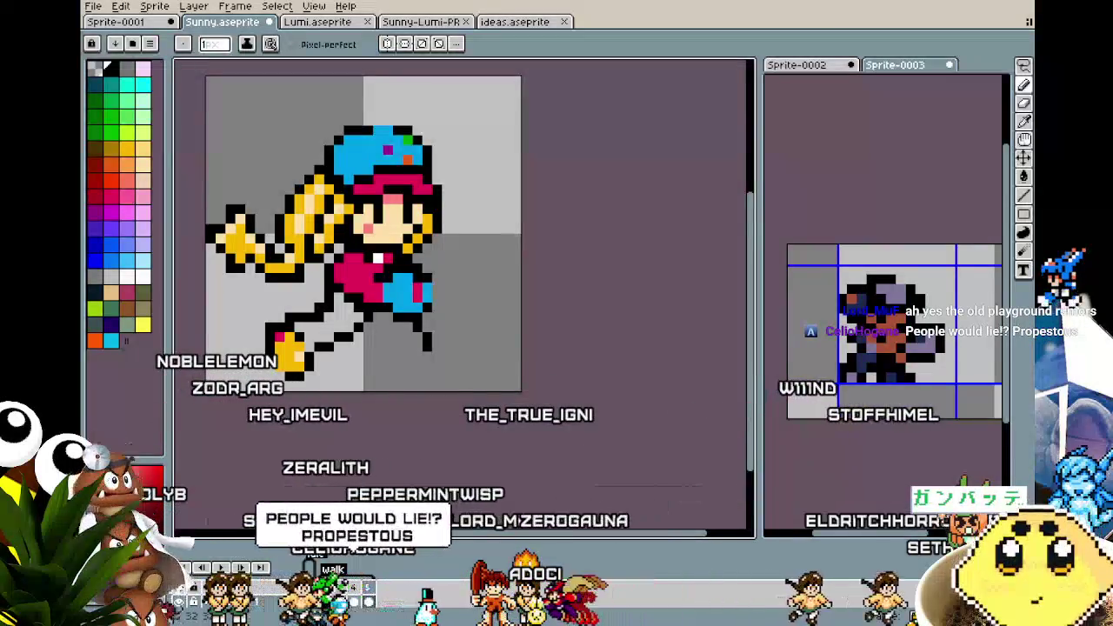
left_click_drag(230, 373, 273, 379)
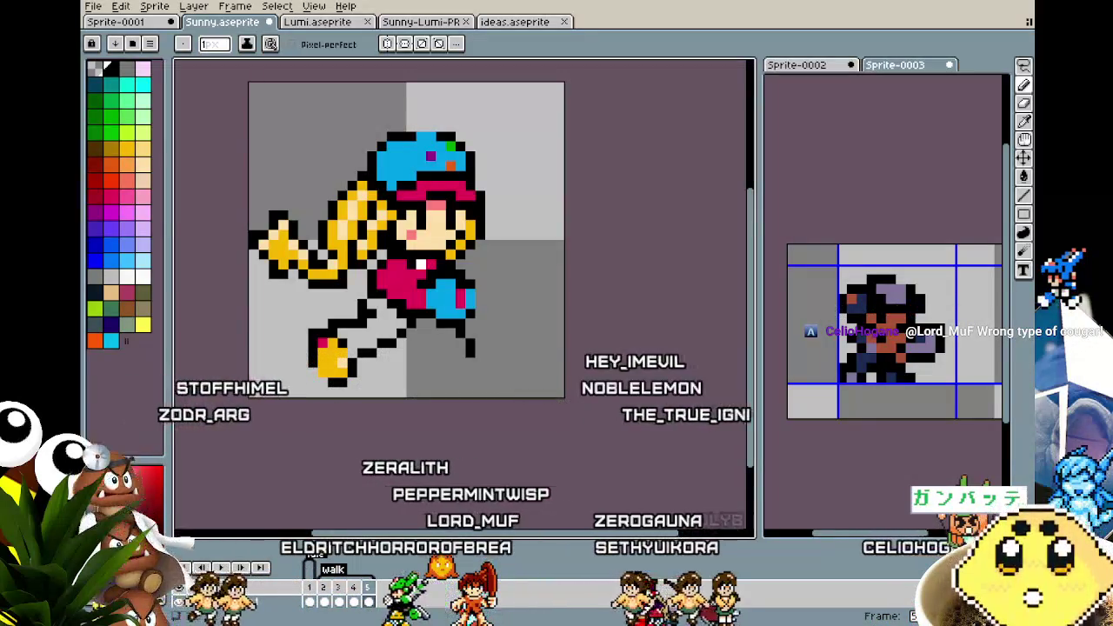
Bucket-fill the back trouser leg white inside its black outline
left_click_drag(361, 455, 372, 459)
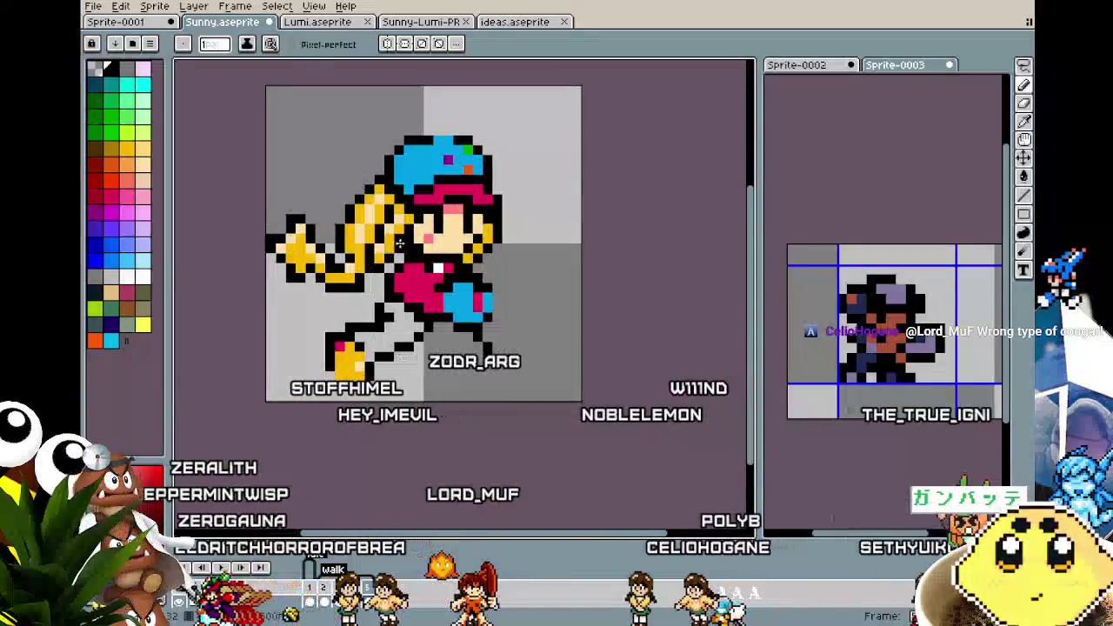
key("i")
key("g")
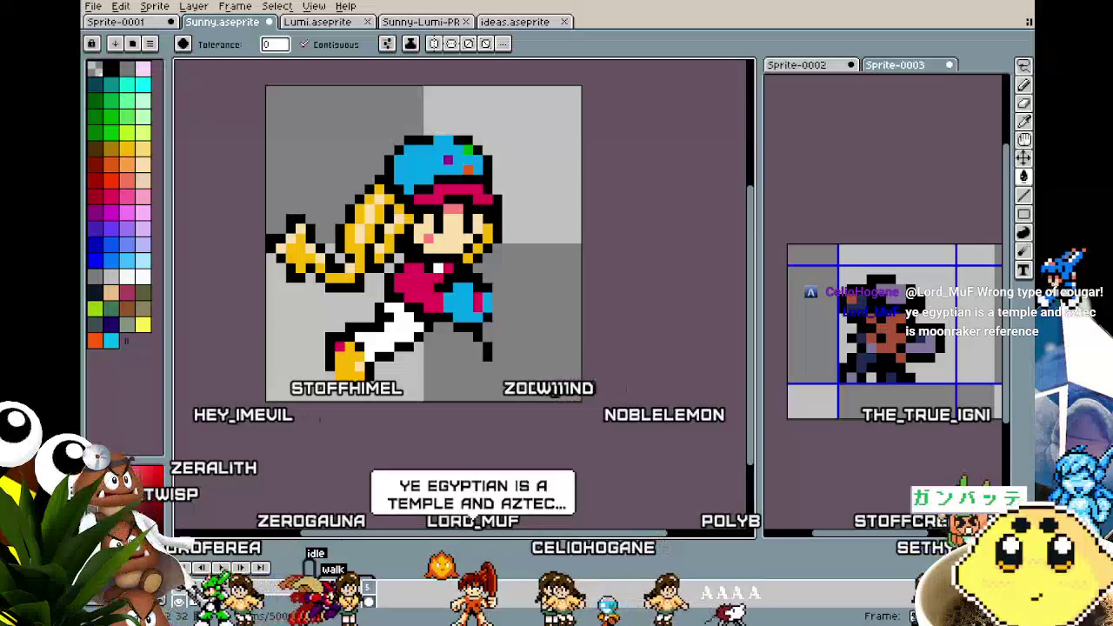
left_click(398, 320)
left_click_drag(372, 459, 388, 461)
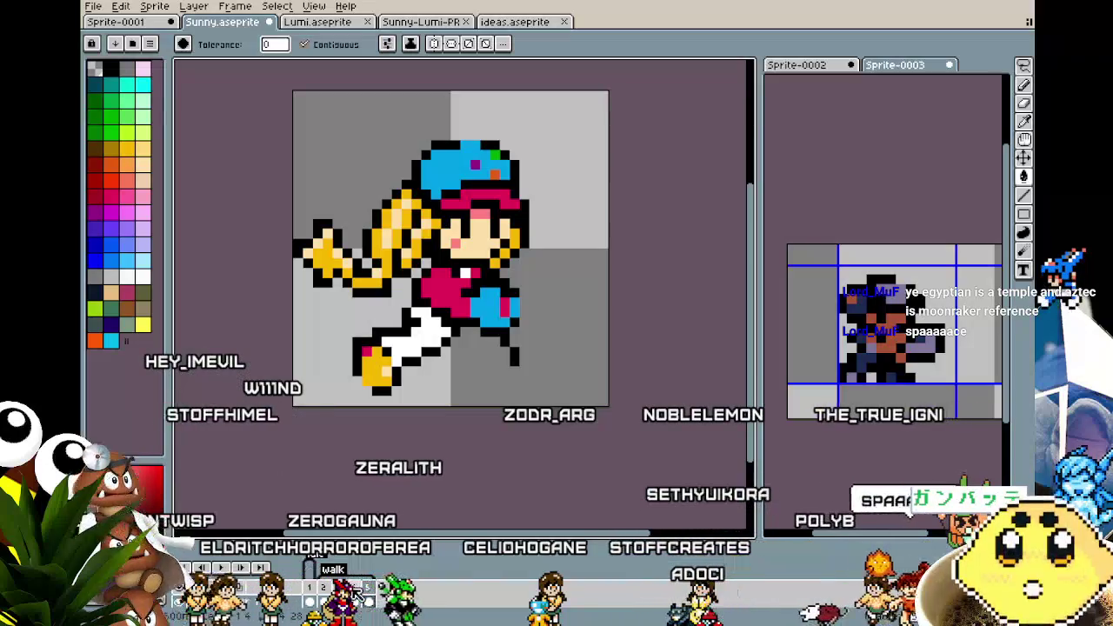
scroll(501, 374, "right", 1)
key("i")
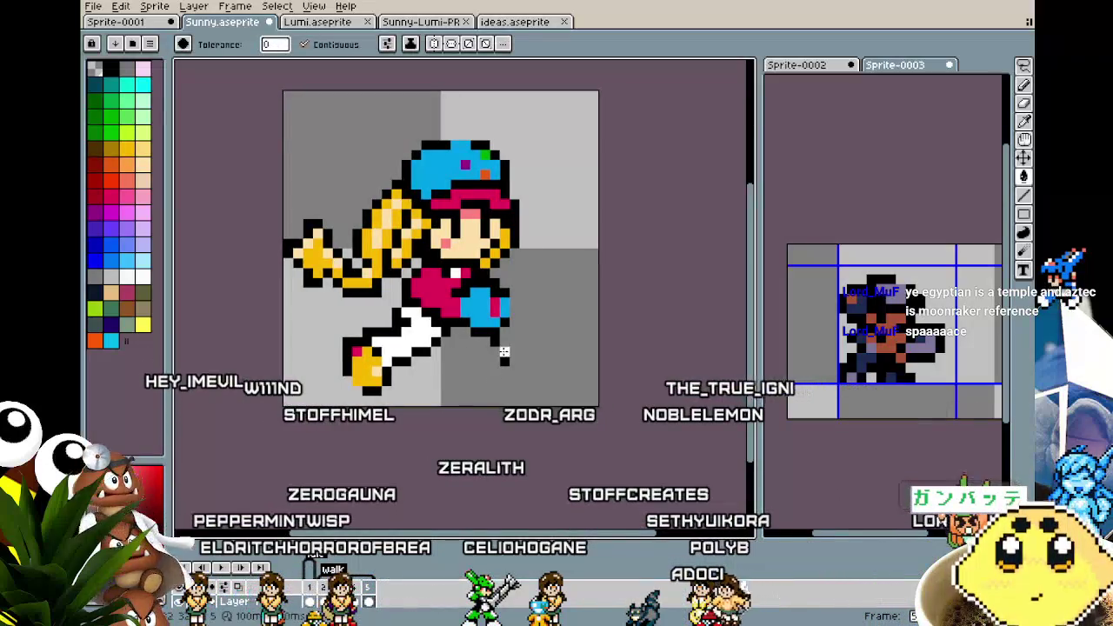
key("e")
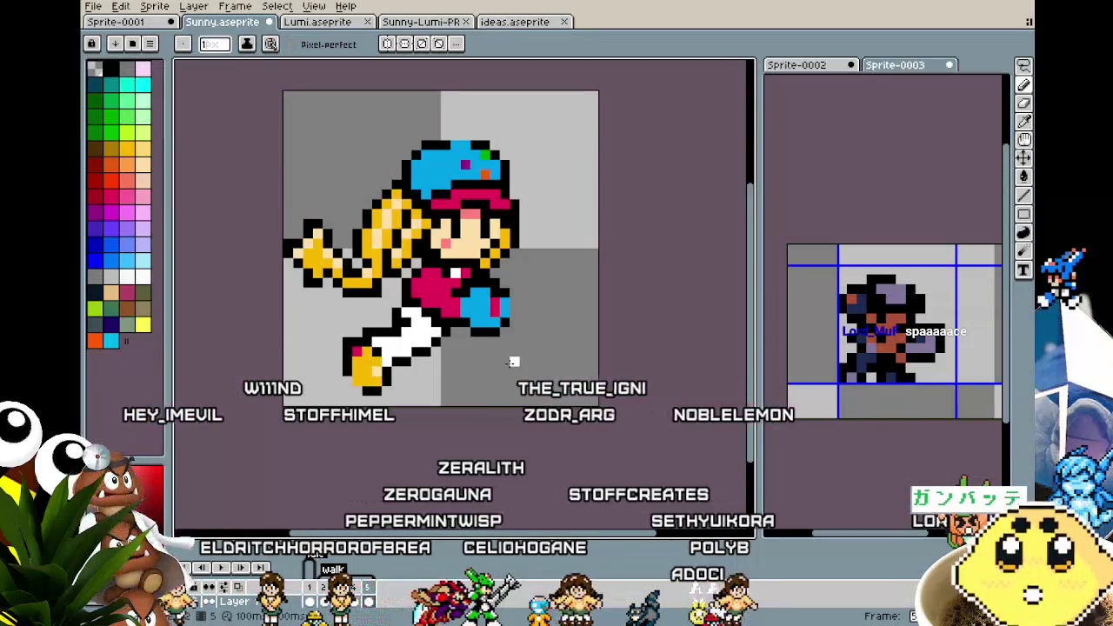
scroll(396, 380, "right", 4)
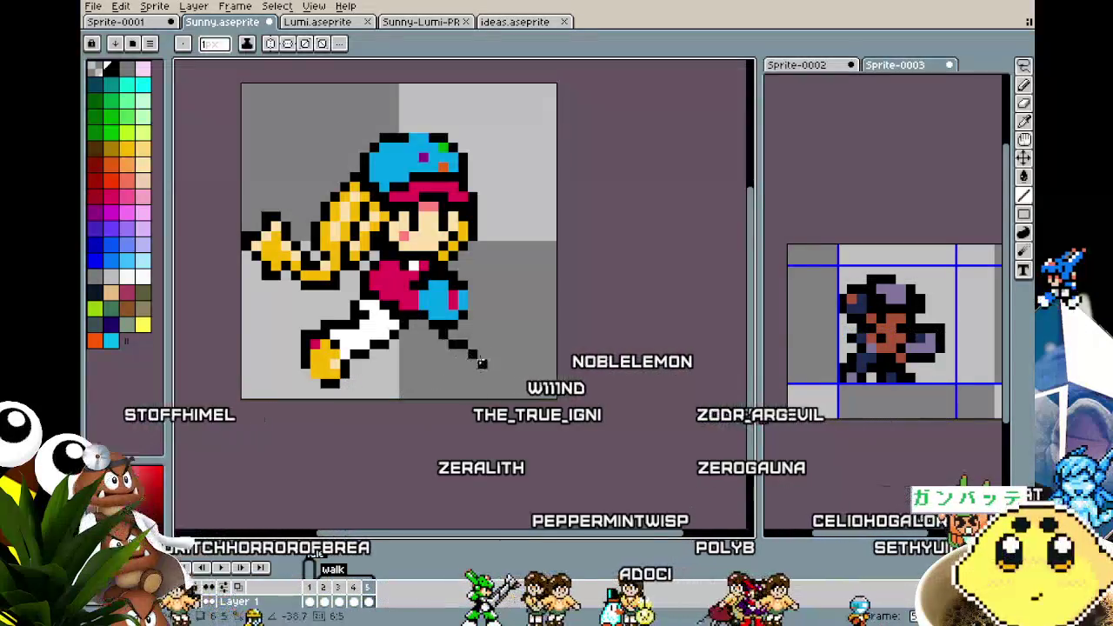
Extend the front leg to a new yellow shoe at lower right, then play the animation
key("b")
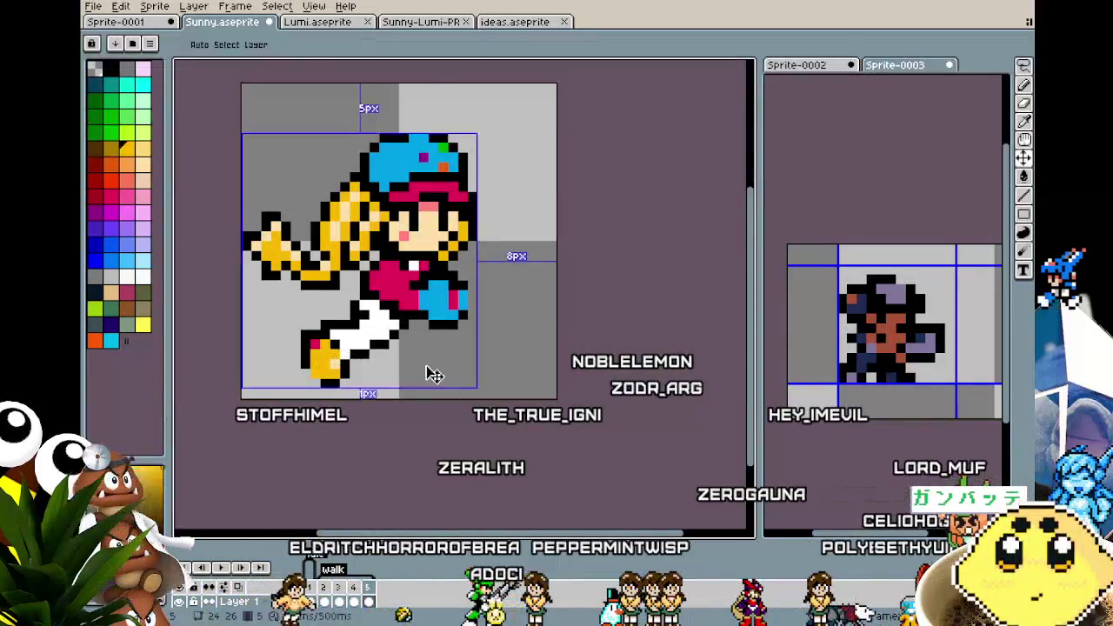
key("ctrl")
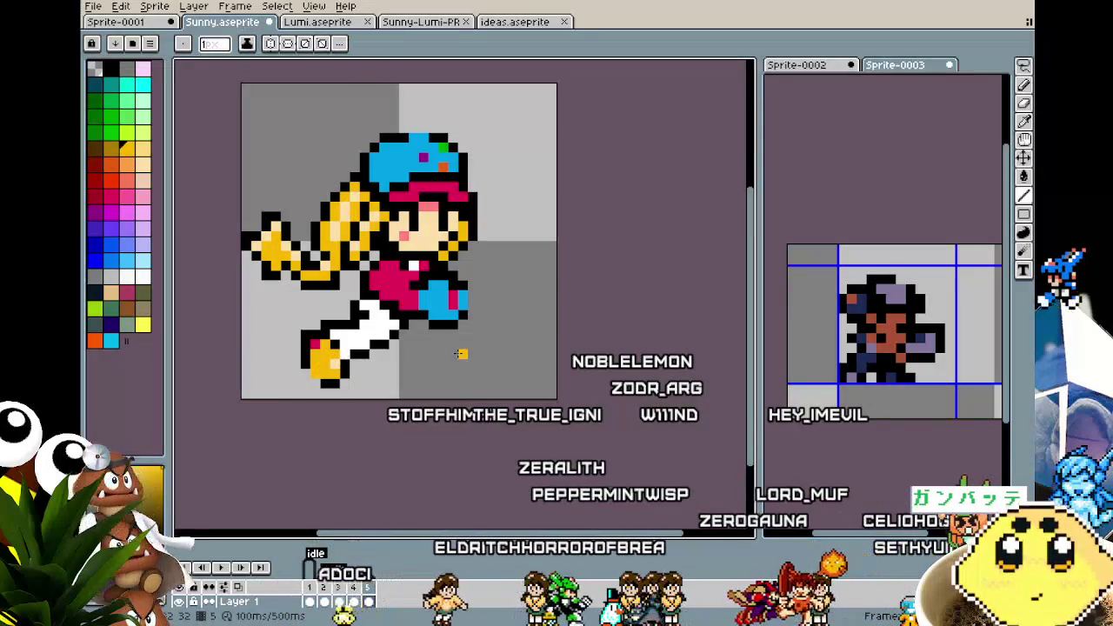
scroll(457, 352, "up", 2)
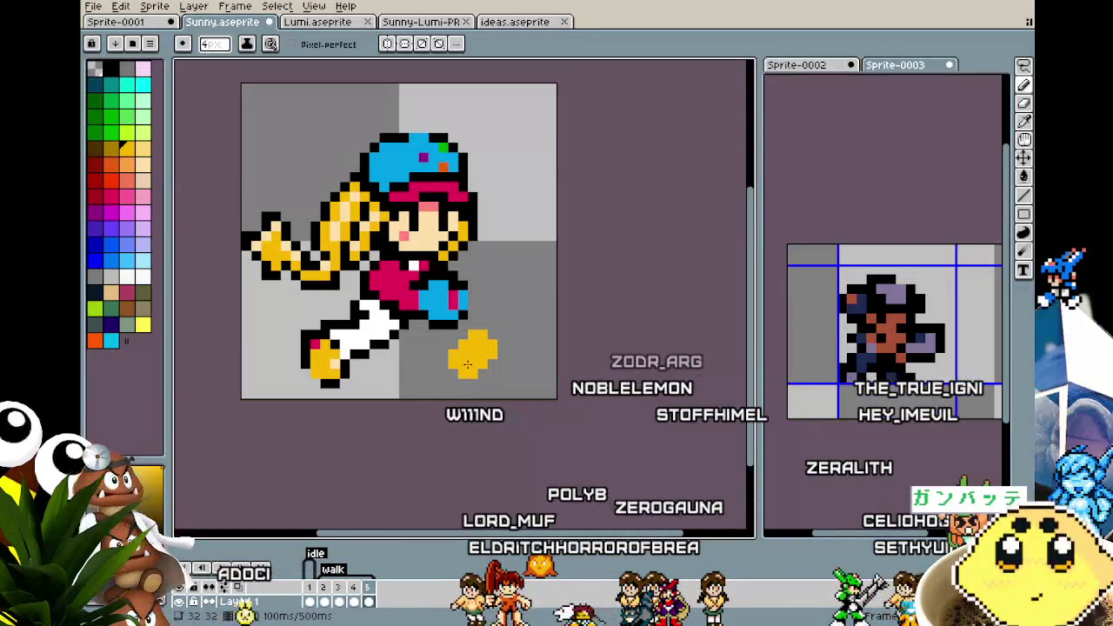
key("alt")
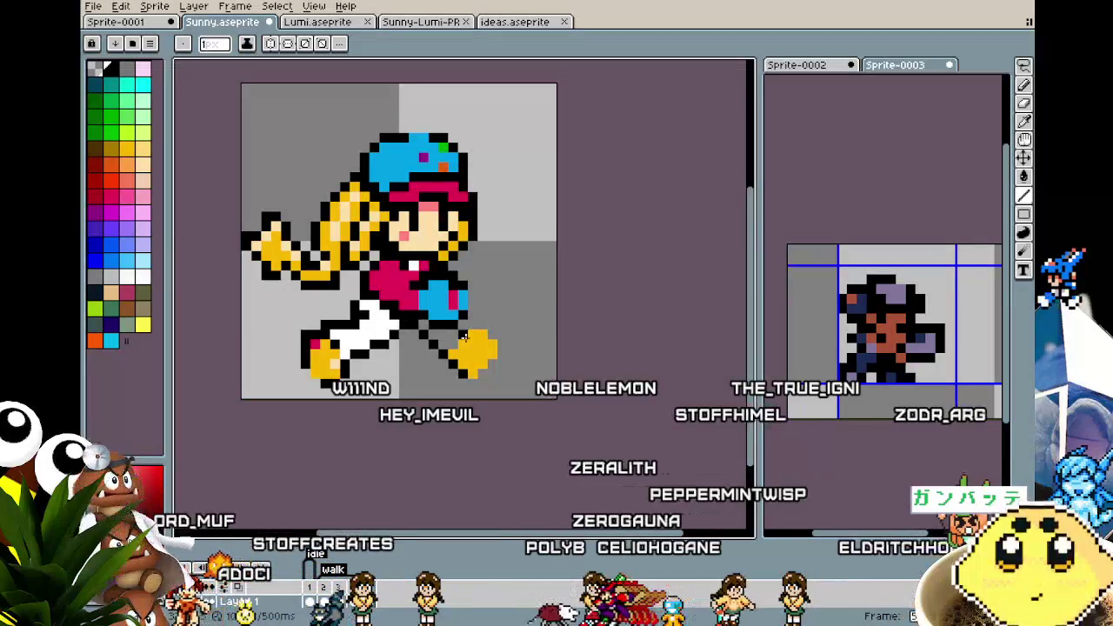
key("i")
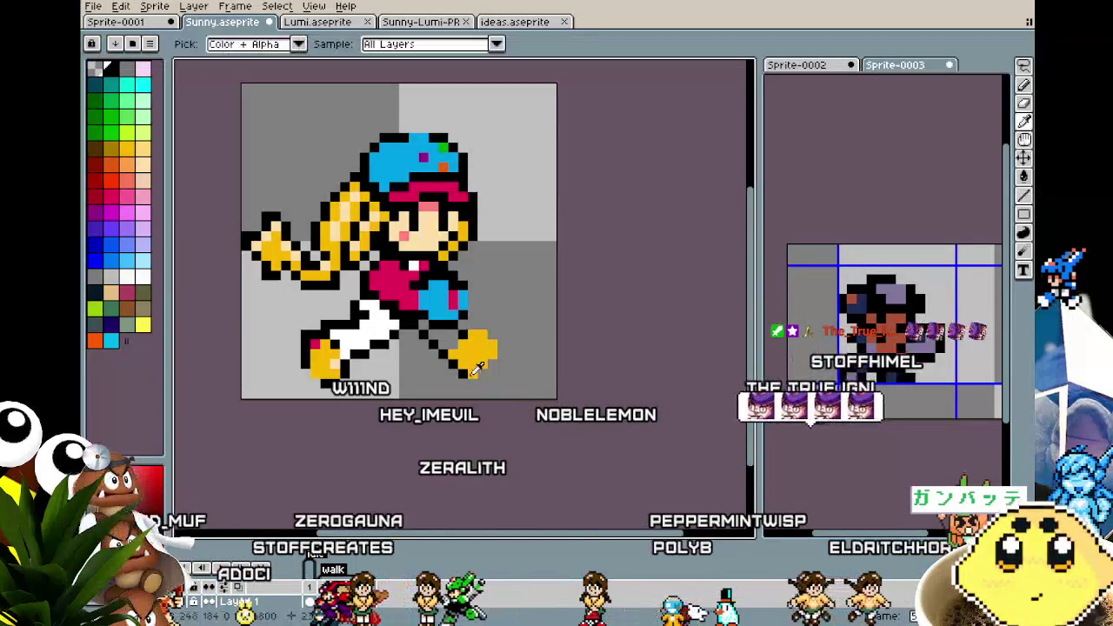
key("Return")
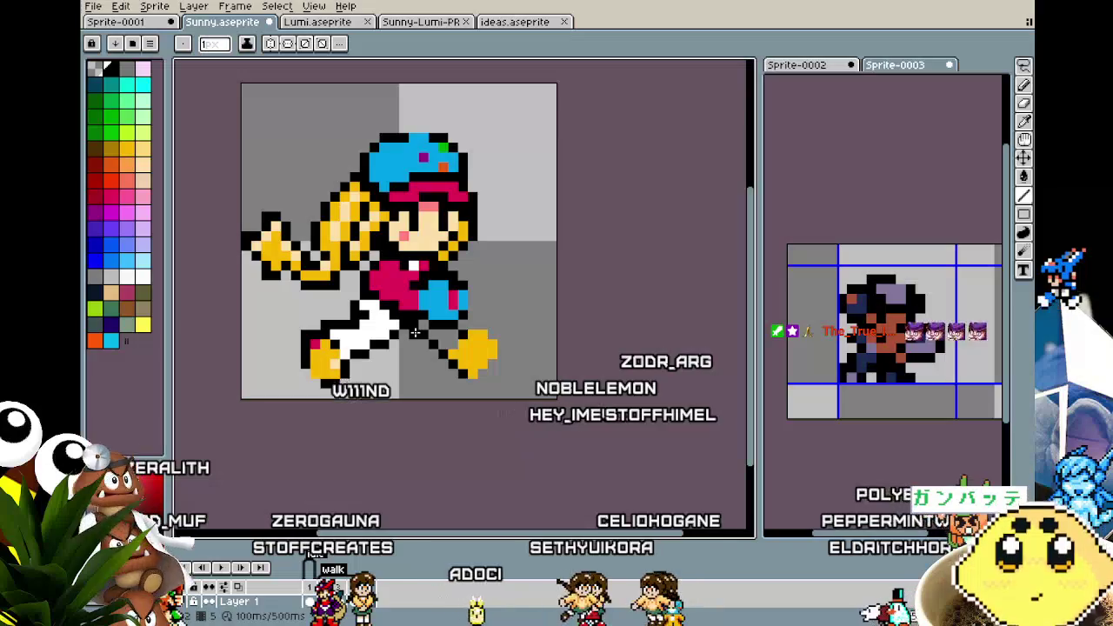
Select the yellow front shoe and rotate it further forward
key("m")
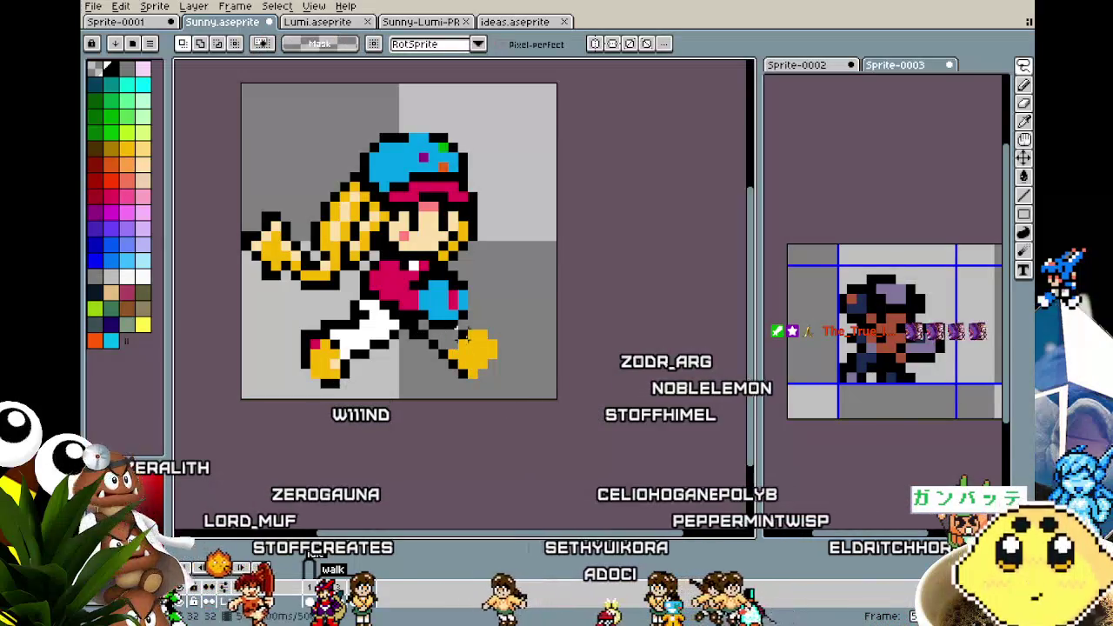
left_click_drag(446, 327, 520, 402)
mouse_move(510, 319)
left_mouse_down()
mouse_move(529, 322)
mouse_move(498, 339)
mouse_move(509, 335)
left_mouse_up()
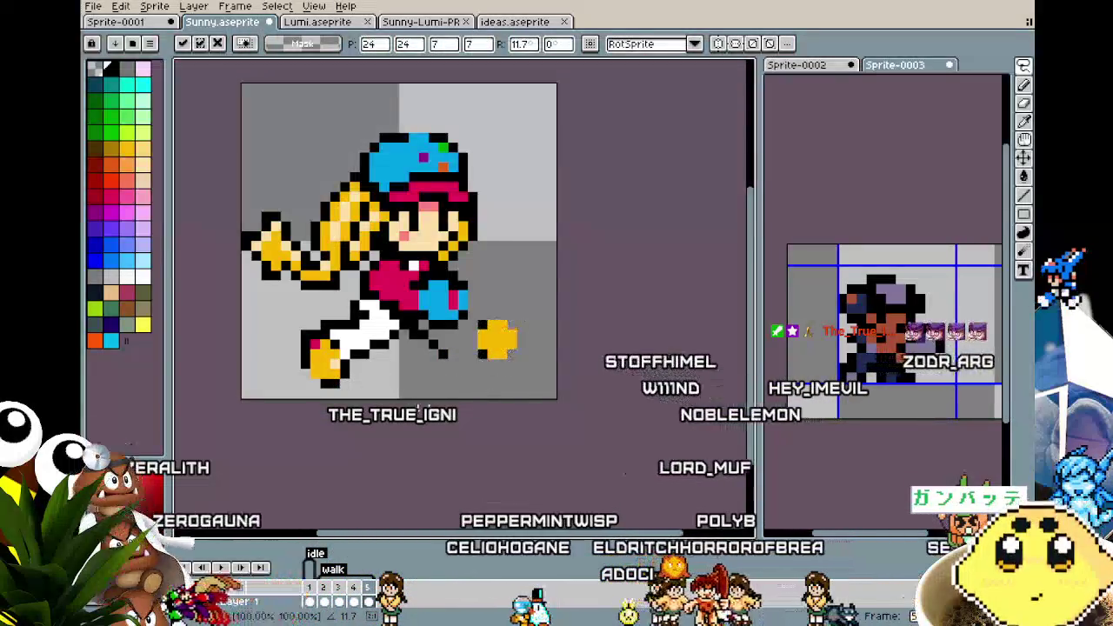
key("b")
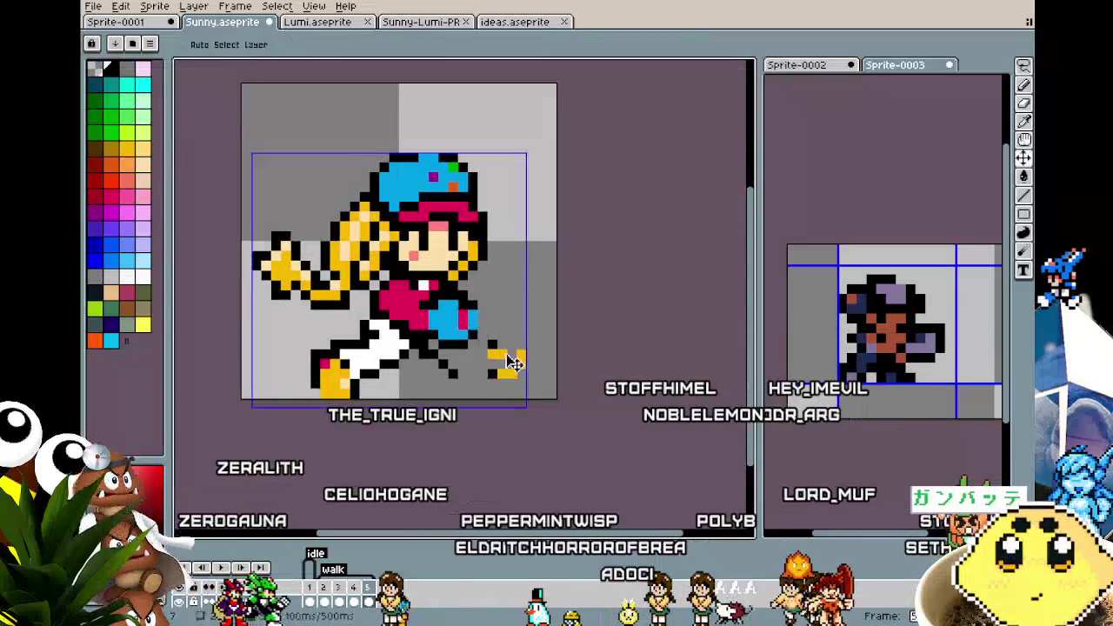
Sample the foot colour and select a small strip of the leg outline
key("i")
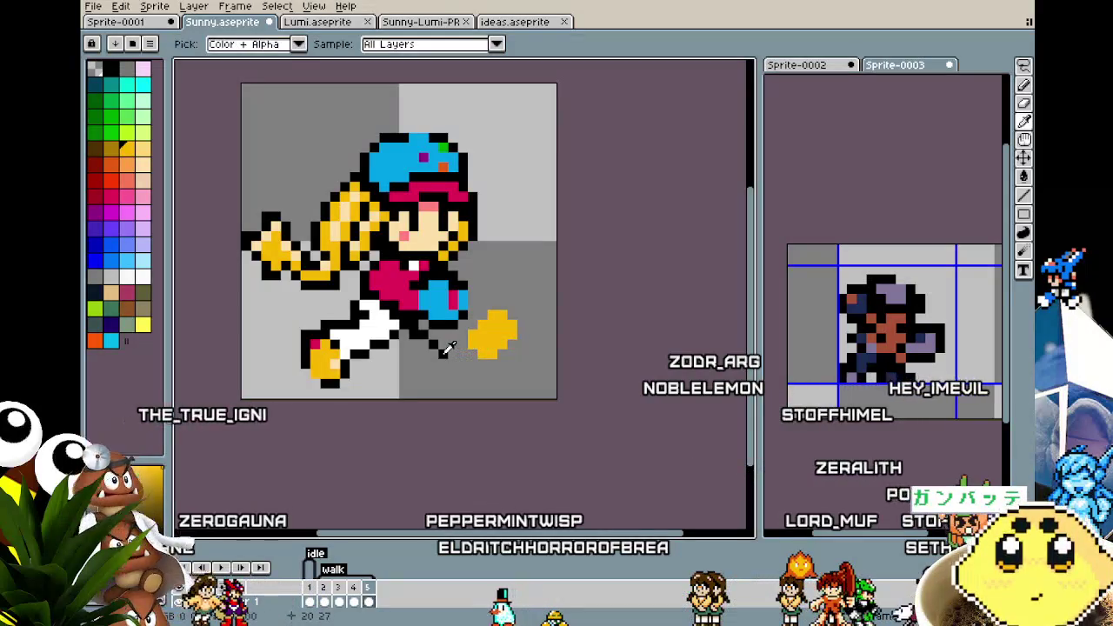
key("b")
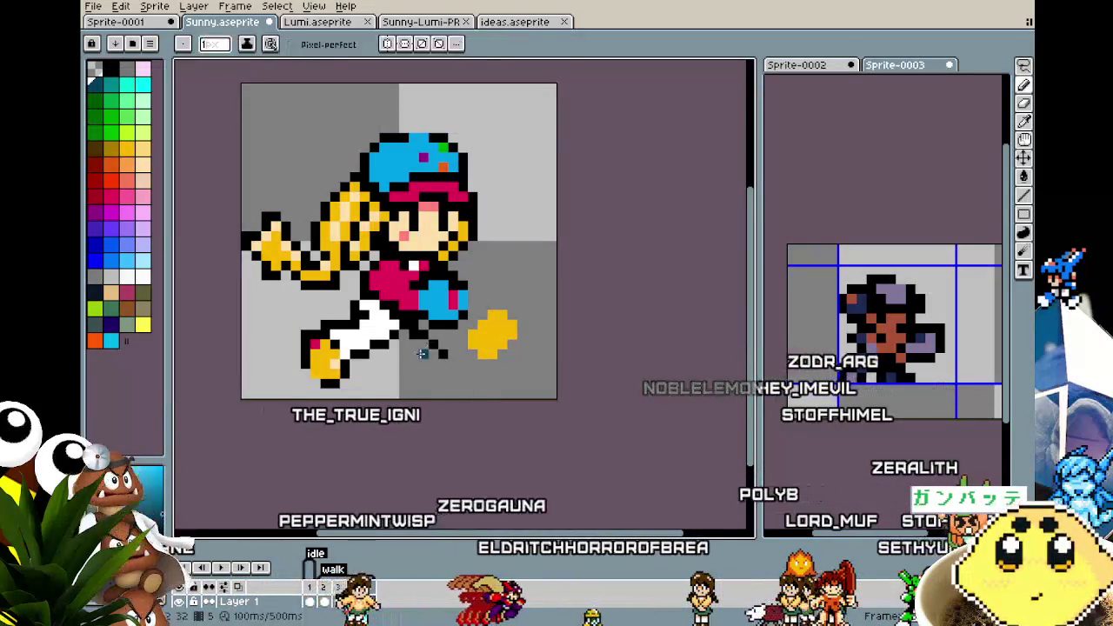
key("m")
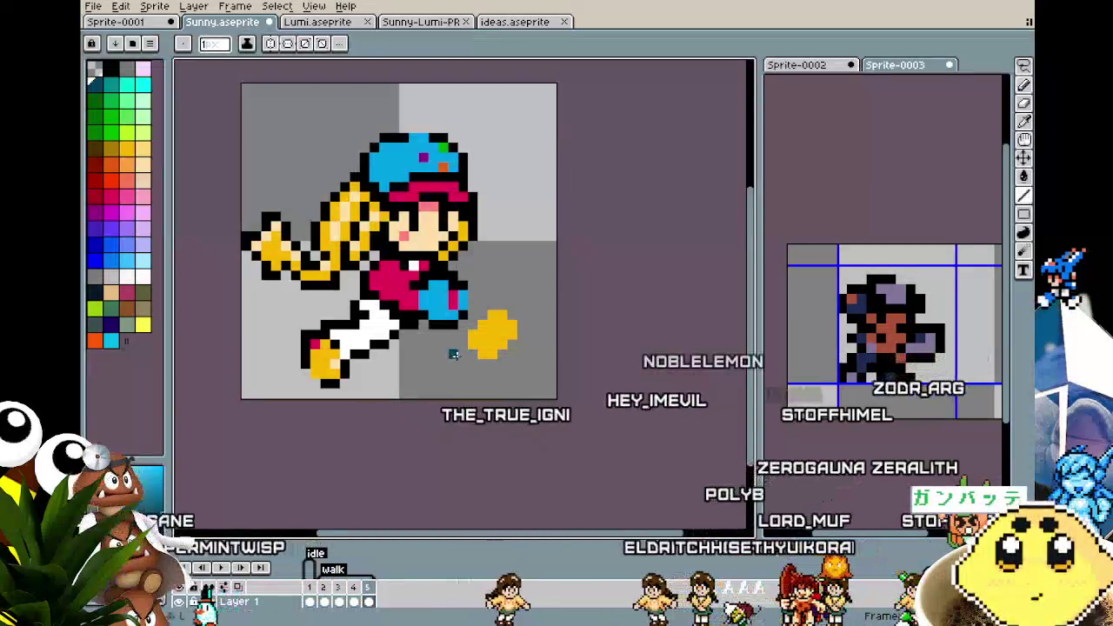
mouse_move(477, 350)
left_mouse_down()
mouse_move(451, 354)
mouse_move(472, 315)
left_mouse_up()
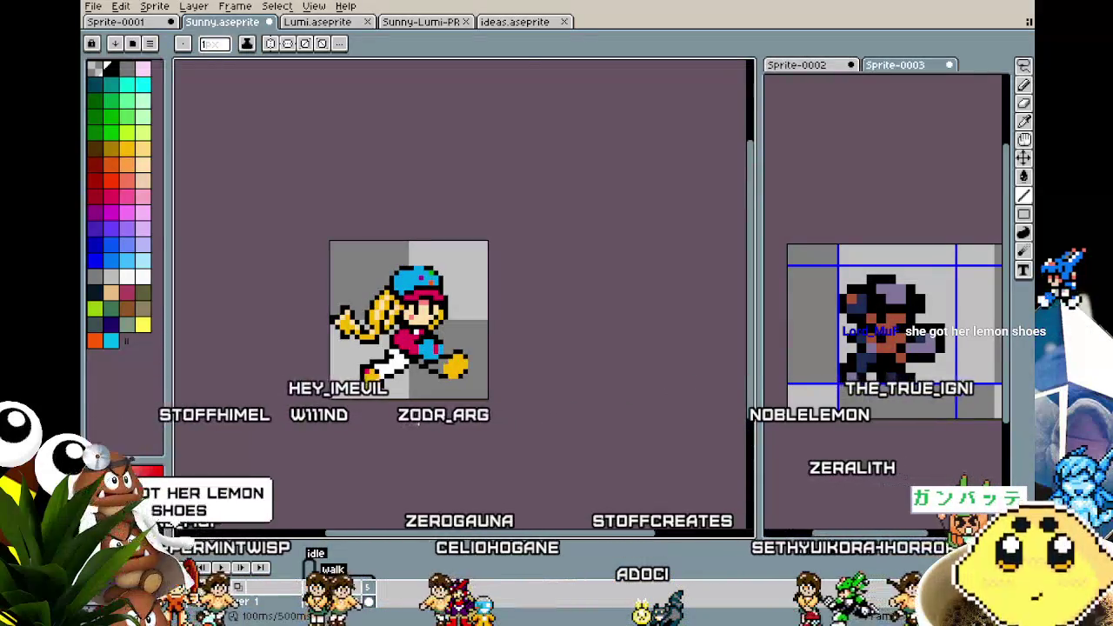
scroll(419, 423, "up", 1)
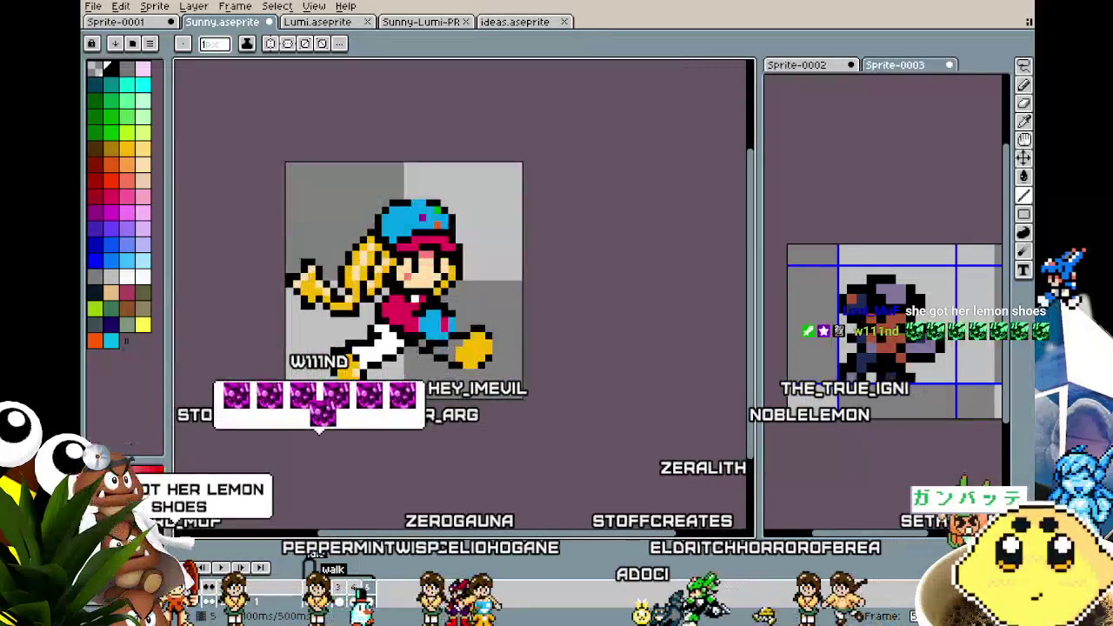
key("i")
key("b")
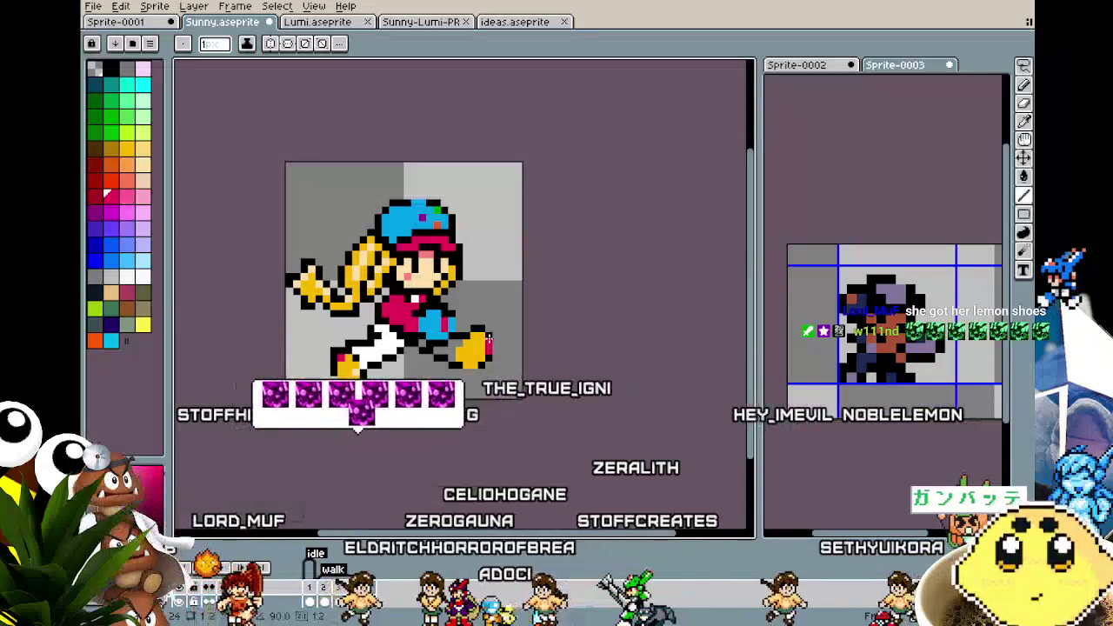
scroll(412, 471, "down", 1)
scroll(414, 401, "up", 1)
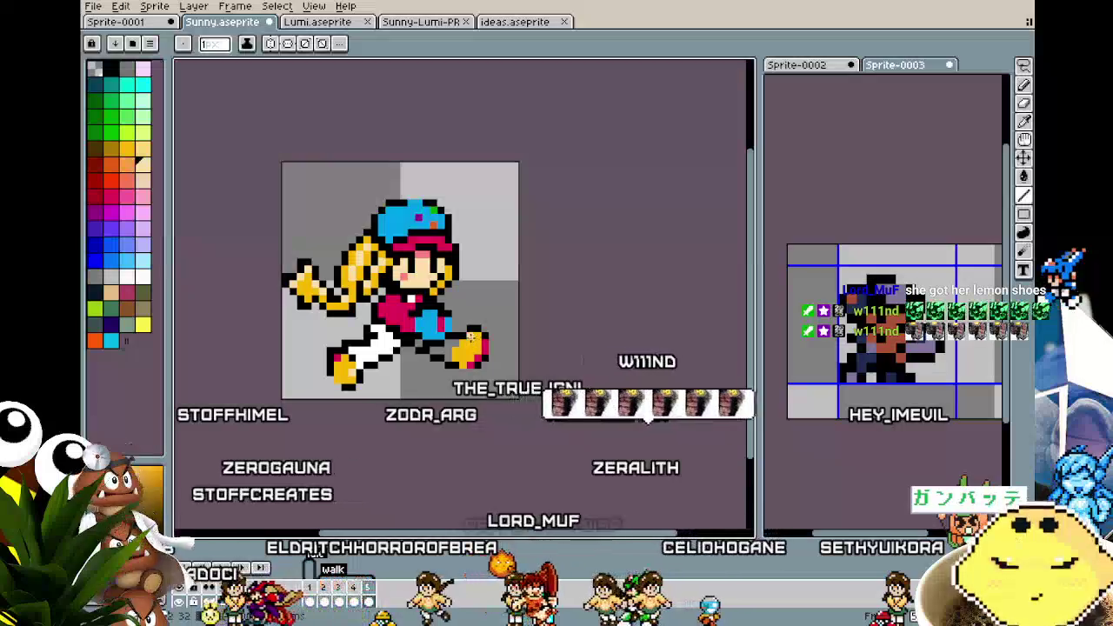
key("i")
key("b")
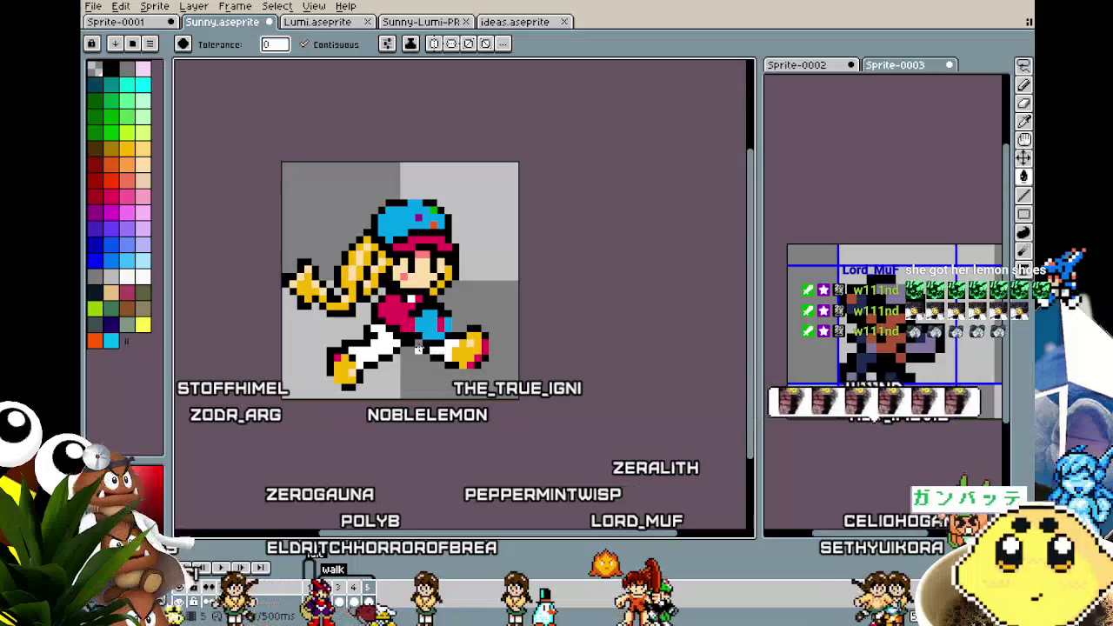
scroll(405, 427, "down", 2)
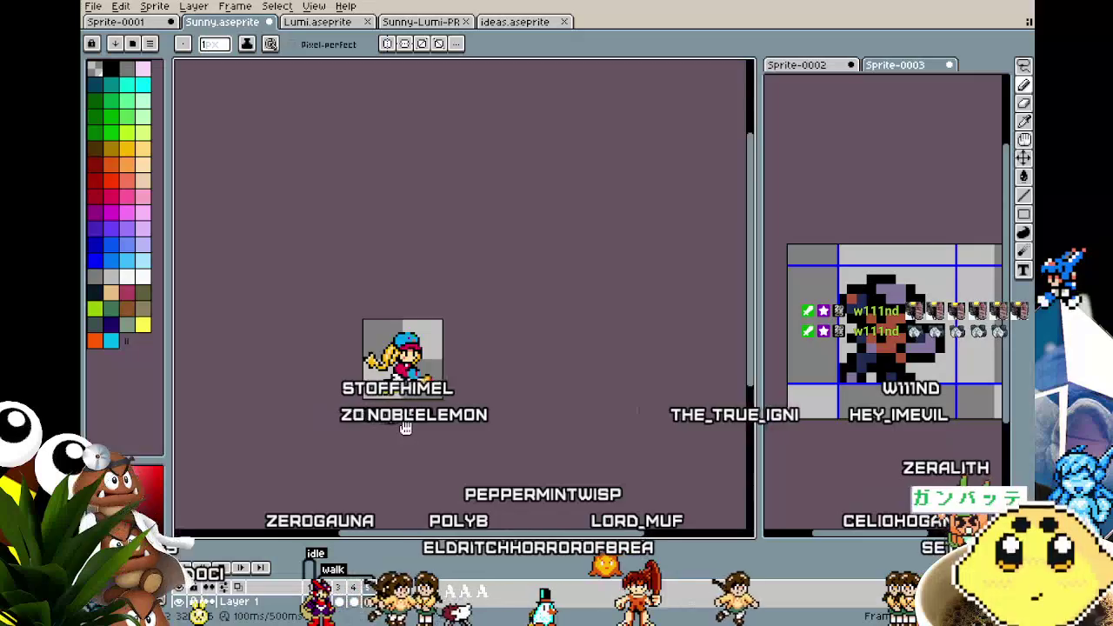
scroll(399, 457, "up", 1)
scroll(409, 459, "up", 1)
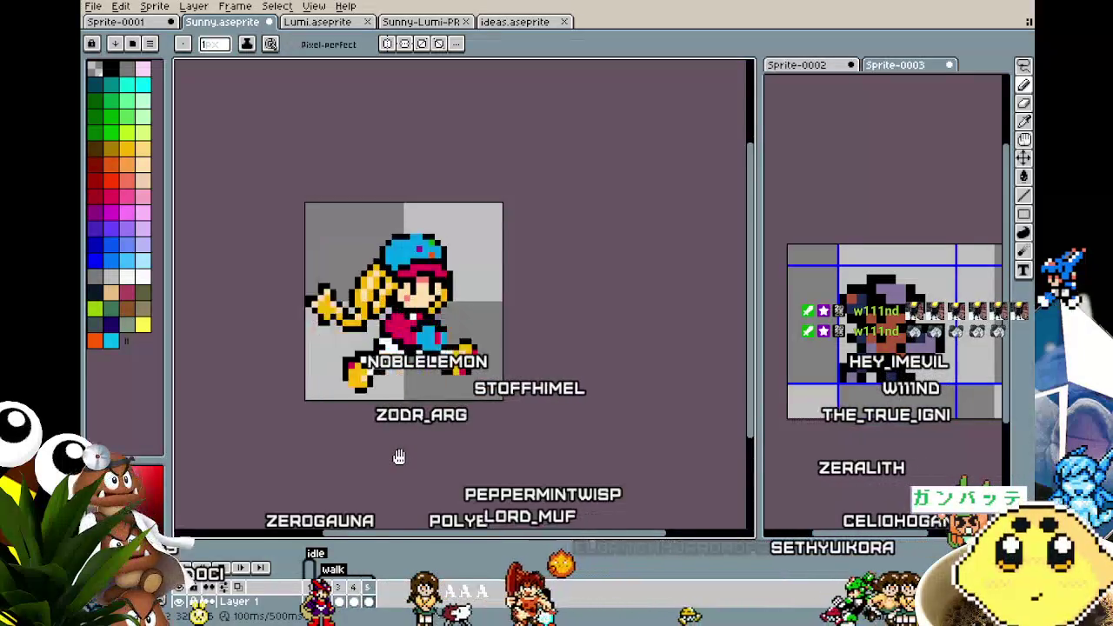
left_click_drag(426, 461, 447, 450)
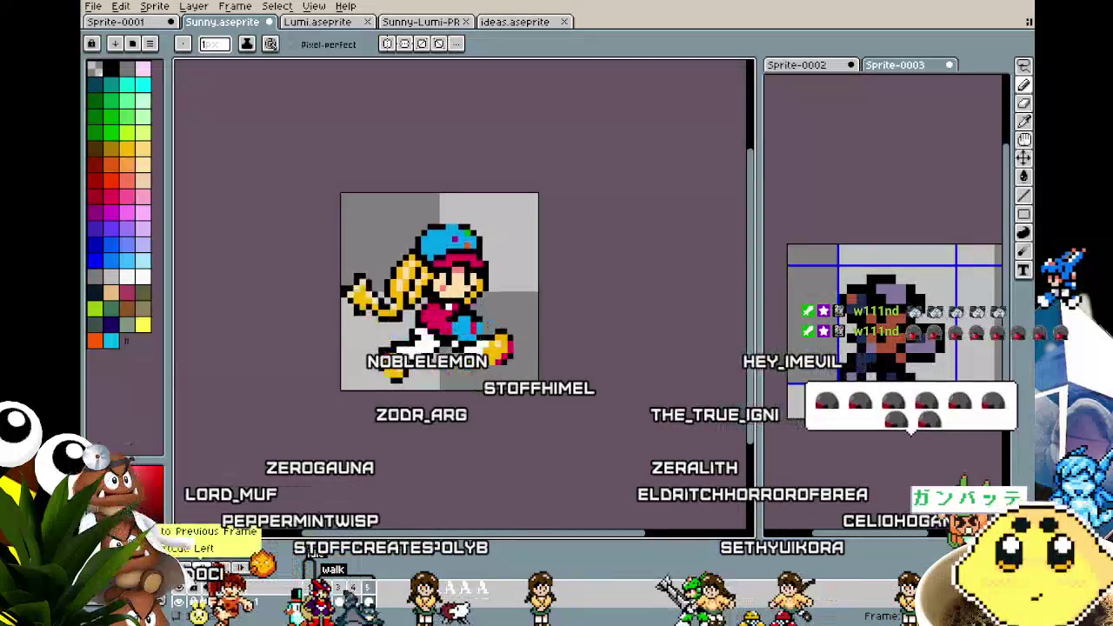
right_click(235, 574)
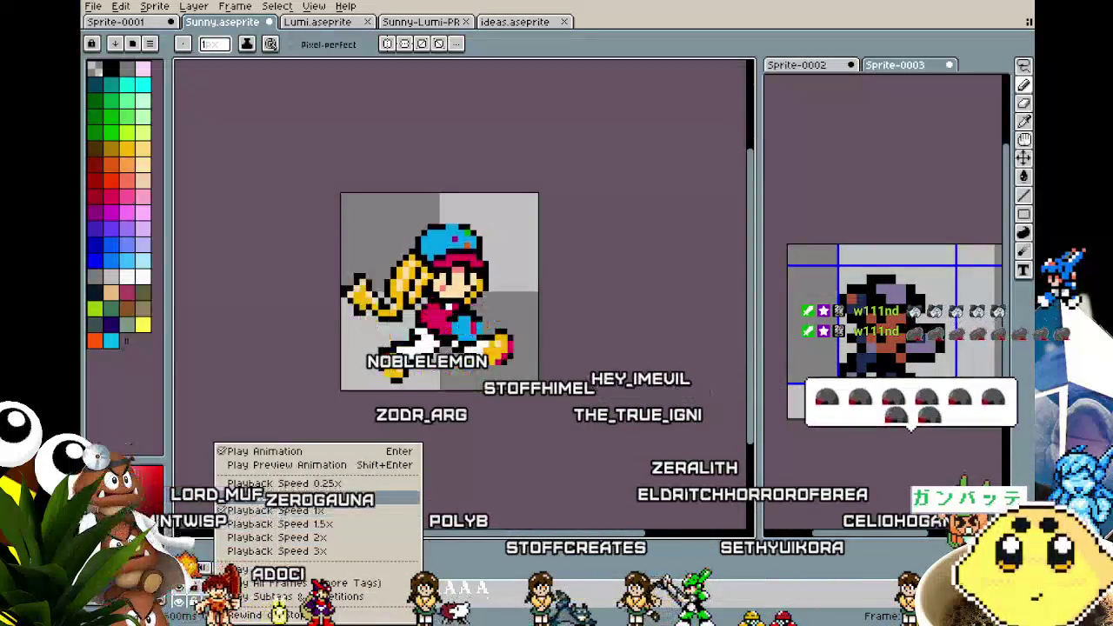
left_click(275, 513)
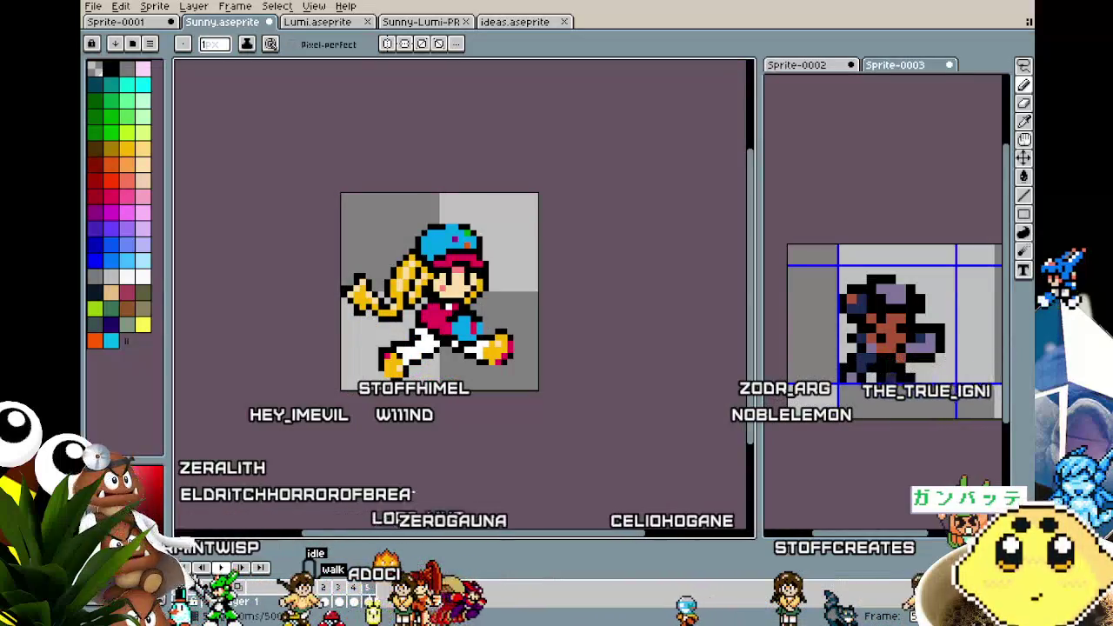
Move the front yellow-red shoe one pixel lower
scroll(517, 377, "up", 1)
scroll(516, 378, "up", 1)
key("m")
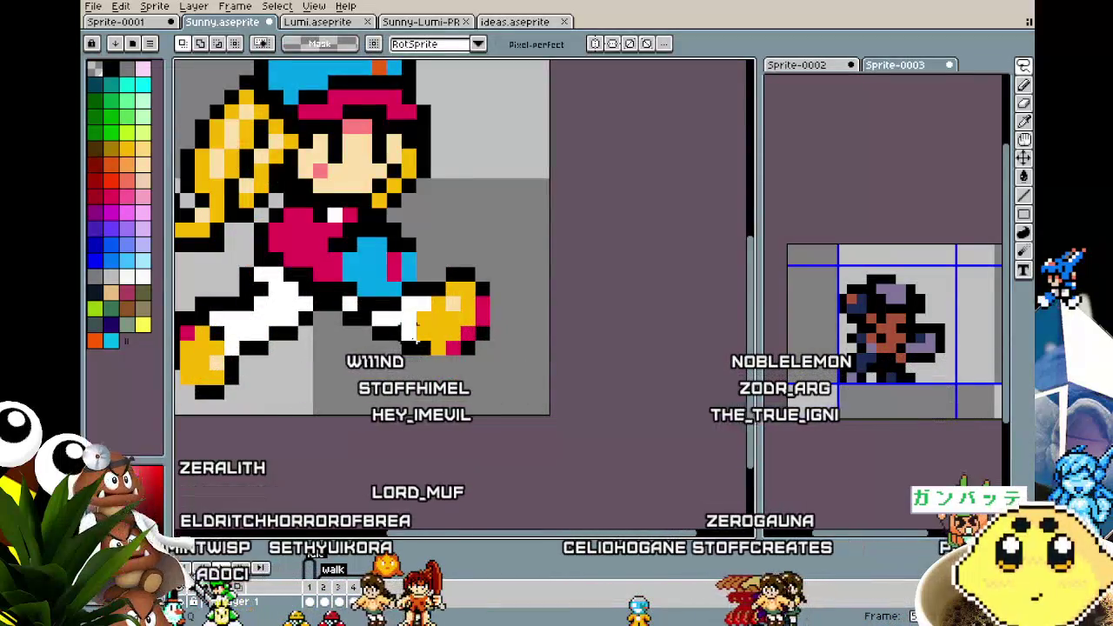
left_click_drag(522, 248, 398, 372)
mouse_move(448, 341)
left_mouse_down()
mouse_move(461, 357)
mouse_move(446, 357)
mouse_move(476, 361)
left_mouse_up()
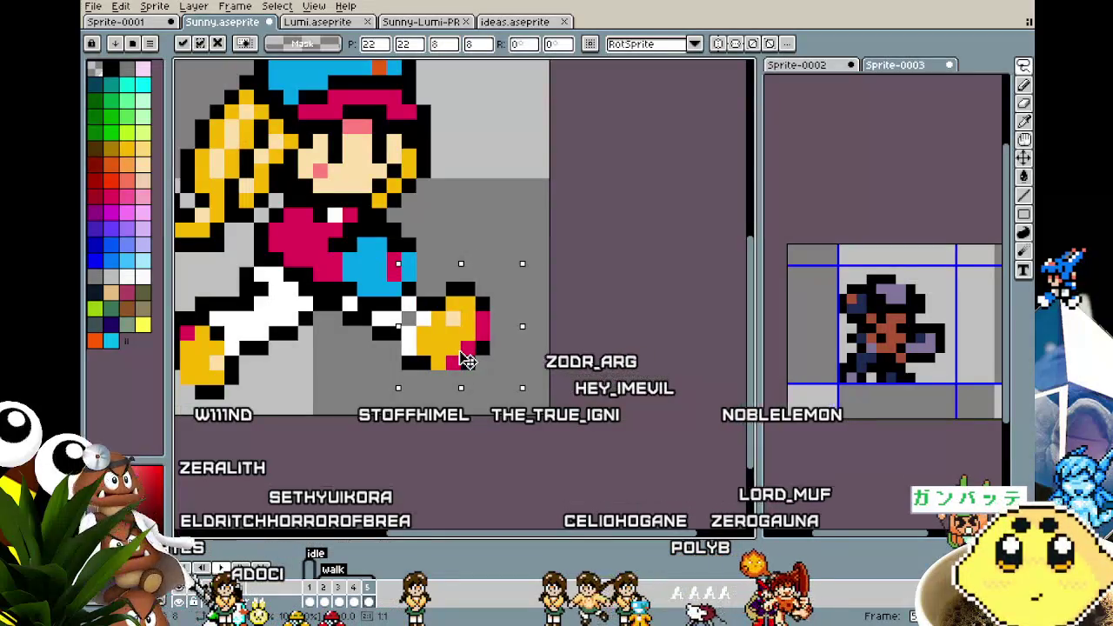
key("ctrl+d")
key("b")
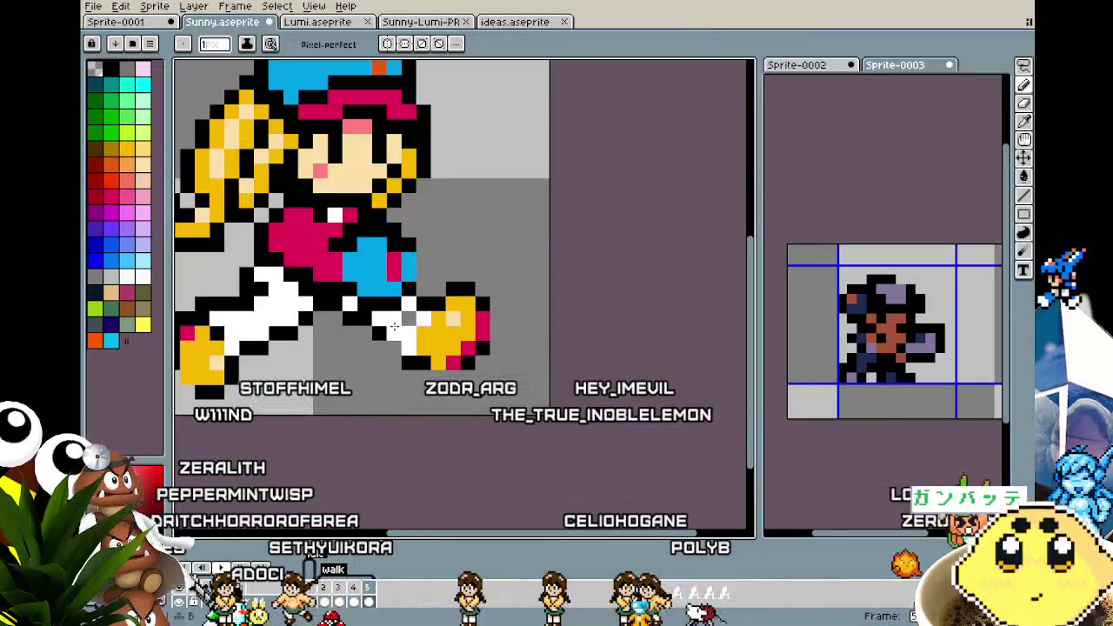
Redraw the white trouser pixels to meet the shoe and play the walk cycle
left_click_drag(404, 322, 369, 320)
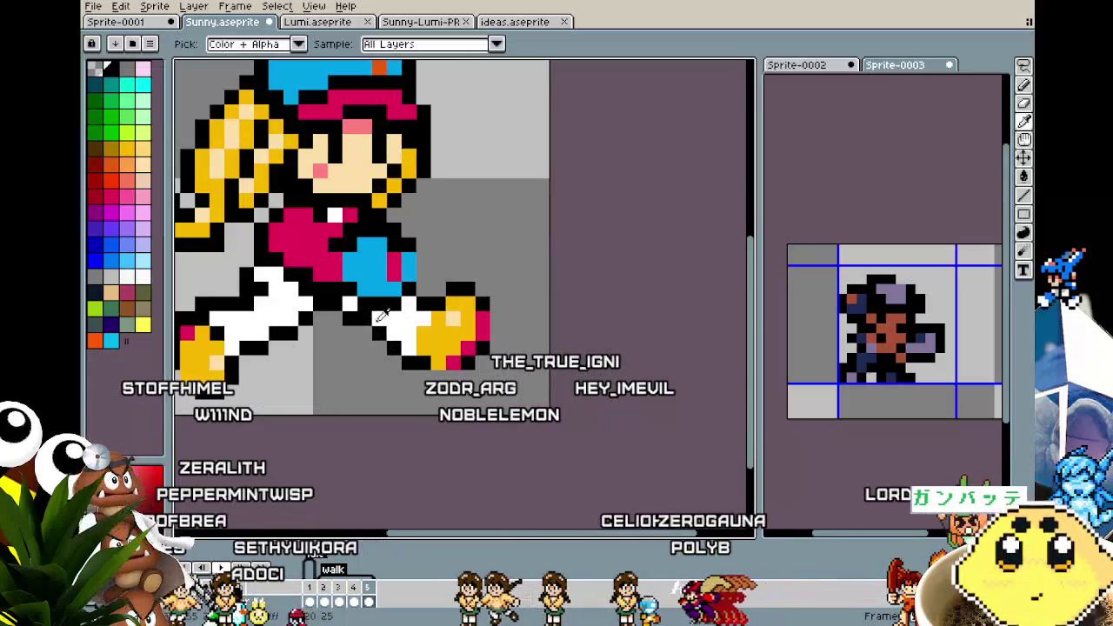
left_click(354, 306, "alt")
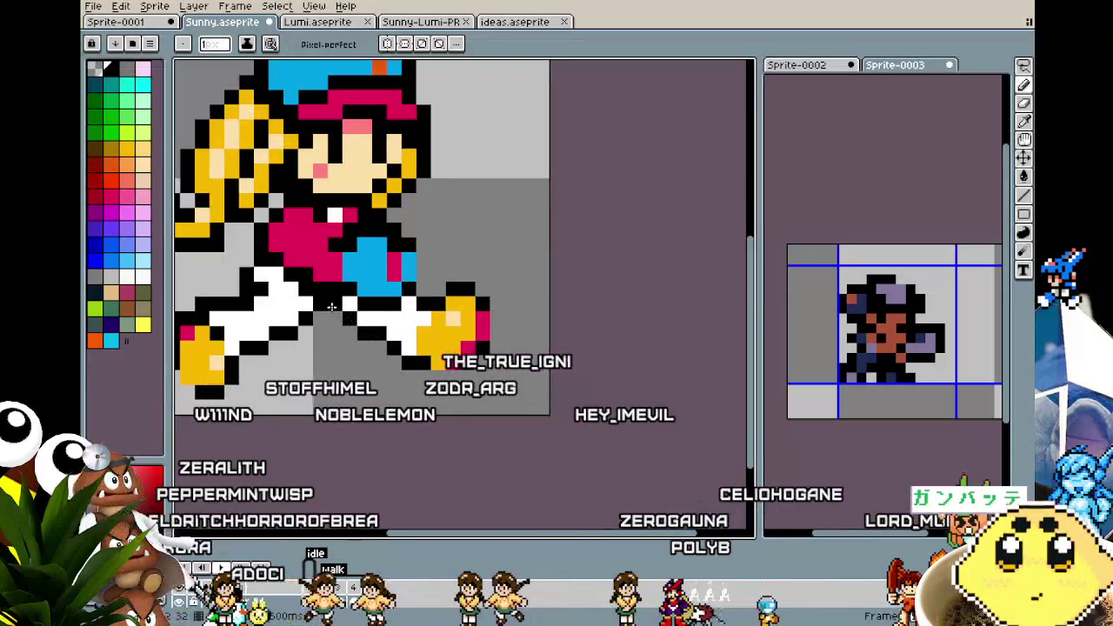
scroll(332, 306, "down", 3)
scroll(332, 306, "down", 1)
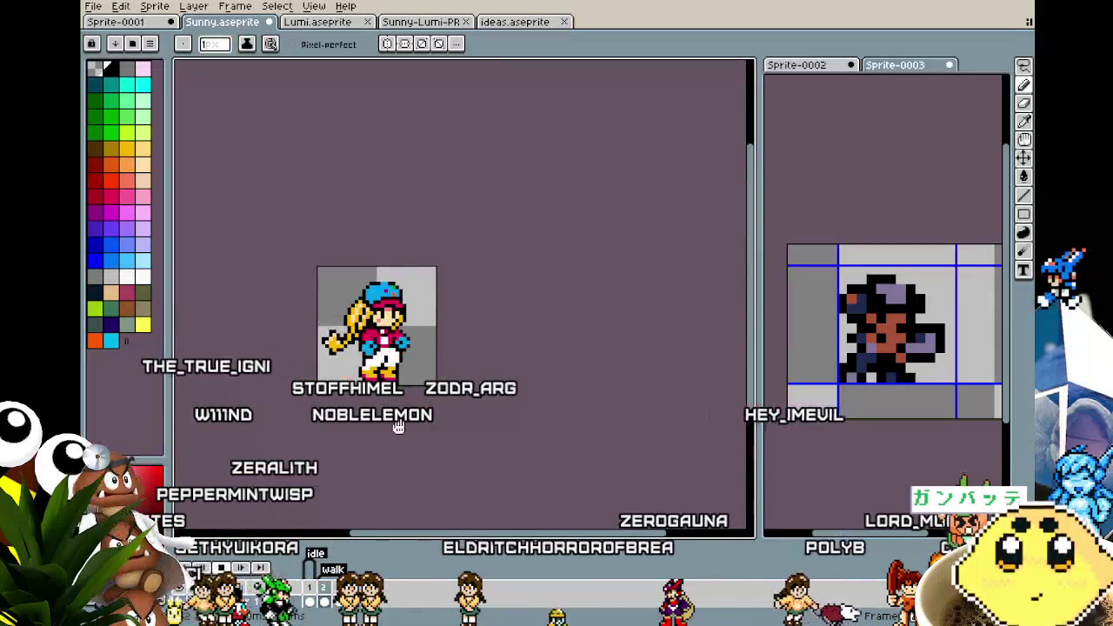
key("Return")
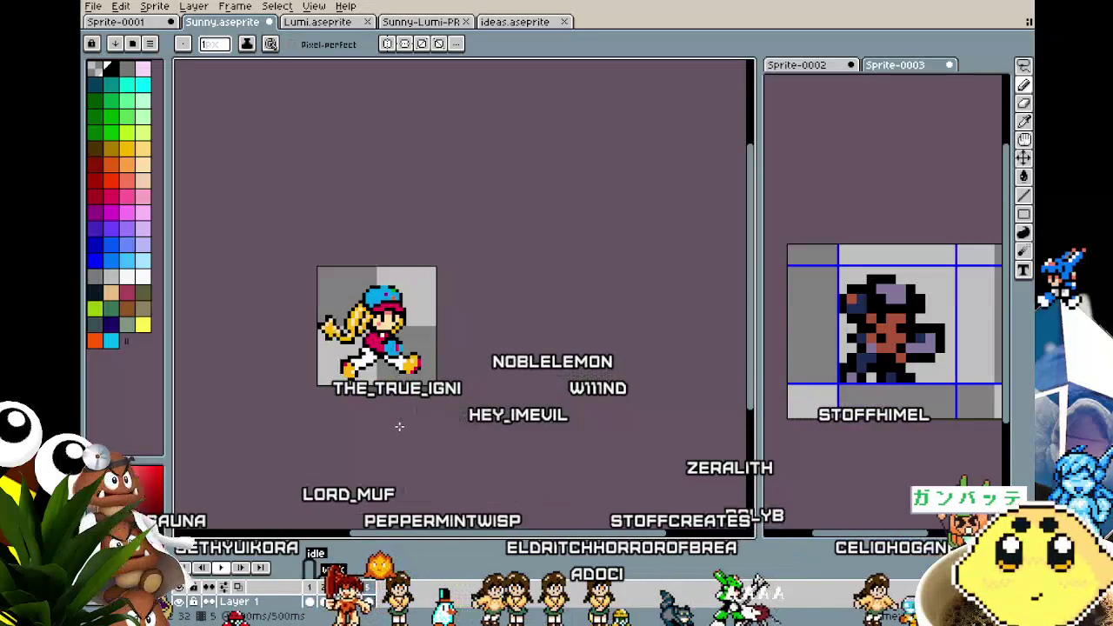
Shift the front shoe down and back with a marquee selection
scroll(402, 383, "up", 2)
scroll(404, 344, "up", 2)
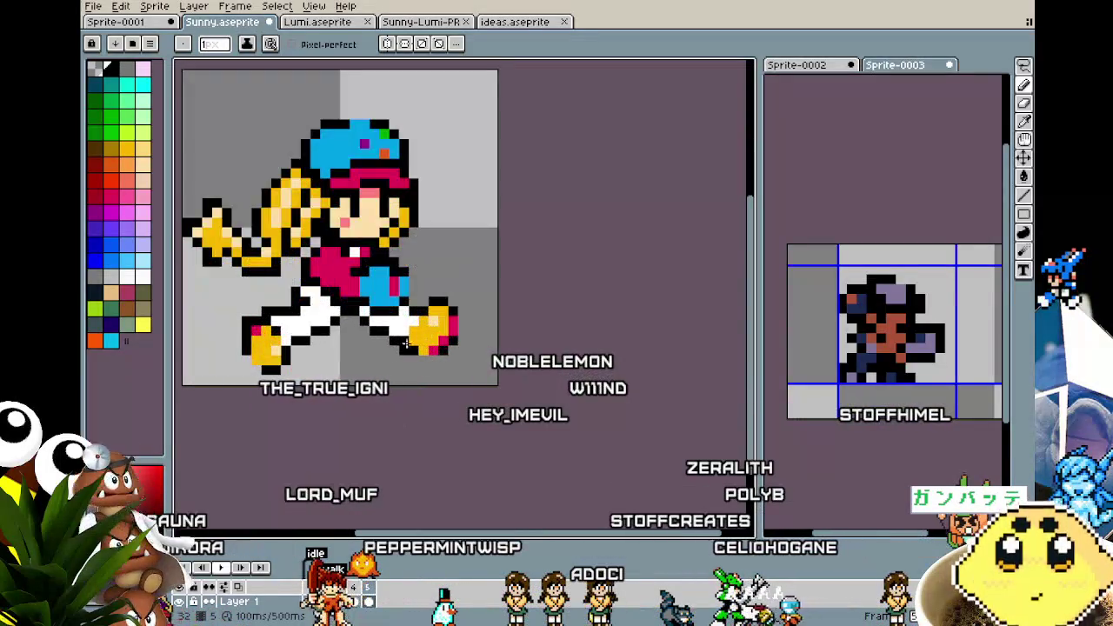
key("m")
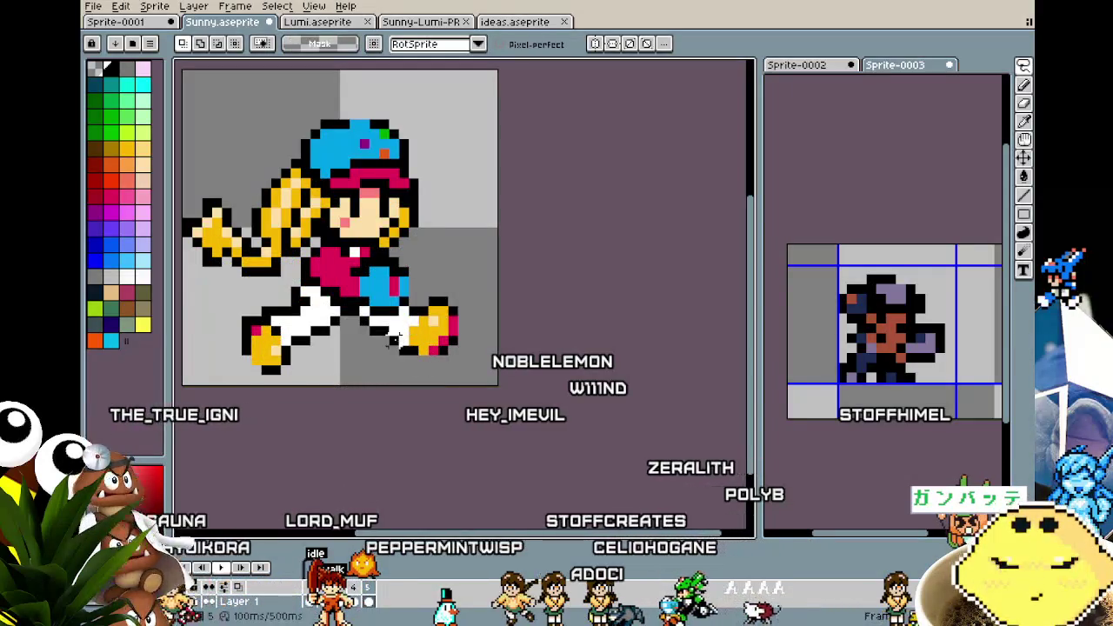
key("b")
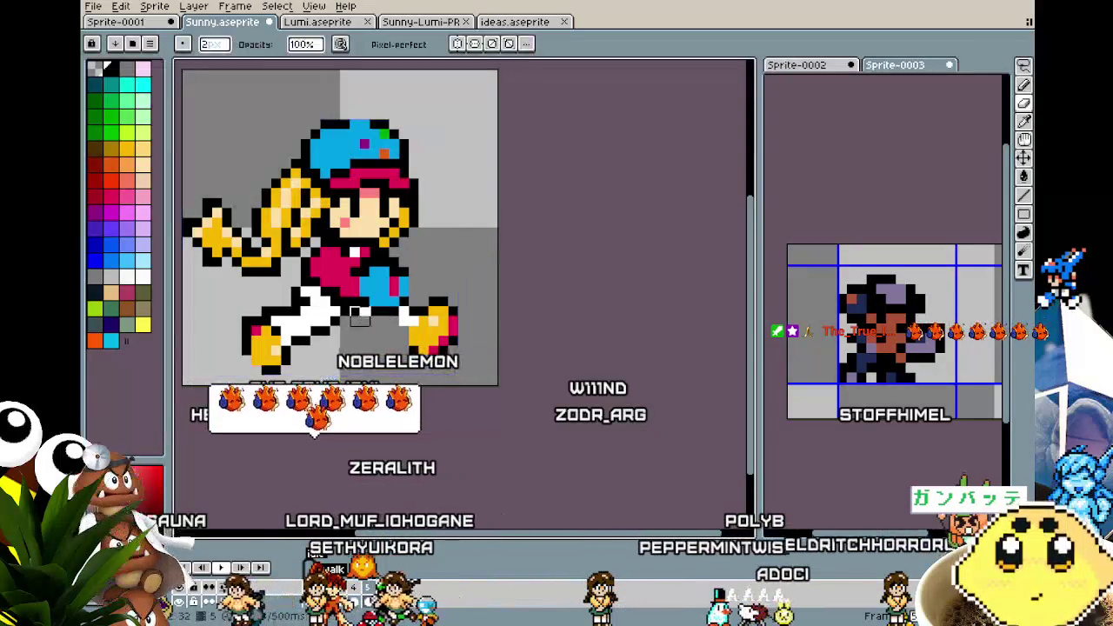
key("m")
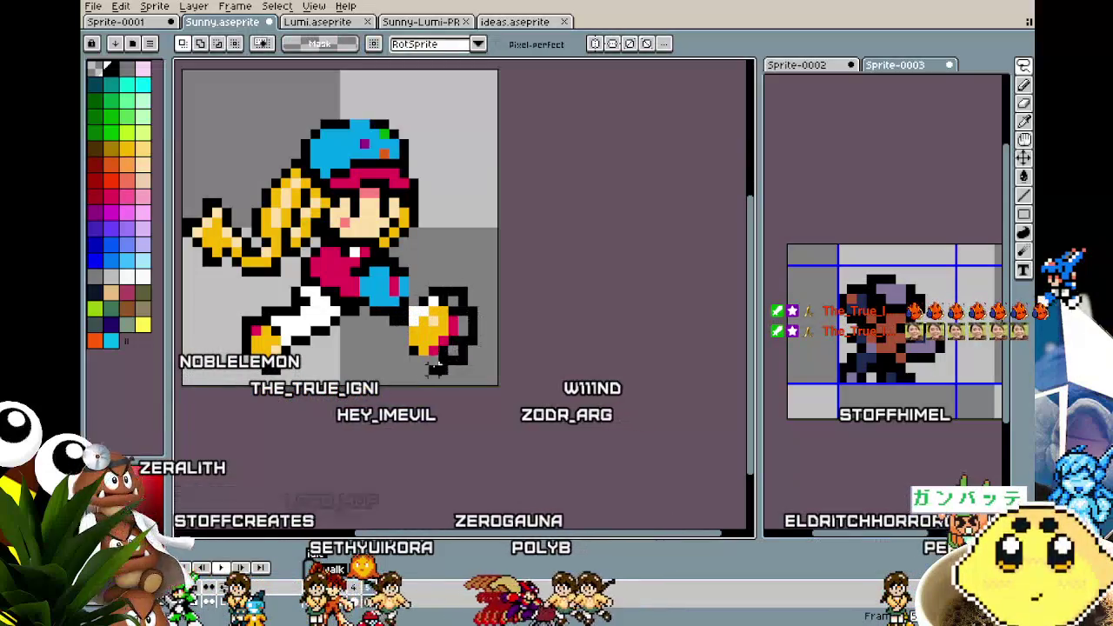
left_click_drag(477, 284, 379, 378)
left_click_drag(431, 340, 410, 350)
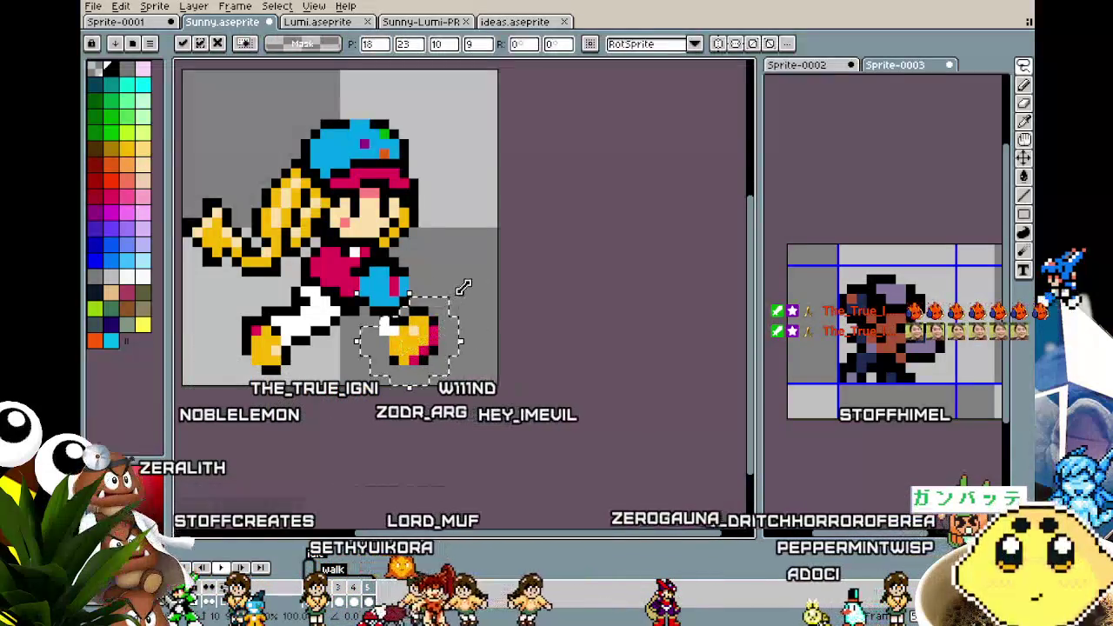
key("Return")
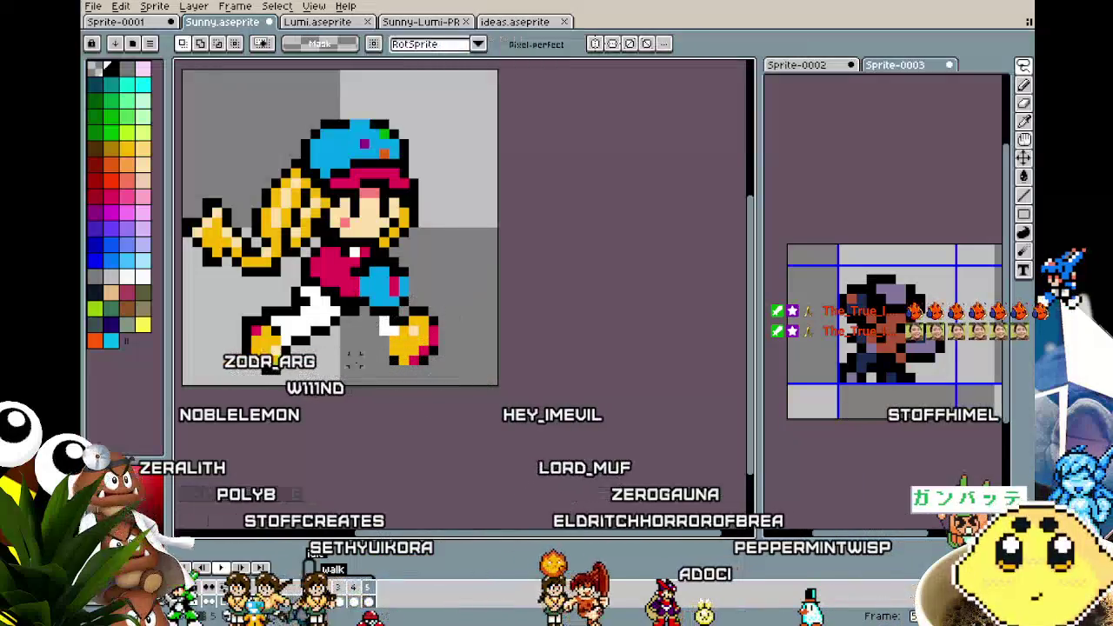
Paint white pixels into the trouser leg above the shoe
key("b")
left_click(392, 345)
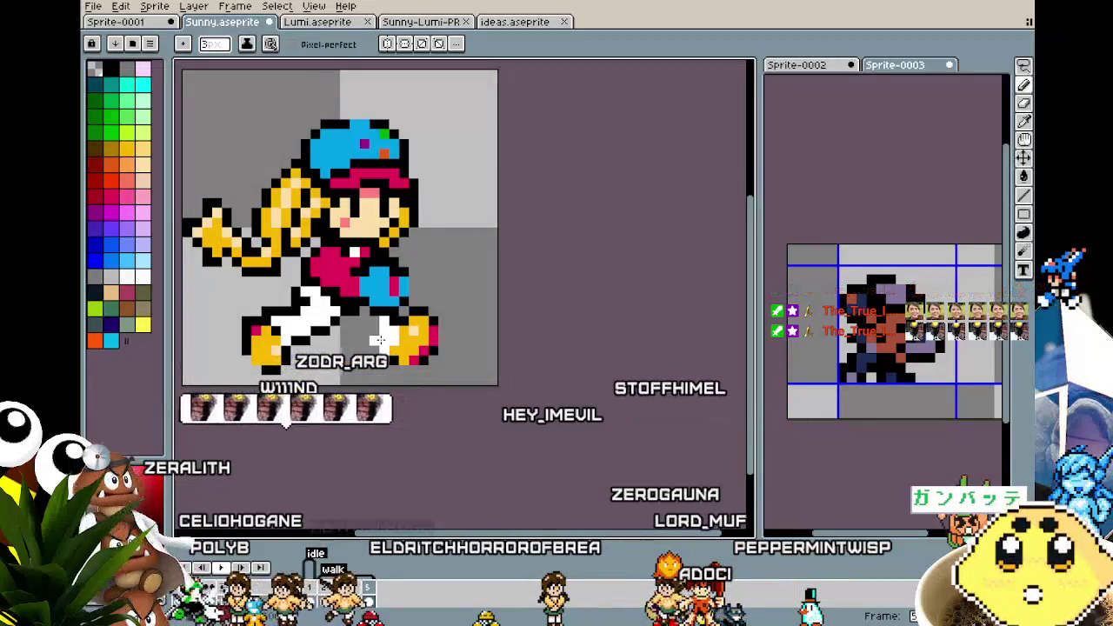
key("ctrl")
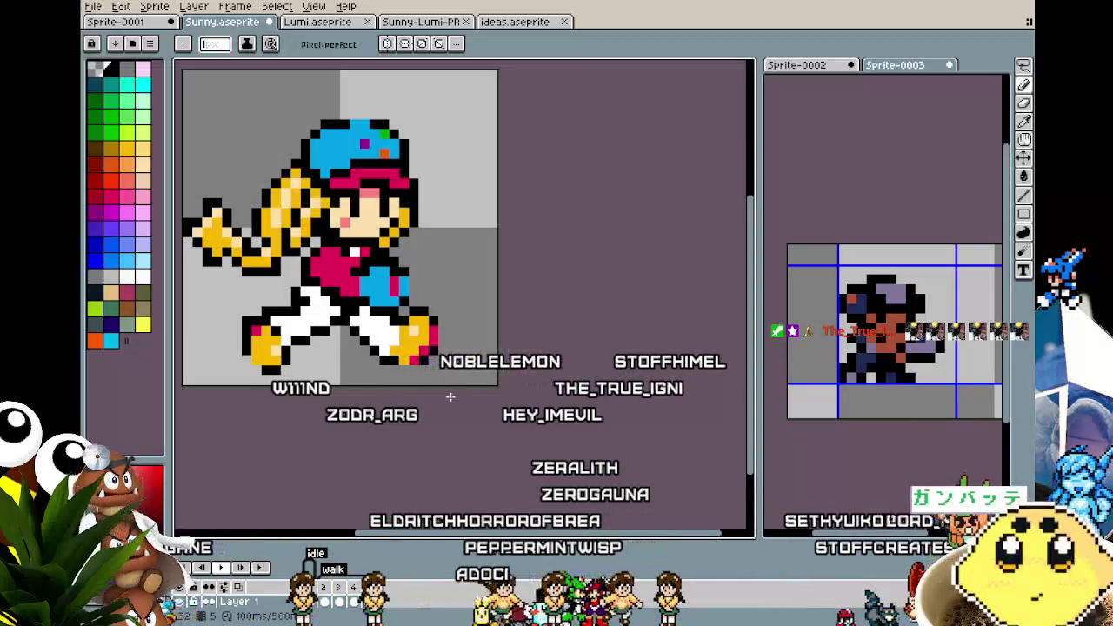
scroll(451, 396, "down", 3)
scroll(450, 396, "down", 1)
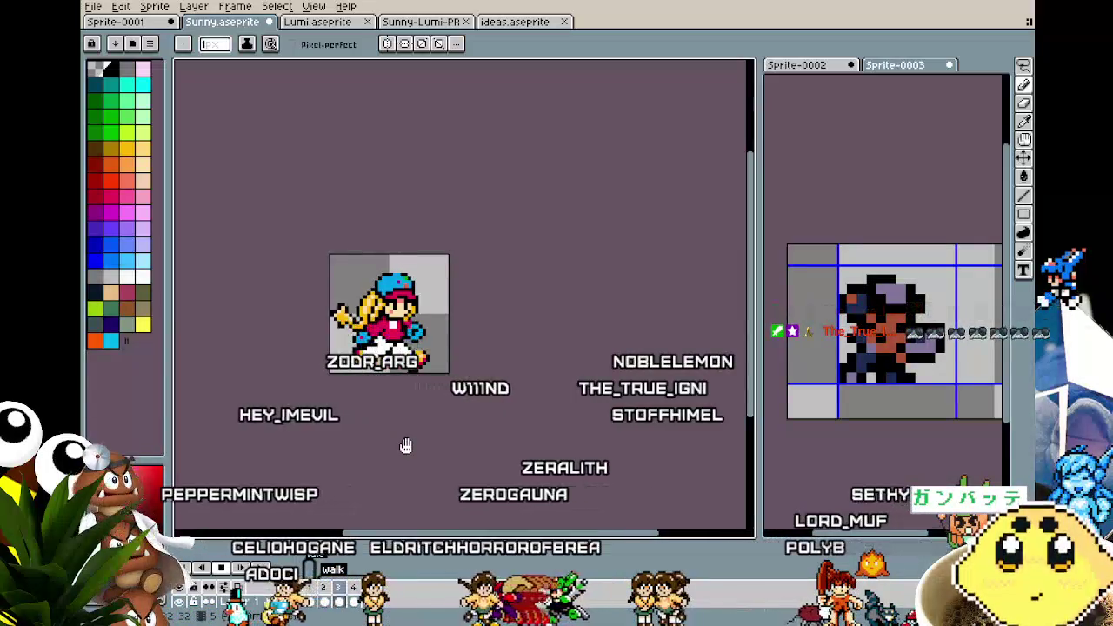
scroll(413, 373, "up", 3)
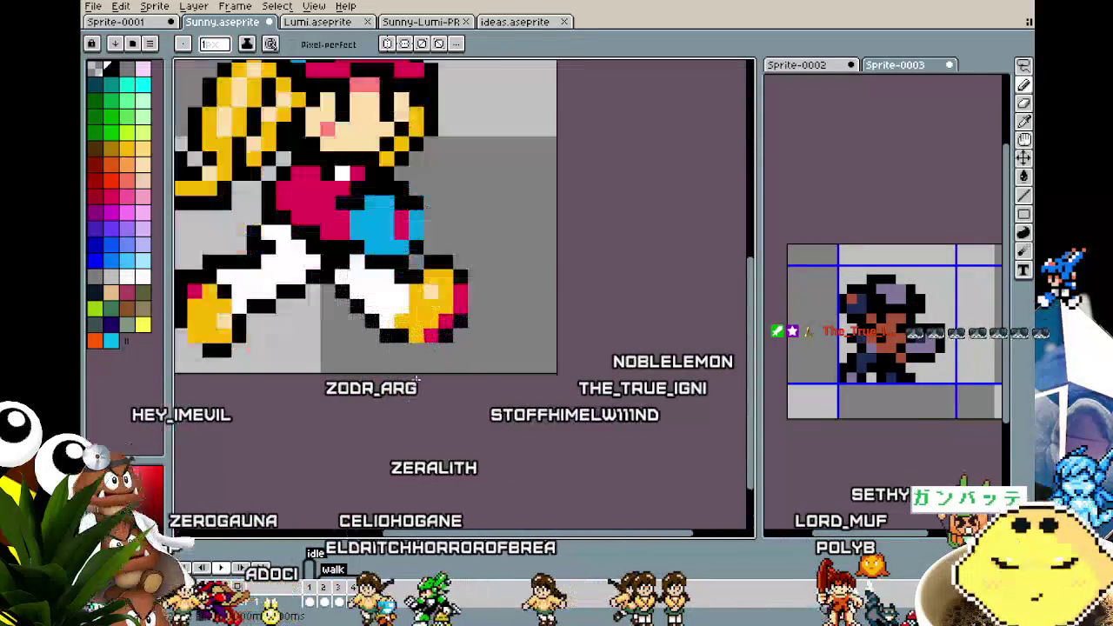
key("i")
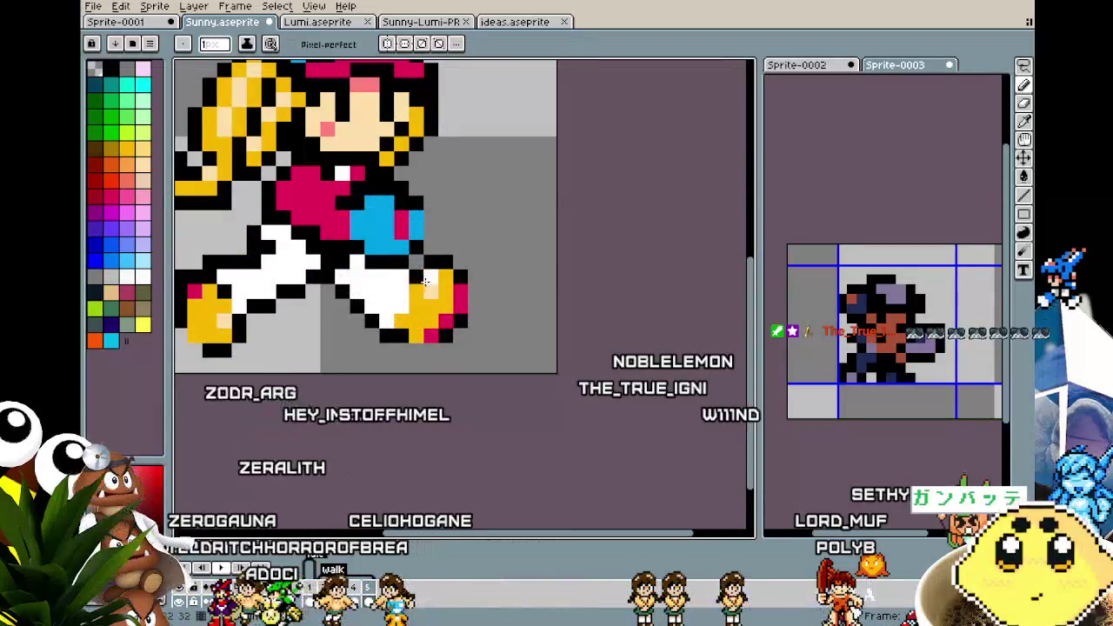
scroll(372, 378, "down", 2)
scroll(372, 377, "down", 1)
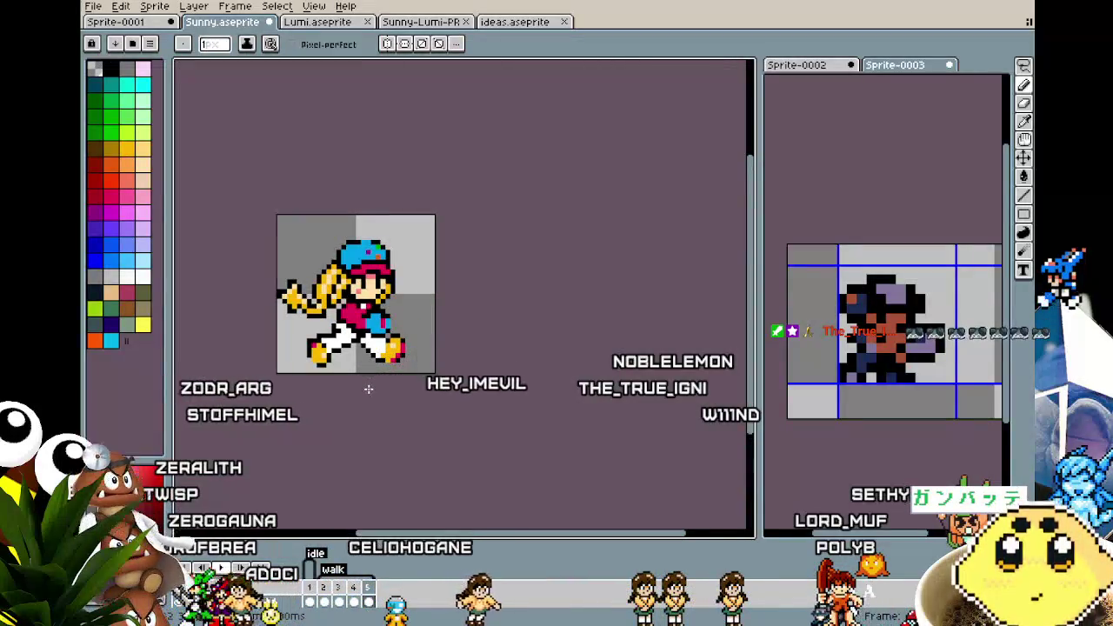
scroll(368, 389, "up", 1)
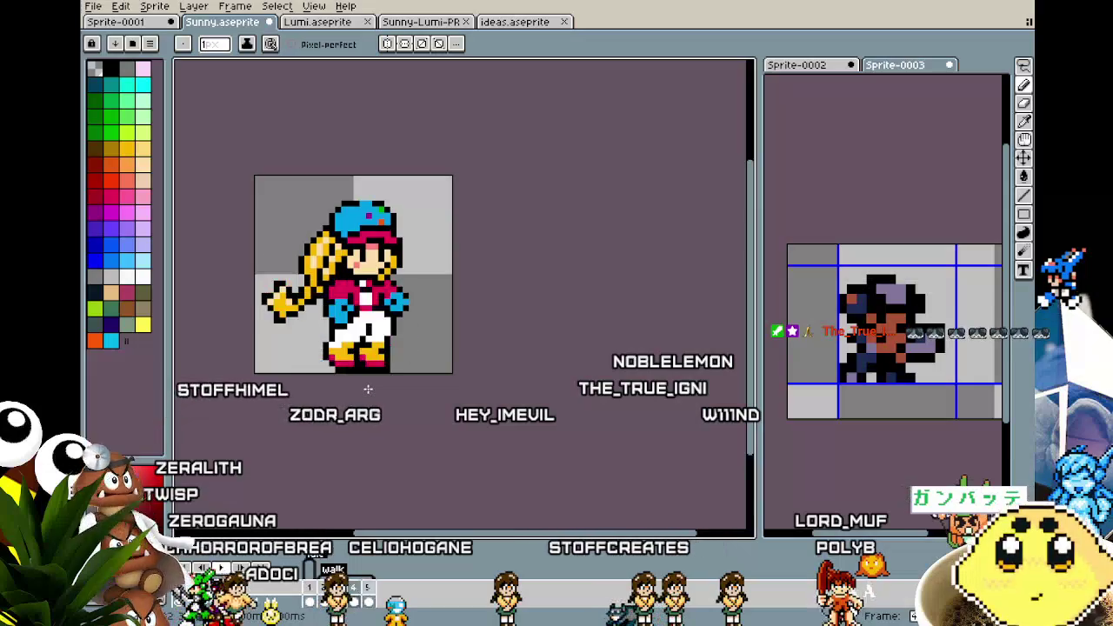
scroll(369, 389, "up", 1)
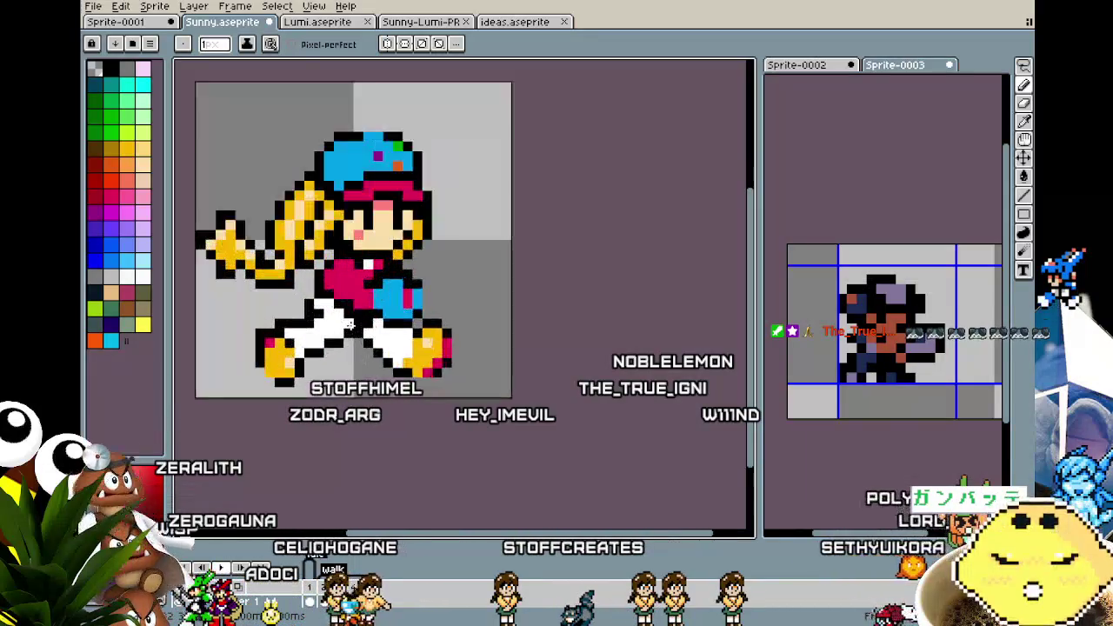
scroll(363, 323, "up", 1)
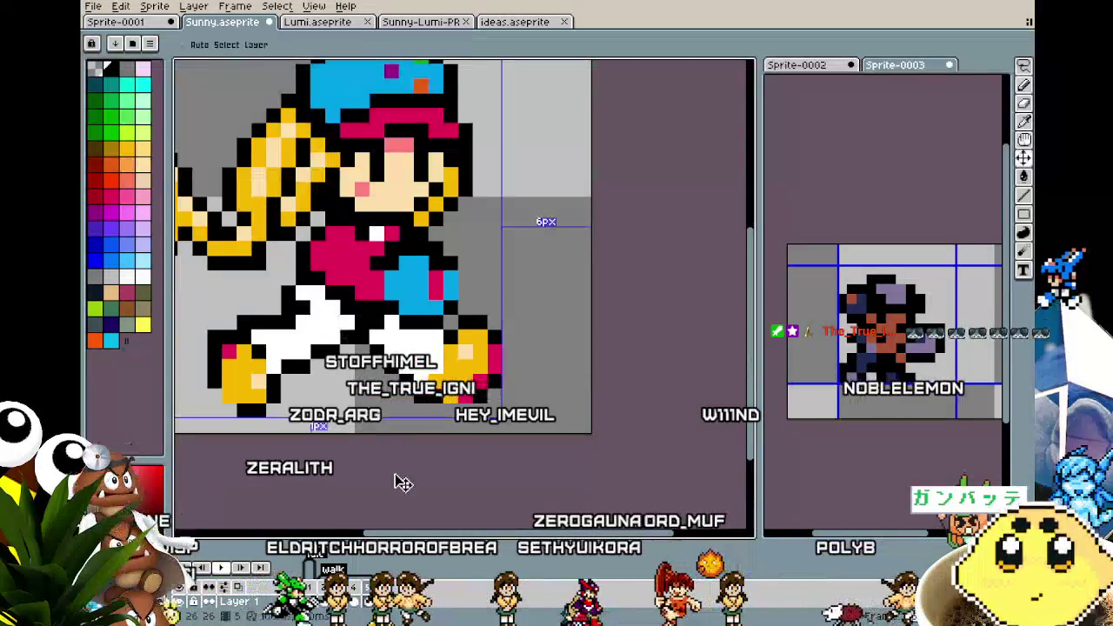
scroll(396, 476, "down", 2)
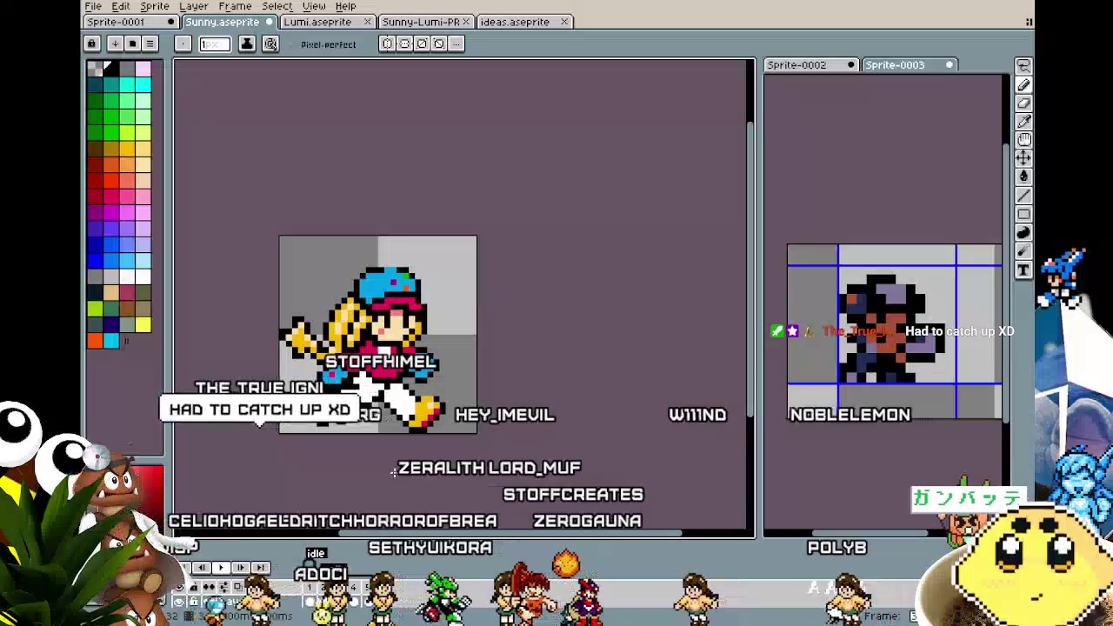